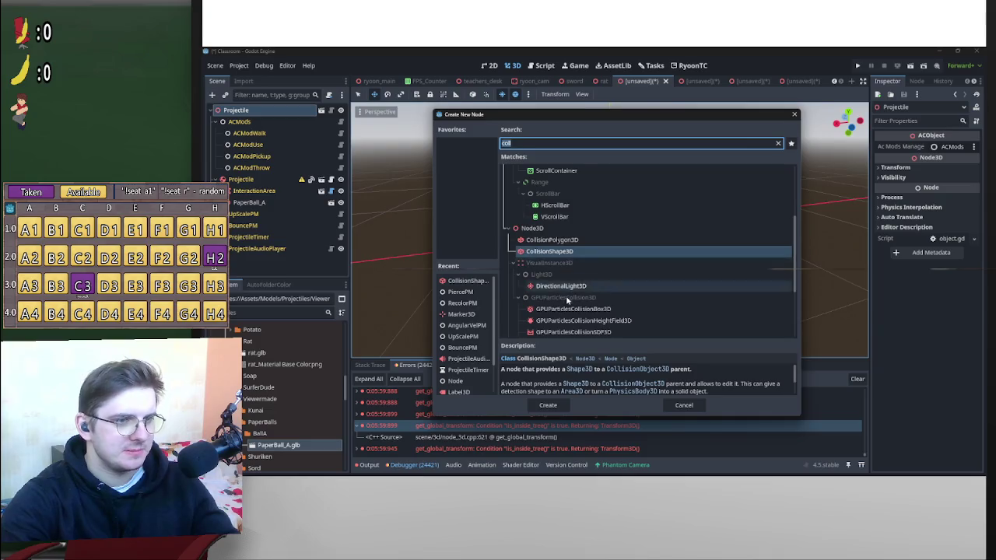
Add a RecolorPM node and make PaperBall_A's children editable.
type("rec")
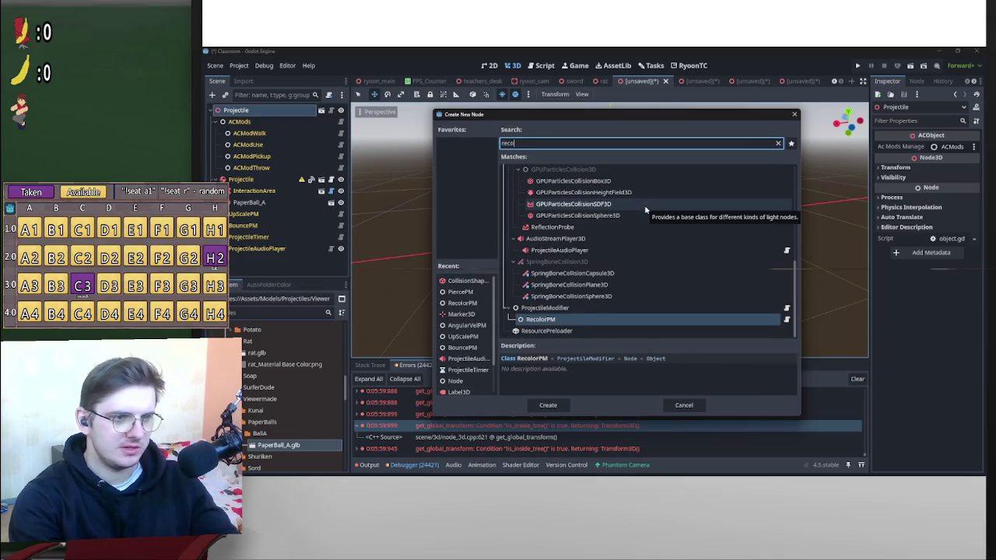
double_click(569, 317)
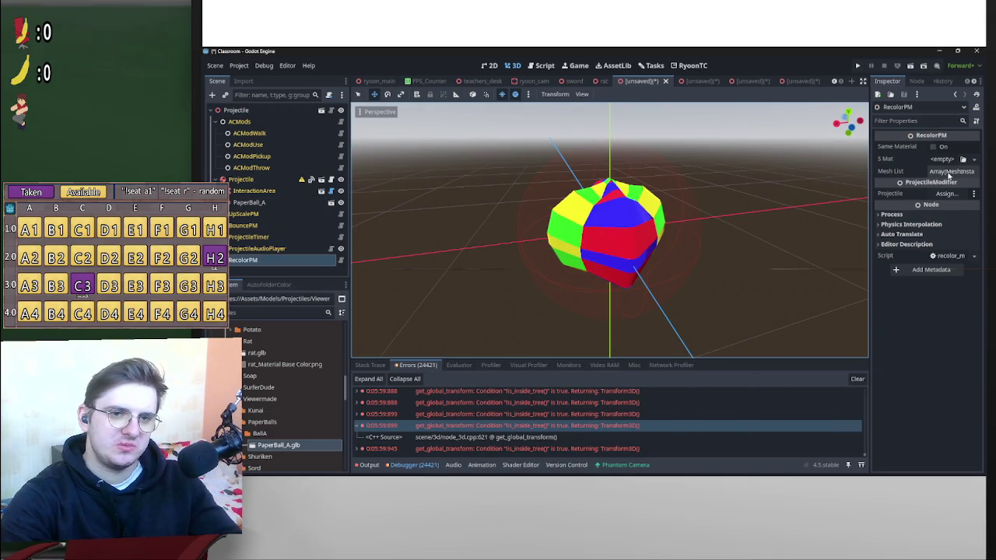
right_click(269, 204)
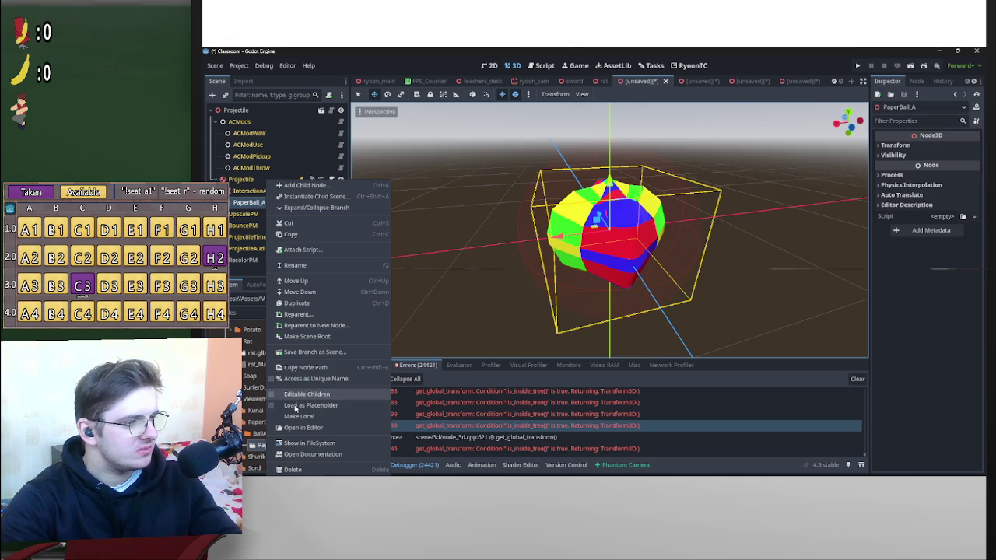
left_click(298, 394)
Drag PaperBall_A's meshes Plane through Plane_003 into RecolorPM's Mesh List.
left_click(257, 216)
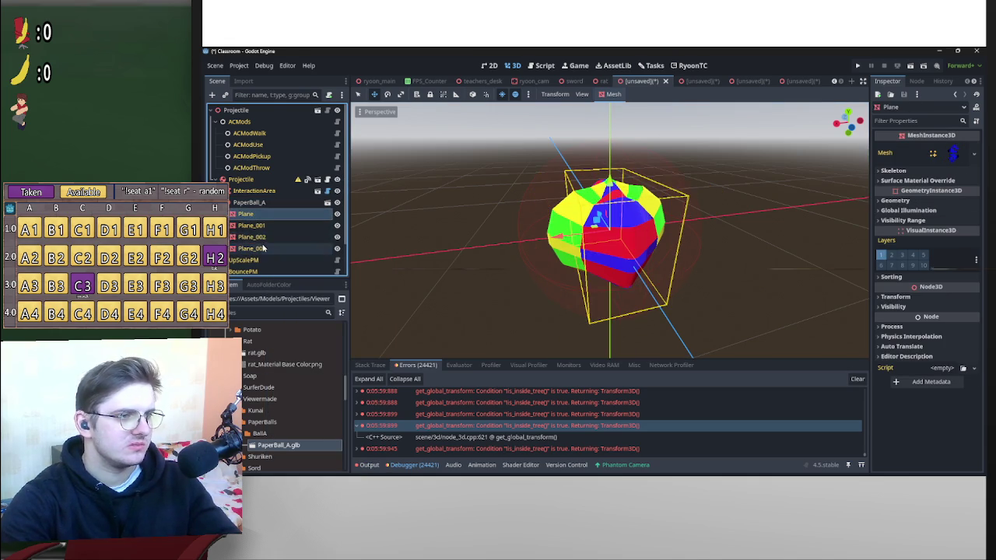
left_click(263, 248, "shift")
scroll(264, 247, "down", 2)
mouse_move(256, 204)
left_mouse_down()
mouse_move(264, 276)
mouse_move(953, 171)
left_mouse_up()
left_click(946, 193)
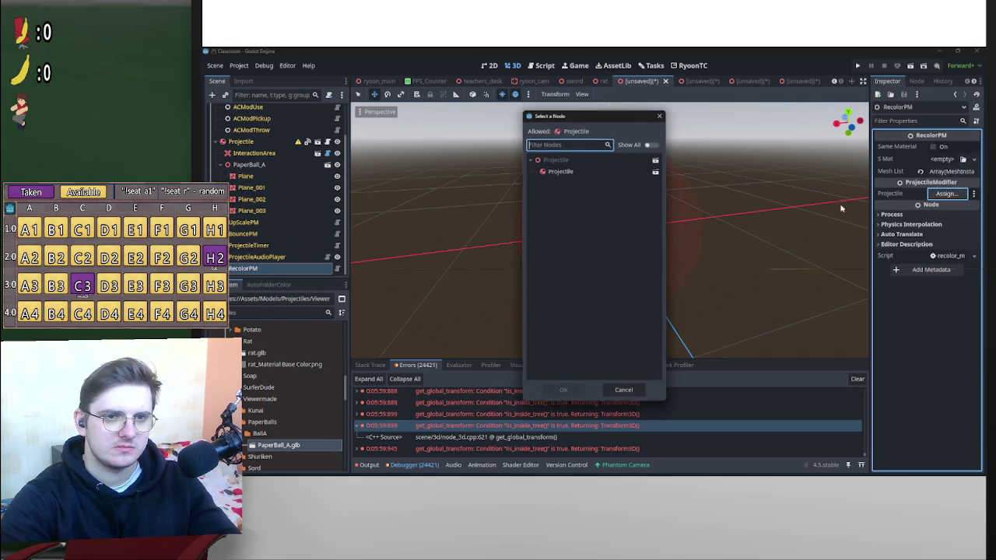
Assign the Projectile node as RecolorPM's projectile.
double_click(566, 172)
left_click(257, 167)
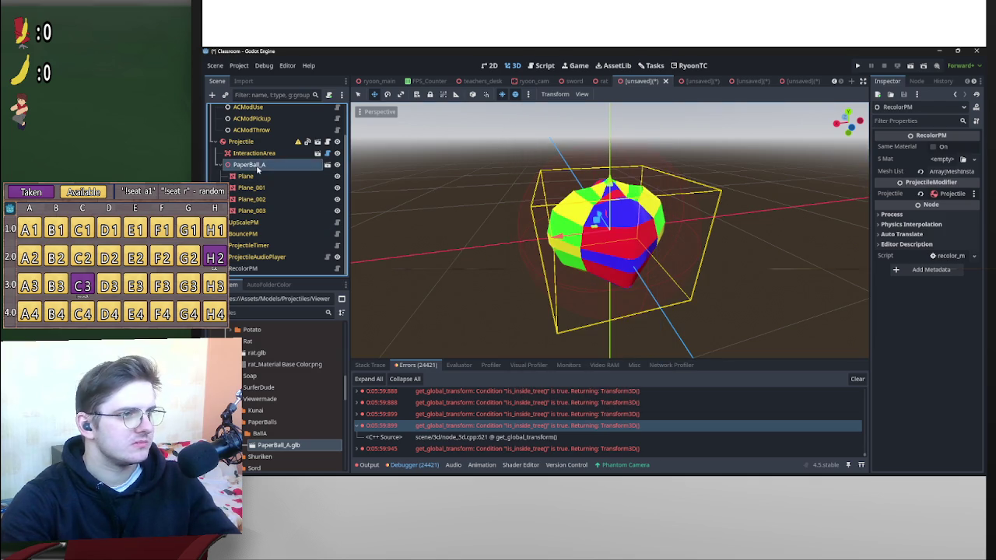
left_click(242, 142)
Connect Projectile's object_thrown signal to RecolorPM's _random_color method.
left_click(917, 81)
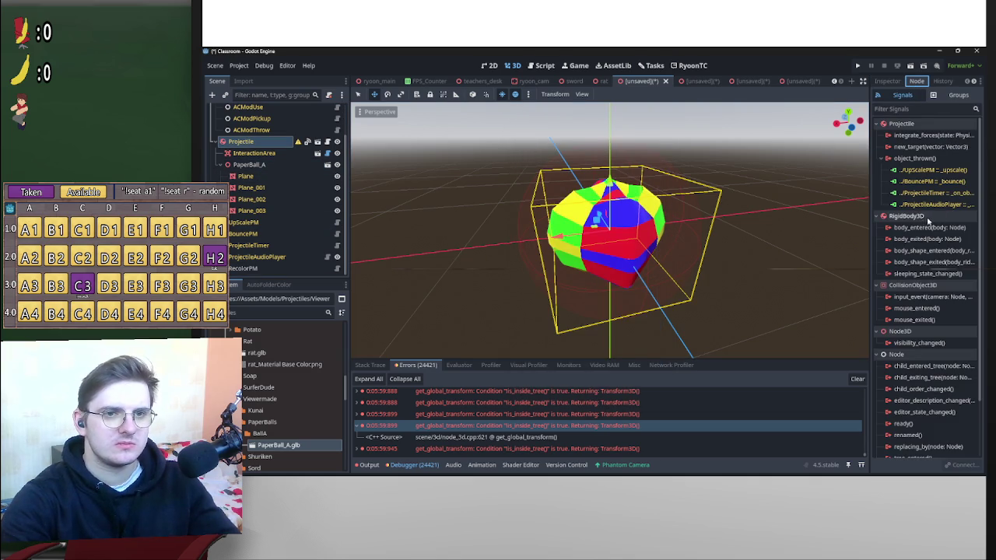
double_click(918, 159)
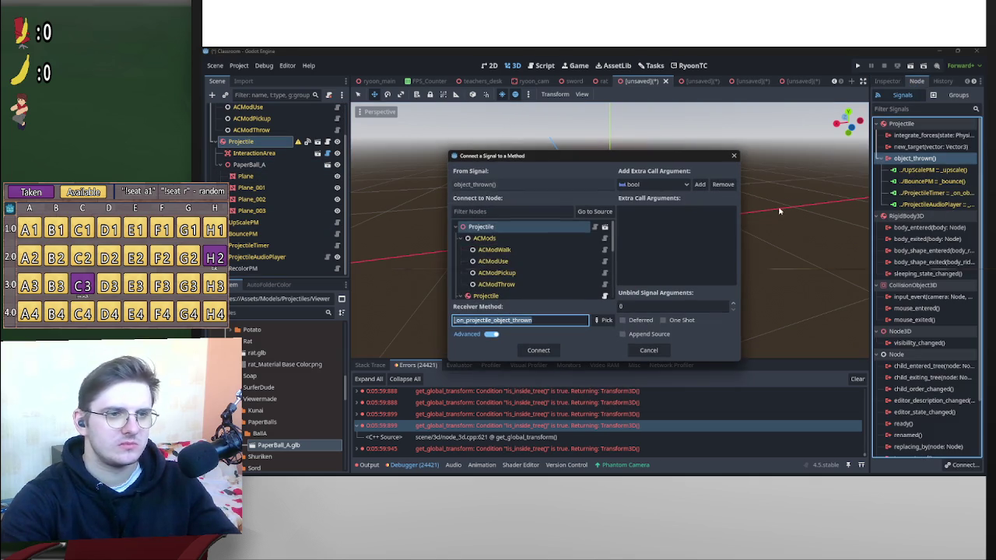
scroll(560, 272, "down", 5)
left_click(544, 292)
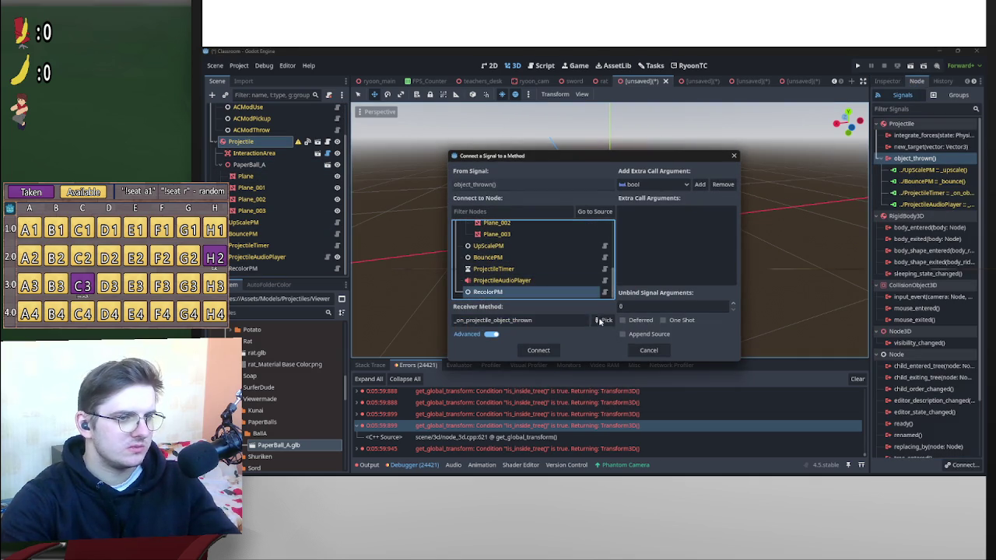
left_click(603, 320)
left_click(554, 178)
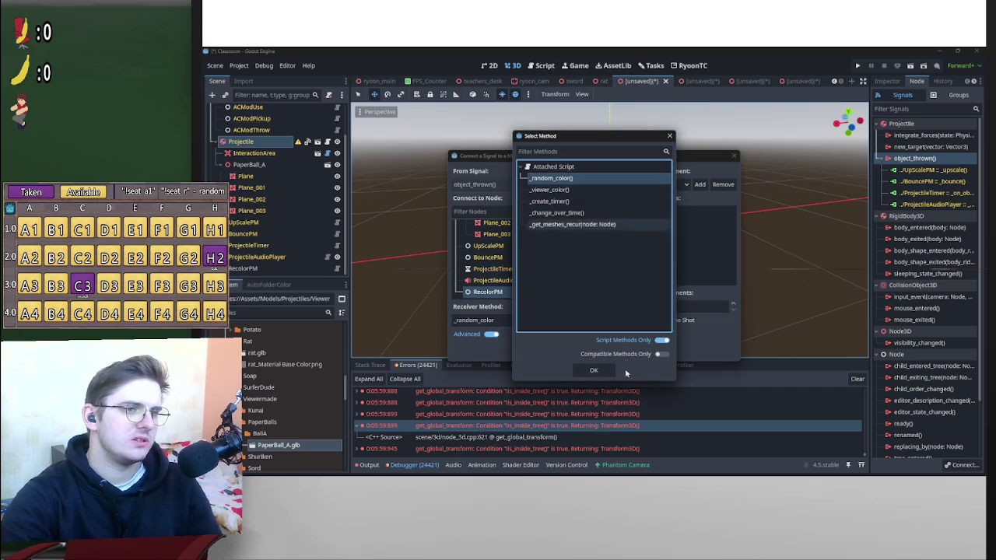
left_click(592, 370)
left_click(537, 350)
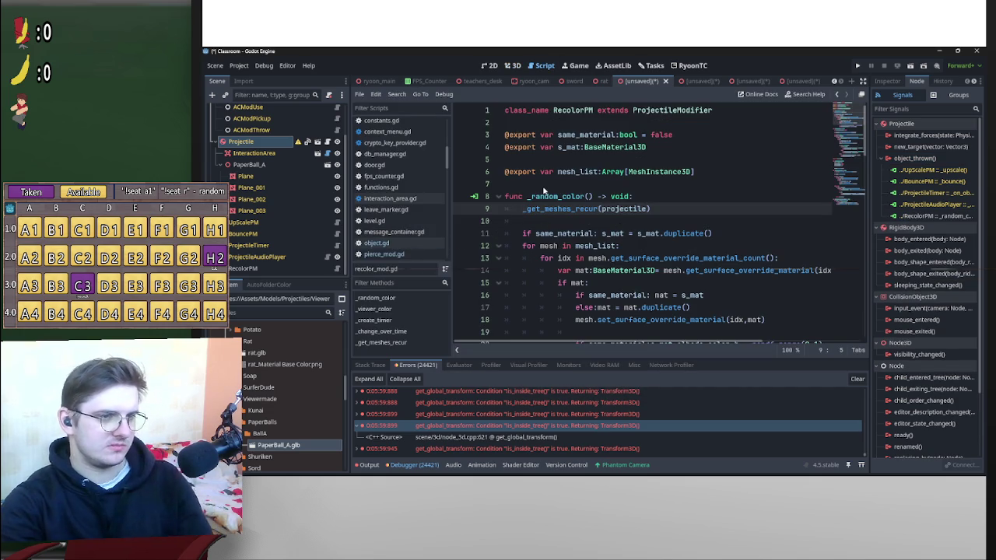
Rewrite line 9 as 'if mesh_list.is_empty(): _get_meshes_recur(projectile)' using autocomplete.
type("if me")
key("Tab")
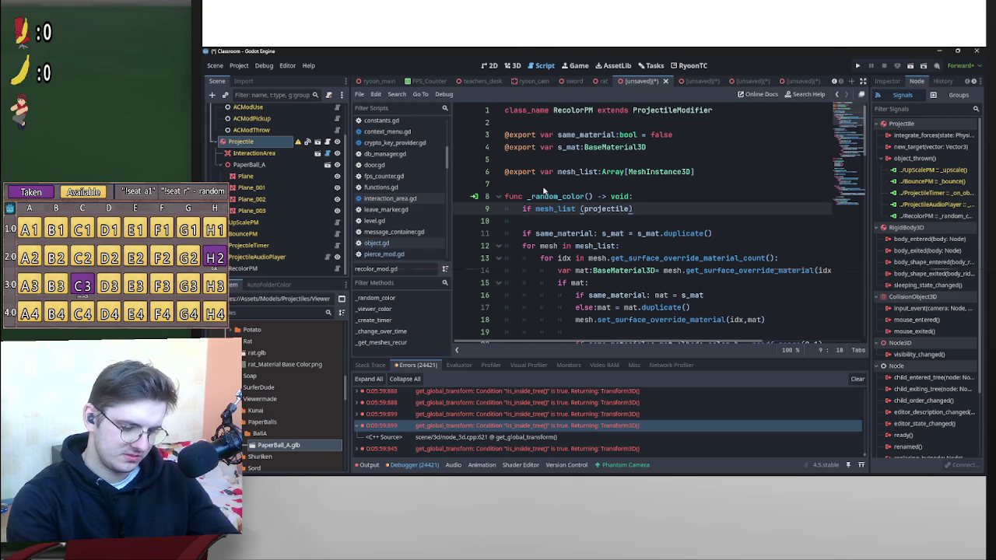
type("is")
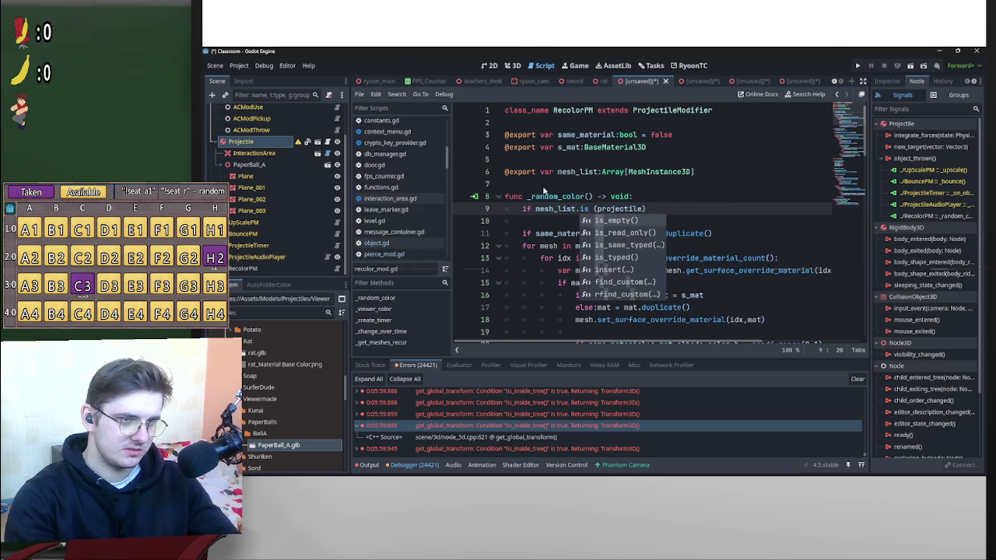
key("Tab")
key("Right")
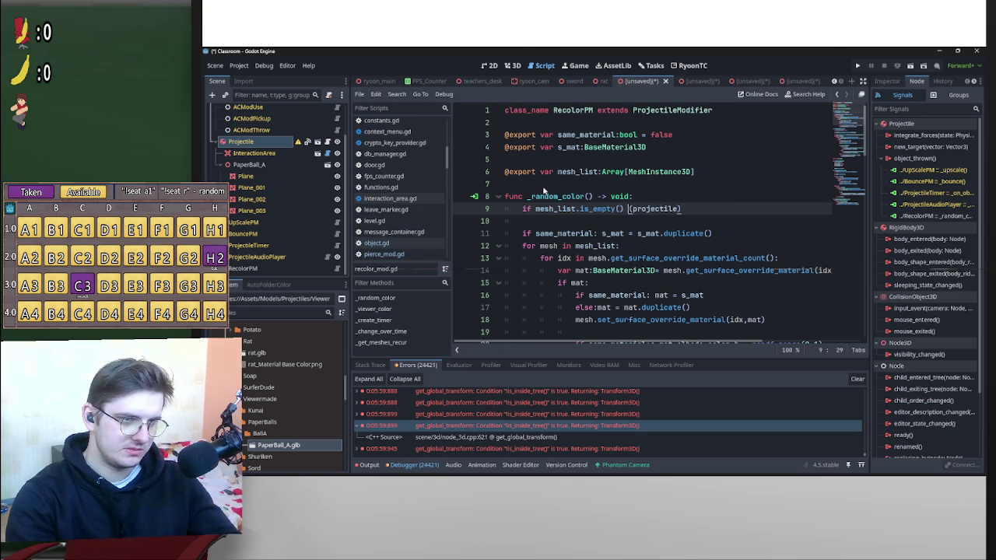
key("ctrl+z")
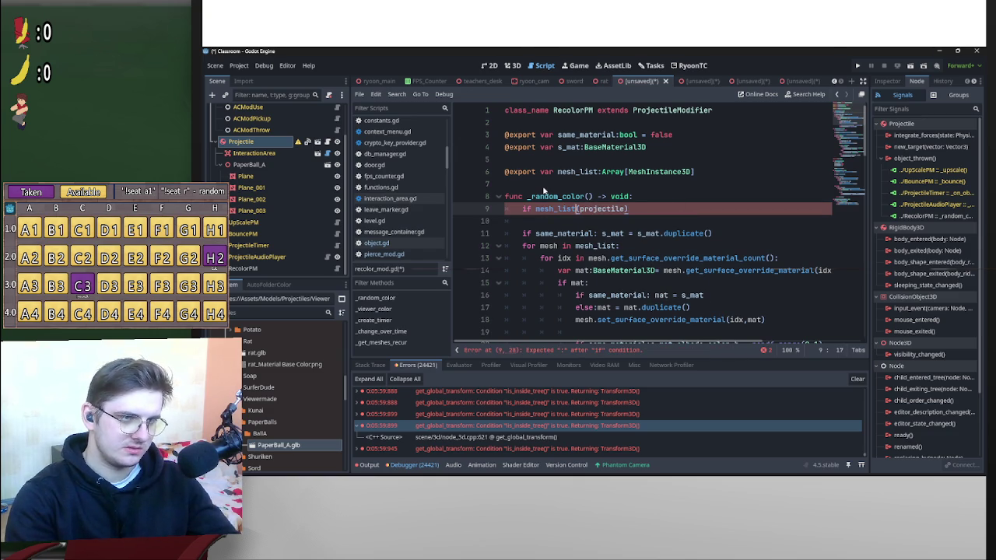
key("ctrl+z")
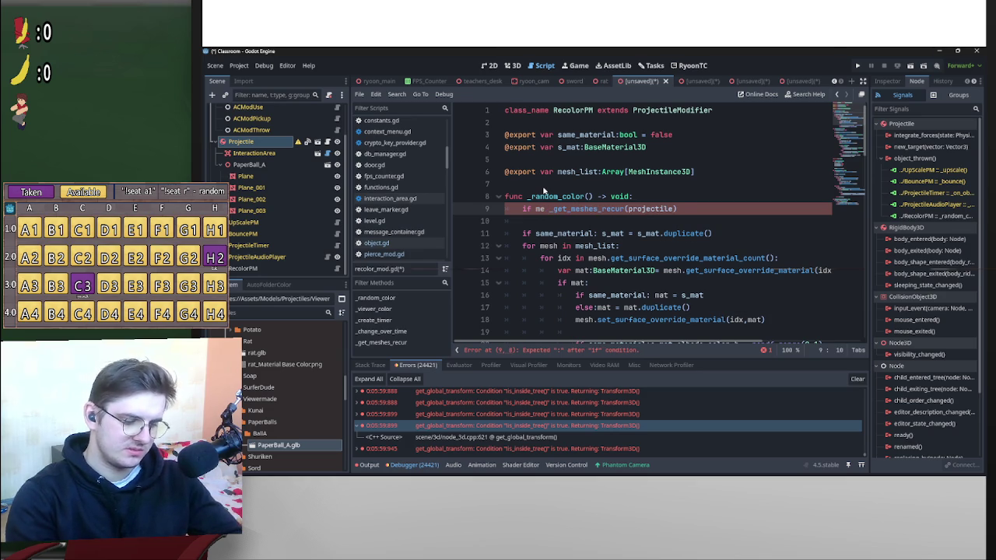
type("sh_list")
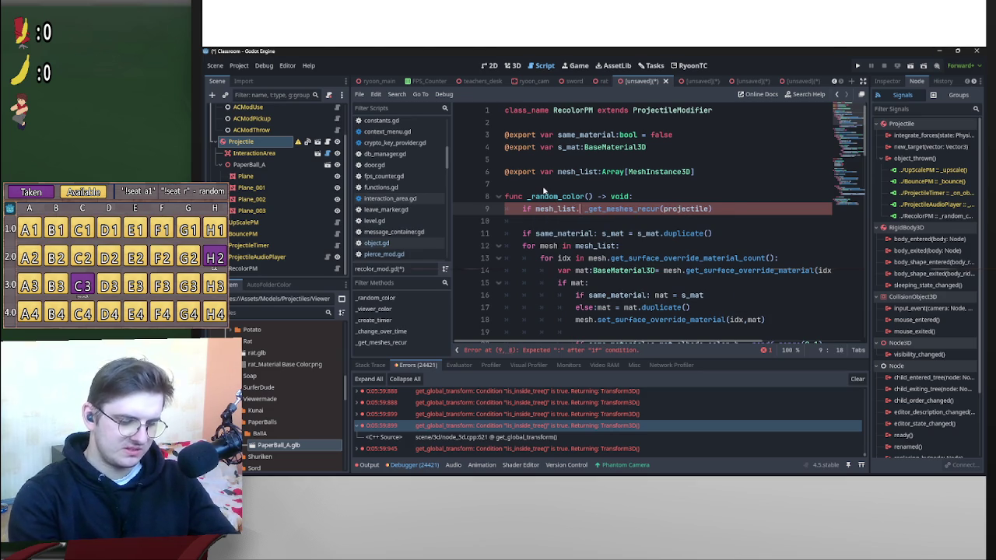
type(".is")
key("Return")
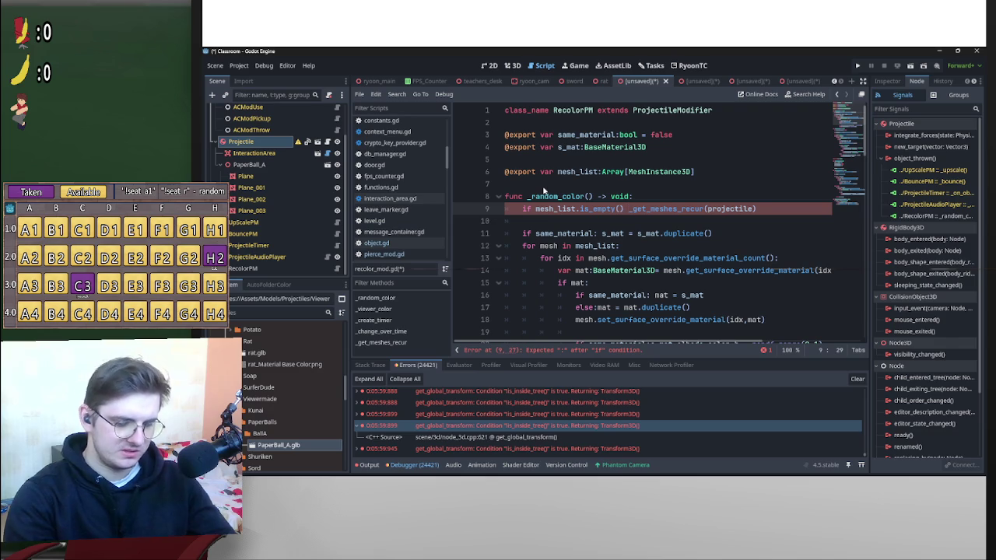
type(":")
left_click(657, 202)
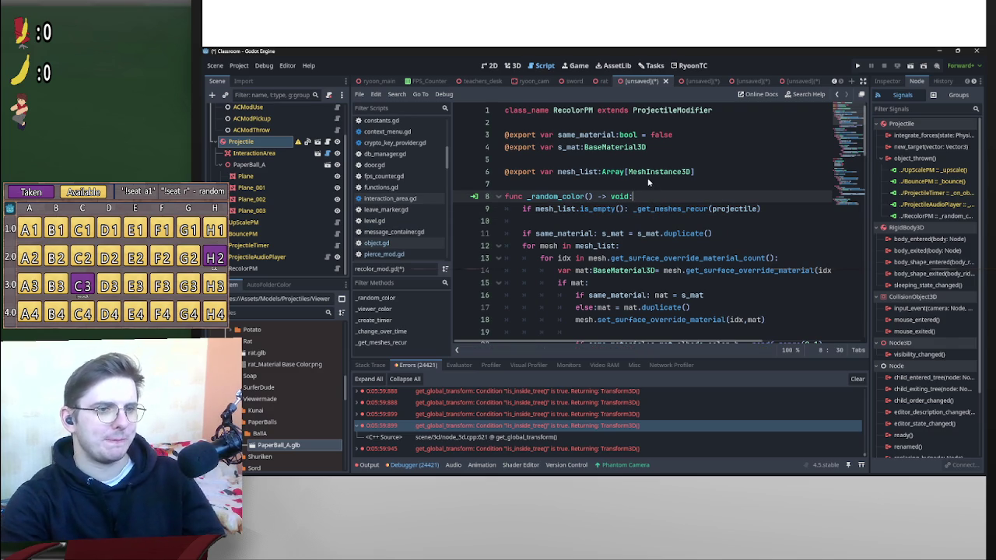
Cancel the Save Scene As prompt and begin renaming the root Projectile node.
key("ctrl+s")
left_click(667, 391)
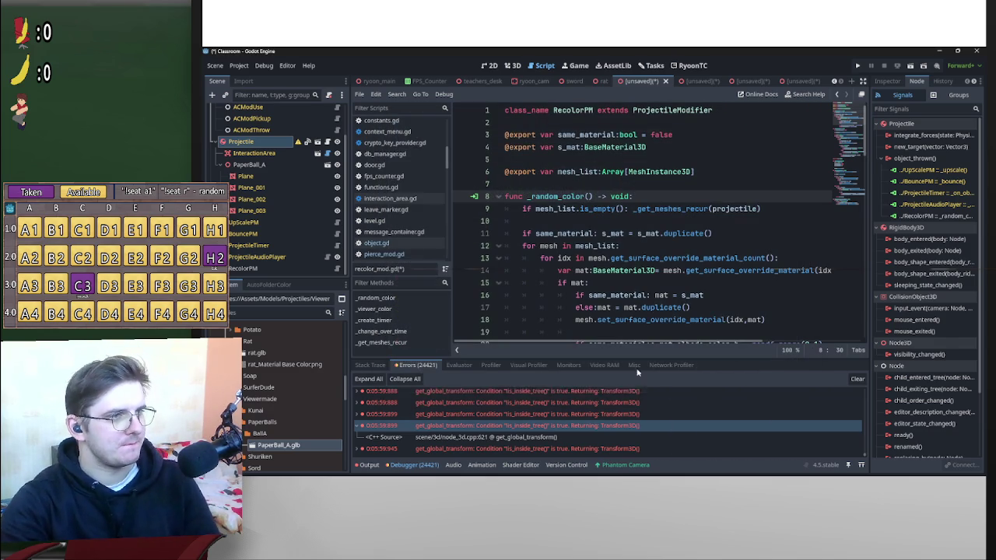
scroll(257, 155, "up", 2)
left_click(251, 110)
left_click(253, 110)
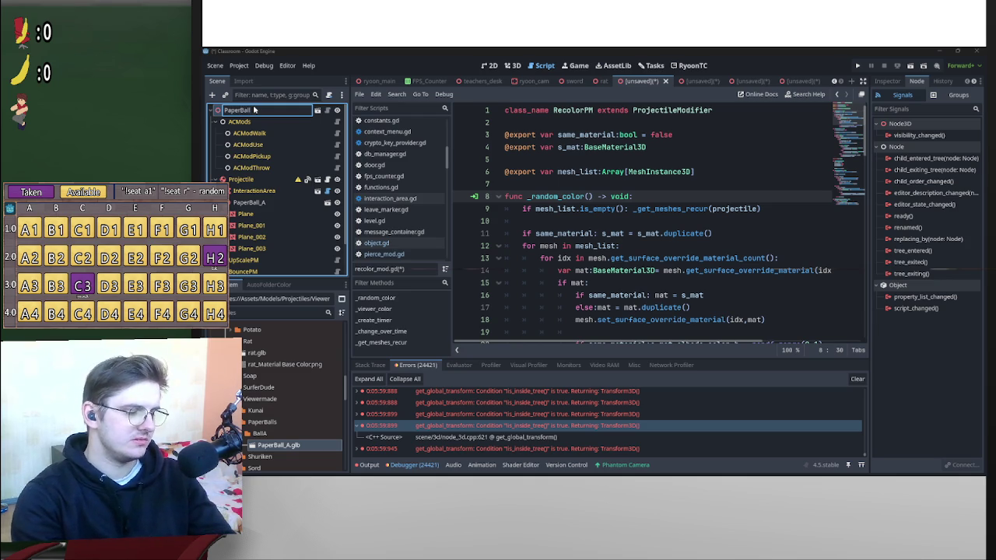
Confirm the root node's new name PaperBall and review the RecolorPM and PaperBall_A nodes.
key("Return")
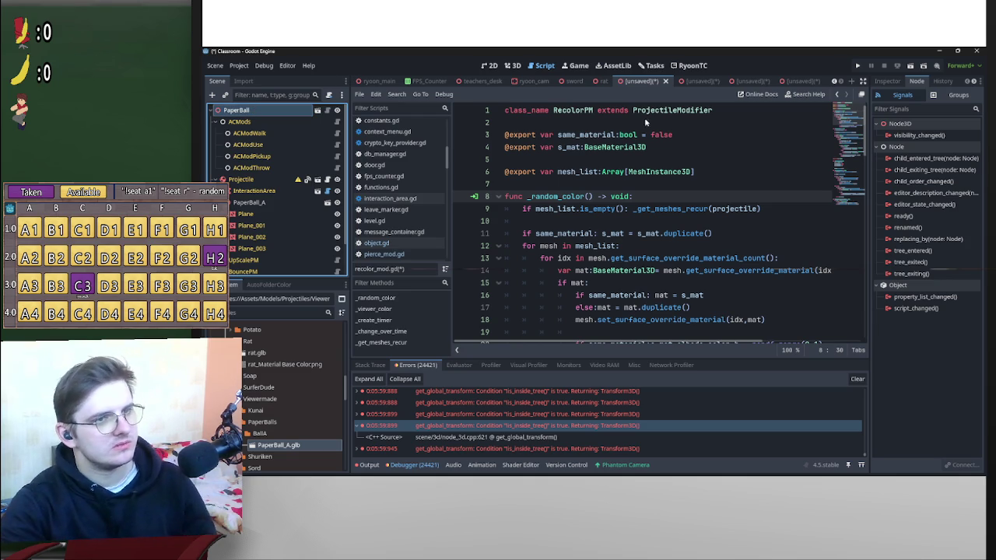
scroll(286, 168, "down", 2)
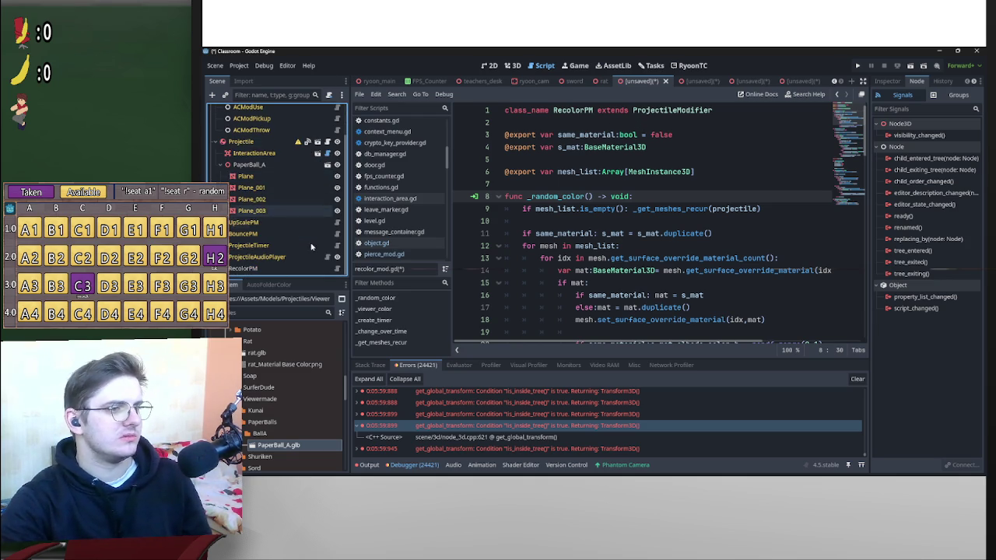
left_click(249, 268)
scroll(665, 239, "down", 5)
scroll(681, 225, "up", 6)
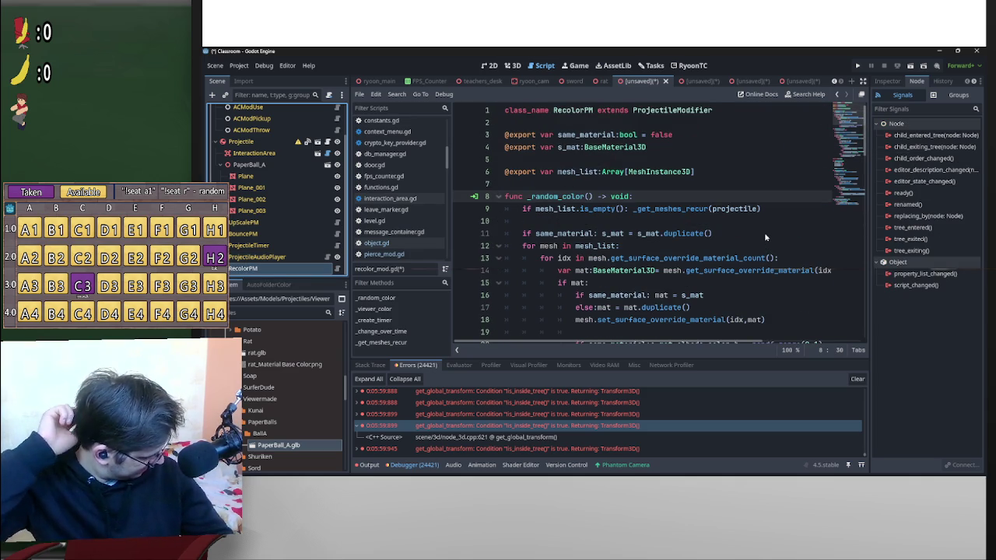
left_click(274, 165)
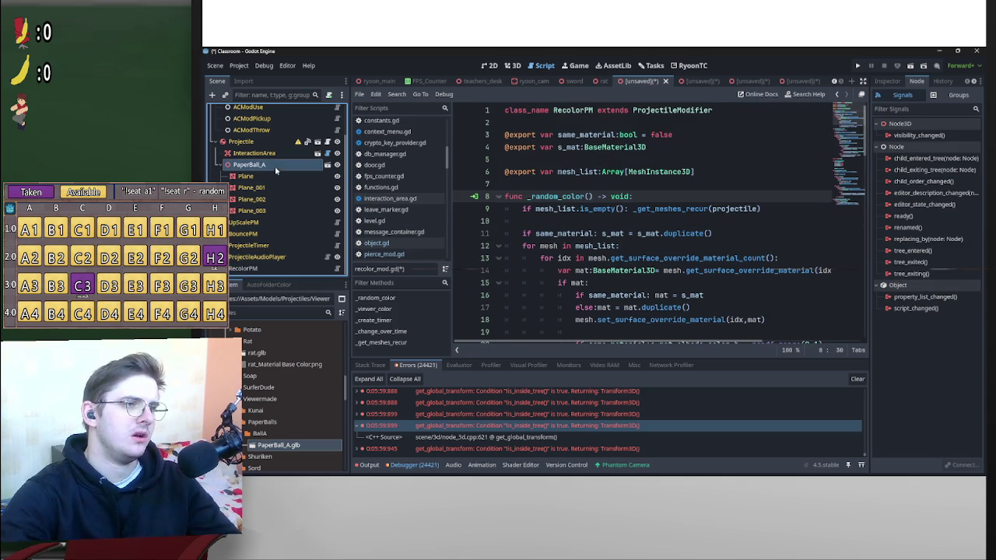
Switch to the 3D view and orbit around the paper ball.
left_click(514, 67)
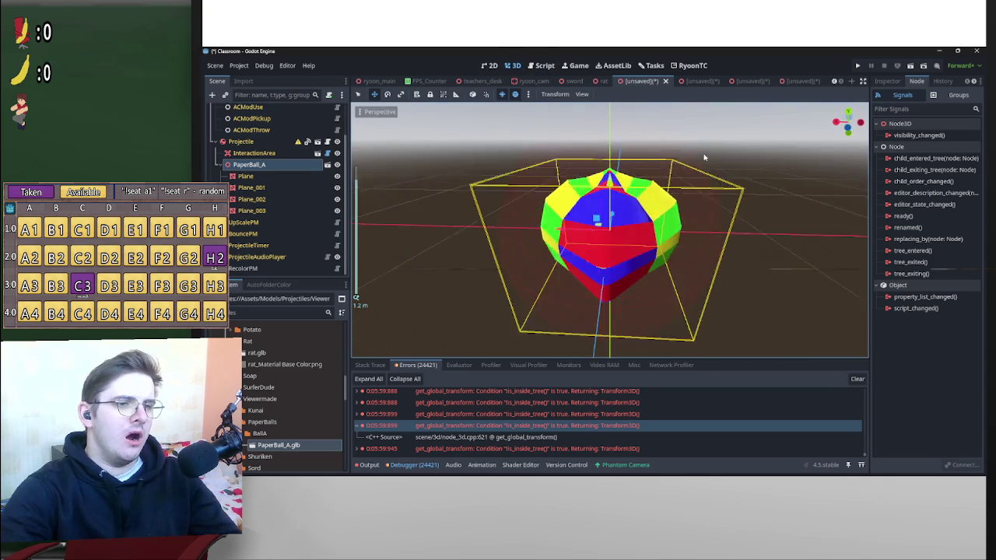
scroll(704, 161, "down", 3)
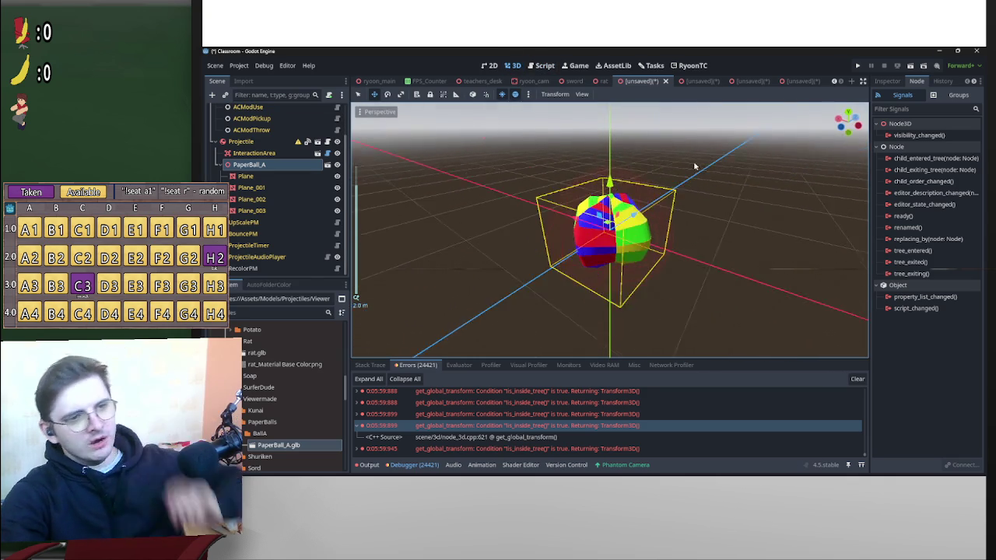
mouse_move(704, 159)
left_mouse_down()
mouse_move(658, 178)
mouse_move(713, 166)
mouse_move(688, 142)
mouse_move(741, 182)
mouse_move(548, 241)
mouse_move(529, 186)
left_mouse_up()
scroll(257, 178, "up", 2)
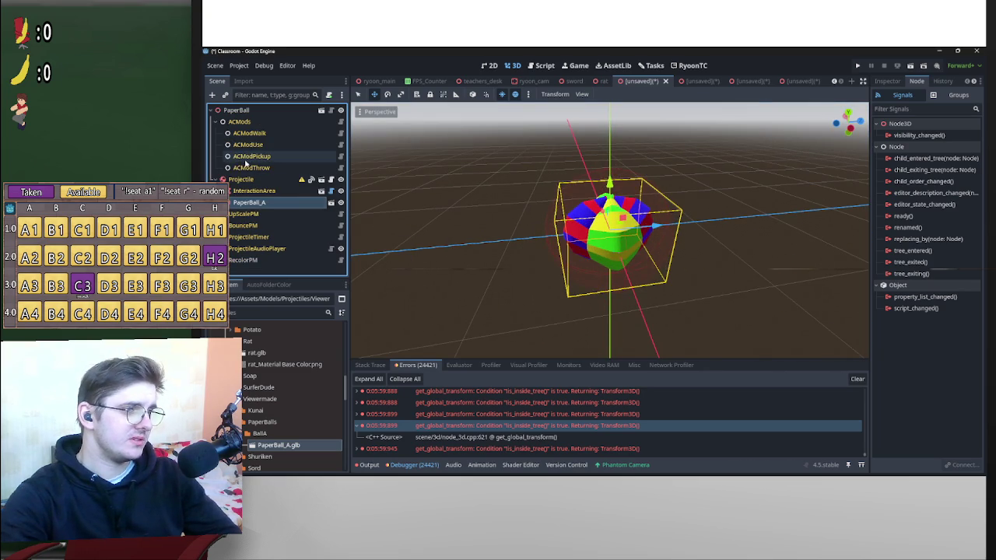
right_click(247, 180)
Add a CollisionShape3D child under Projectile by searching 'coll'.
left_click(289, 162)
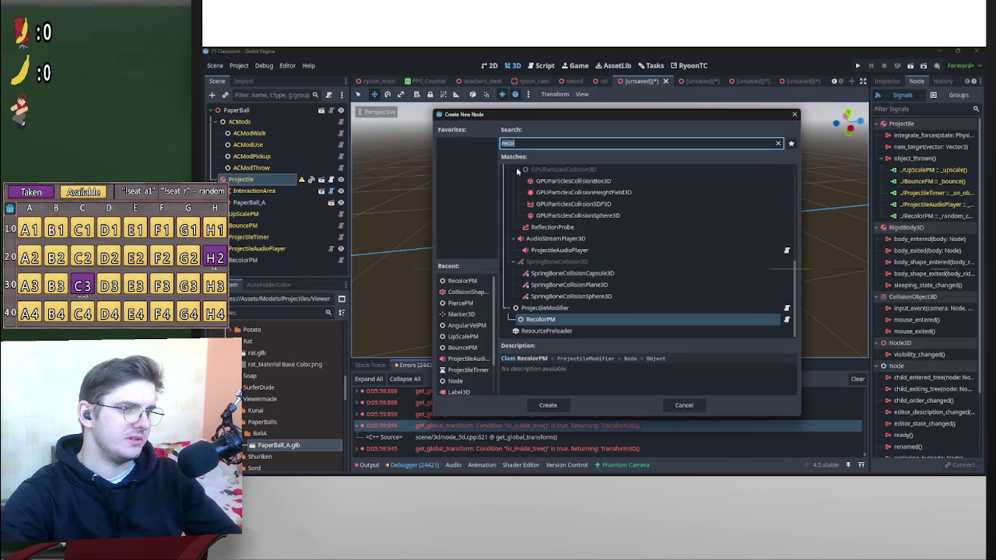
type("coll")
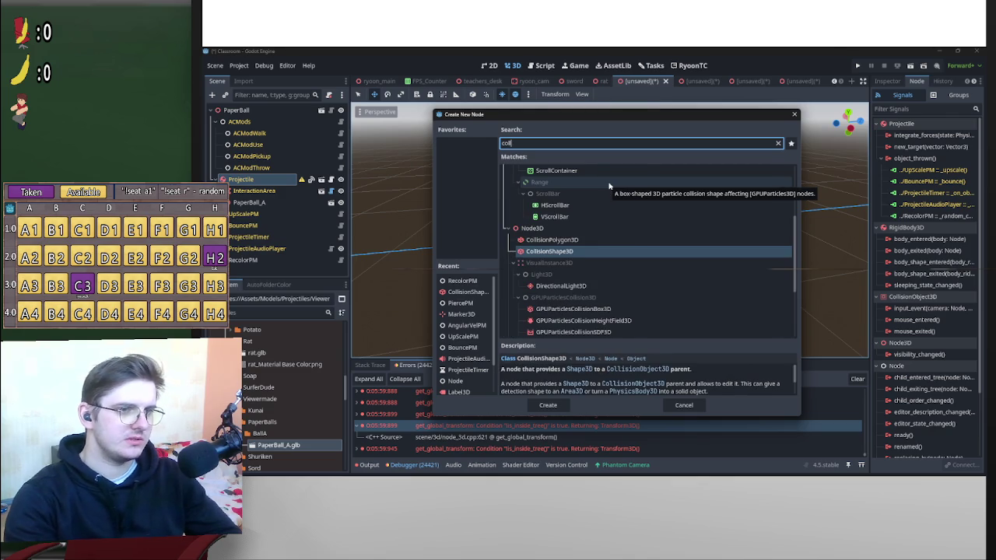
key("Return")
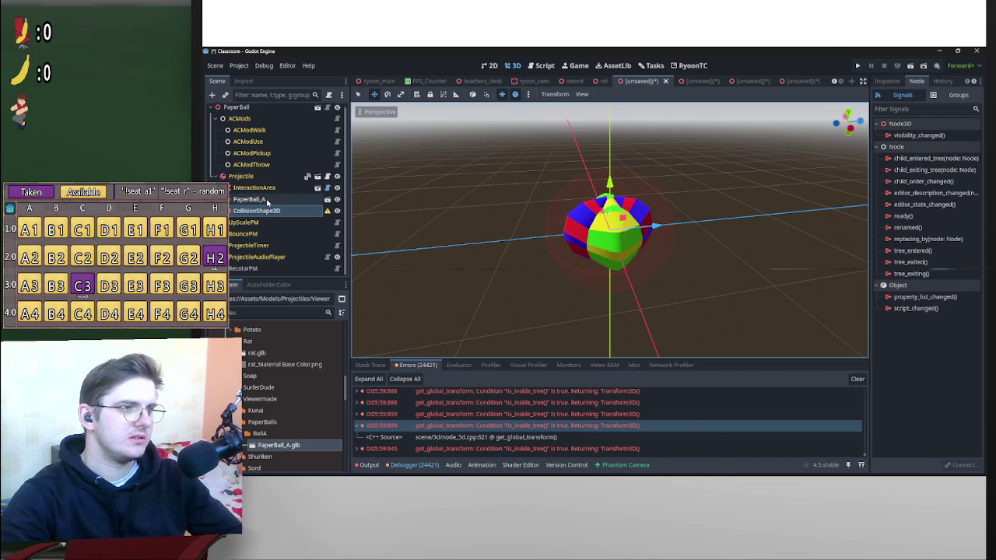
mouse_move(378, 200)
left_mouse_down()
mouse_move(713, 193)
mouse_move(771, 130)
left_mouse_up()
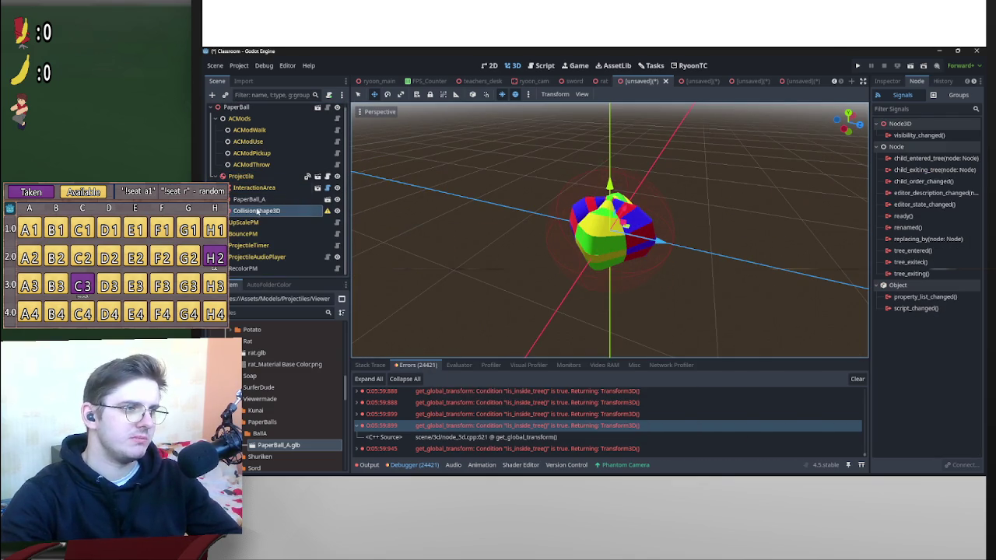
left_click(887, 80)
Give CollisionShape3D a new SphereShape3D scaled to 1.0, 0.875, 0.665.
left_click(941, 147)
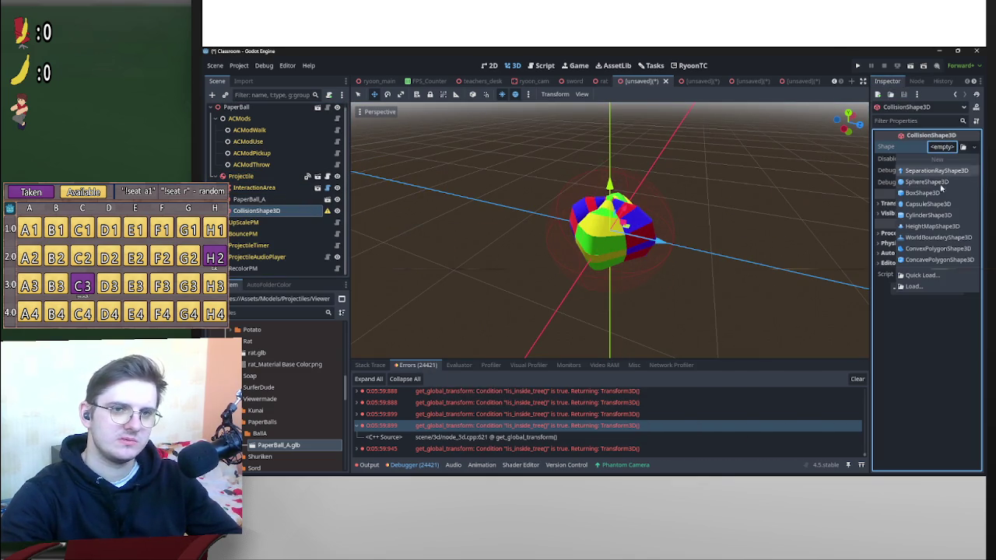
left_click(926, 181)
left_click_drag(668, 209, 875, 195)
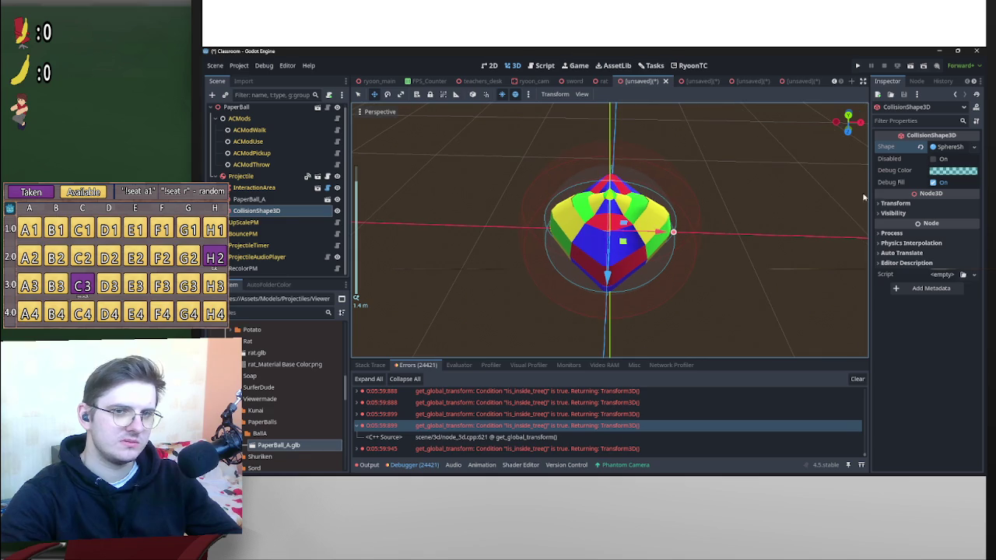
left_click(895, 203)
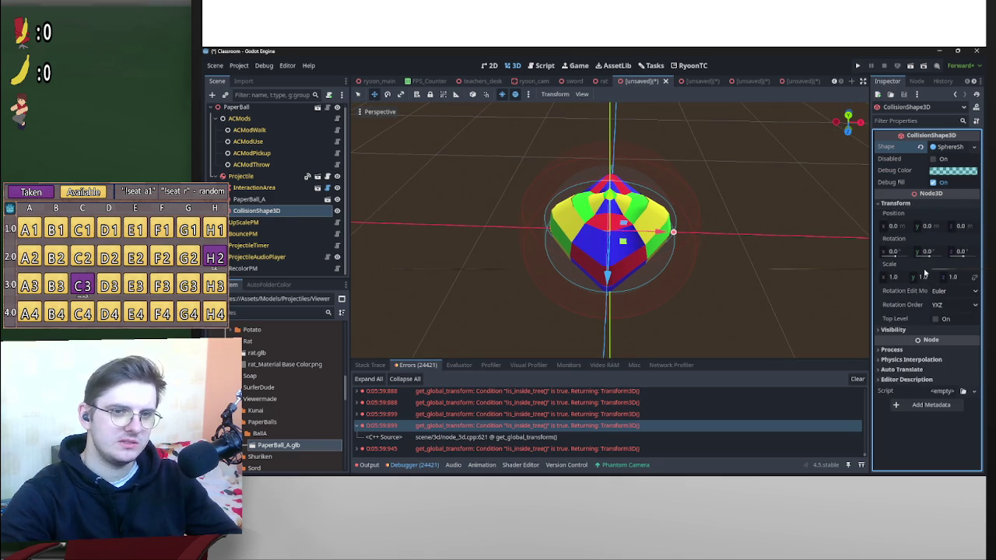
left_click_drag(929, 279, 595, 269)
mouse_move(955, 279)
left_mouse_down()
mouse_move(595, 270)
mouse_move(817, 234)
mouse_move(373, 215)
mouse_move(544, 226)
mouse_move(776, 210)
mouse_move(677, 236)
mouse_move(911, 288)
mouse_move(595, 269)
left_mouse_up()
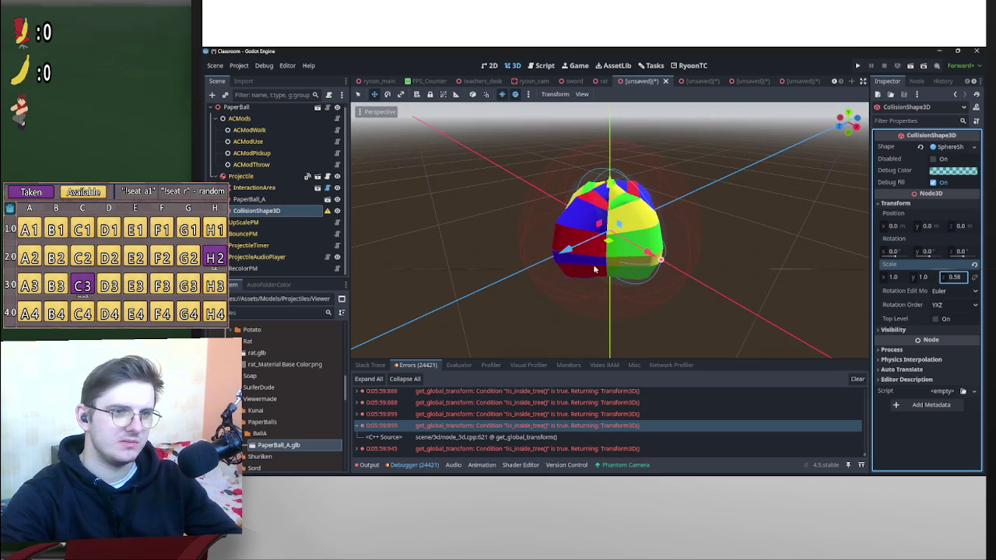
type("0.605")
Orbit around the ball to check the squashed sphere's fit, then reselect the collision shape.
mouse_move(709, 231)
left_mouse_down()
mouse_move(767, 151)
mouse_move(685, 241)
mouse_move(892, 287)
mouse_move(595, 269)
left_mouse_up()
mouse_move(919, 276)
left_mouse_down()
mouse_move(906, 289)
mouse_move(595, 269)
left_mouse_up()
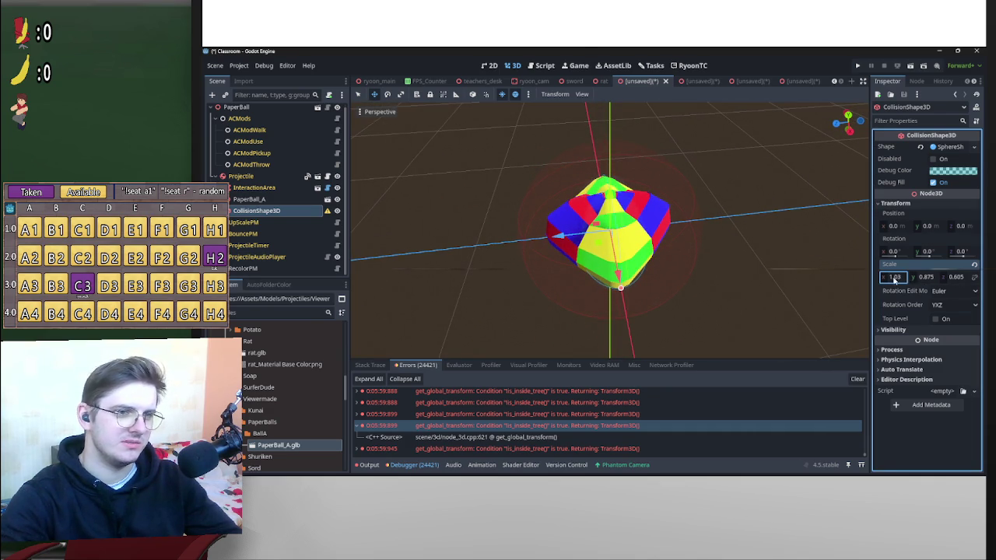
mouse_move(749, 213)
left_mouse_down()
mouse_move(904, 269)
mouse_move(596, 269)
mouse_move(418, 234)
left_mouse_up()
mouse_move(328, 212)
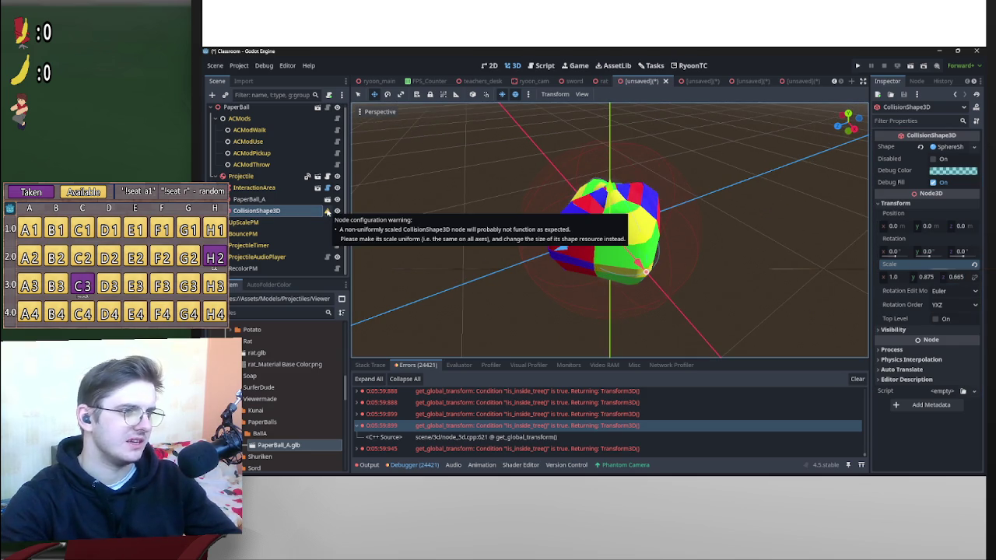
left_click(280, 200)
left_click(289, 210)
Duplicate the collision shape and rotate the copy 90° around Y.
key("ctrl+d")
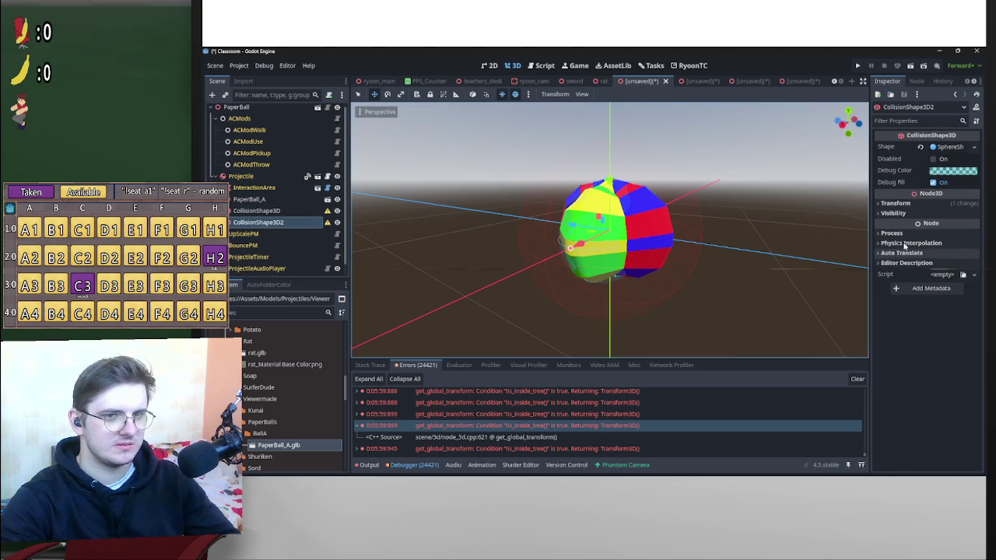
left_click(902, 203)
left_click(928, 251)
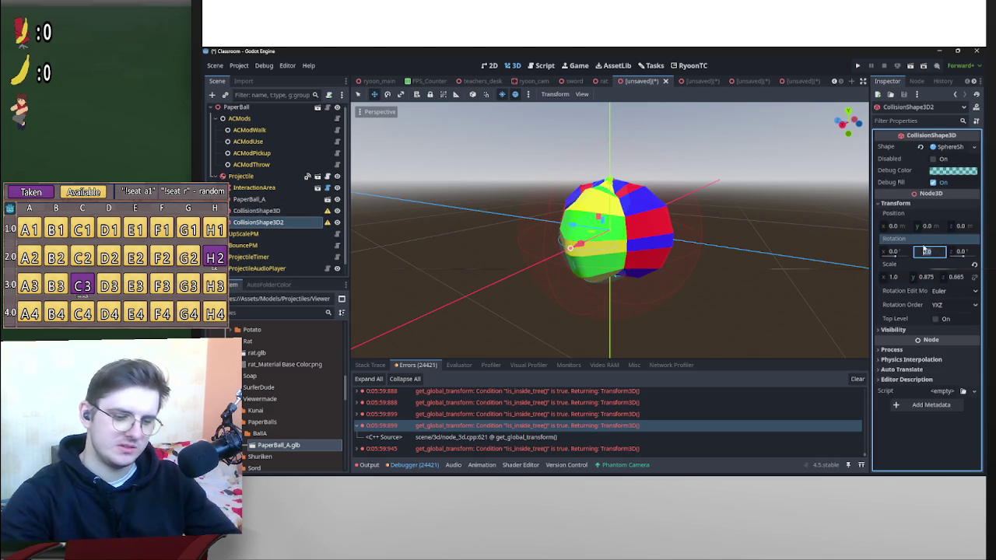
type("90")
key("Return")
mouse_move(789, 228)
left_mouse_down()
mouse_move(671, 262)
mouse_move(651, 308)
mouse_move(640, 300)
mouse_move(694, 254)
mouse_move(724, 206)
left_mouse_up()
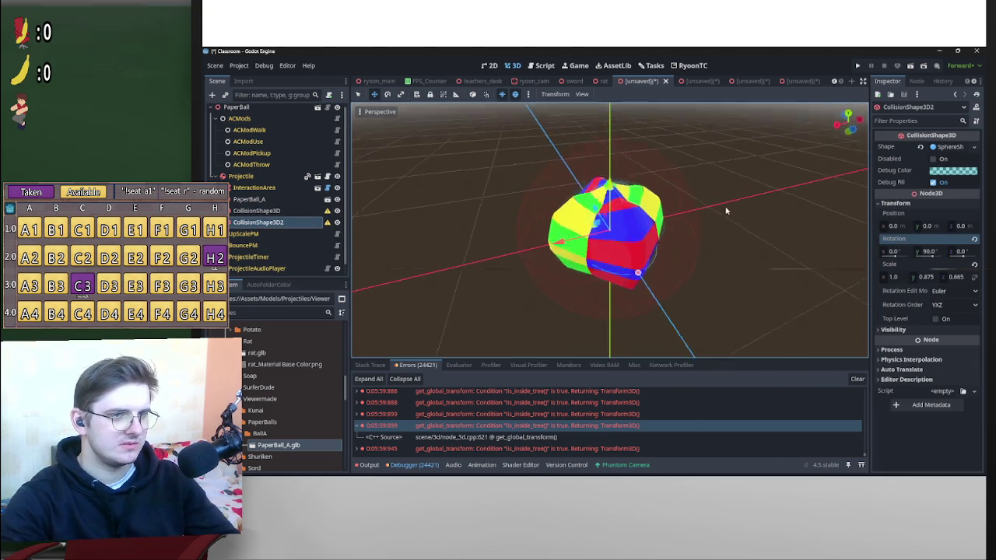
scroll(725, 207, "up", 5)
left_click_drag(656, 235, 756, 225)
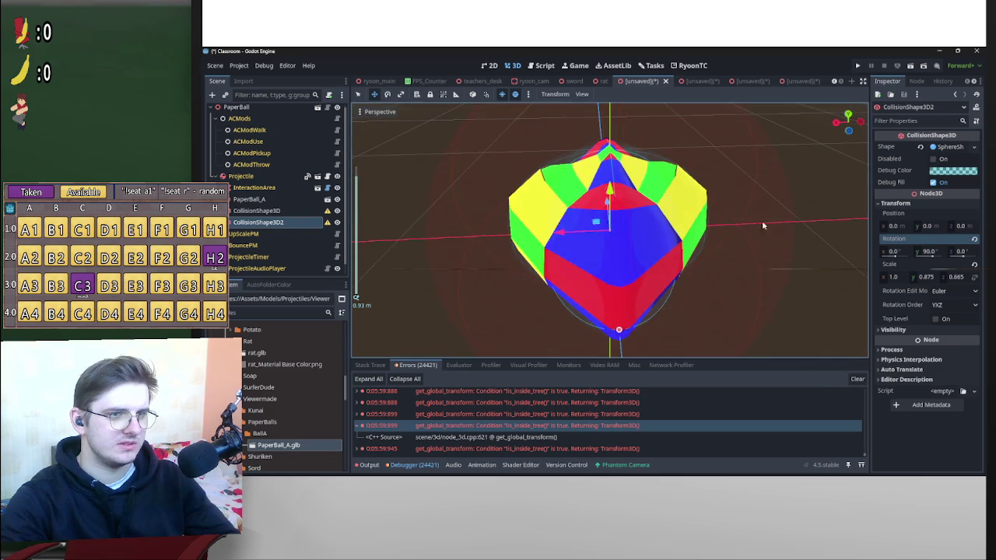
left_click(733, 184)
mouse_move(734, 185)
left_mouse_down()
mouse_move(615, 207)
mouse_move(625, 235)
left_mouse_up()
Give the Projectile body a new PhysicsMaterial.
scroll(611, 209, "down", 3)
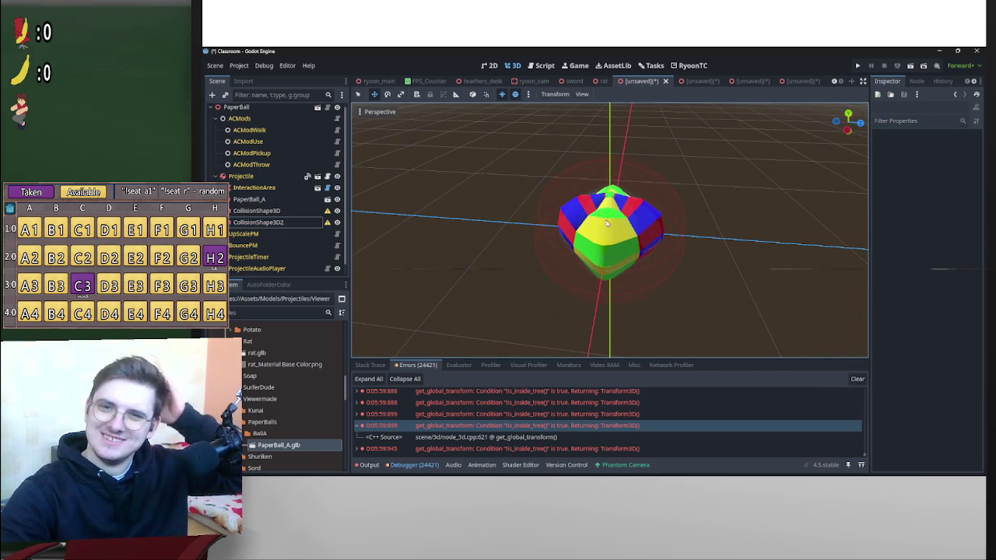
scroll(436, 249, "down", 2)
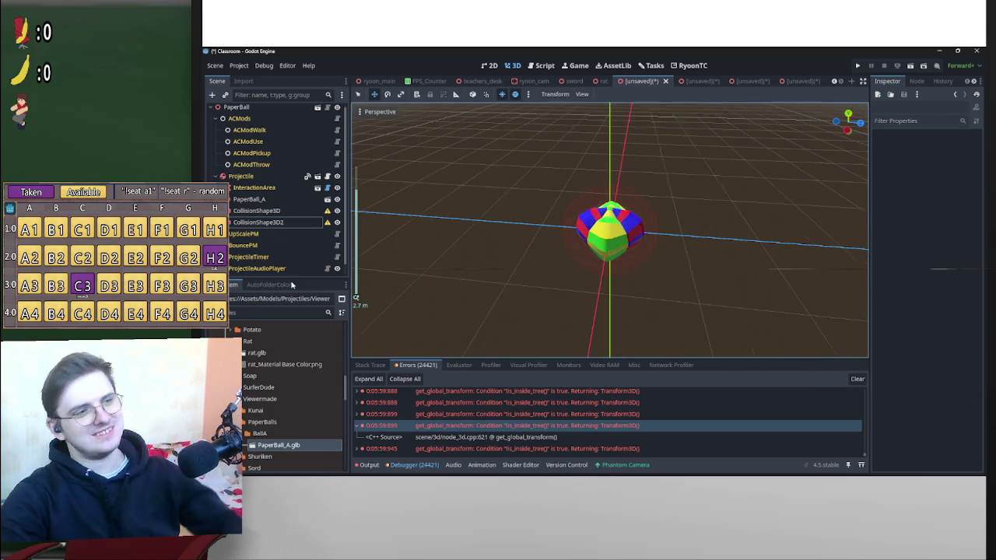
left_click(247, 175)
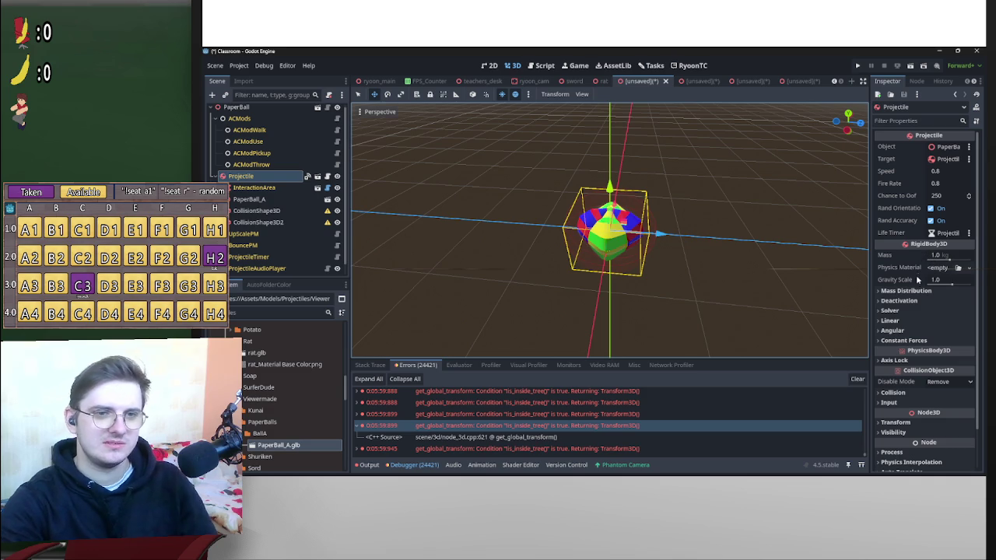
left_click(937, 271)
left_click(949, 293)
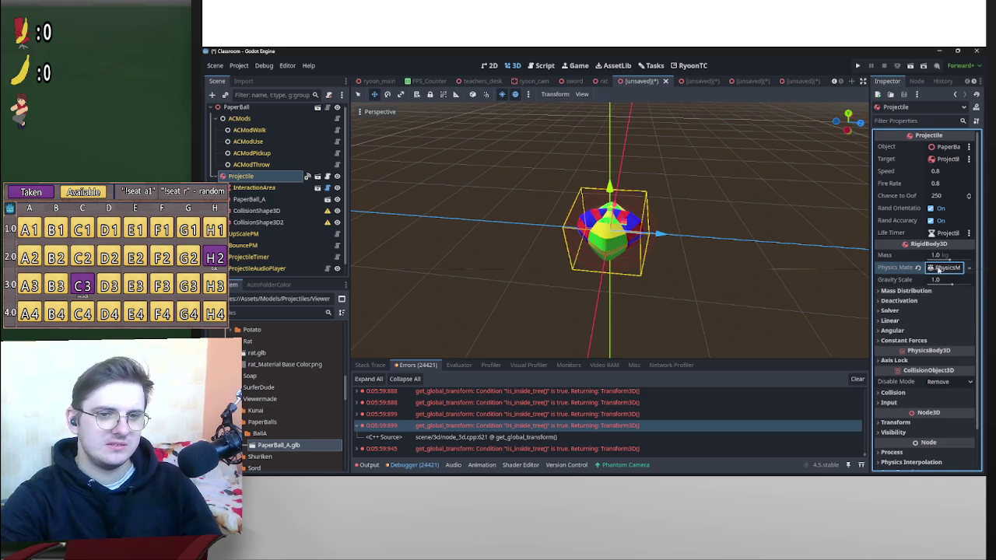
Make Projectile's PhysicsMaterial unique and switch on its Rough option.
left_click(940, 270)
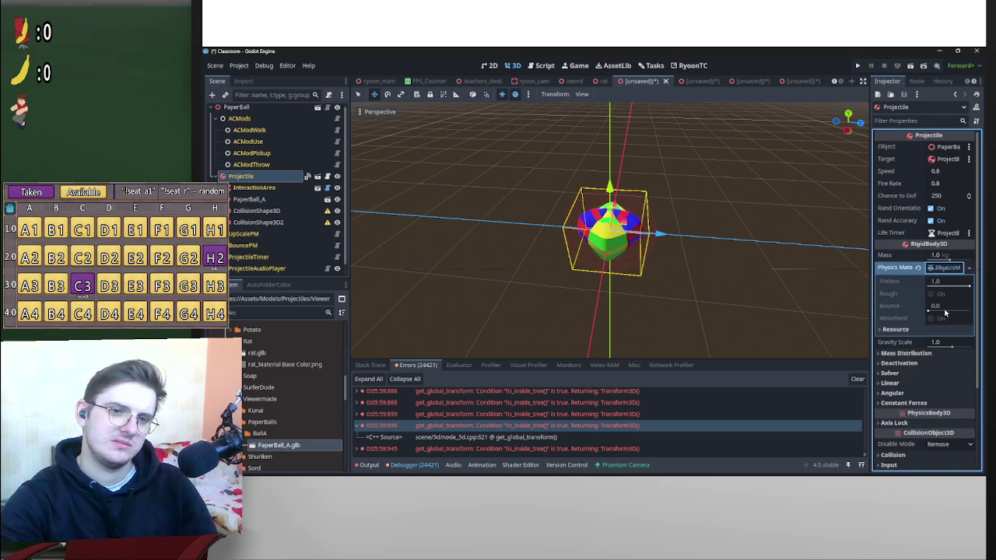
right_click(938, 274)
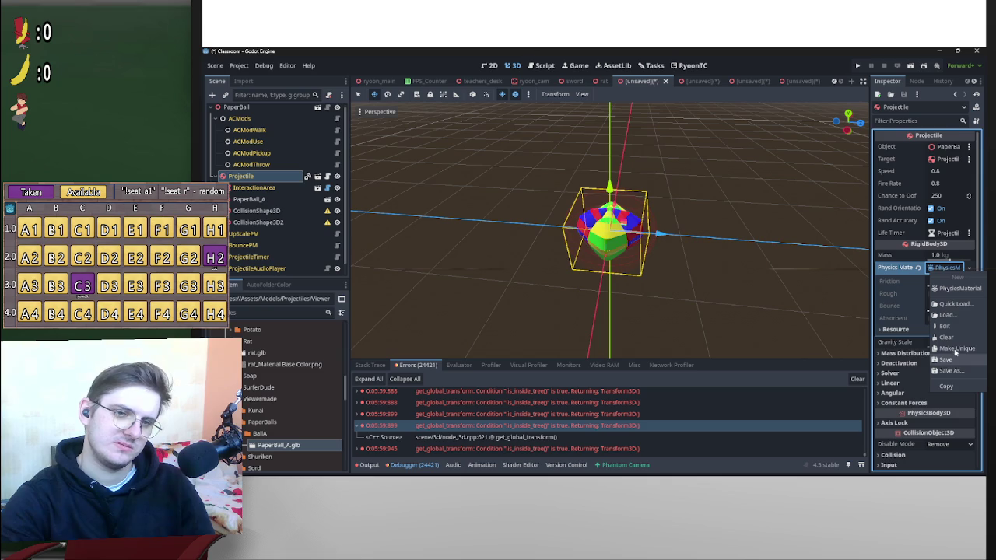
left_click(954, 354)
left_click(941, 269)
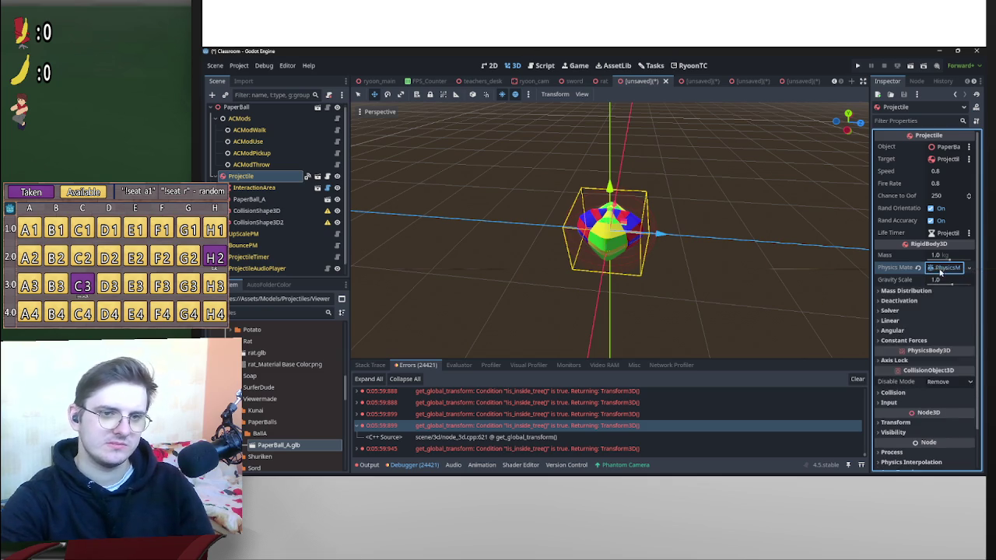
left_click(940, 270)
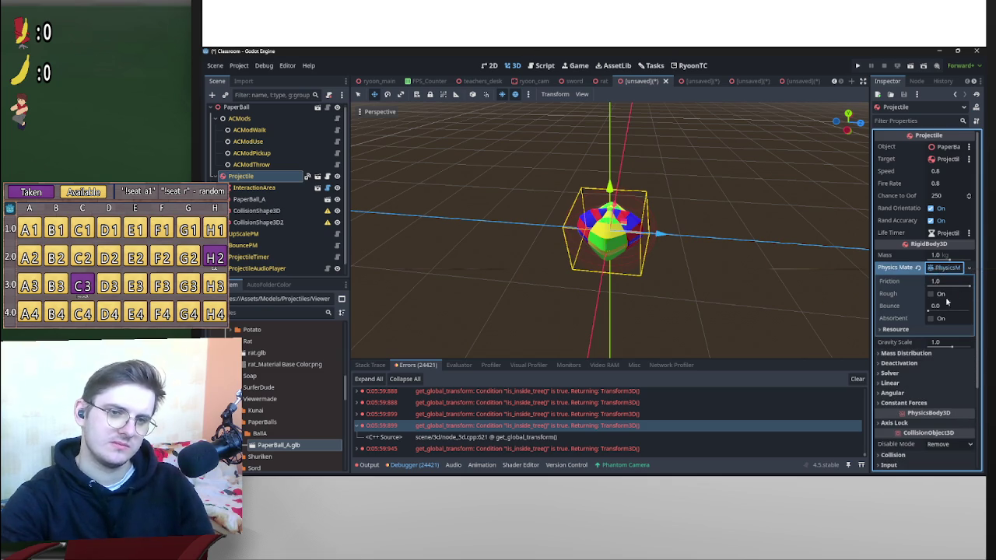
left_click(933, 295)
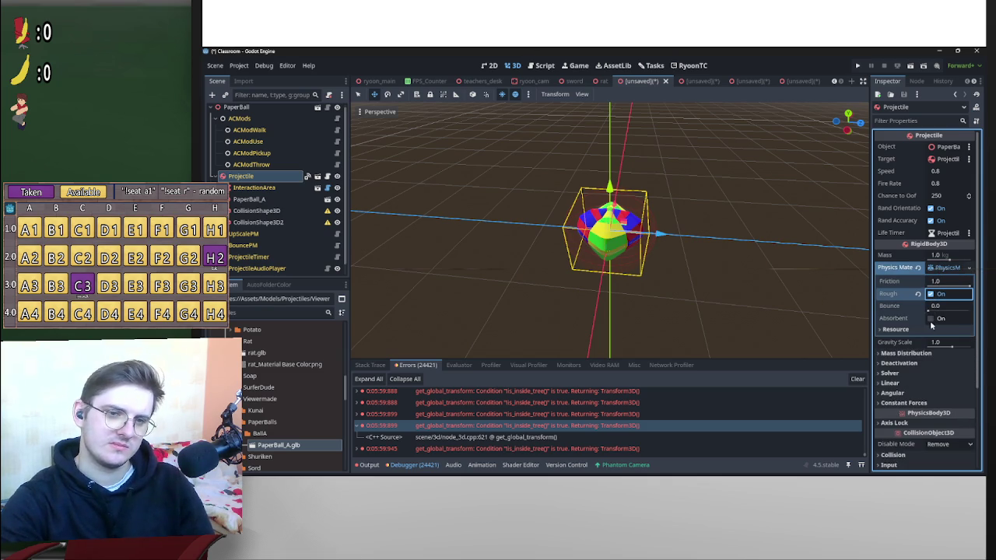
mouse_move(890, 322)
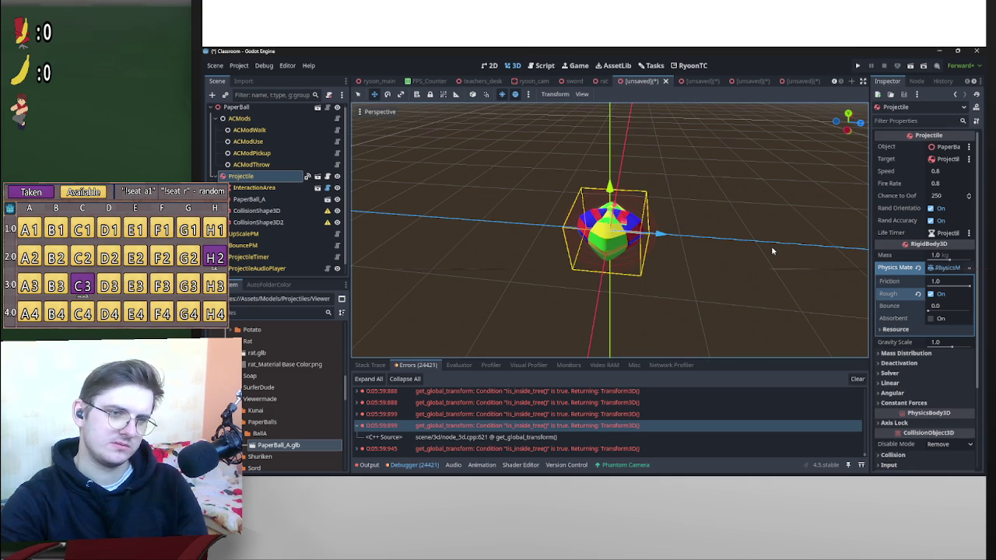
Cancel the first save, then select and drag the five Thumps sound files.
key("ctrl+s")
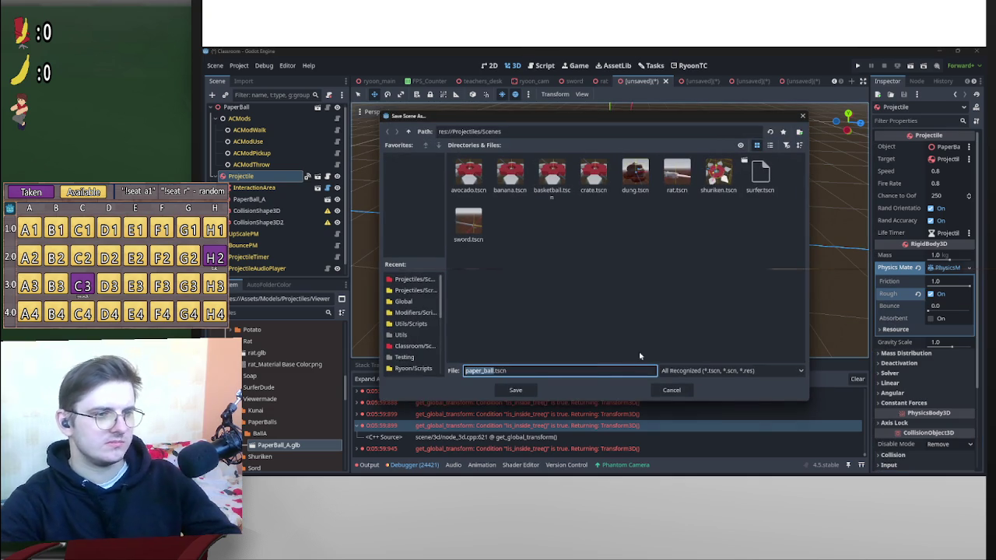
left_click(657, 390)
scroll(286, 376, "up", 10)
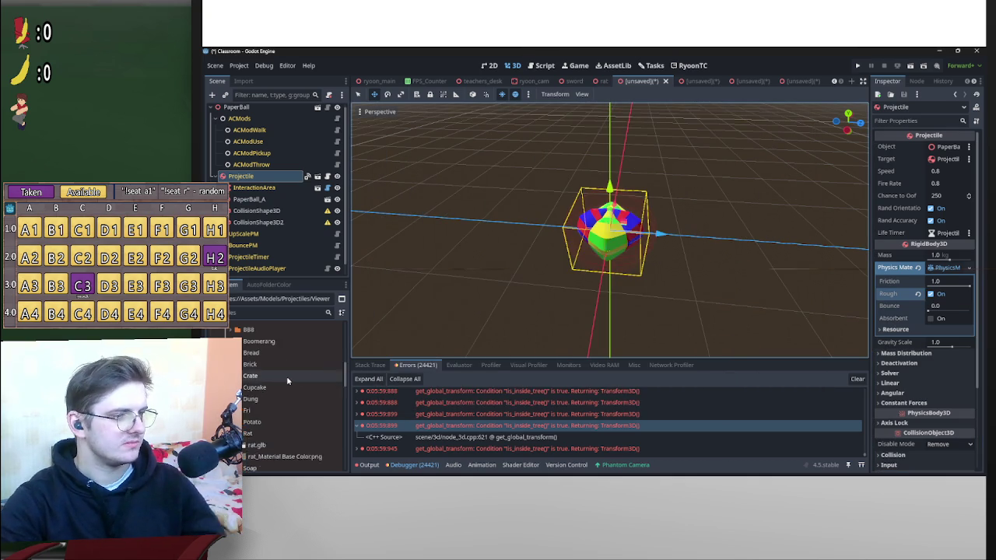
left_click(268, 426)
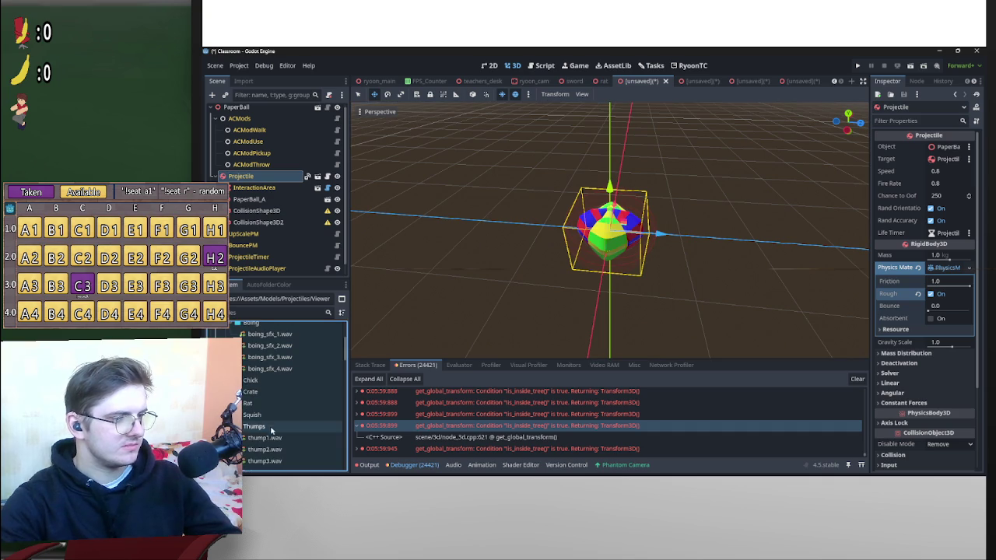
scroll(295, 404, "down", 2)
left_click(281, 383)
left_click(311, 428, "shift")
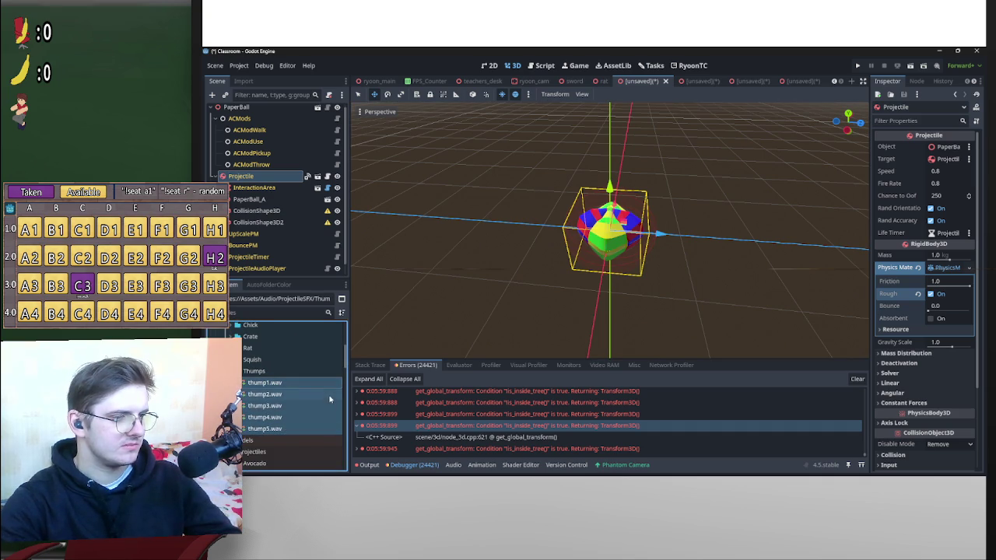
mouse_move(308, 383)
left_mouse_down()
mouse_move(298, 467)
mouse_move(301, 438)
mouse_move(938, 242)
mouse_move(274, 257)
left_mouse_up()
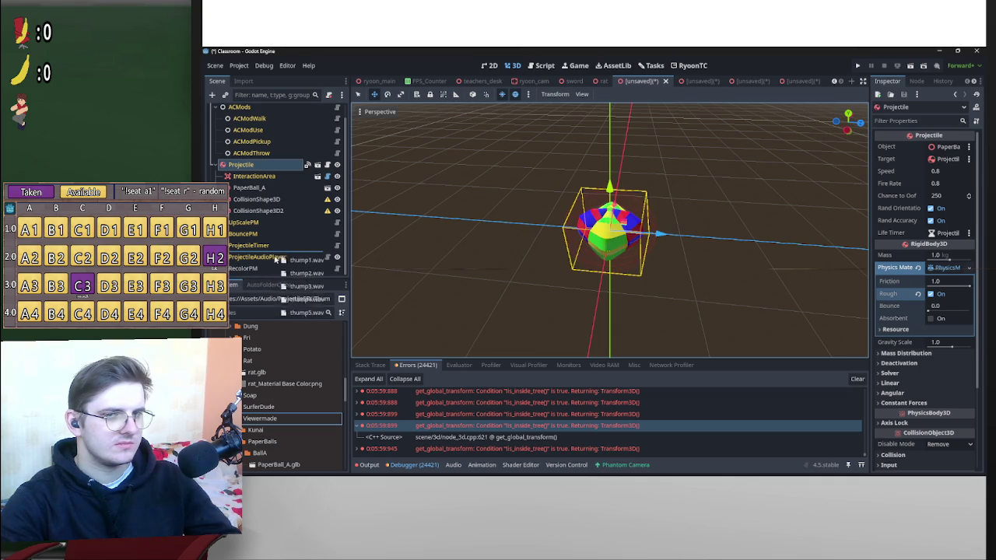
left_click(745, 145)
Save the scene as paper_ball.tscn in res://Projectiles/Scenes.
key("ctrl+s")
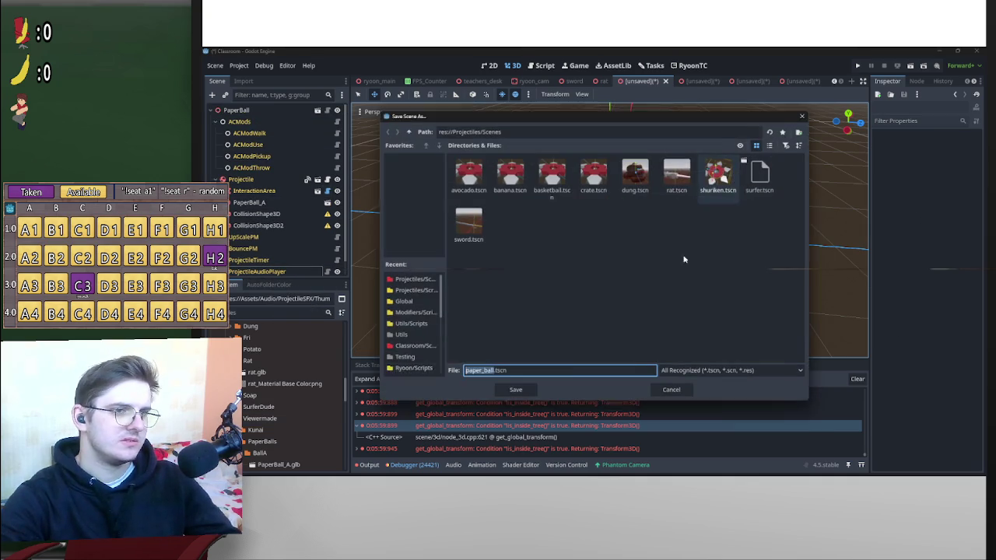
left_click(516, 389)
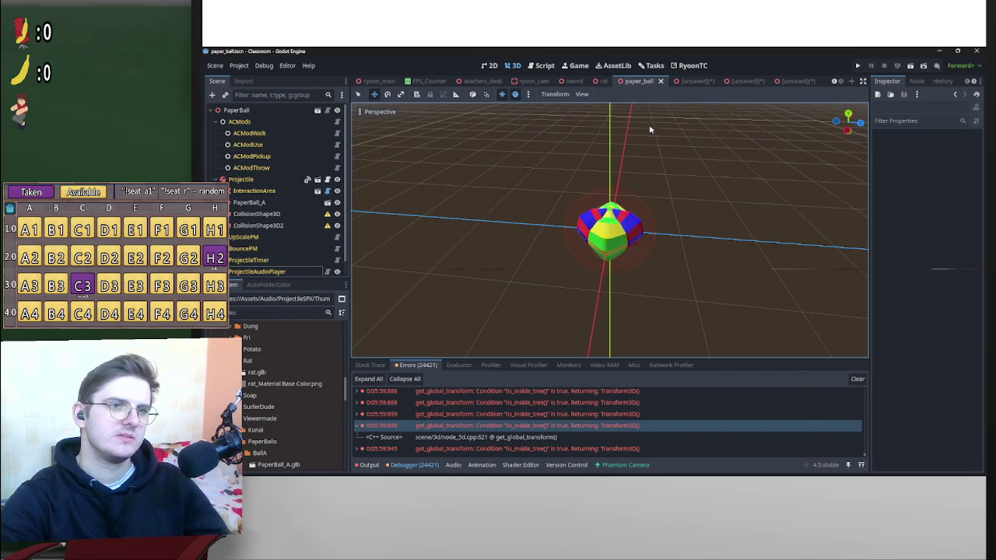
left_click(691, 81)
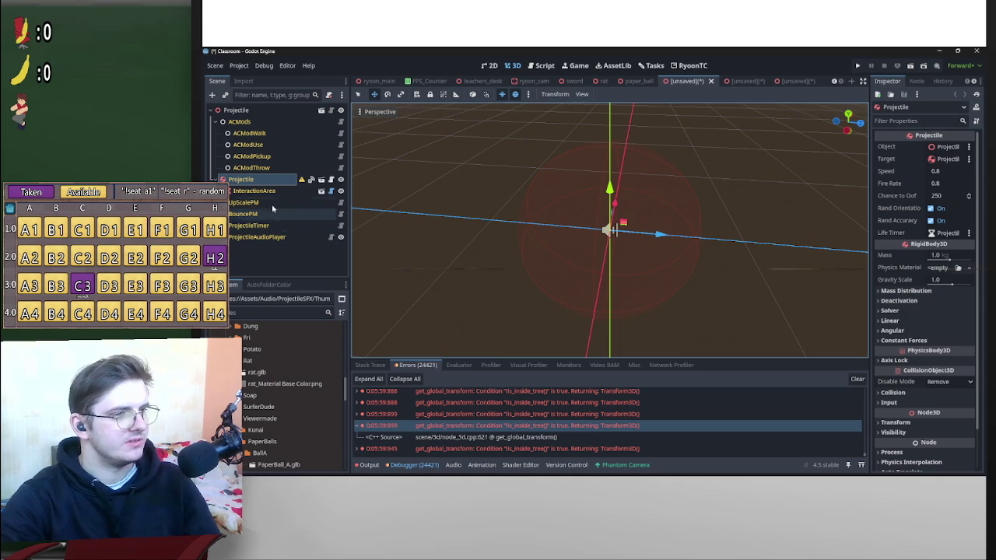
Find and select Kunai.glb inside the Kunai folder.
scroll(240, 392, "up", 5)
scroll(240, 392, "down", 5)
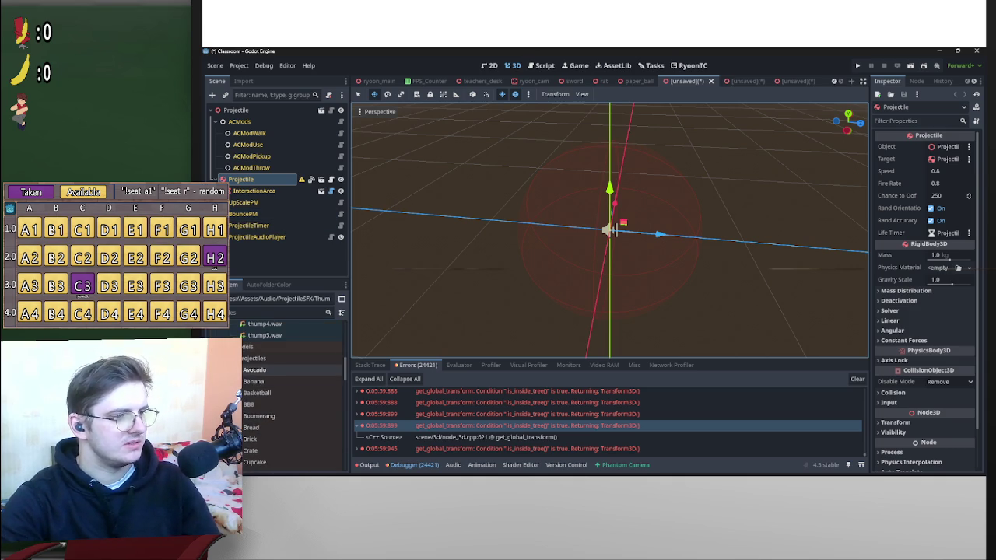
scroll(254, 420, "down", 3)
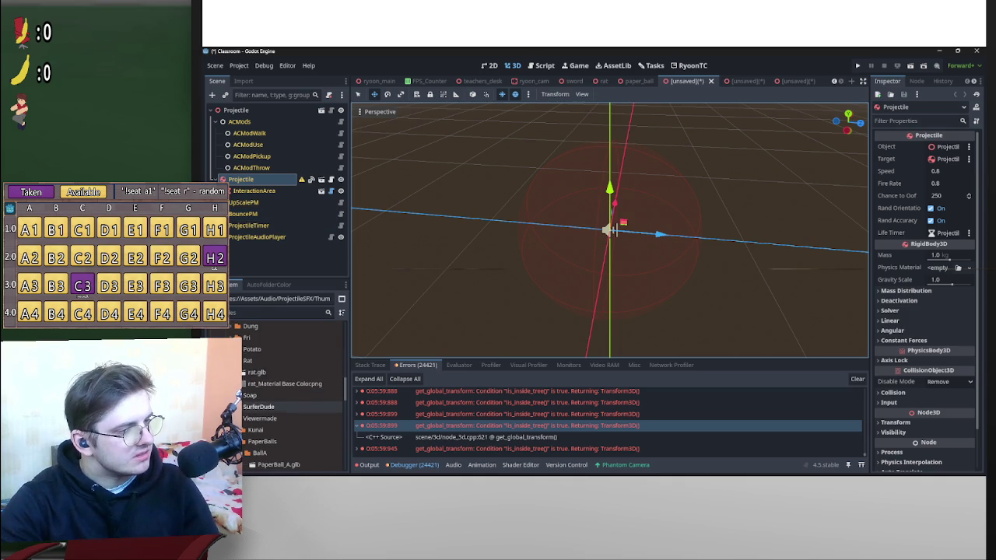
scroll(283, 403, "up", 1)
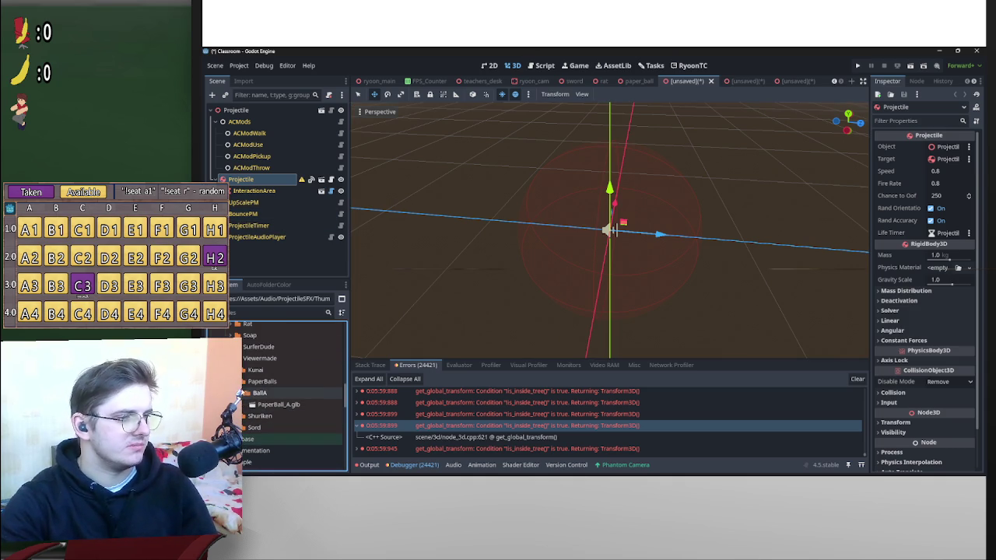
left_click(238, 381)
double_click(255, 369)
left_click(264, 381)
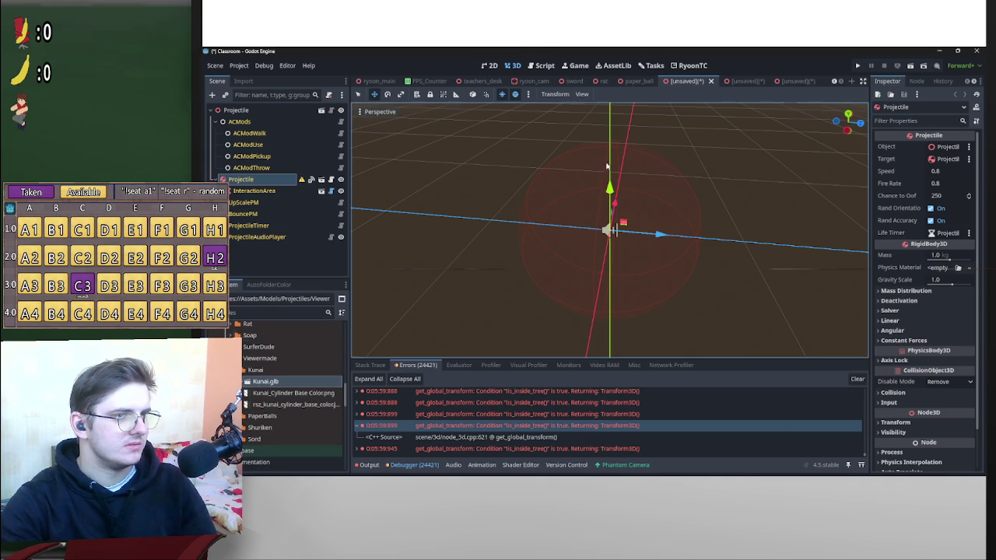
In the paper_ball scene, drop a banana.tscn instance beside the paper ball.
left_click(637, 81)
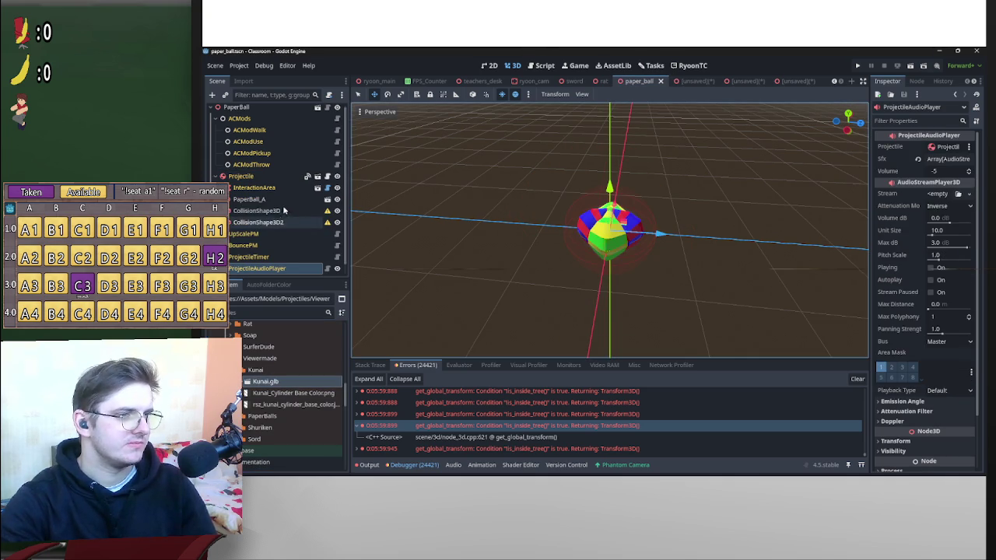
mouse_move(274, 211)
left_mouse_down()
mouse_move(262, 222)
mouse_move(273, 227)
mouse_move(270, 201)
left_mouse_up()
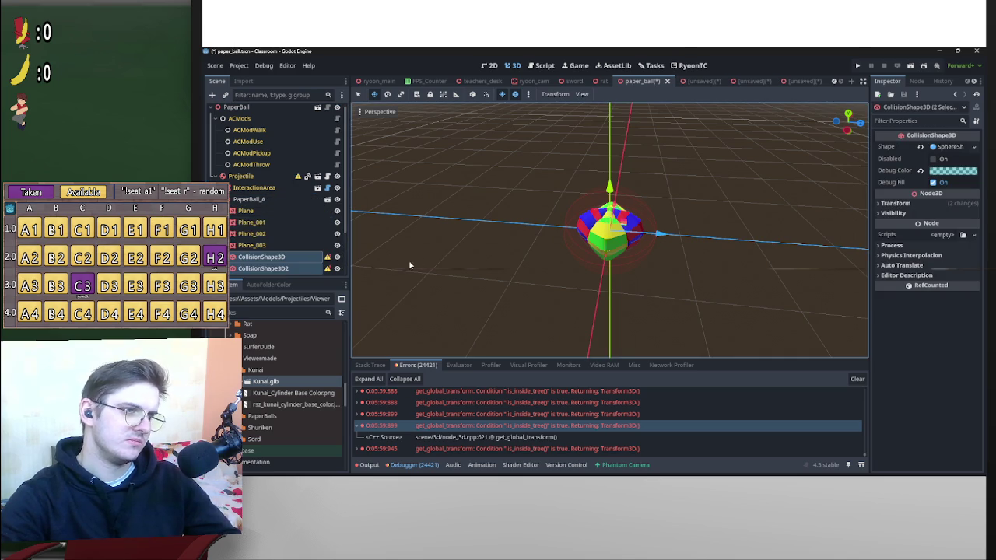
scroll(319, 268, "down", 2)
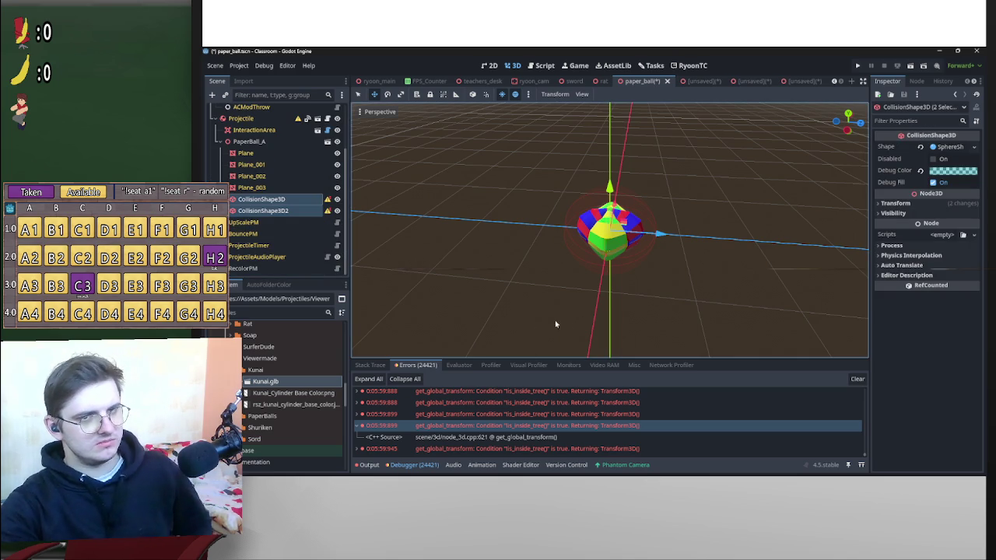
scroll(283, 398, "down", 10)
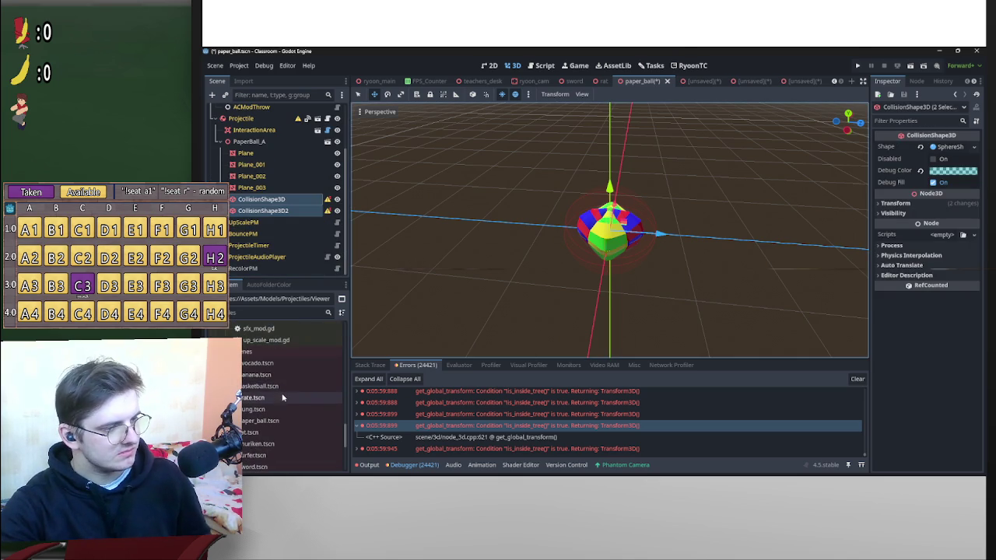
left_click_drag(257, 374, 706, 237)
left_click_drag(586, 215, 350, 224)
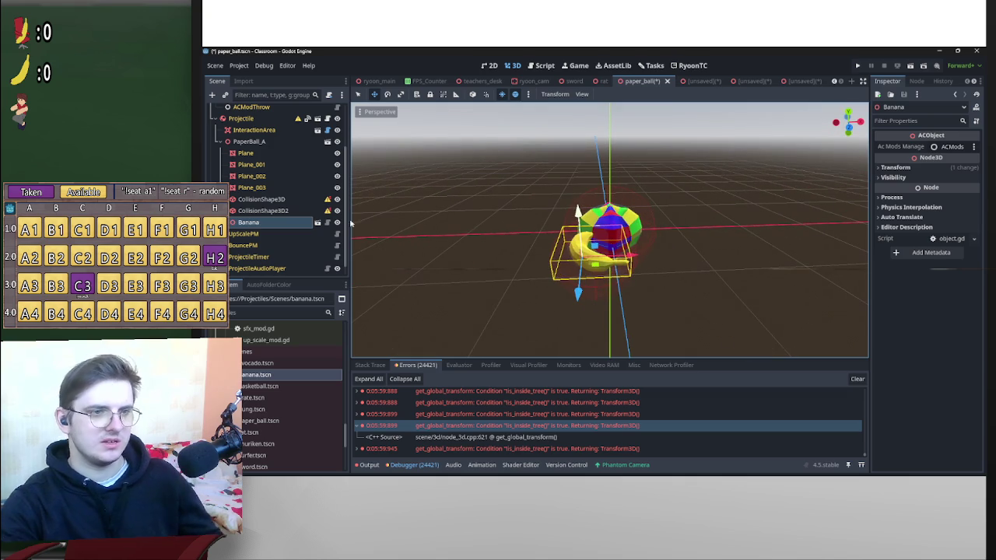
Scale PaperBall_A to 0.75 on all axes in the Inspector Transform.
left_click(249, 141)
left_click(895, 146)
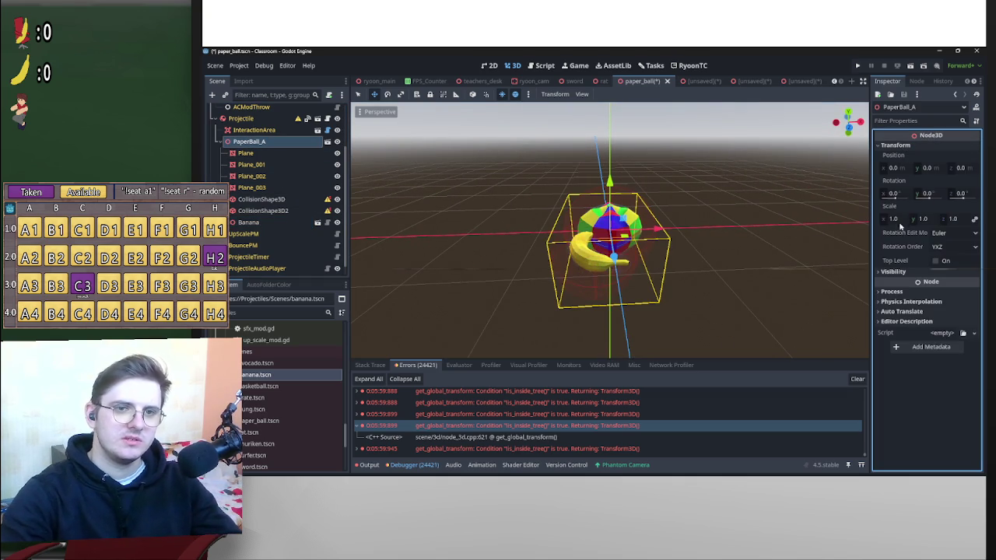
left_click(893, 219)
type("0.75")
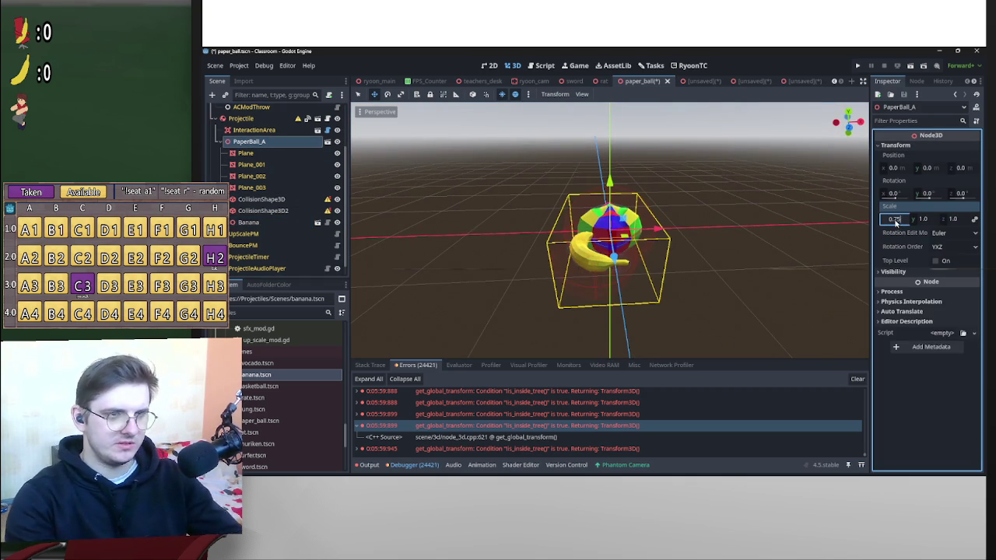
key("Return")
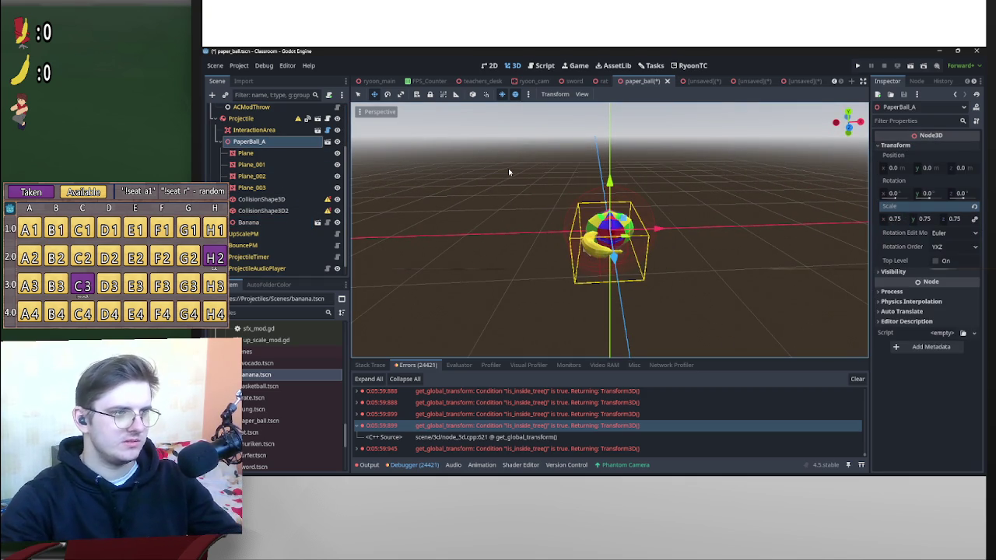
left_click_drag(525, 187, 585, 208)
key("ctrl+z")
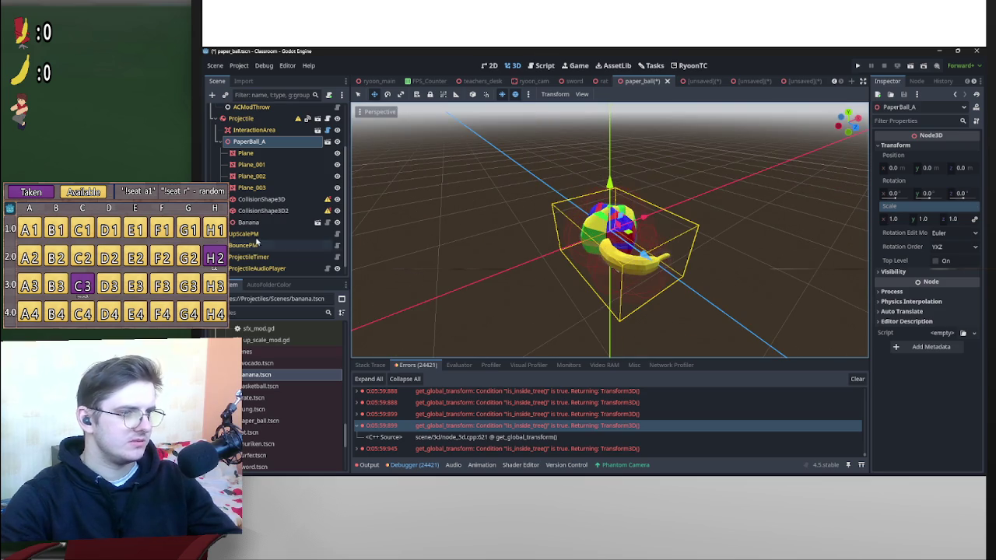
mouse_move(251, 144)
left_mouse_down()
mouse_move(247, 127)
mouse_move(249, 142)
left_mouse_up()
left_click(892, 220)
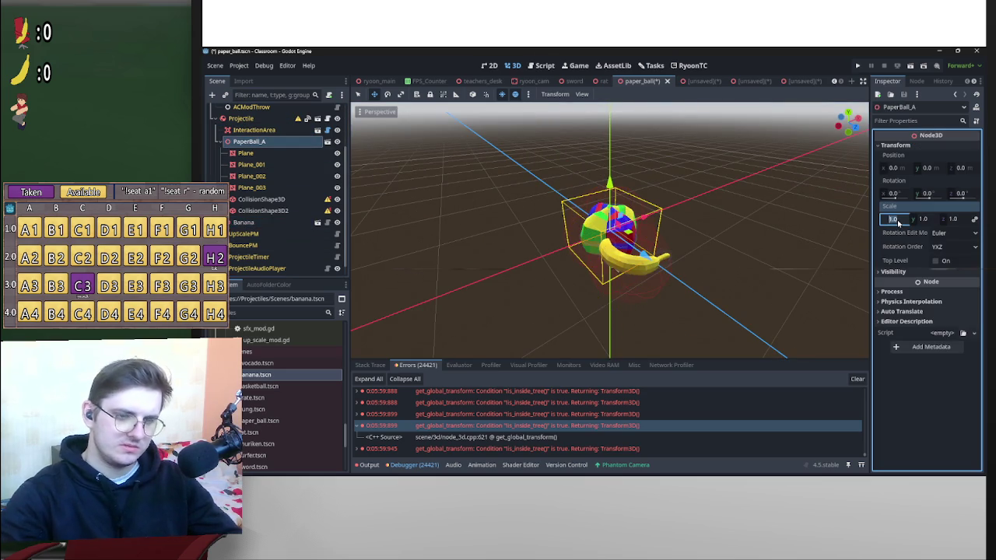
type("0.75")
key("Return")
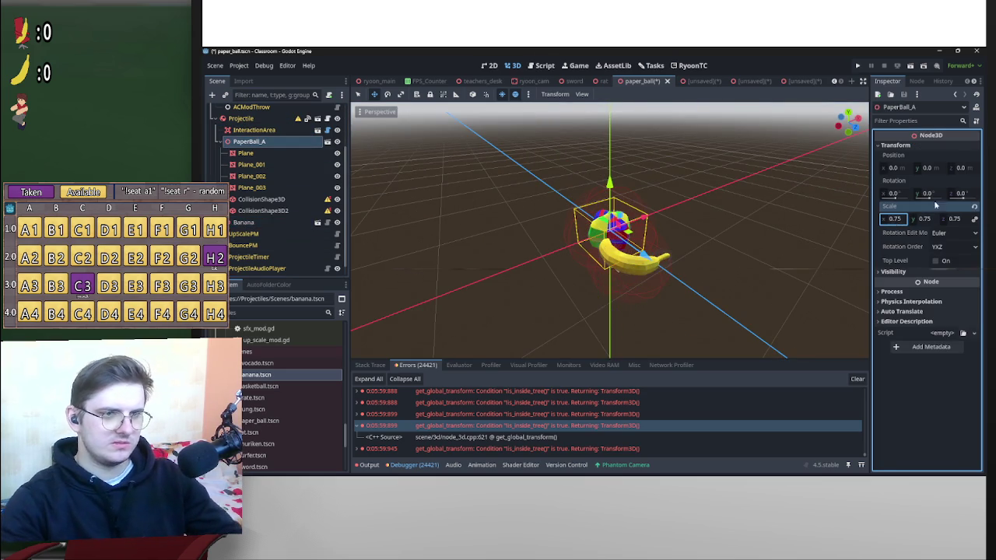
scroll(713, 200, "up", 3)
mouse_move(713, 200)
left_mouse_down()
mouse_move(811, 207)
mouse_move(762, 234)
mouse_move(700, 226)
left_mouse_up()
Move both CollisionShape3D nodes under PaperBall_A.
left_click(270, 199)
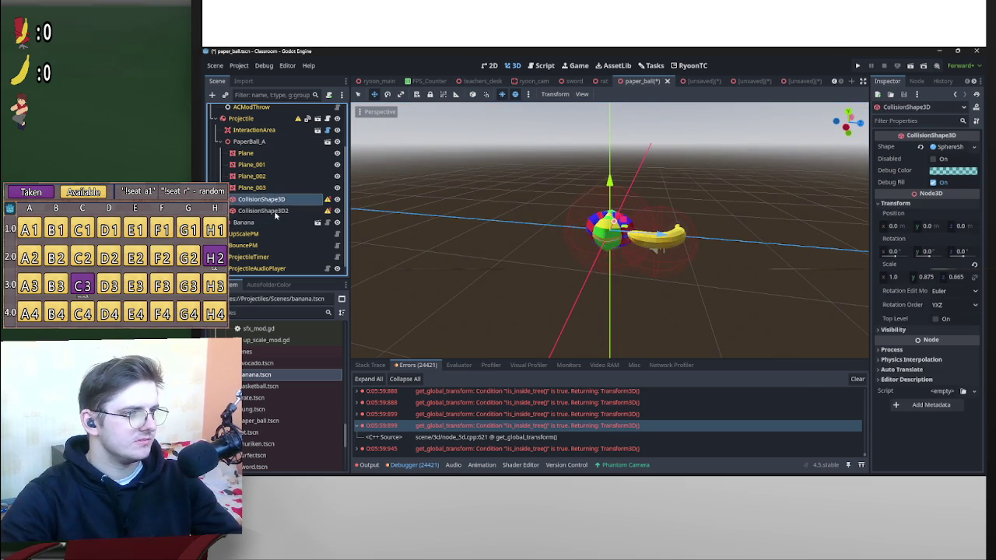
left_click(272, 210, "shift")
left_click_drag(271, 198, 258, 143)
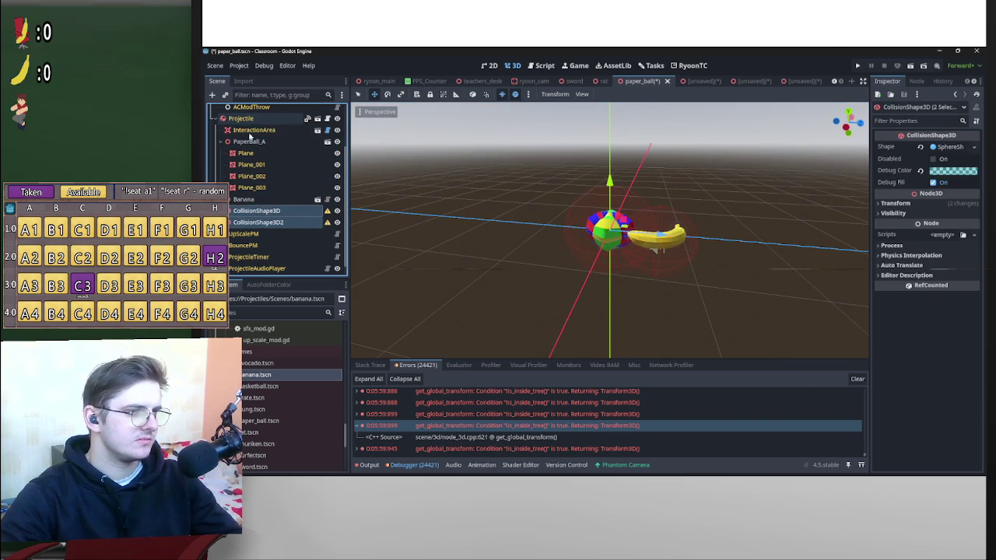
left_click(255, 234)
Delete the Banana reference node and save paper_ball.tscn.
left_click(257, 199)
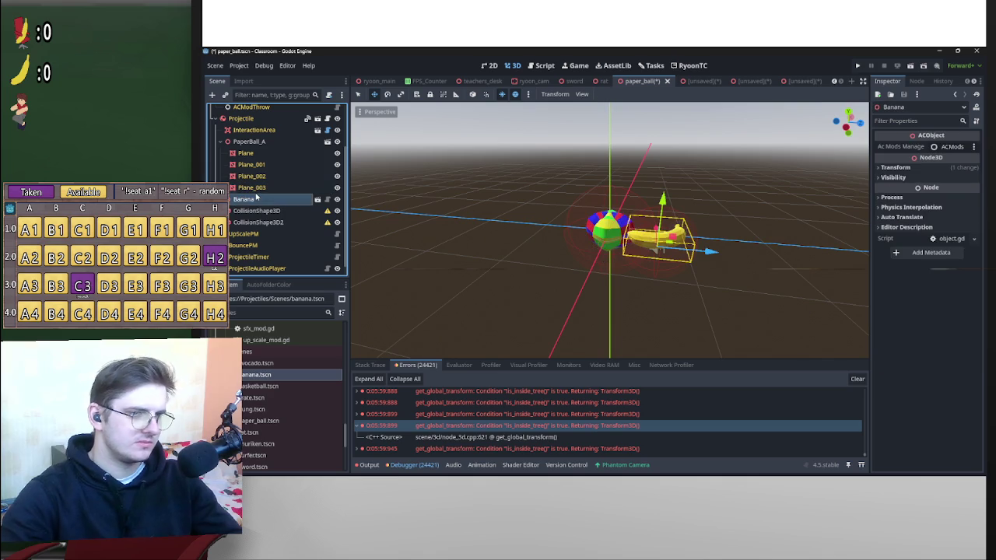
key("Delete")
key("Return")
key("ctrl+s")
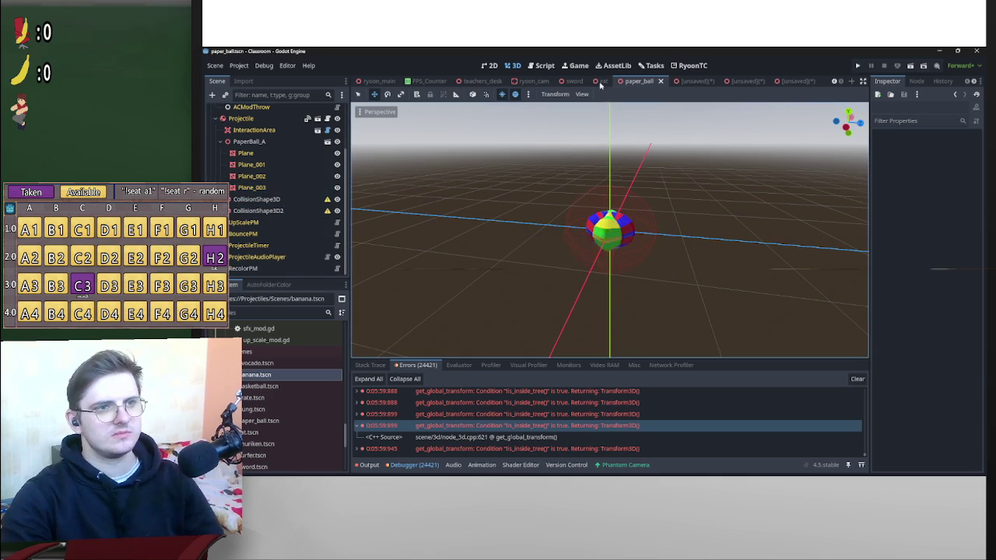
Add the Kunai model to the unsaved Projectile scene through the scene tree.
left_click(600, 81)
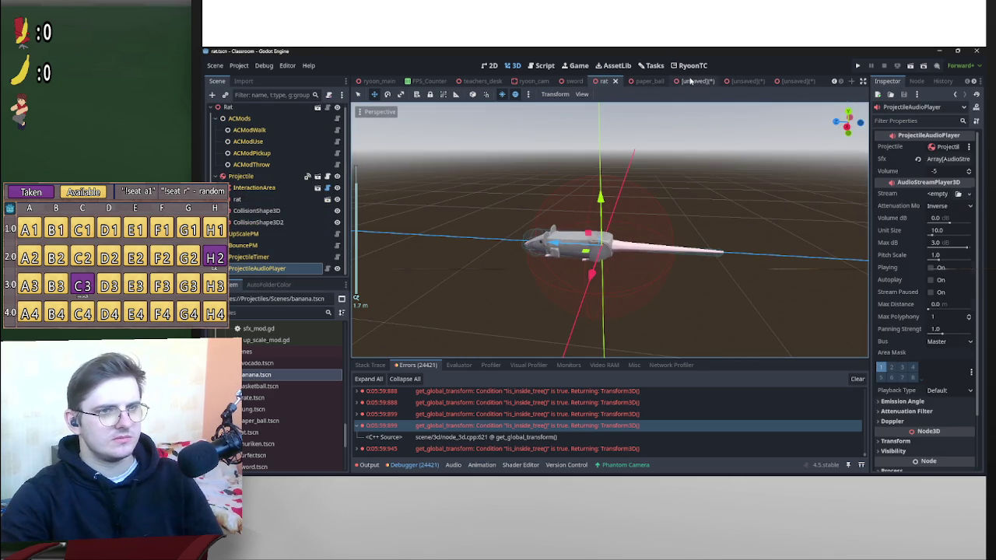
left_click(690, 81)
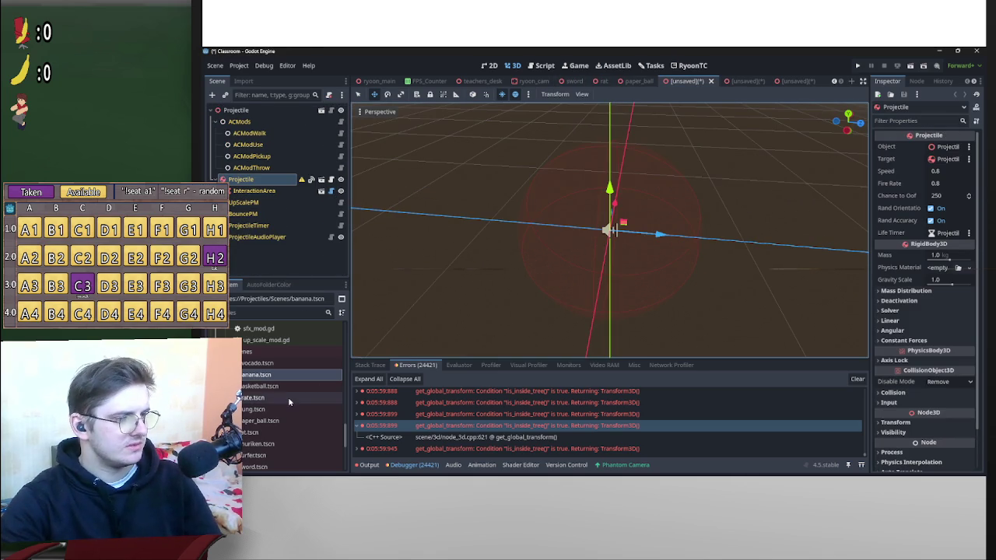
scroll(288, 397, "up", 8)
scroll(264, 393, "up", 5)
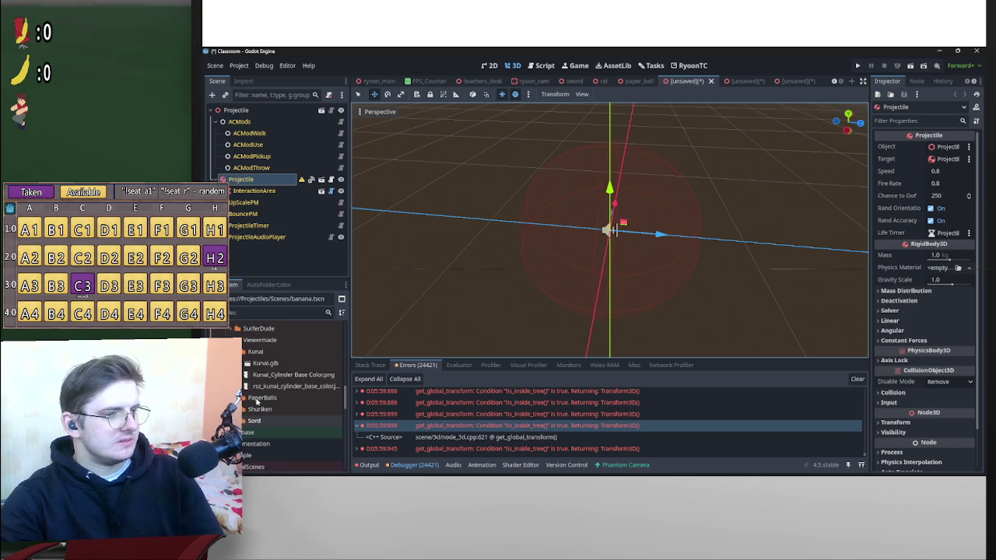
left_click_drag(284, 382, 614, 235)
scroll(631, 233, "up", 5)
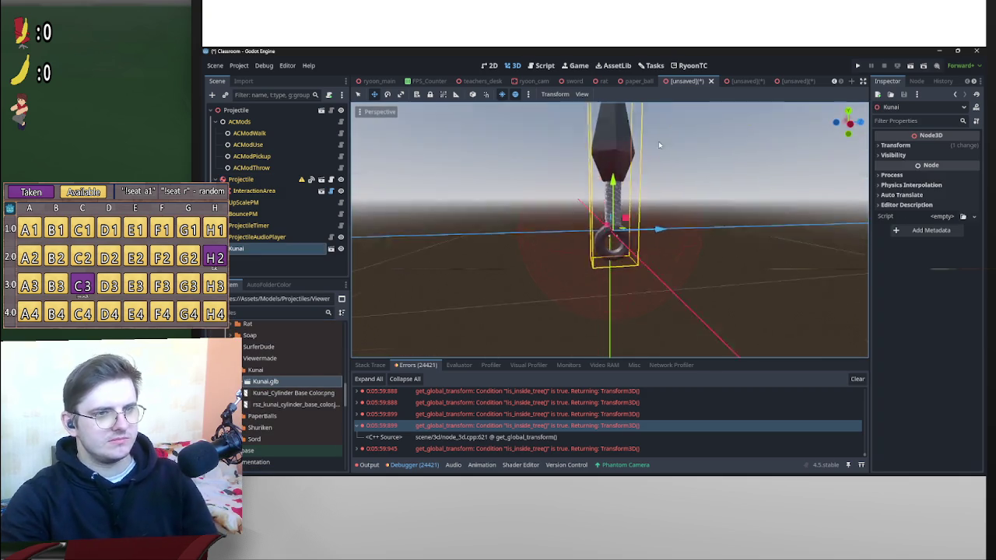
scroll(647, 229, "up", 3)
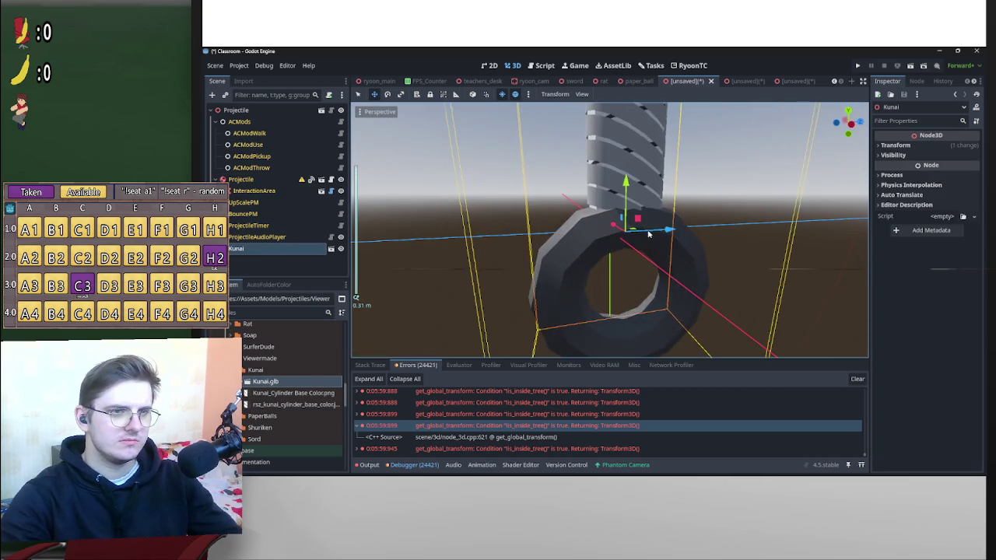
scroll(653, 226, "down", 5)
key("e")
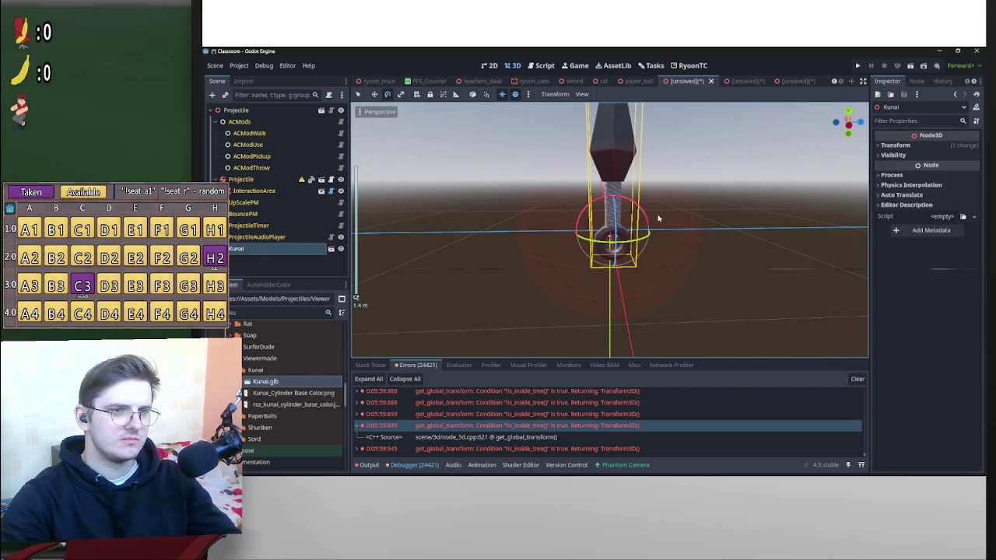
key("ctrl+z")
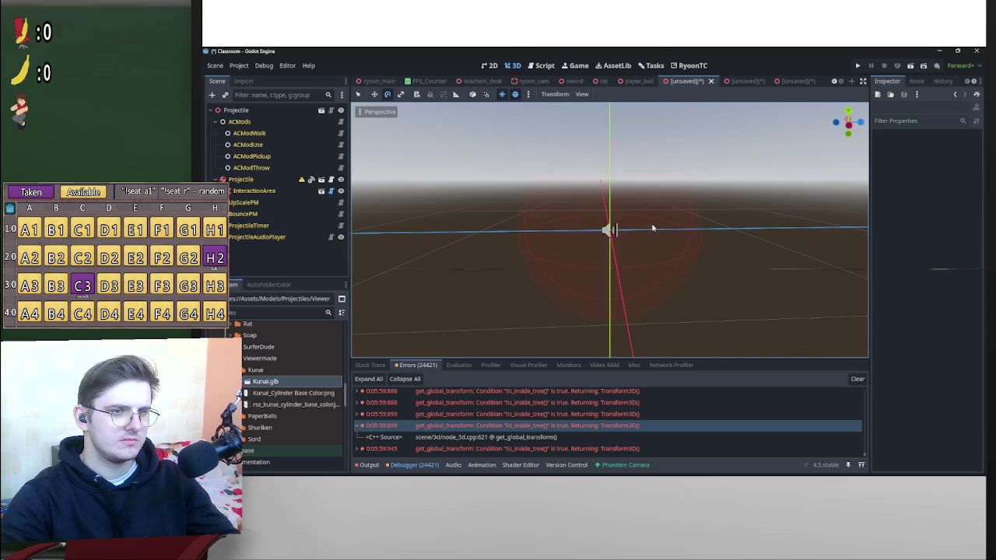
mouse_move(268, 382)
left_mouse_down()
mouse_move(289, 329)
mouse_move(266, 158)
mouse_move(257, 185)
left_mouse_up()
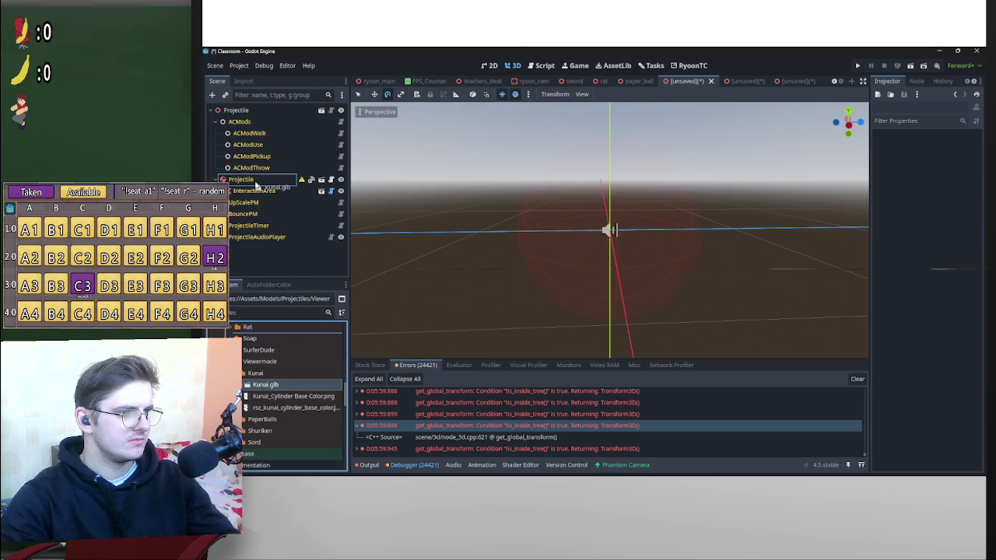
Rotate the Kunai -90° so it lies flat and bring in banana.tscn as a reference.
mouse_move(643, 219)
left_mouse_down()
mouse_move(620, 201)
mouse_move(598, 216)
left_mouse_up()
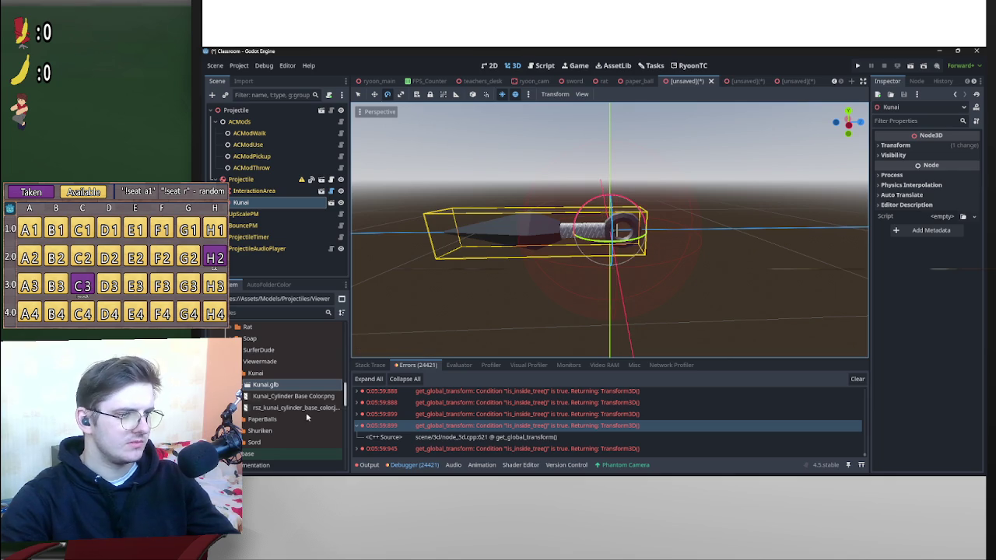
scroll(303, 412, "down", 10)
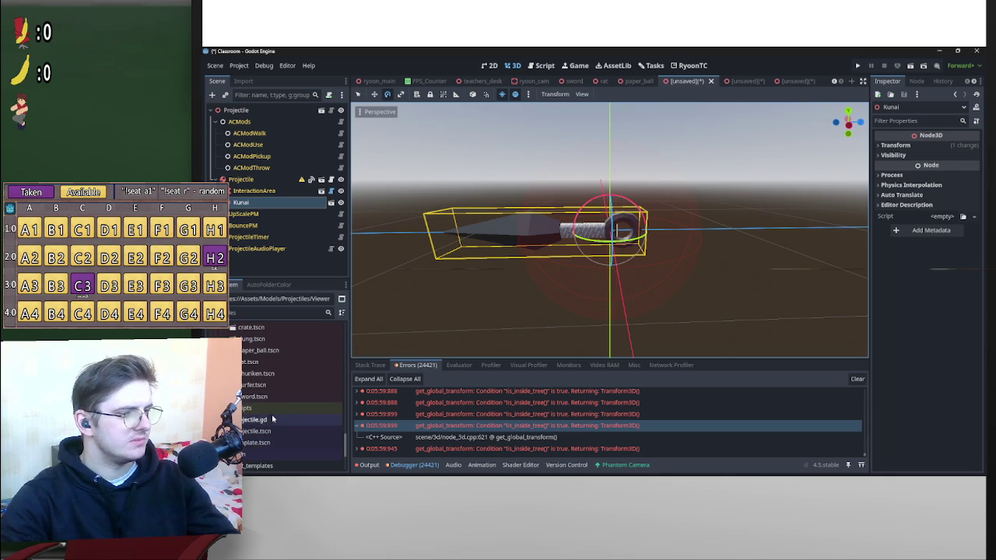
scroll(272, 405, "up", 3)
left_click_drag(257, 370, 265, 200)
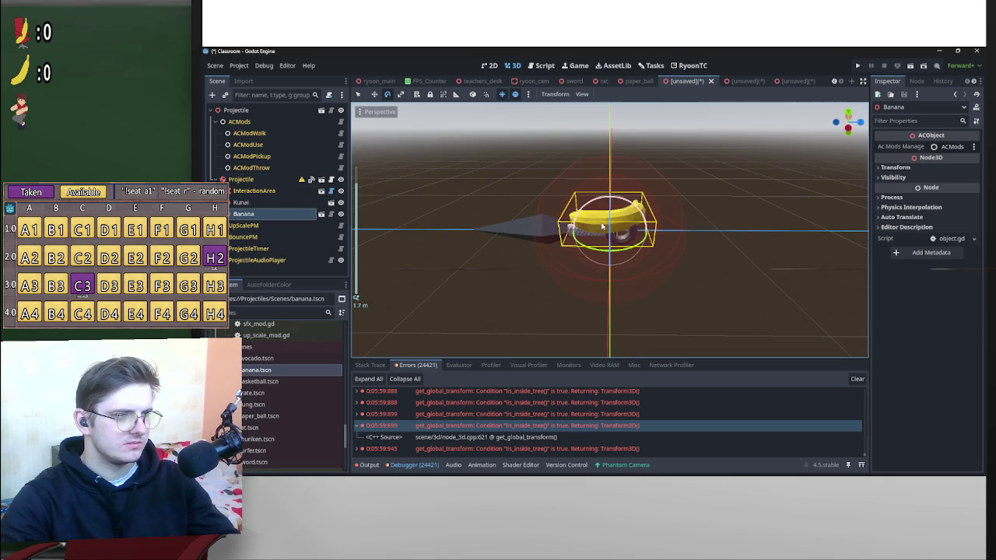
Slide the Kunai along its Z axis to line it up with the Banana.
left_click(544, 235)
left_click_drag(658, 232, 722, 239)
scroll(712, 218, "up", 3)
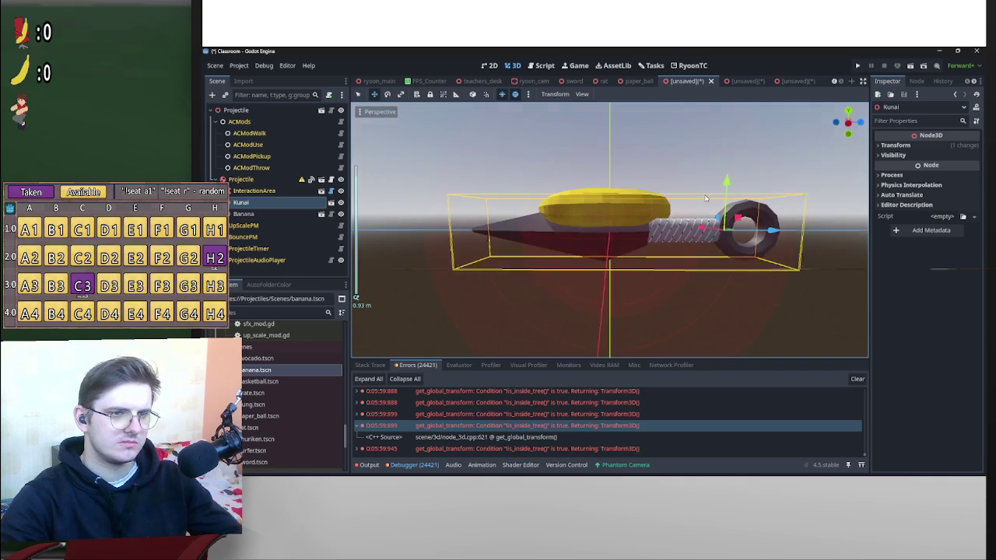
left_click(848, 122)
scroll(669, 249, "up", 2)
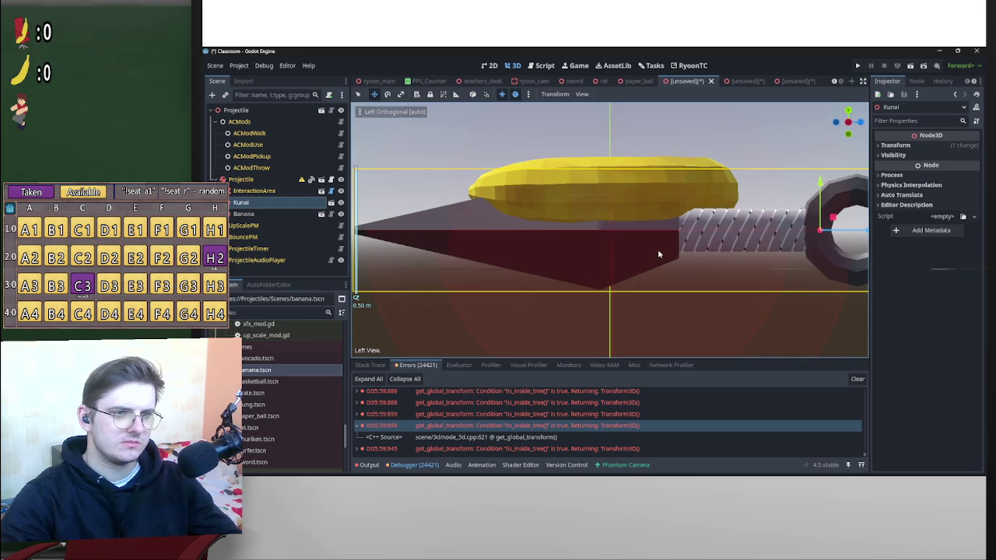
left_click_drag(446, 236, 761, 236)
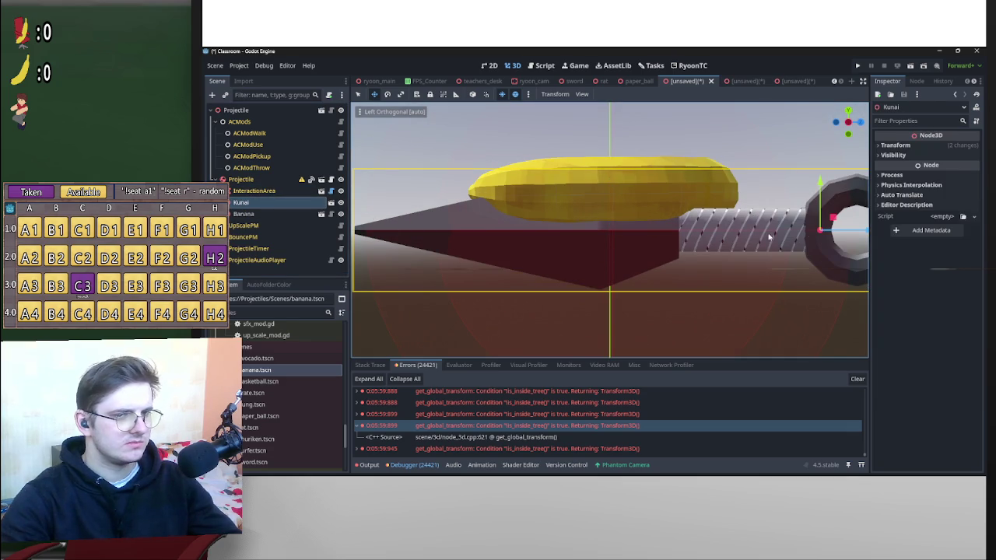
mouse_move(867, 234)
left_mouse_down()
mouse_move(875, 233)
mouse_move(865, 231)
left_mouse_up()
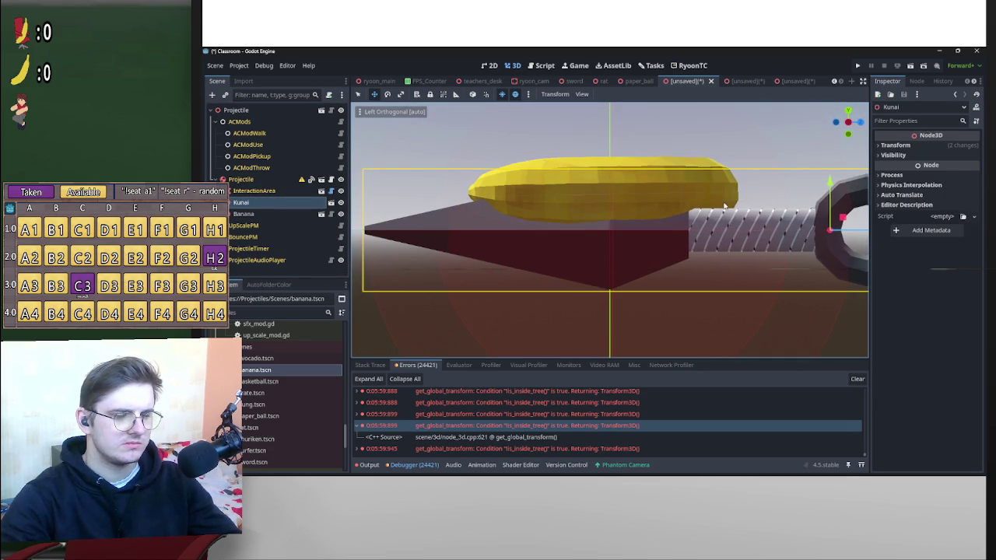
left_click_drag(723, 206, 685, 234)
scroll(662, 271, "down", 3)
mouse_move(662, 272)
left_mouse_down()
mouse_move(522, 283)
mouse_move(680, 265)
left_mouse_up()
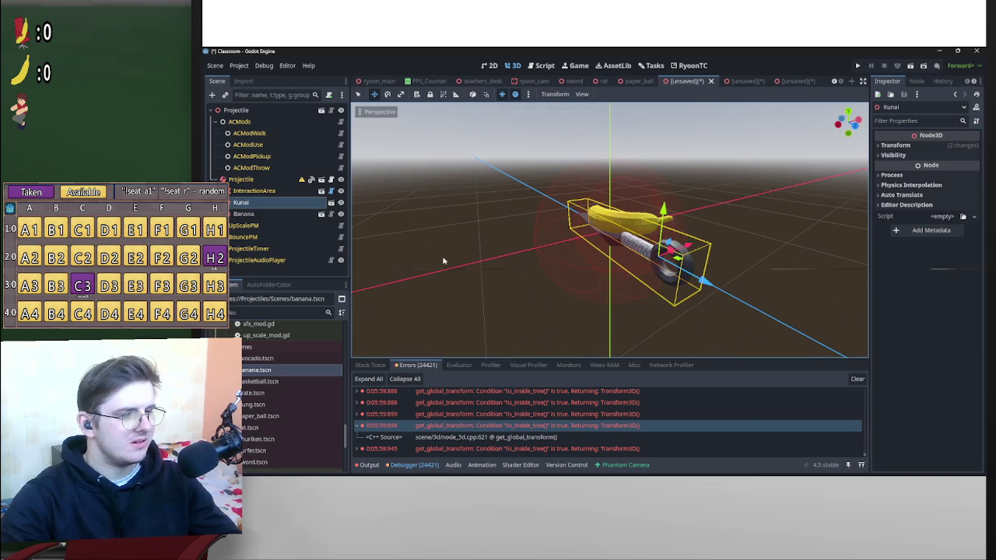
left_click_drag(374, 265, 612, 242)
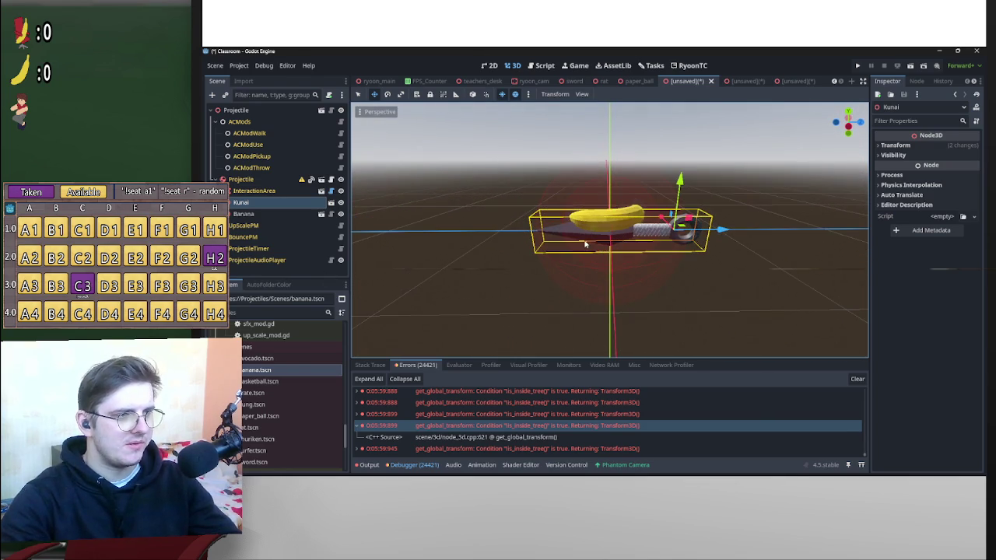
scroll(260, 401, "up", 1)
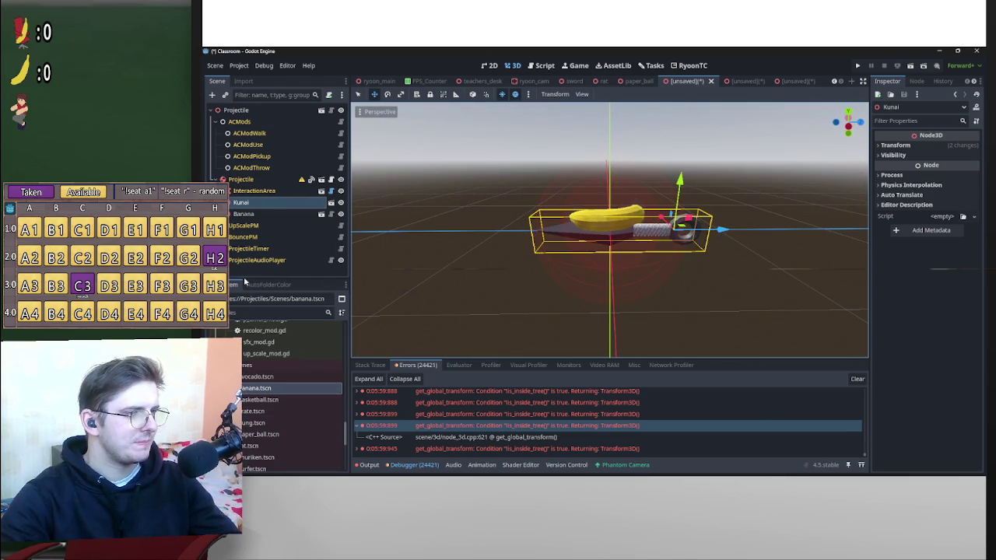
left_click(250, 276)
Add RecolorPM and PiercePM child nodes to the Projectile.
left_click(211, 94)
type("rec")
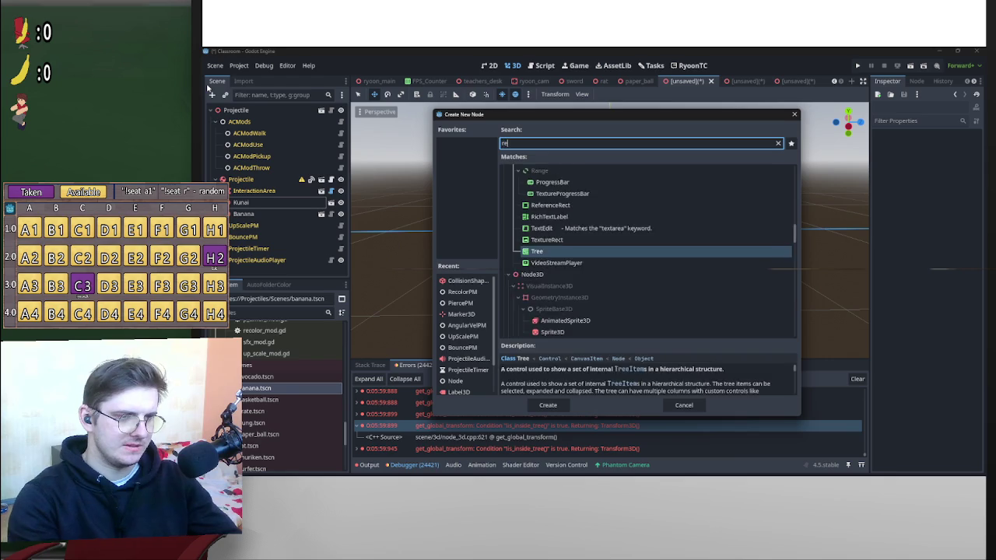
key("Return")
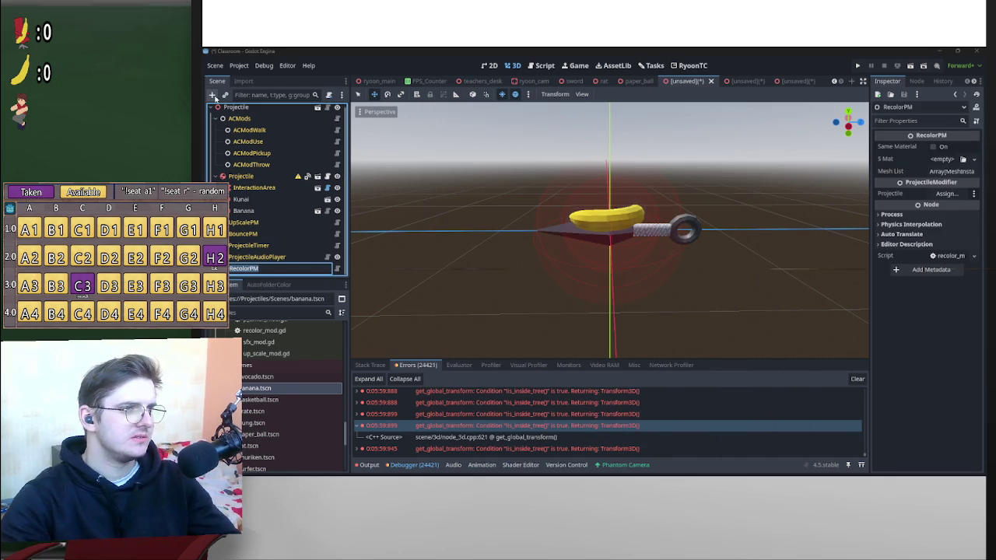
left_click(214, 94)
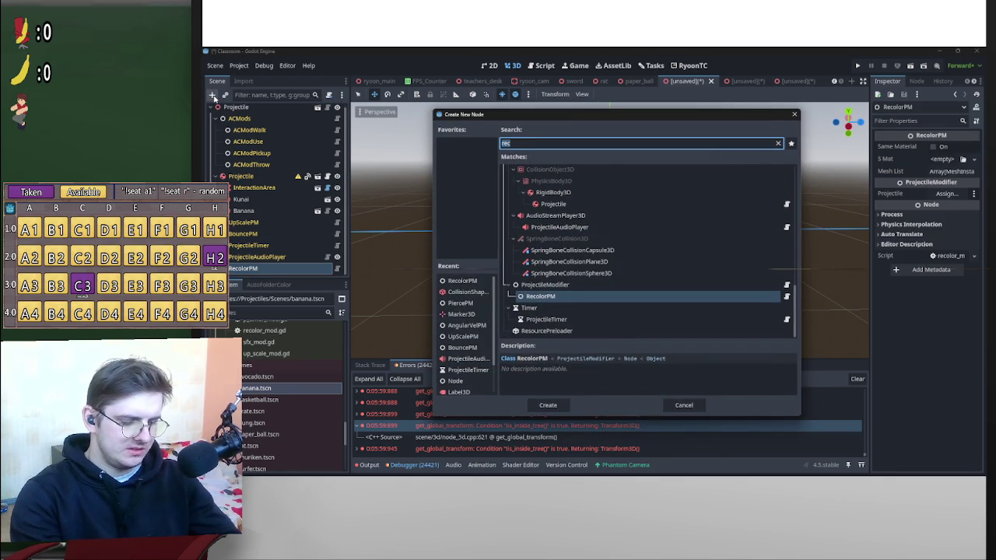
type("pie")
key("Return")
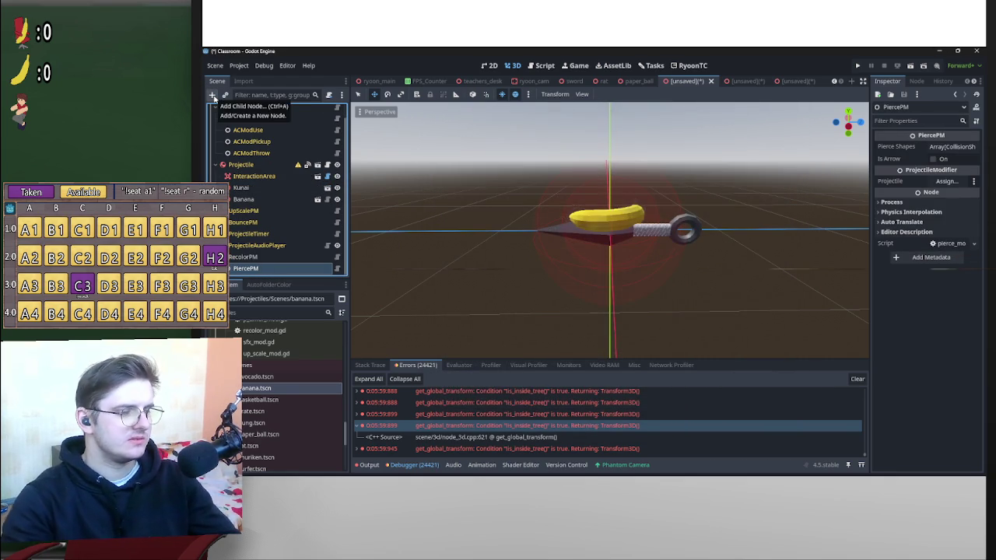
Place PiercePM above RecolorPM in the scene tree.
left_click(237, 263)
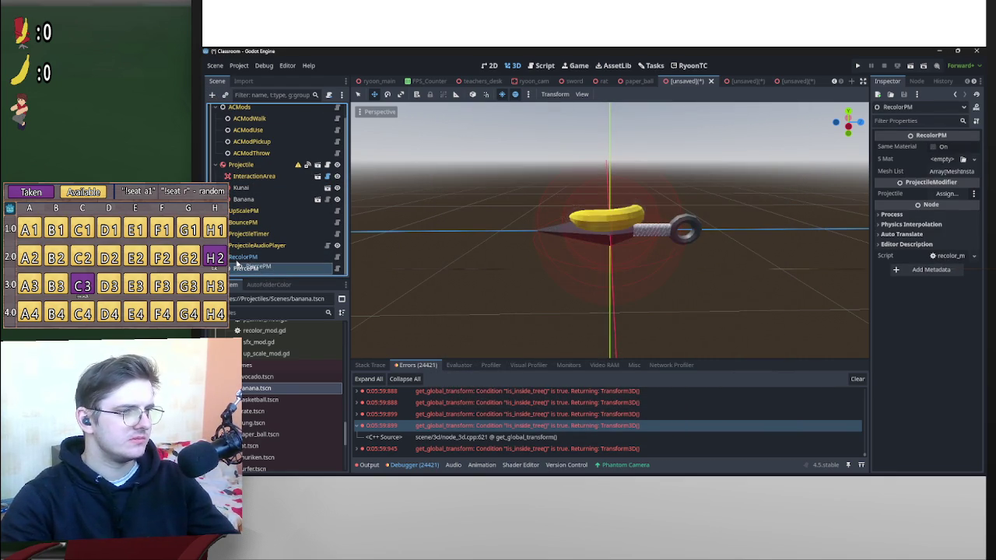
left_click(238, 268)
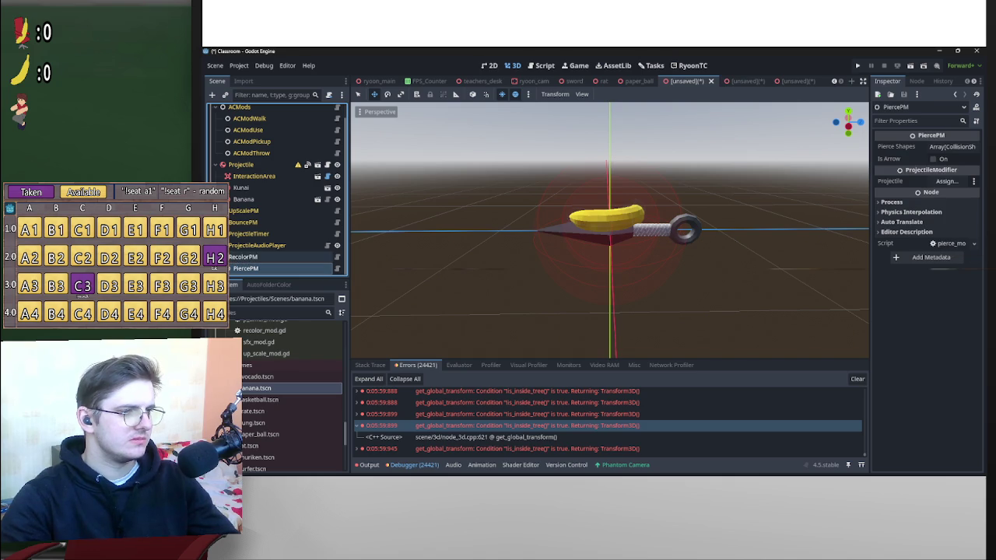
left_click(237, 256)
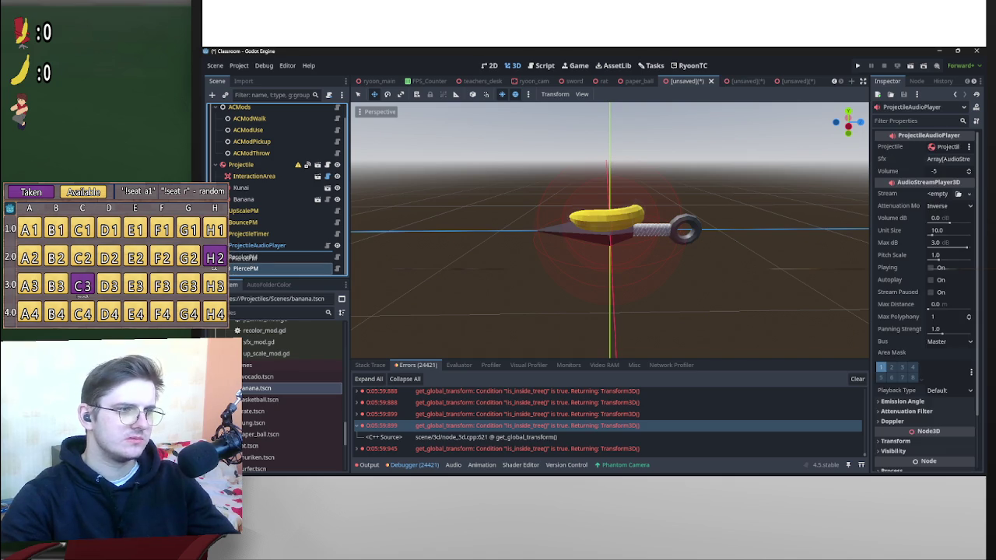
left_click_drag(233, 259, 234, 255)
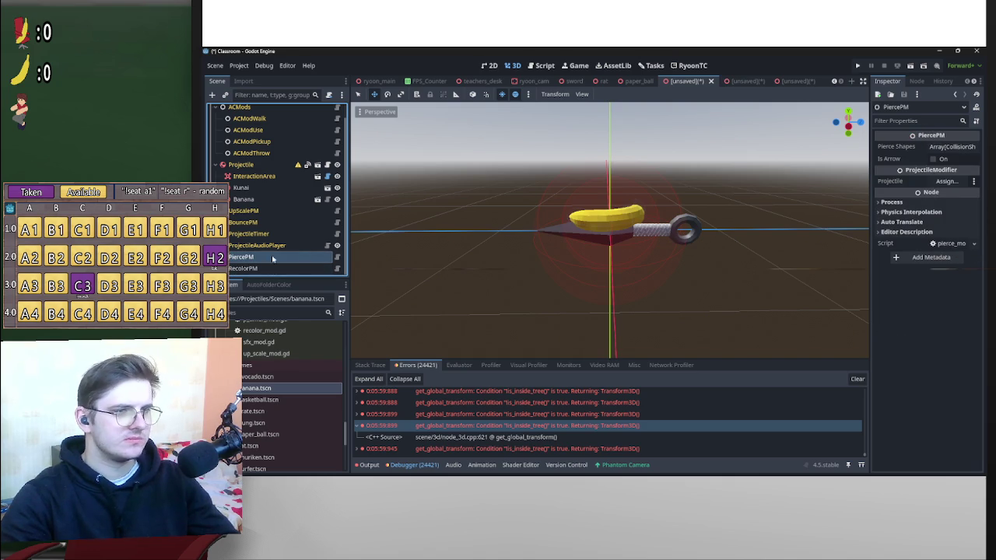
Link the Projectile property of both PiercePM and RecolorPM to the Projectile node.
left_click(941, 184)
double_click(591, 172)
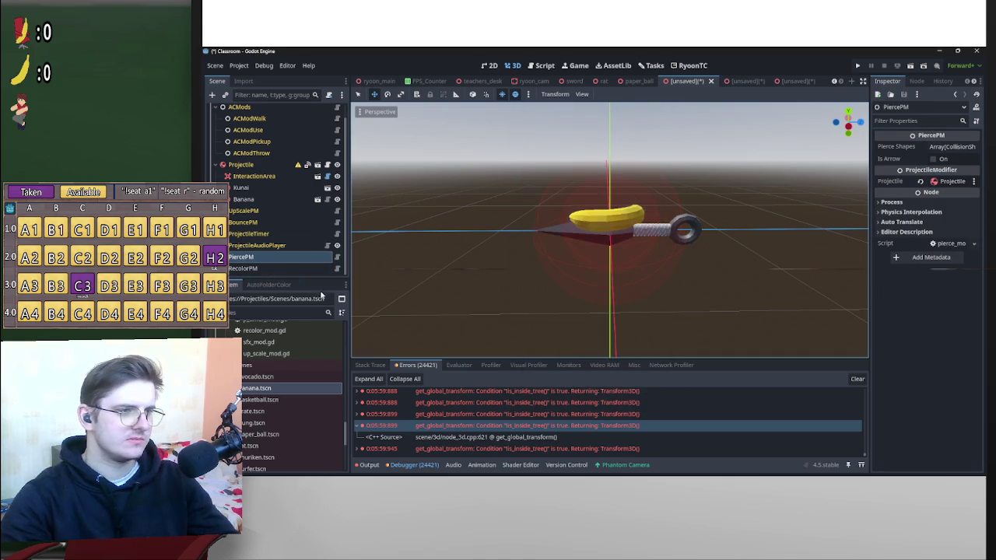
left_click(944, 194)
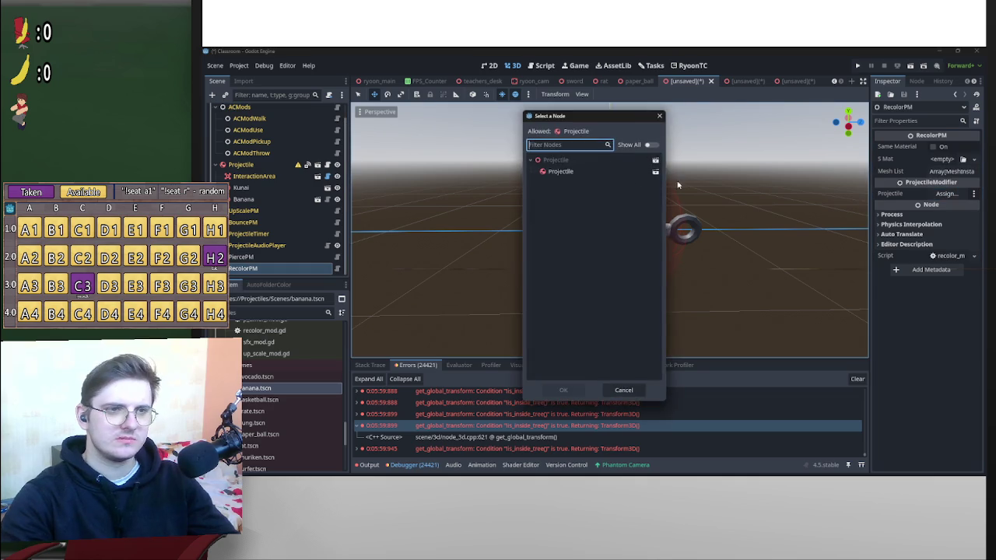
double_click(560, 170)
Select the Kunai instance and bring up its node options, dismissing the imported-scene warning.
scroll(744, 229, "up", 3)
left_click(241, 188)
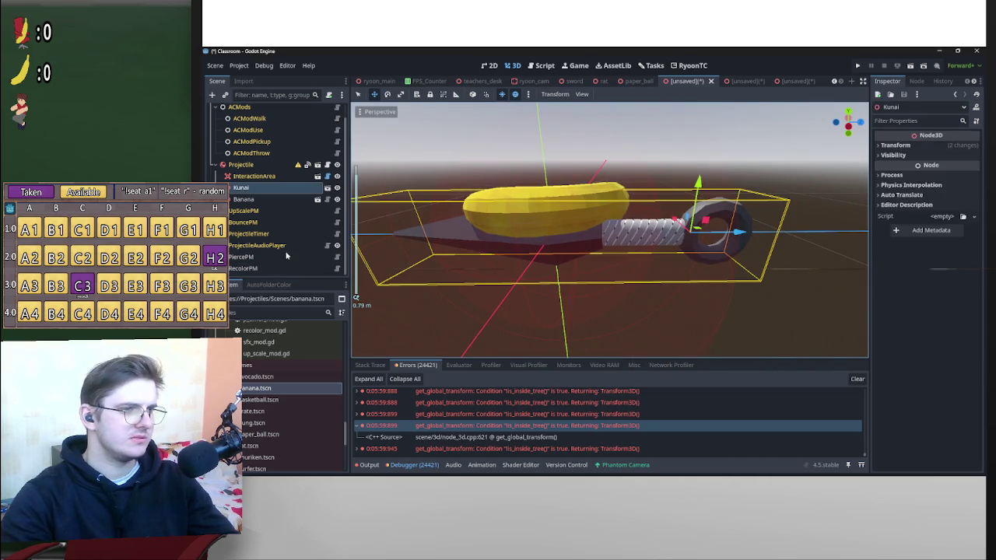
left_click(318, 192)
left_click(652, 274)
right_click(303, 188)
Make the Kunai's children editable and select its Cylinder mesh.
left_click(337, 394)
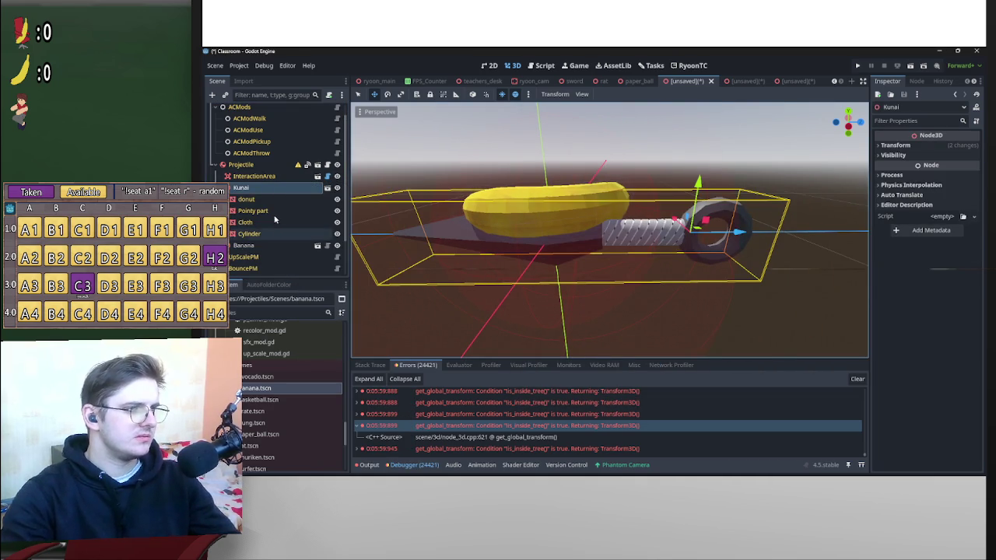
left_click(263, 222)
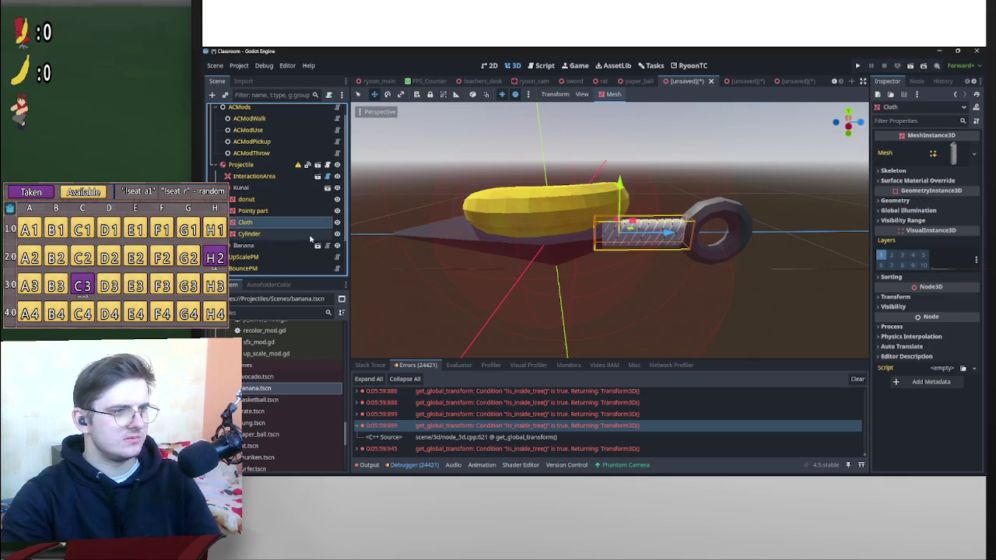
left_click(309, 235)
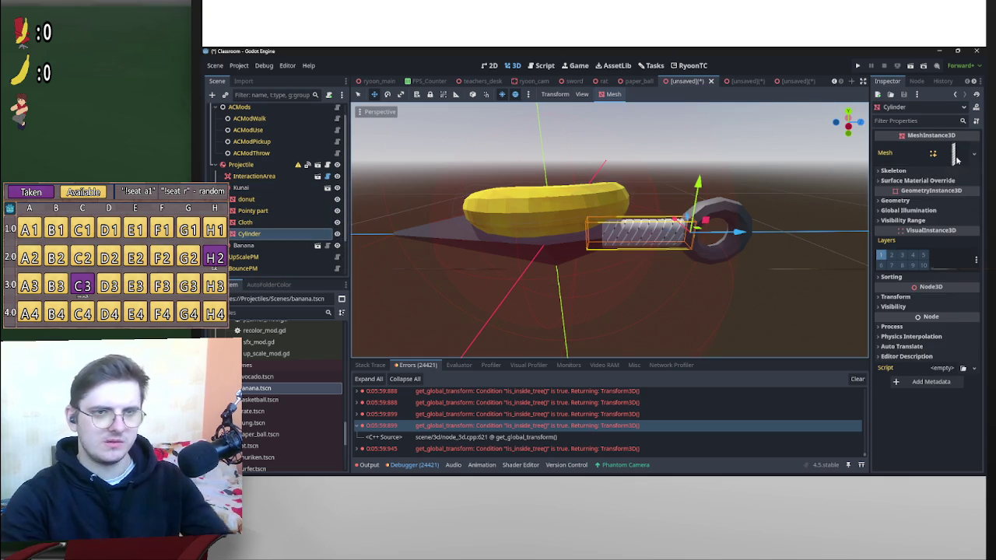
Give the Cylinder its own new StandardMaterial3D in Surface Material Override.
left_click(955, 155)
left_click(894, 333)
right_click(953, 370)
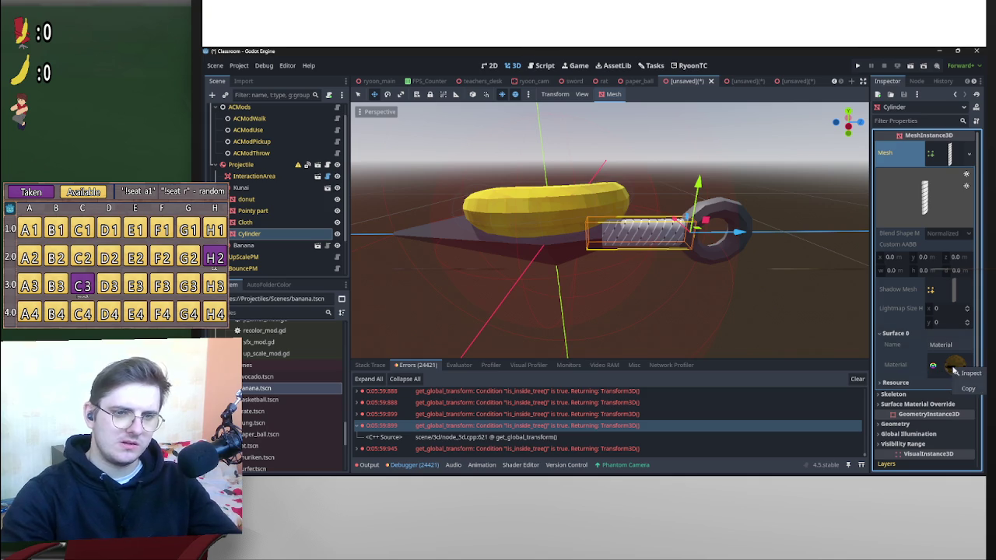
left_click(945, 155)
left_click(933, 181)
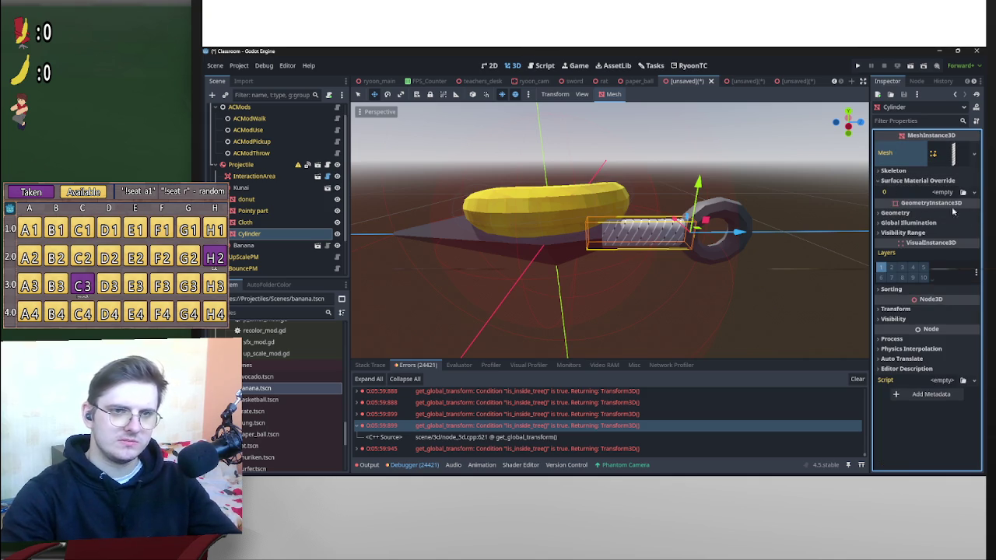
left_click(935, 192)
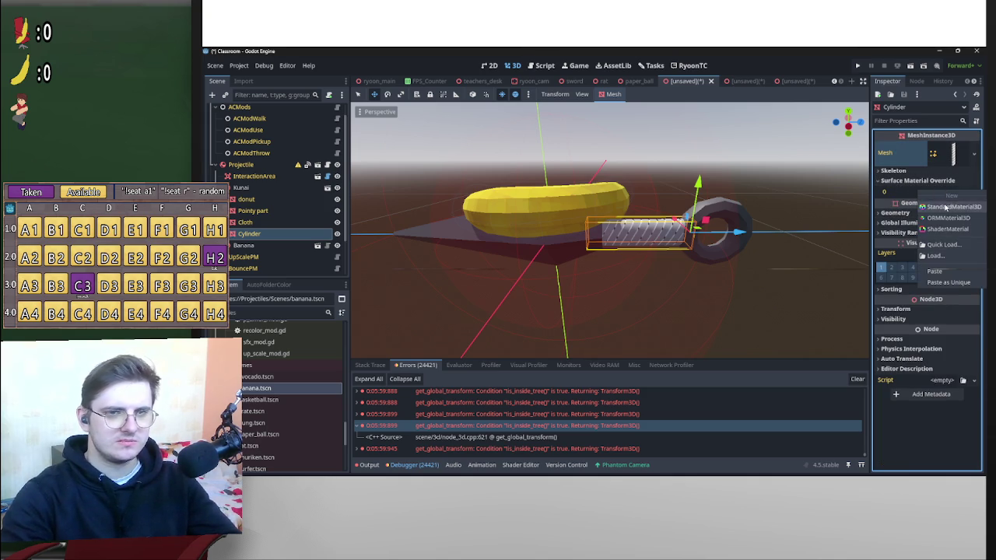
left_click(945, 206)
key("f")
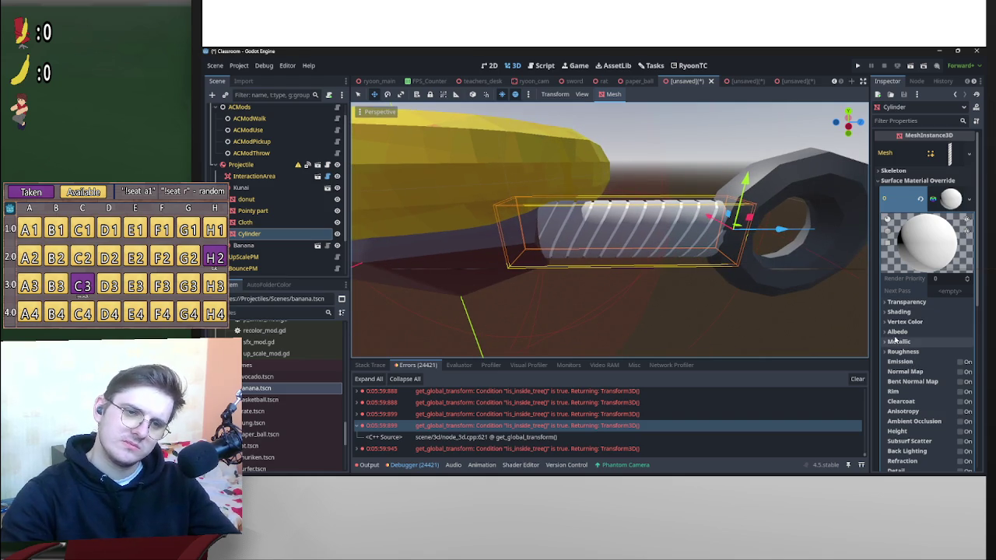
Set the Cylinder material's albedo colour to grey 949494.
left_click(897, 331)
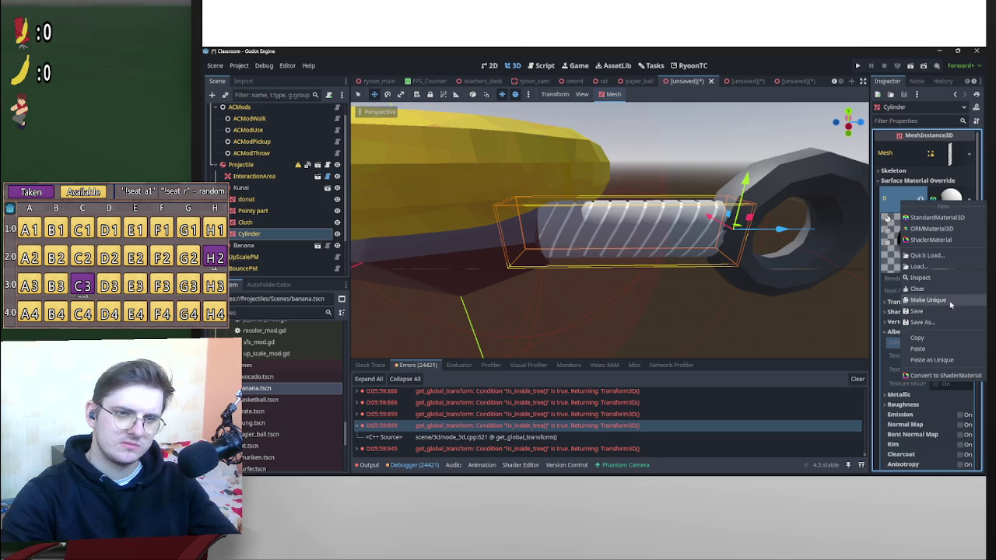
left_click(957, 331)
left_click(908, 332)
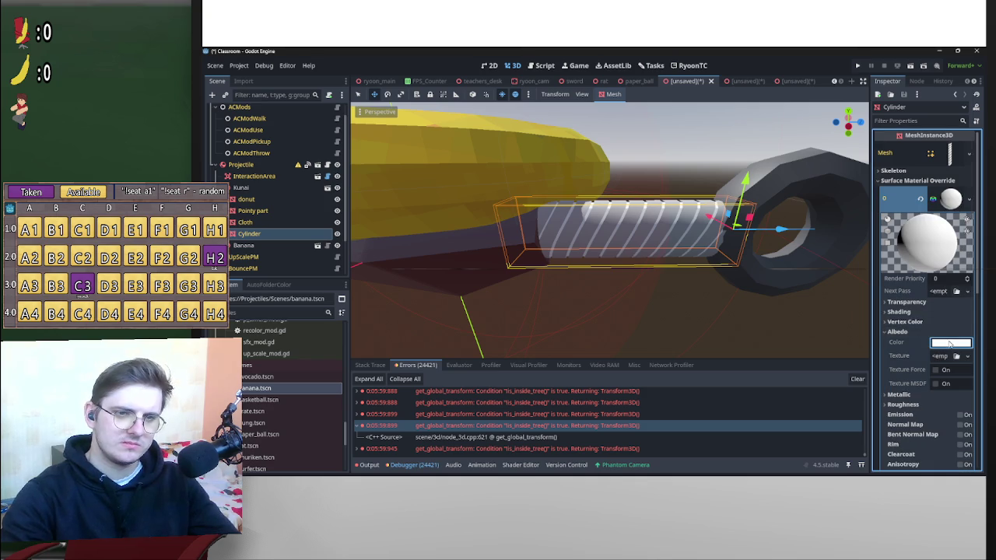
left_click(949, 343)
mouse_move(917, 137)
left_mouse_down()
mouse_move(887, 131)
mouse_move(839, 142)
left_mouse_up()
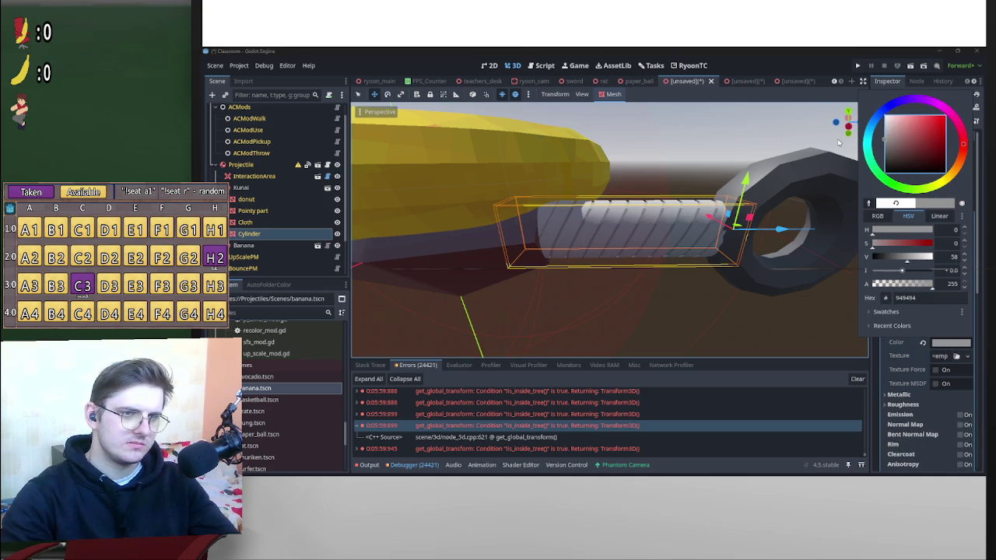
left_click(753, 141)
scroll(704, 162, "down", 3)
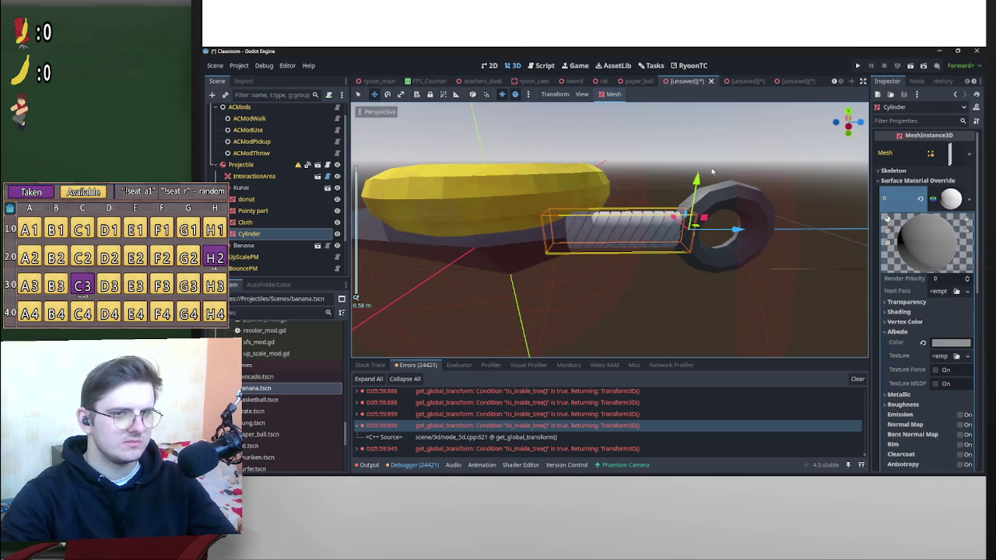
key("ctrl+d")
key("ctrl+z")
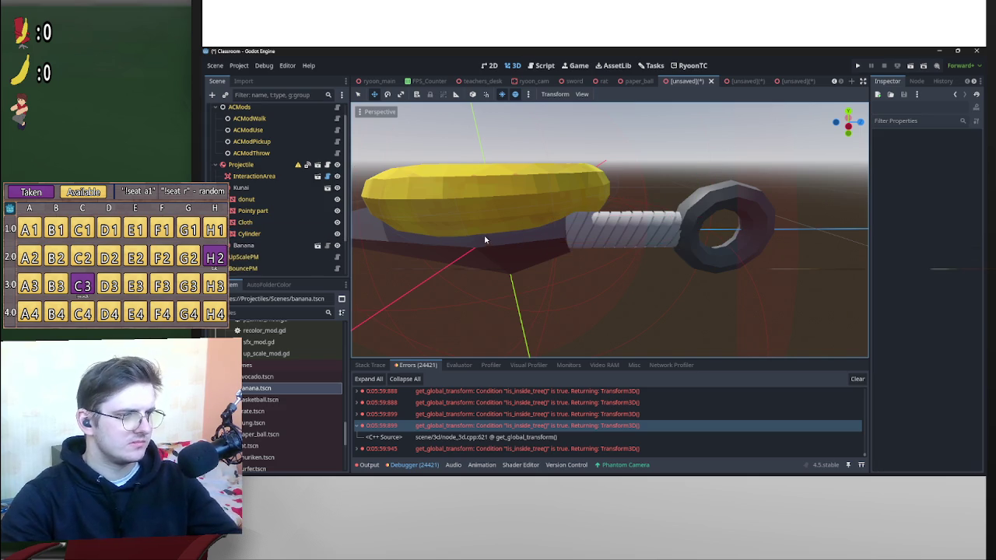
Rename the Projectile root node to Kunai.
key("ctrl+o")
left_click(665, 389)
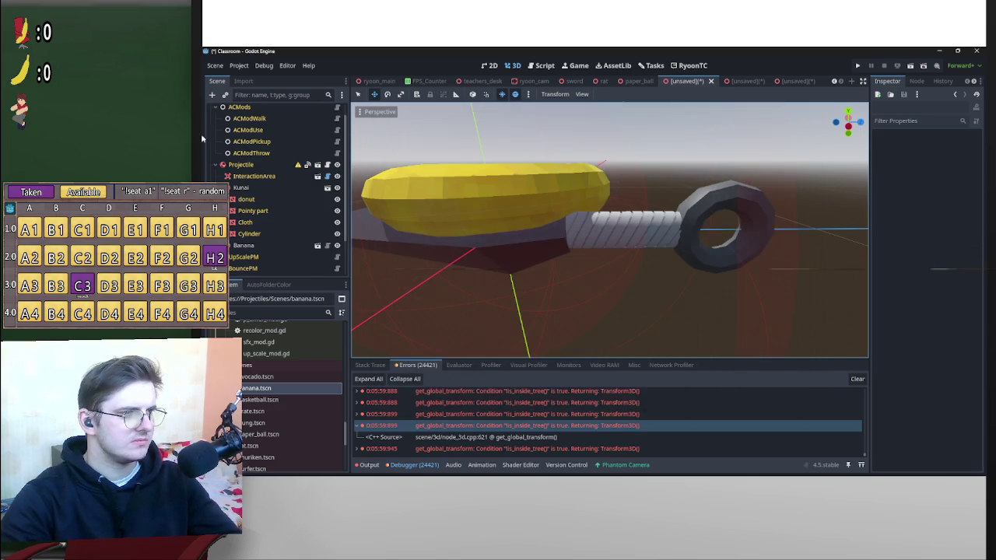
scroll(255, 113, "up", 1)
double_click(247, 111)
type("Kunai")
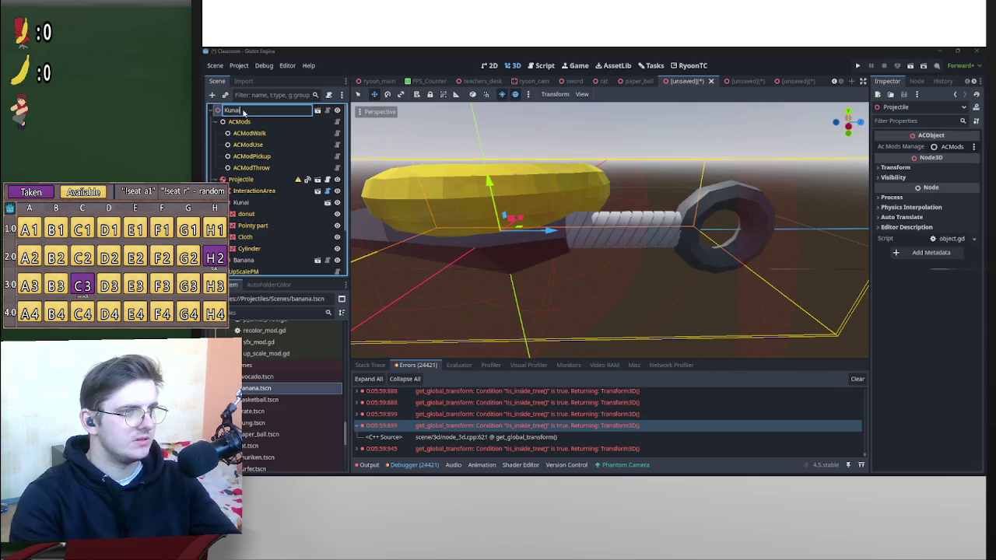
key("Return")
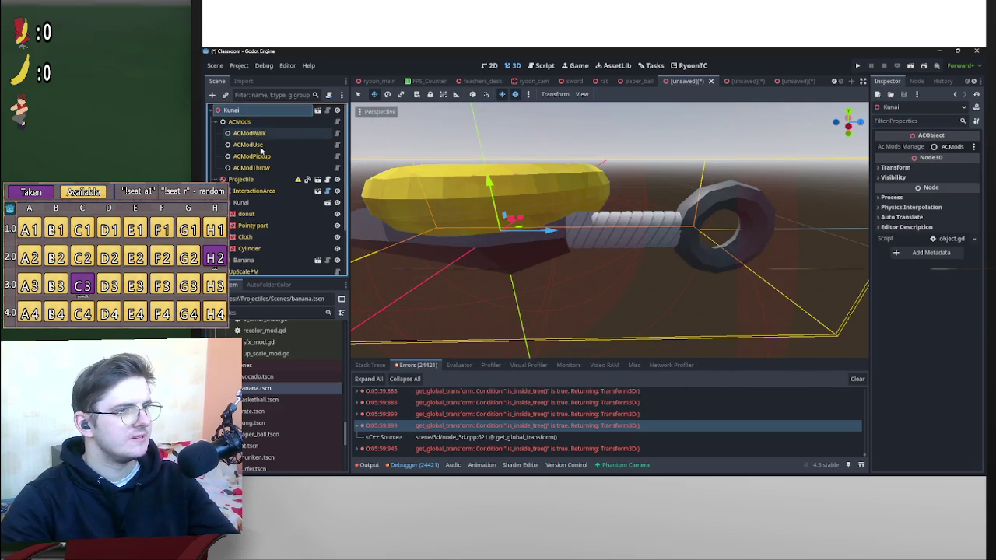
Add the Cloth mesh to RecolorPM's Mesh List.
scroll(249, 125, "down", 3)
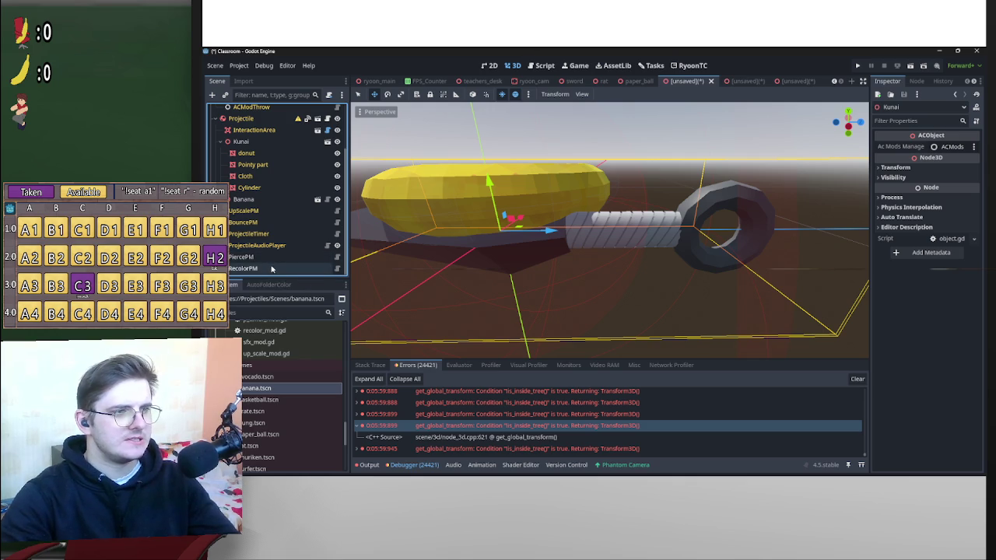
left_click(262, 178)
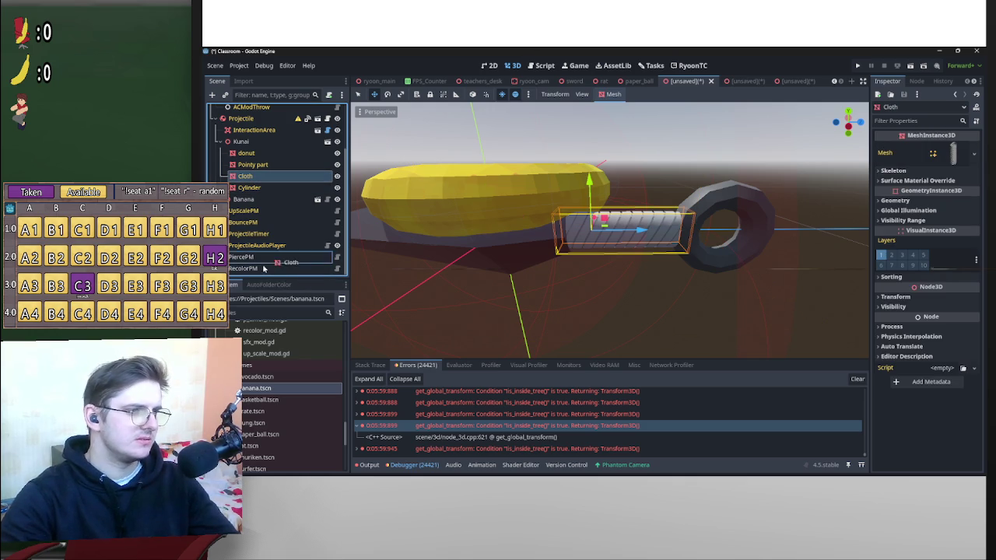
left_click_drag(270, 271, 873, 158)
left_click_drag(950, 170, 954, 174)
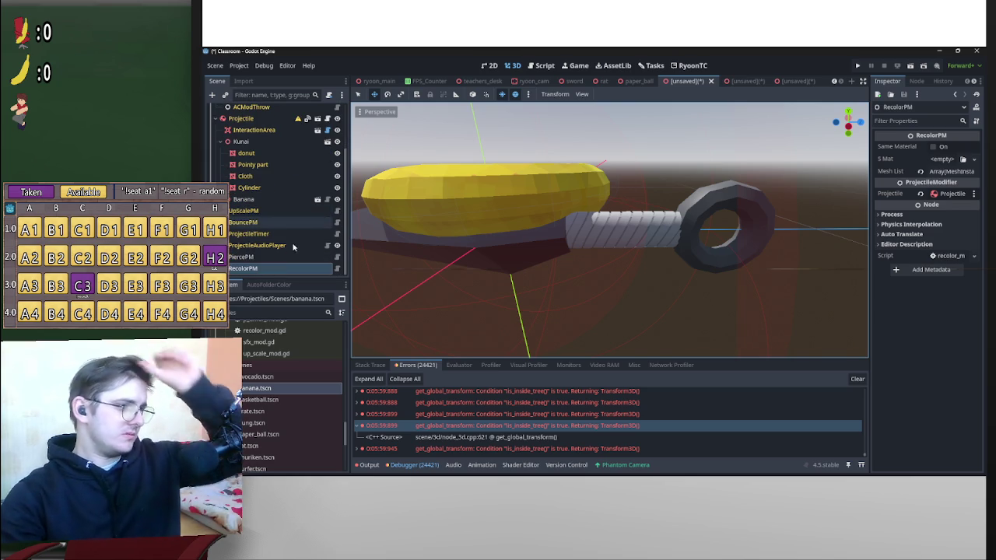
Enable the Is Arrow option on PiercePM.
left_click(268, 257)
left_click(933, 160)
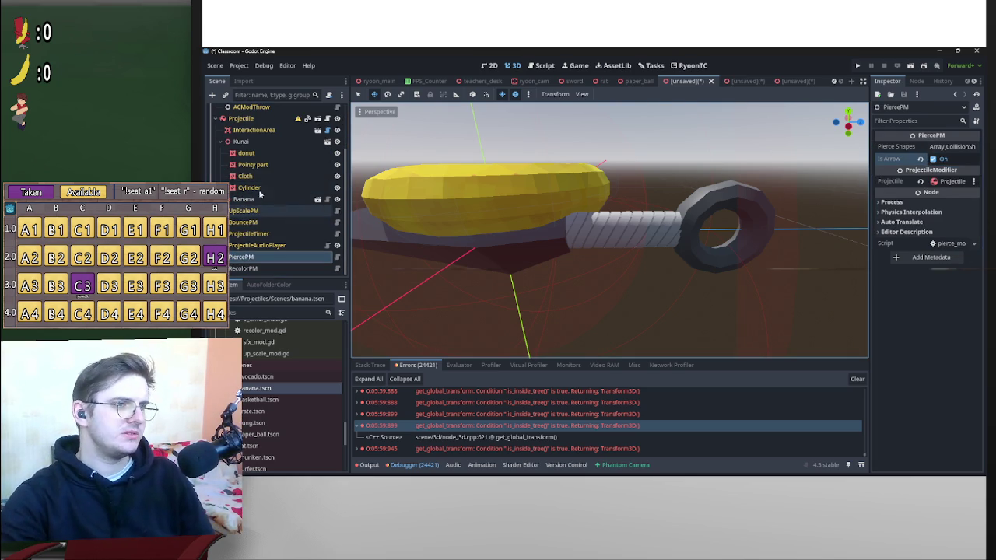
left_click(221, 141)
right_click(252, 166)
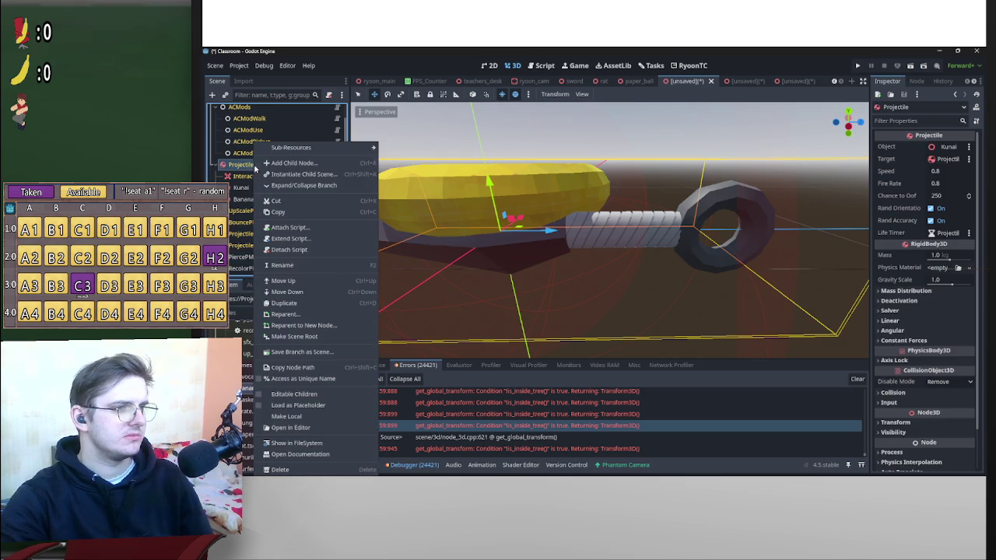
Delete the Banana reference node from the kunai scene.
left_click(242, 200)
key("Delete")
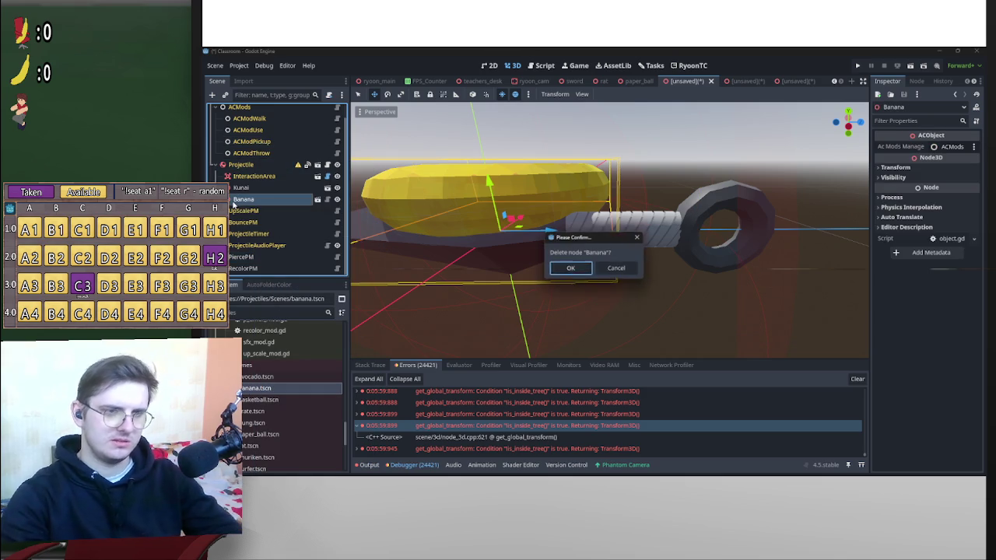
key("Return")
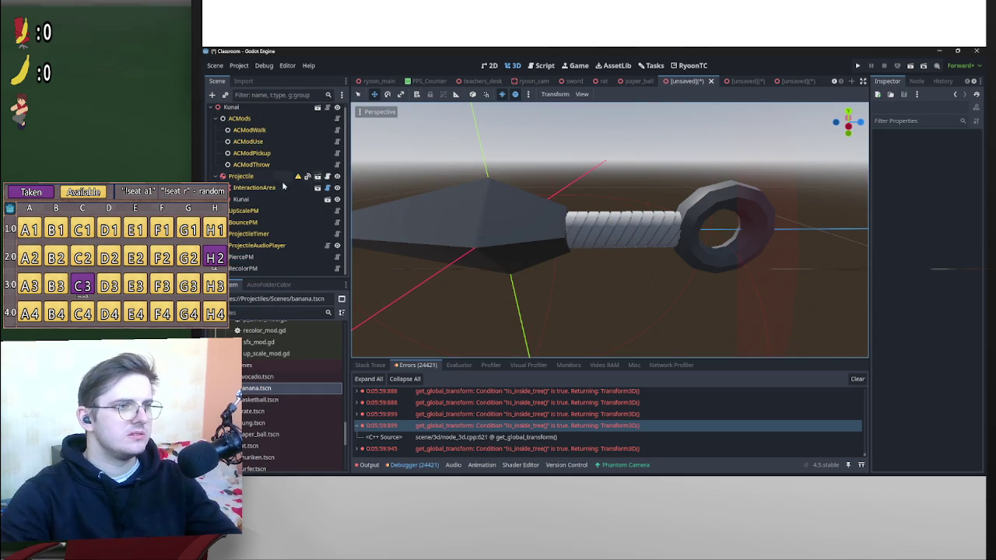
Copy the paper ball's CollisionShape3D into the kunai scene.
left_click(621, 82)
left_click(284, 200)
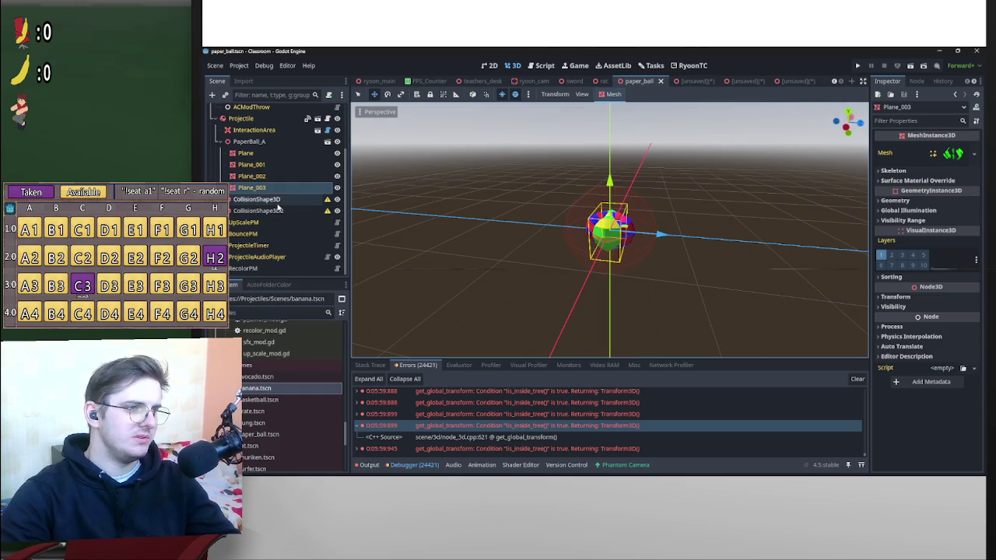
left_click(683, 82)
left_click(414, 202)
Turn the collision sphere 90° on Y and move it onto the kunai's ring at z 0.689.
key("f")
key("e")
mouse_move(580, 237)
left_mouse_down()
mouse_move(576, 244)
mouse_move(570, 192)
left_mouse_up()
key("w")
left_click_drag(574, 231, 725, 234)
left_click(847, 128)
scroll(772, 211, "up", 3)
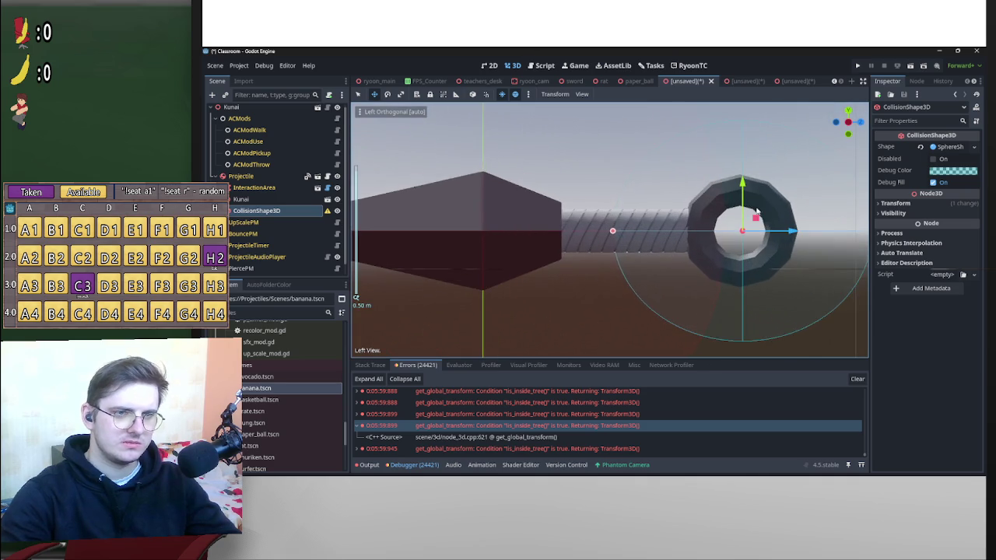
left_click_drag(649, 230, 632, 228)
Shrink the sphere's radius to fit the ring, ending with scale 1.0 on all axes.
left_click_drag(466, 230, 535, 232)
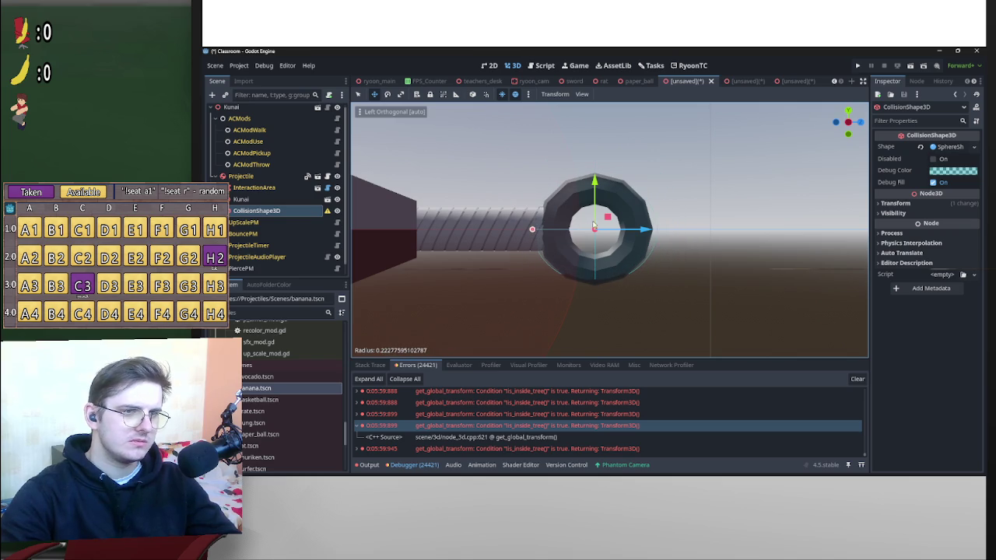
left_click(902, 203)
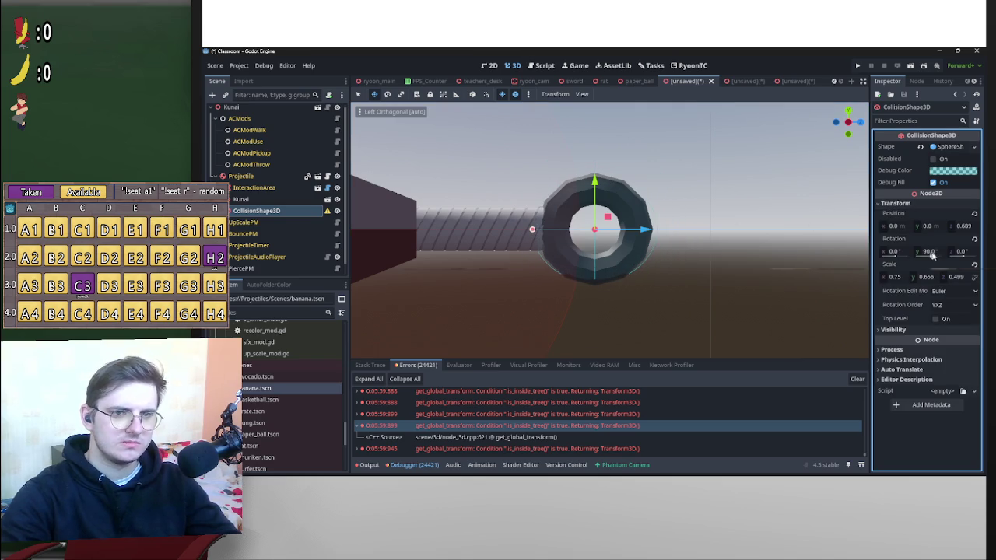
left_click(938, 279)
type("0.75")
key("Return")
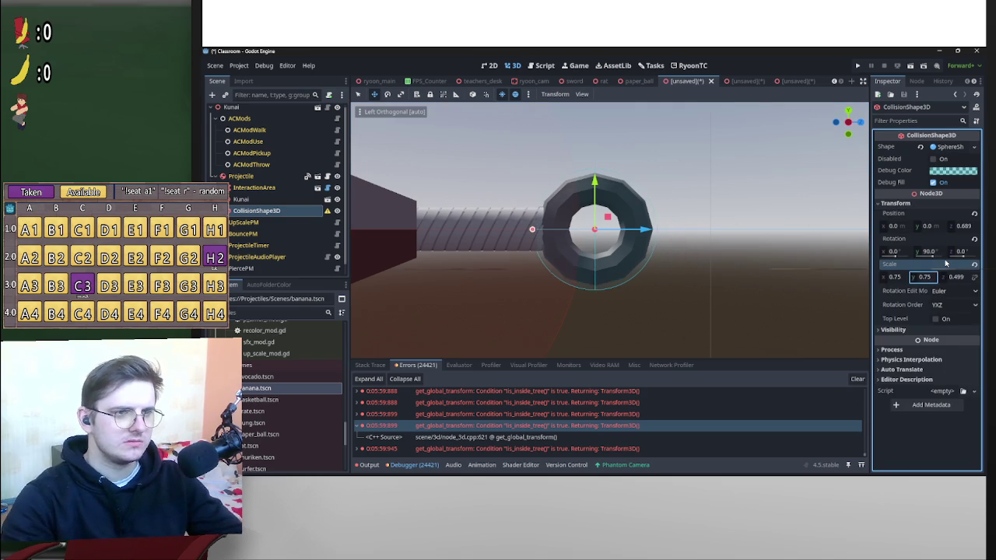
left_click_drag(532, 230, 535, 233)
left_click_drag(816, 170, 684, 219)
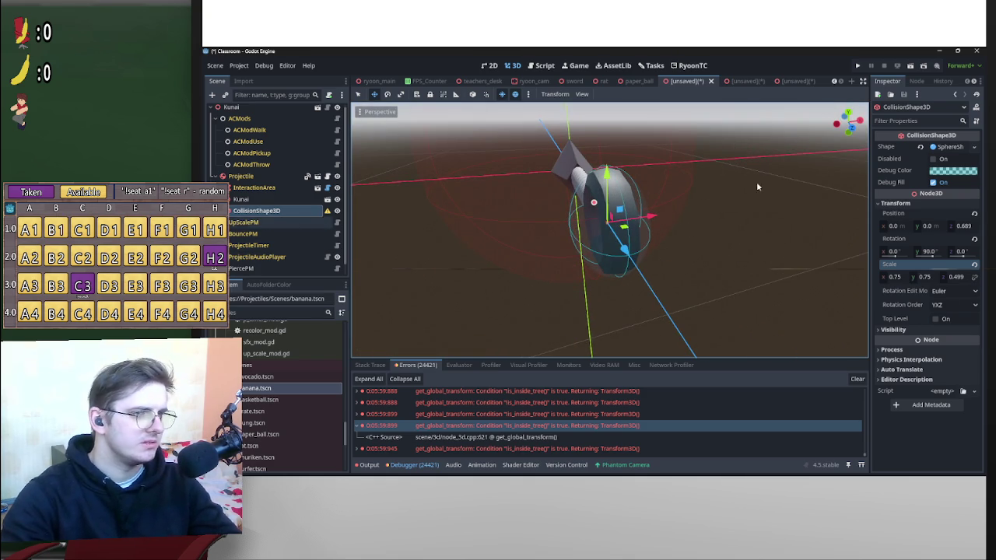
left_click(964, 278)
type("1")
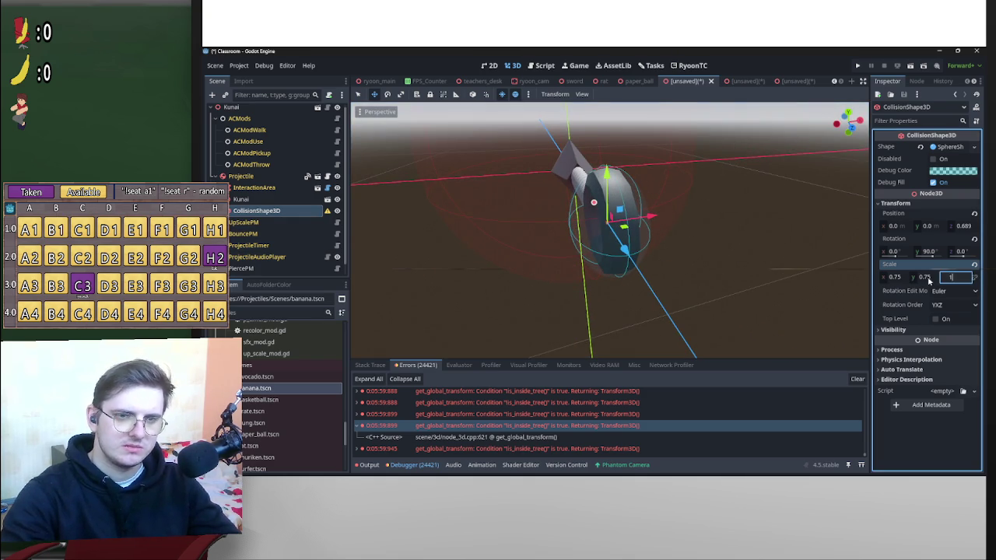
key("Return")
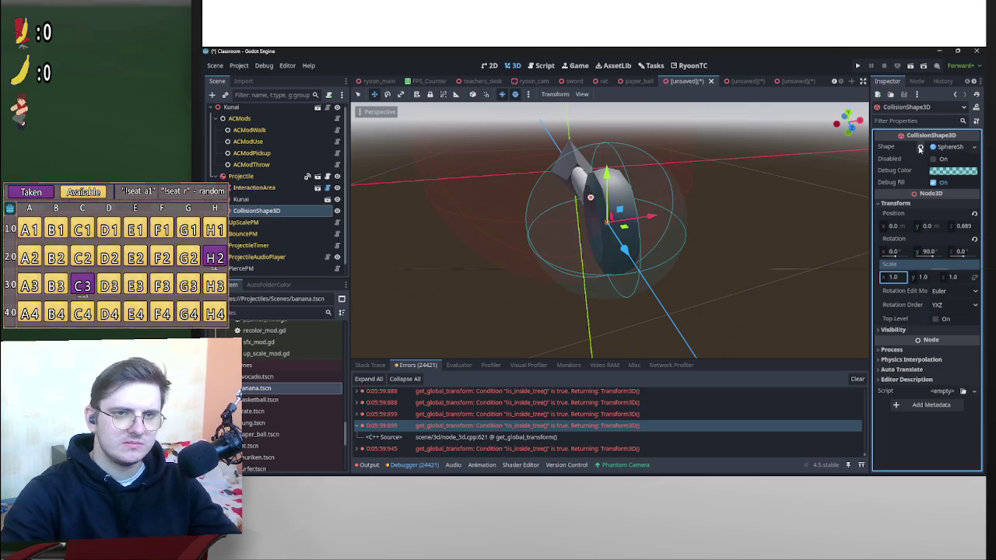
Replace the ring's sphere collision shape with a cylinder and tip it onto its side.
left_click(949, 147)
left_click(973, 146)
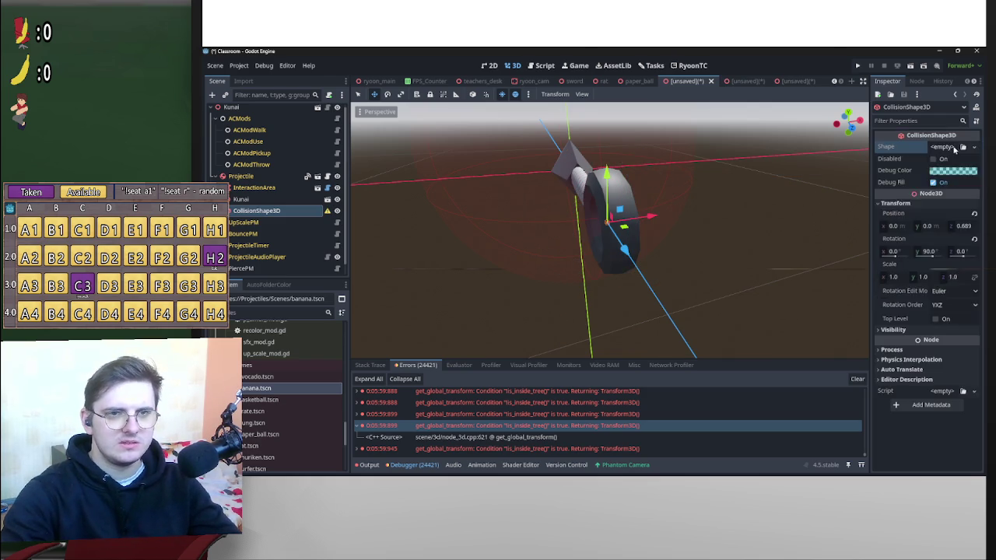
left_click(940, 215)
key("KP_1")
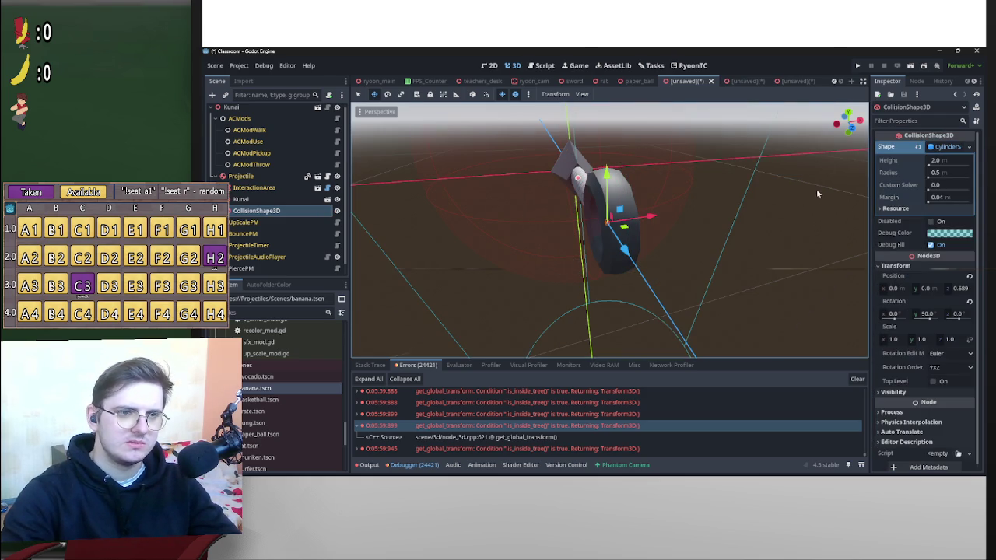
key("e")
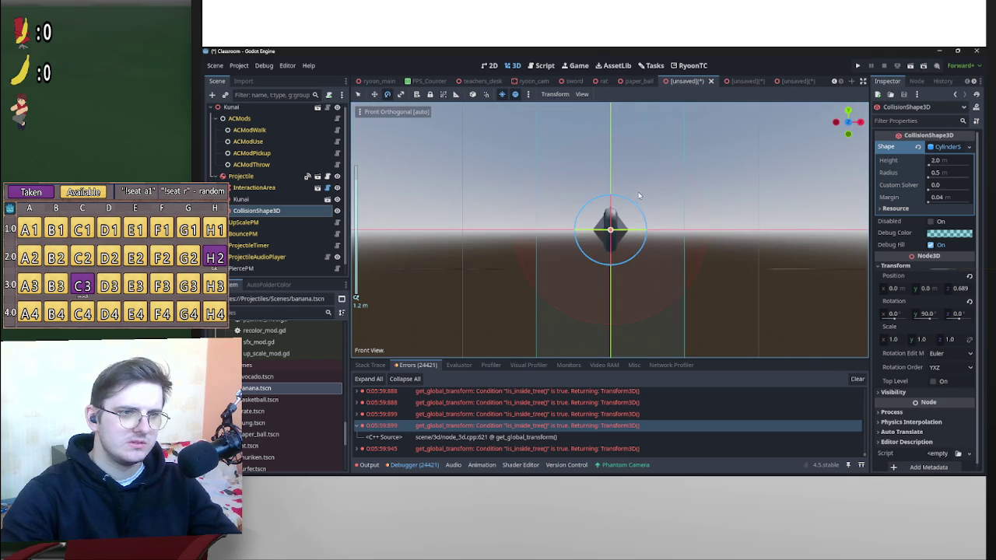
scroll(700, 179, "down", 5)
mouse_move(635, 205)
left_mouse_down()
mouse_move(661, 226)
mouse_move(673, 262)
mouse_move(665, 269)
left_mouse_up()
scroll(720, 249, "up", 5)
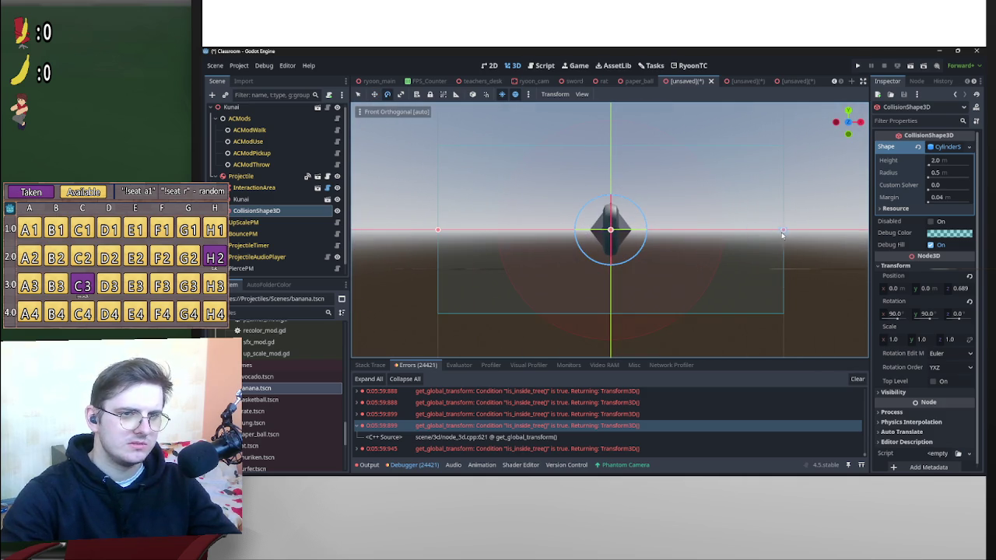
Set the ring cylinder's height and radius to 0.1 m.
left_click(741, 238)
left_click(264, 210)
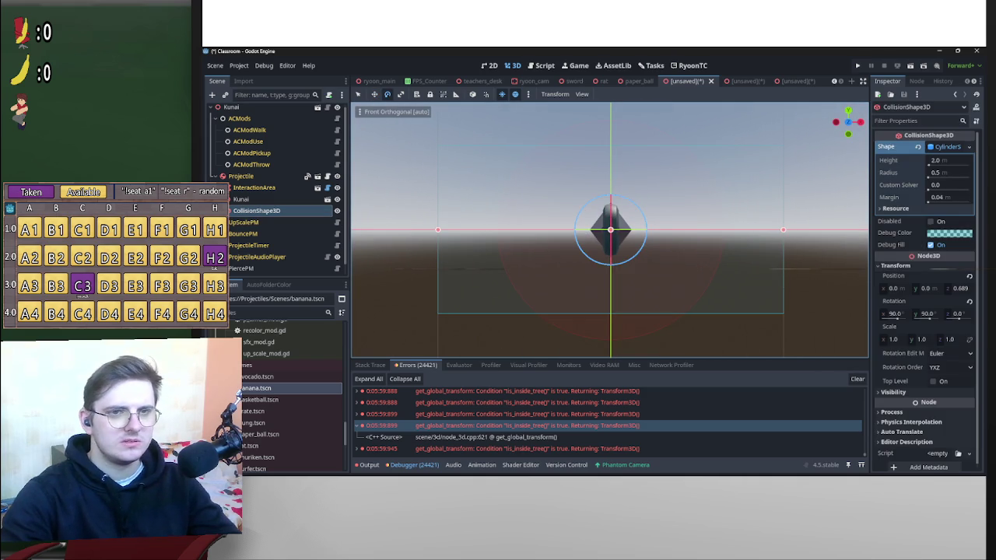
left_click(948, 161)
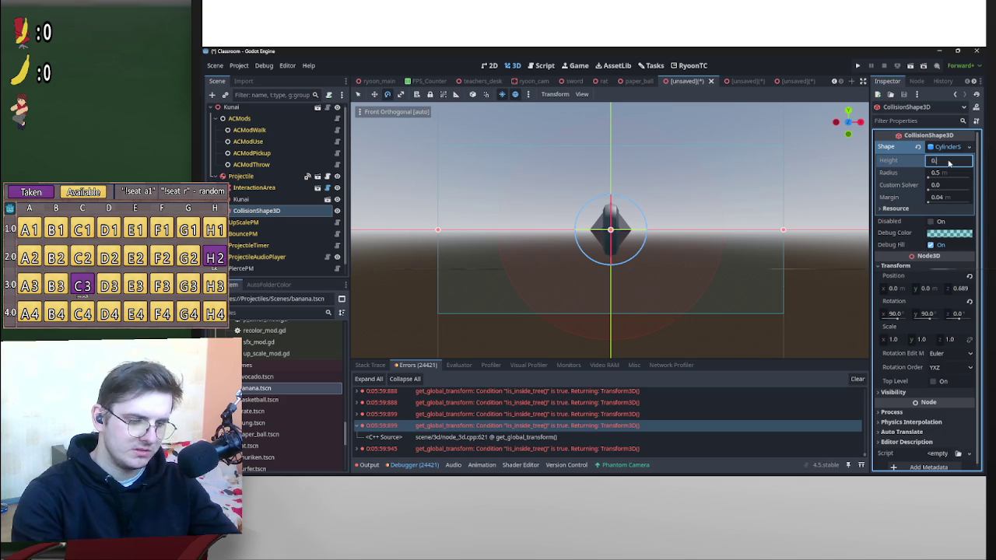
key("Return")
scroll(662, 210, "up", 4)
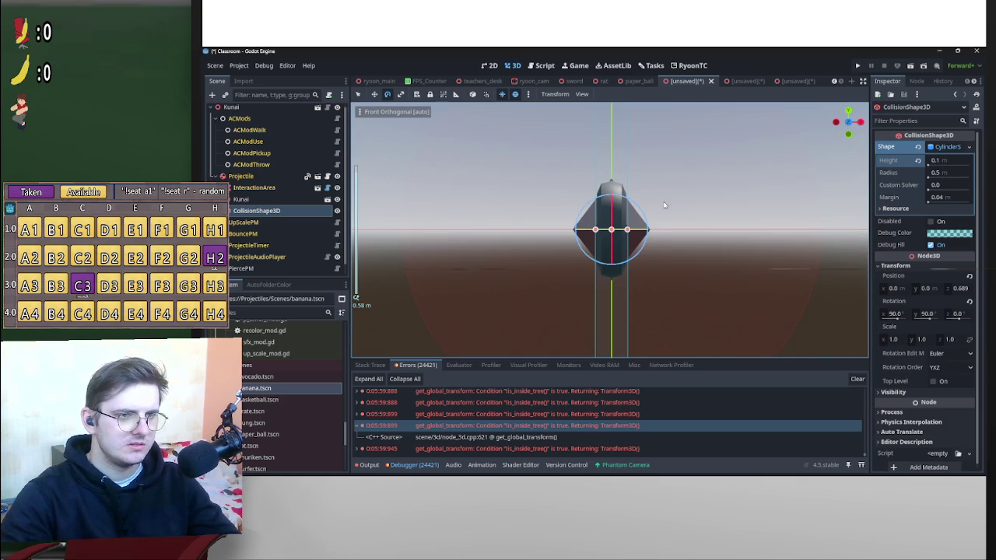
scroll(639, 232, "up", 3)
scroll(714, 249, "down", 6)
left_click(949, 176)
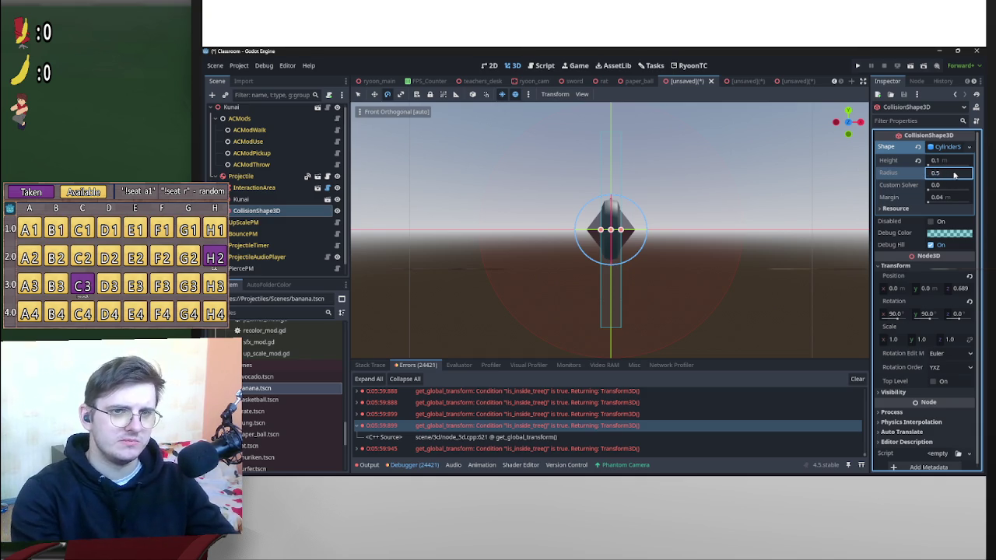
type("1")
key("Return")
Enlarge the cylinder radius to 0.15, then 0.16, nudging it slightly along Z.
mouse_move(578, 189)
left_mouse_down()
mouse_move(616, 230)
mouse_move(634, 227)
left_mouse_up()
left_click(964, 172)
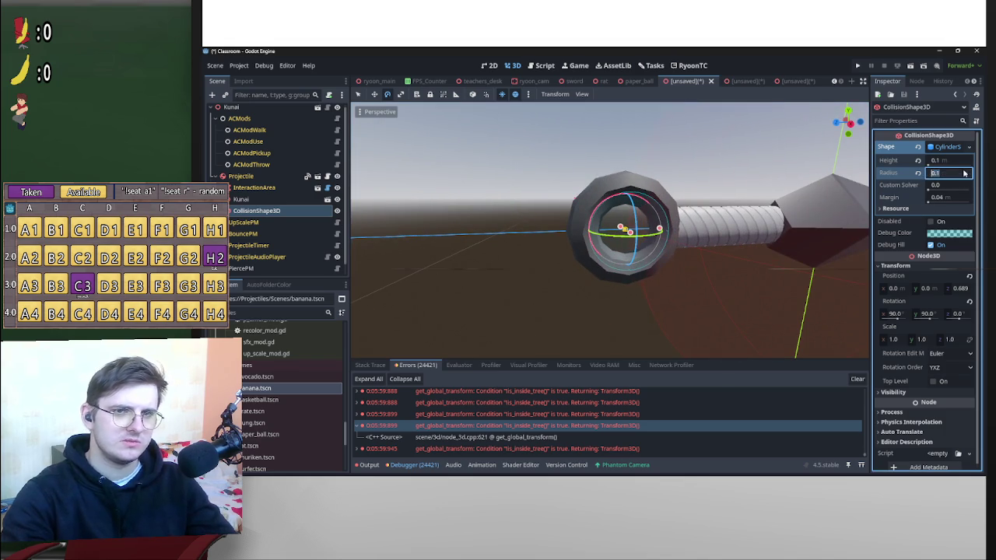
key("Return")
left_click_drag(634, 214, 659, 197)
left_click(848, 122)
scroll(679, 220, "up", 5)
left_click_drag(607, 230, 593, 231)
left_click(963, 173)
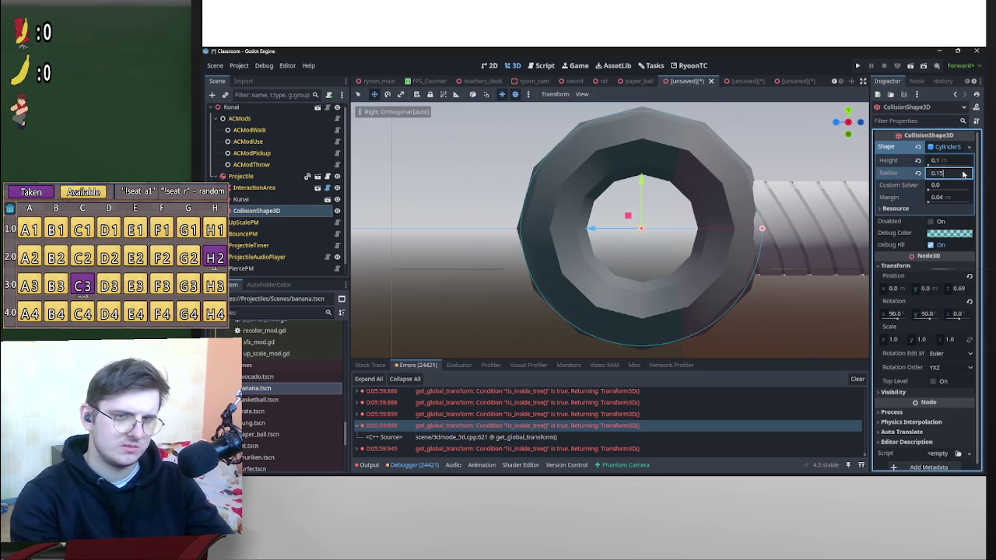
key("Return")
left_click_drag(809, 218, 665, 259)
mouse_move(777, 216)
left_mouse_down()
mouse_move(677, 247)
mouse_move(630, 289)
mouse_move(689, 311)
mouse_move(805, 260)
left_mouse_up()
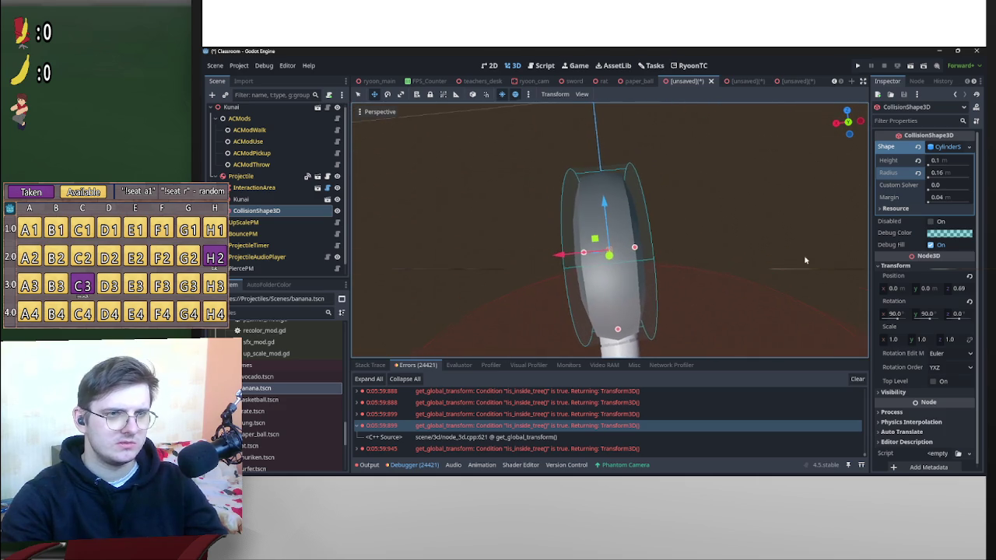
Reduce the cylinder height to 0.09 m and check its fit around the ring.
left_click(953, 161)
key("Return")
mouse_move(739, 221)
left_mouse_down()
mouse_move(518, 129)
mouse_move(648, 196)
mouse_move(610, 220)
mouse_move(684, 216)
mouse_move(487, 247)
left_mouse_up()
scroll(609, 219, "up", 3)
mouse_move(652, 246)
left_mouse_down()
mouse_move(529, 297)
mouse_move(618, 270)
left_mouse_up()
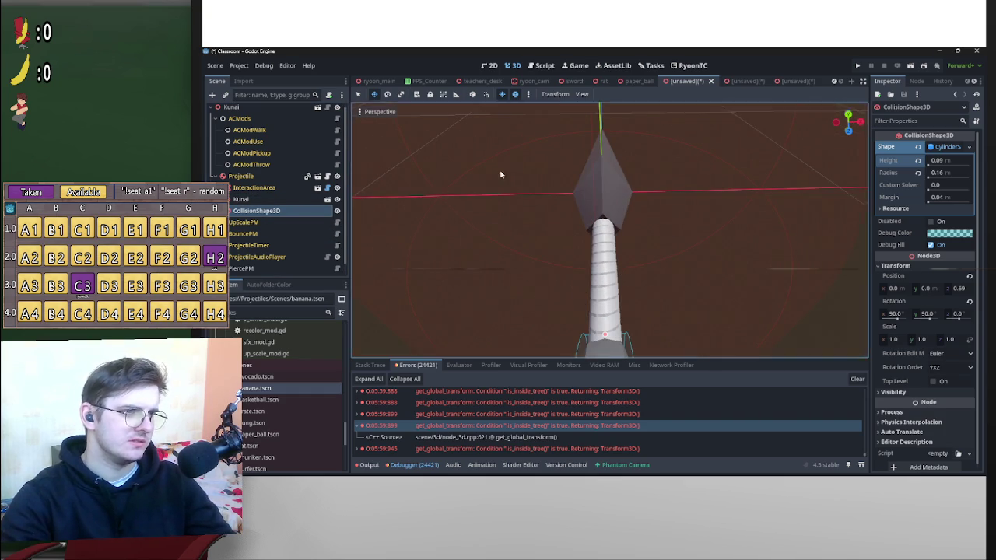
left_click_drag(487, 178, 296, 204)
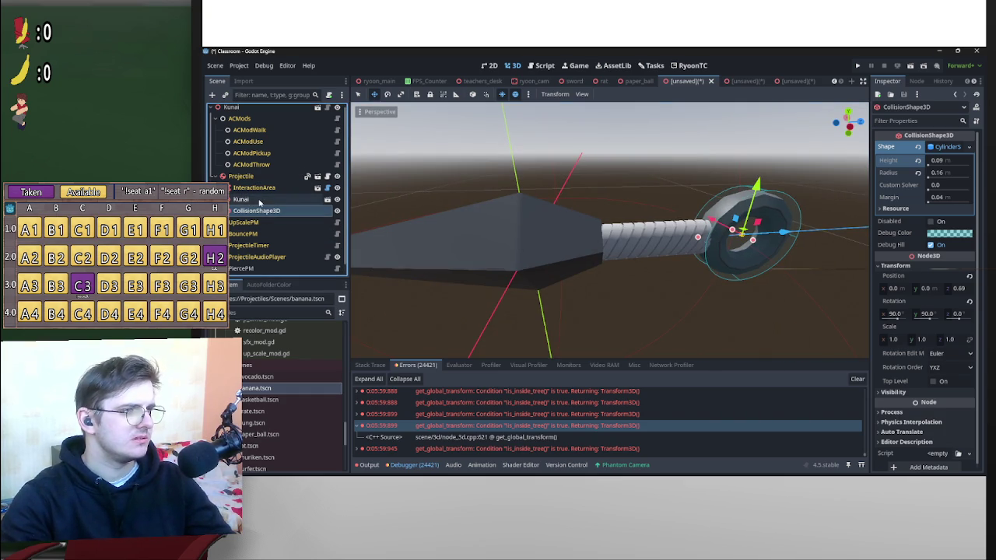
Select the Projectile node and begin adding a new child node to it.
left_click(256, 199)
left_click(242, 176)
left_click(211, 95)
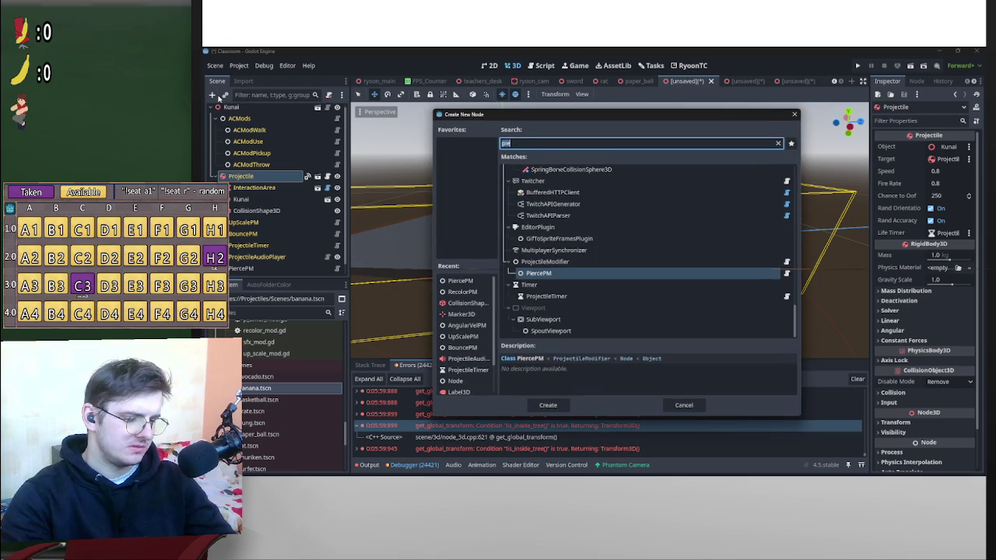
Add a CollisionShape3D with a cylinder shape and lay it along the kunai.
type("coll")
key("Return")
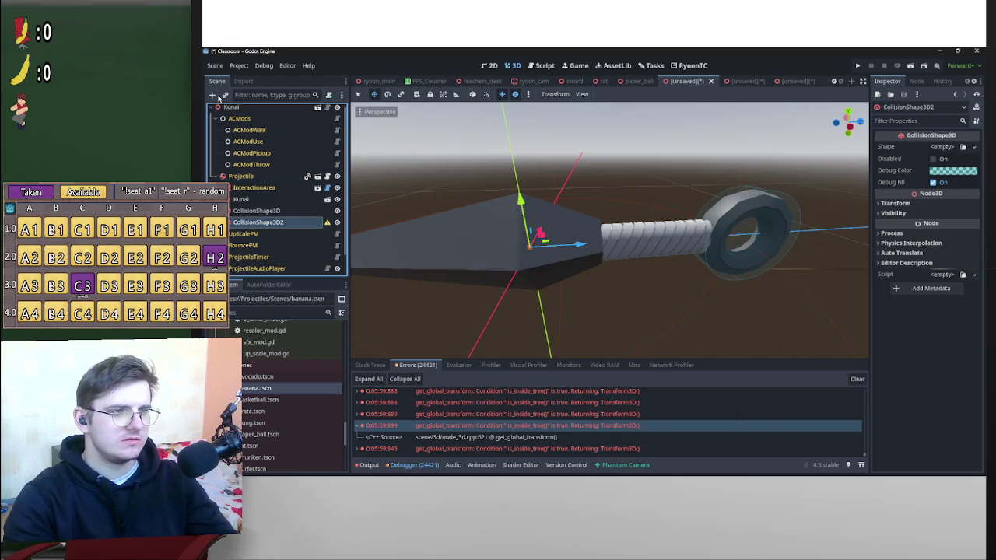
left_click(942, 146)
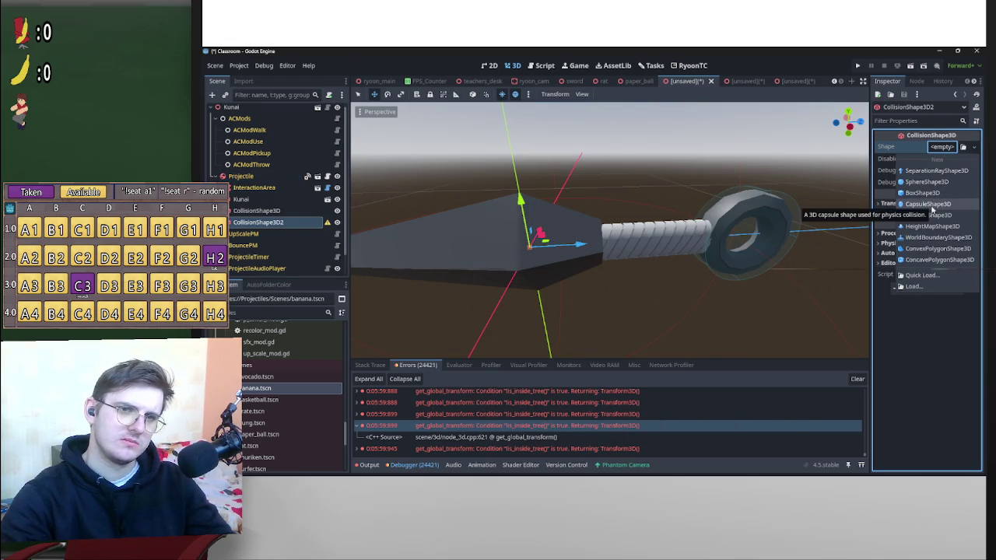
left_click(928, 215)
mouse_move(712, 253)
left_mouse_down()
mouse_move(693, 239)
mouse_move(799, 205)
mouse_move(852, 172)
mouse_move(796, 158)
mouse_move(711, 213)
left_mouse_up()
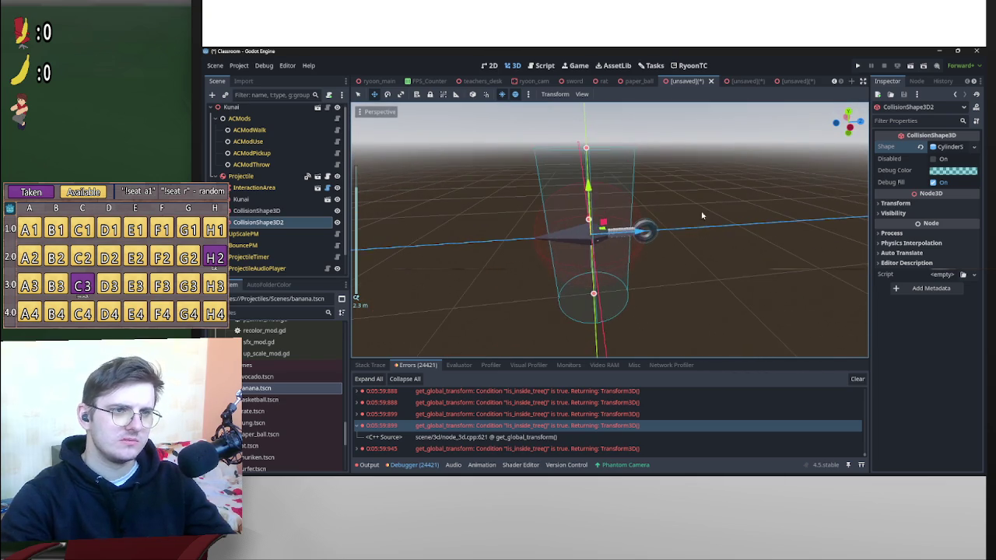
left_click_drag(640, 223, 629, 267)
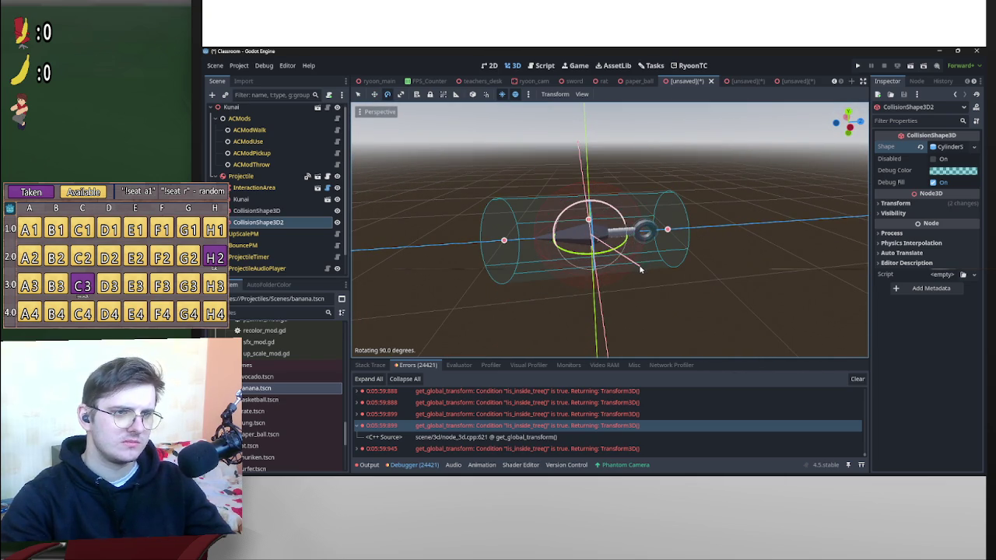
left_click(850, 129)
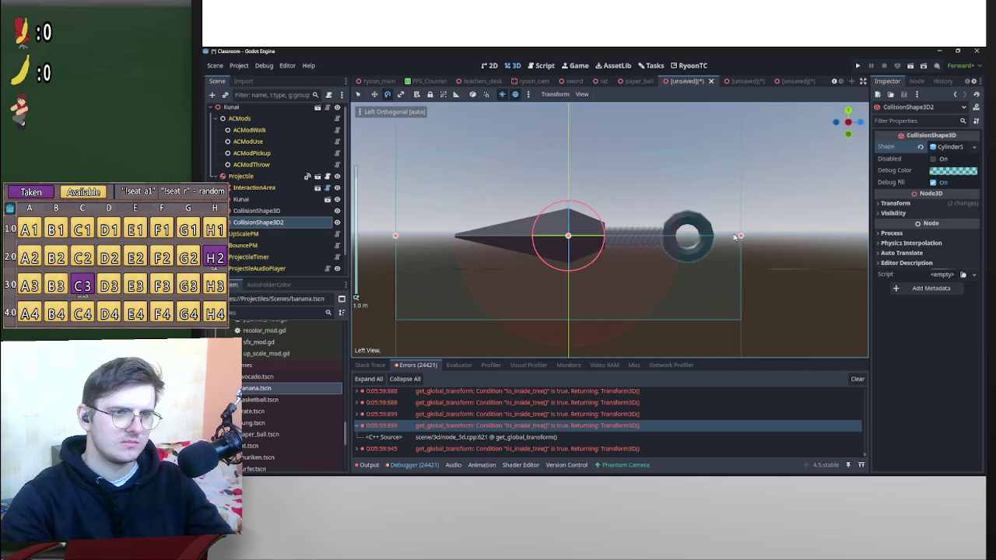
Shorten the cylinder to span the grip, shrink its radius, and set Y scale to 0.38.
left_click_drag(746, 239, 665, 245)
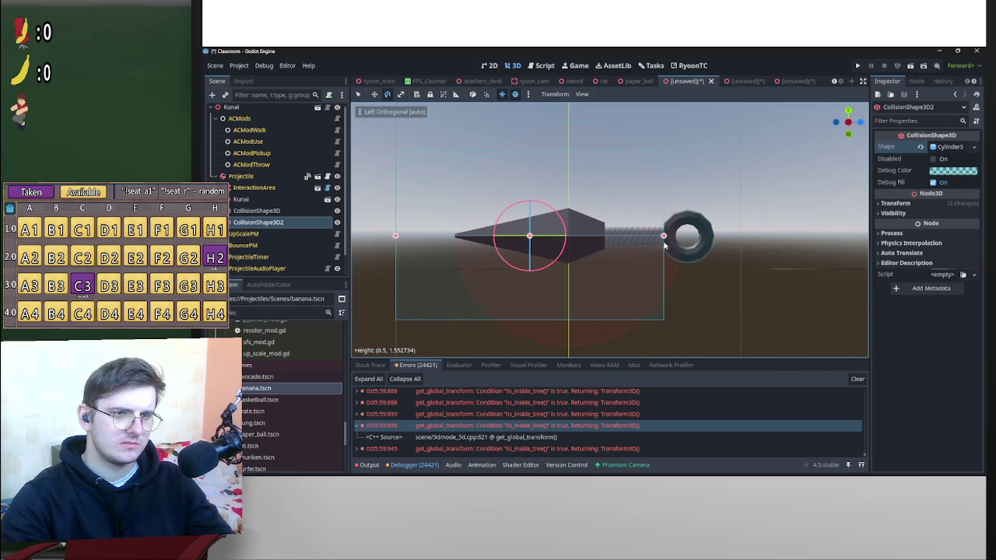
mouse_move(397, 238)
left_mouse_down()
mouse_move(605, 238)
mouse_move(603, 253)
left_mouse_up()
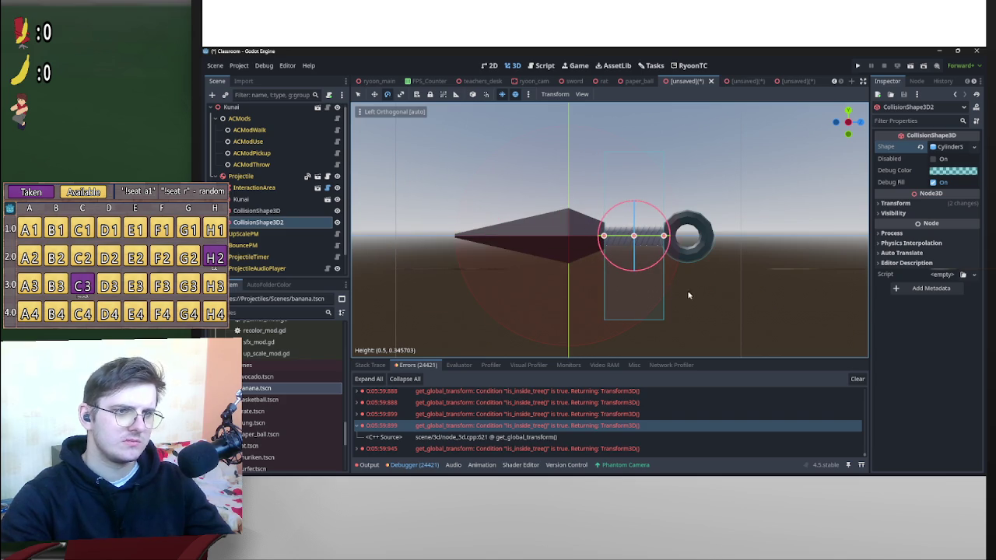
mouse_move(702, 289)
left_mouse_down()
mouse_move(646, 306)
mouse_move(669, 278)
left_mouse_up()
mouse_move(684, 235)
left_mouse_down()
mouse_move(624, 247)
mouse_move(650, 257)
mouse_move(680, 291)
mouse_move(653, 309)
mouse_move(627, 283)
mouse_move(754, 204)
mouse_move(700, 234)
mouse_move(708, 244)
mouse_move(732, 231)
mouse_move(785, 233)
left_mouse_up()
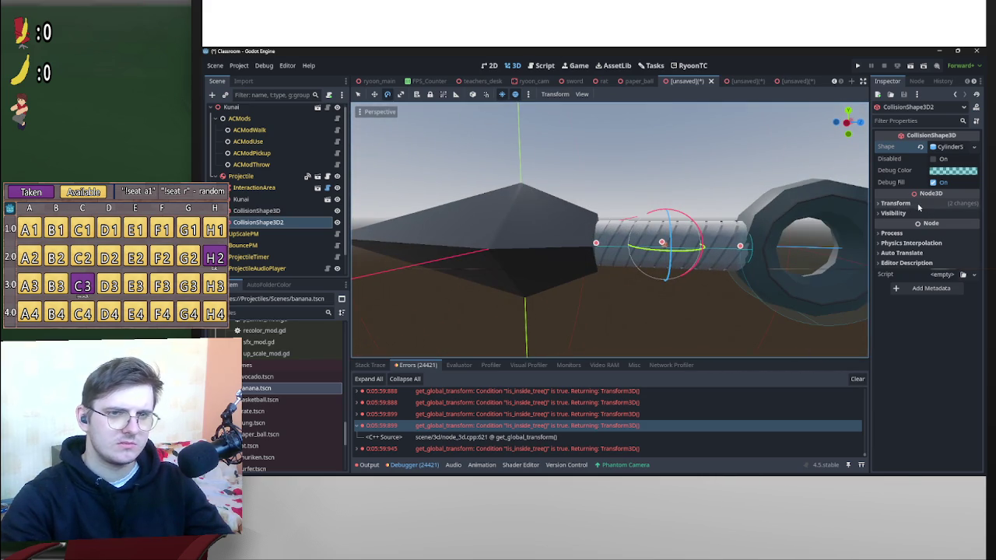
left_click(891, 203)
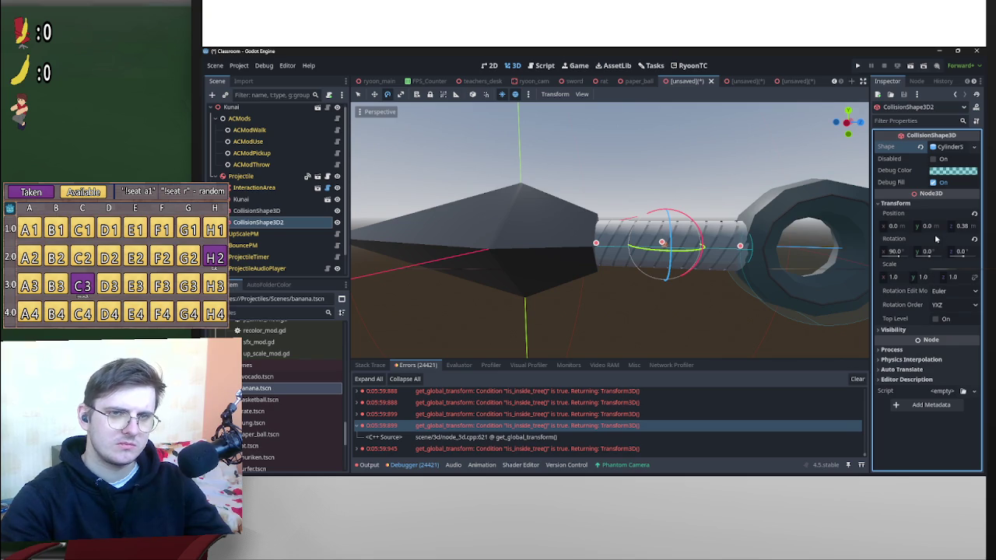
left_click_drag(922, 278, 595, 268)
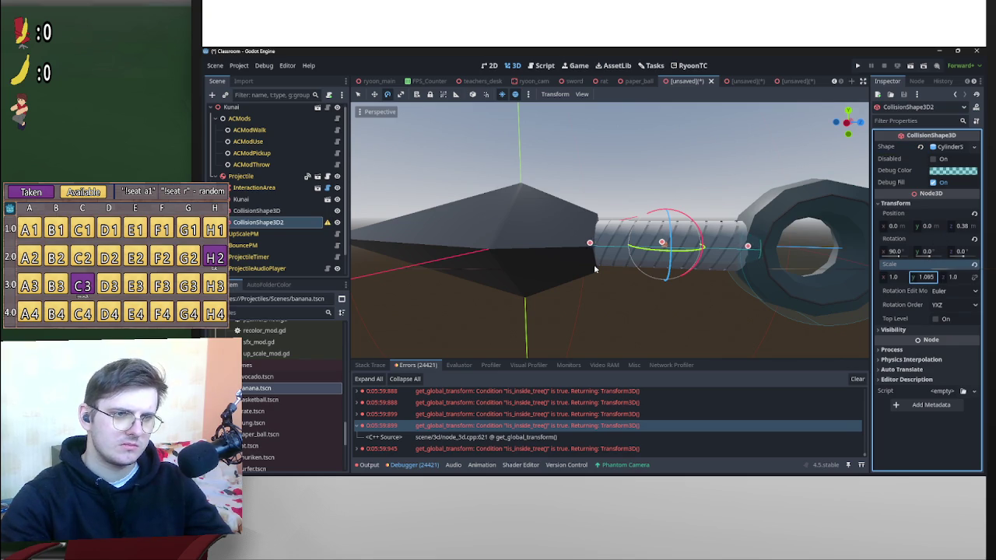
type("1")
key("Return")
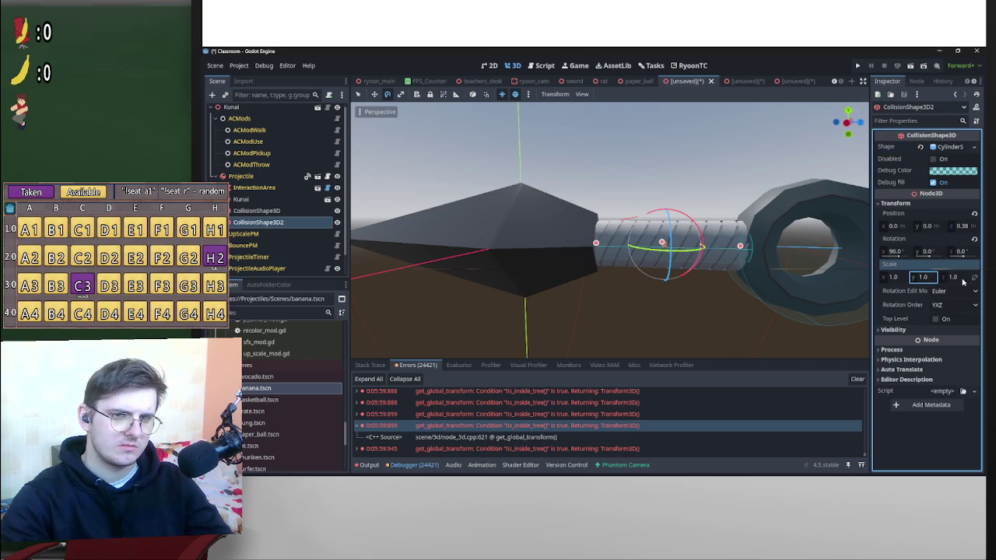
type("0.38")
key("Return")
Stretch the cylinder along Z to cover the grip (Z scale 0.876), then save kunai.tscn.
mouse_move(952, 279)
left_mouse_down()
mouse_move(595, 268)
mouse_move(620, 288)
mouse_move(563, 222)
mouse_move(498, 249)
mouse_move(420, 262)
mouse_move(451, 300)
mouse_move(483, 310)
left_mouse_up()
mouse_move(605, 186)
left_mouse_down()
mouse_move(718, 161)
mouse_move(467, 305)
mouse_move(598, 208)
mouse_move(588, 194)
left_mouse_up()
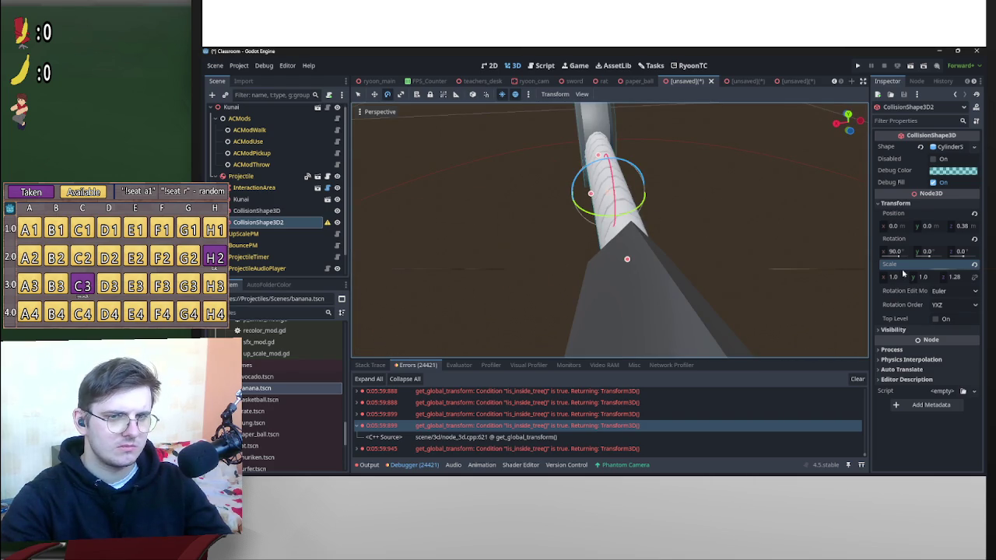
left_click(955, 277)
type("0.585")
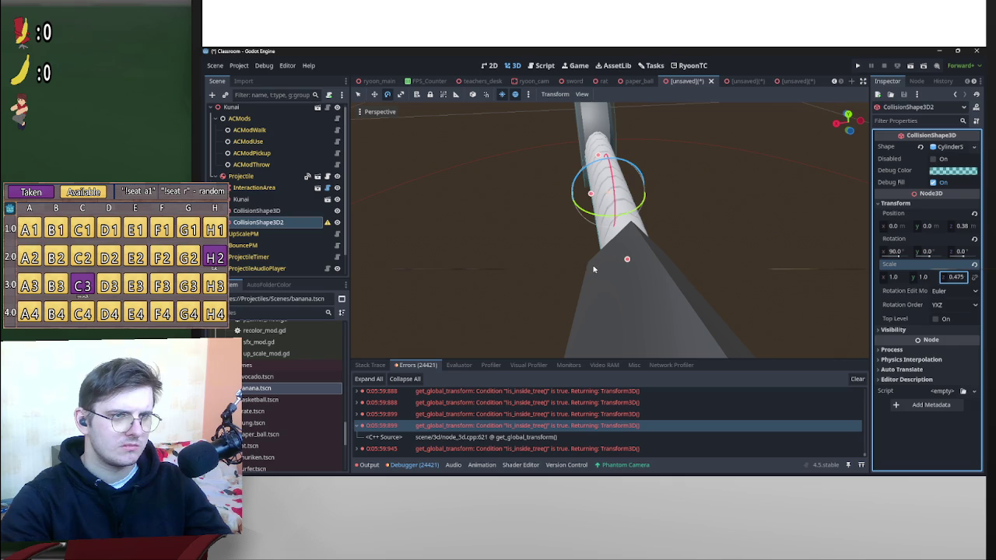
mouse_move(593, 264)
left_mouse_down()
mouse_move(834, 163)
mouse_move(977, 280)
left_mouse_up()
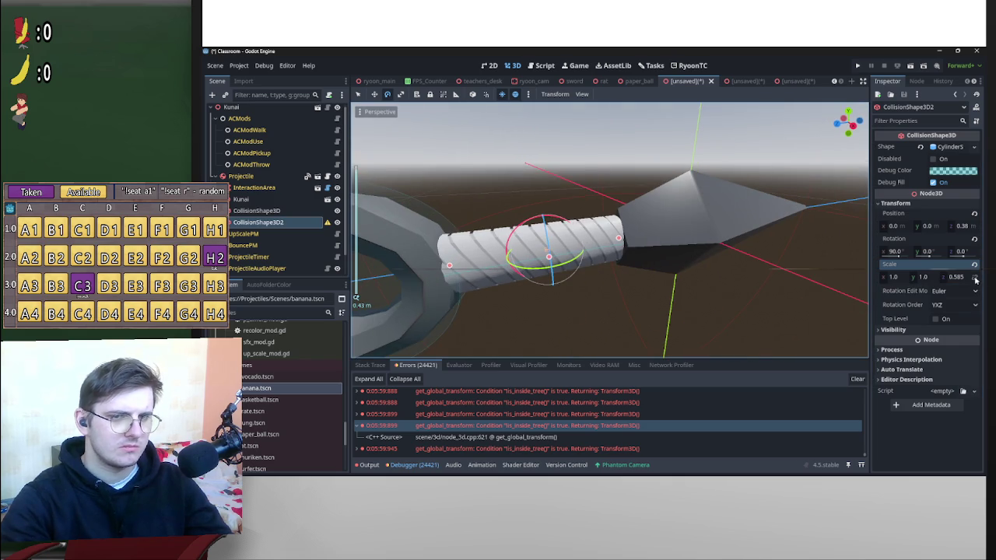
left_click(953, 277)
type("0.87")
type("6")
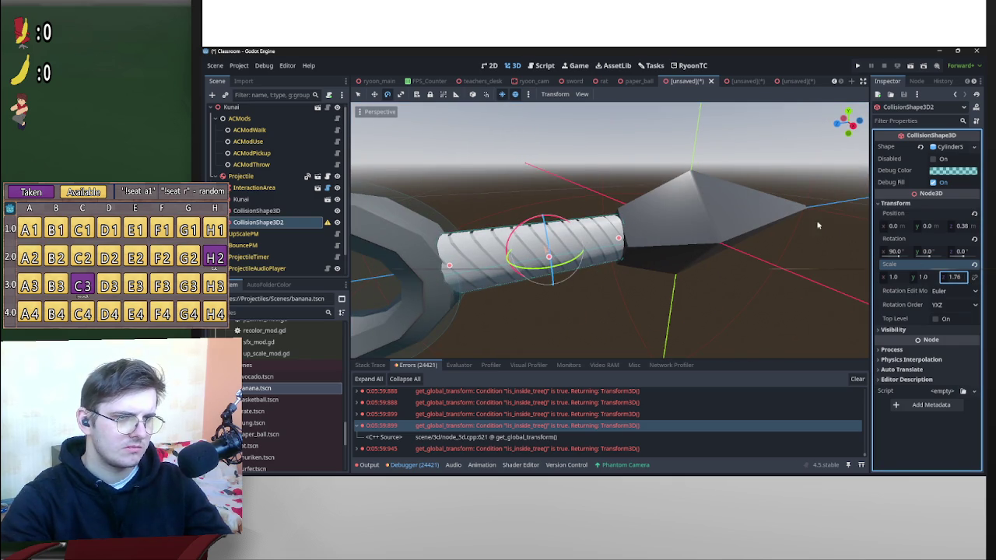
left_click(700, 195)
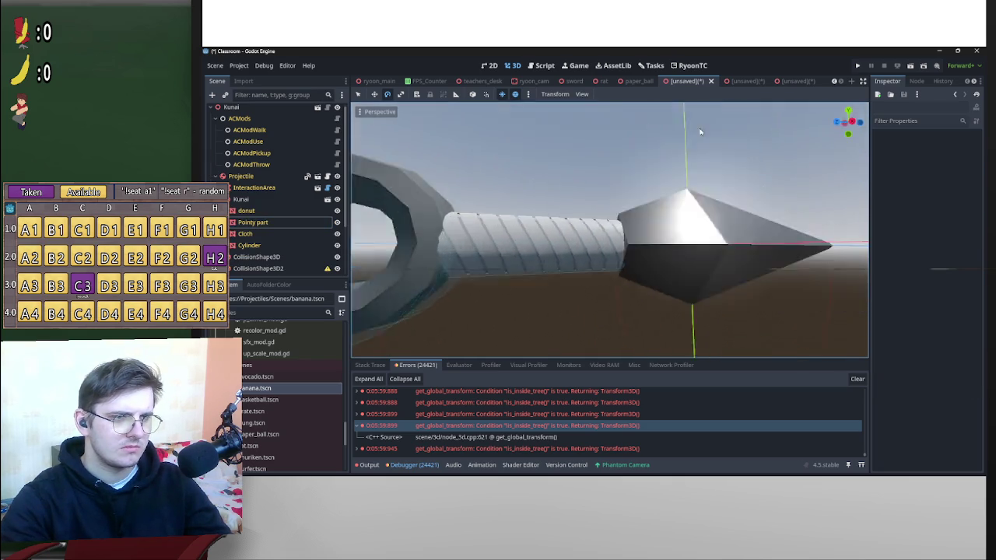
key("ctrl+s")
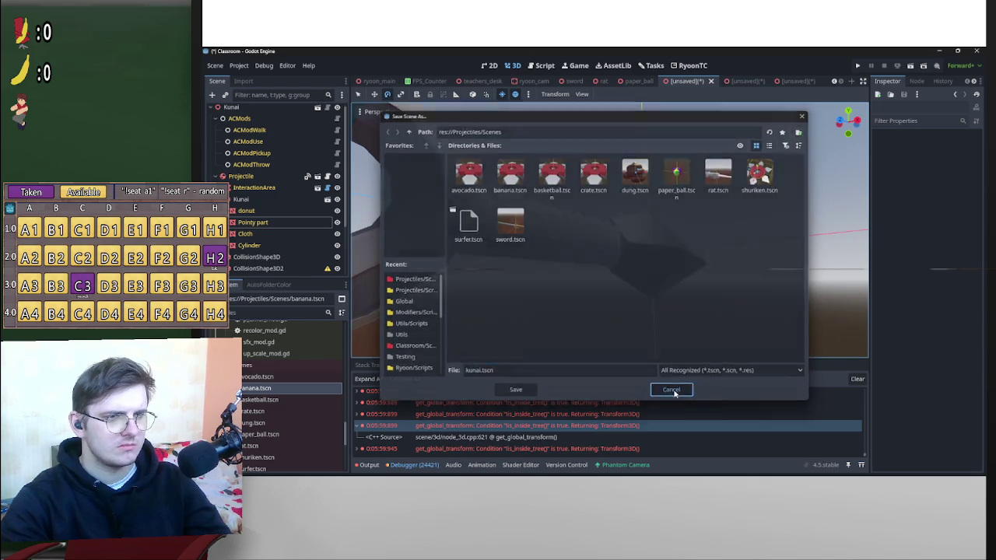
Cancel the save dialog and add a new CollisionShape3D child under Projectile.
left_click(671, 390)
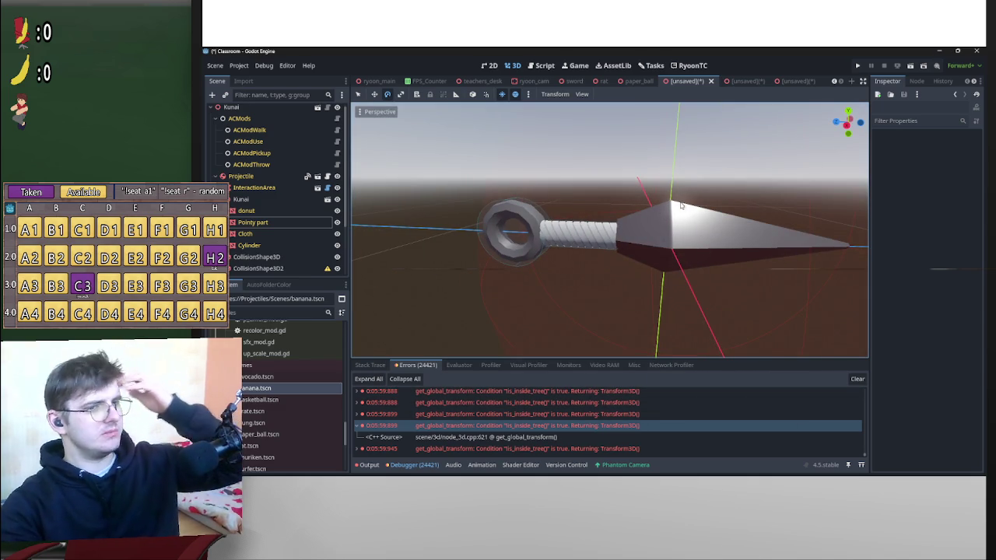
scroll(662, 231, "down", 3)
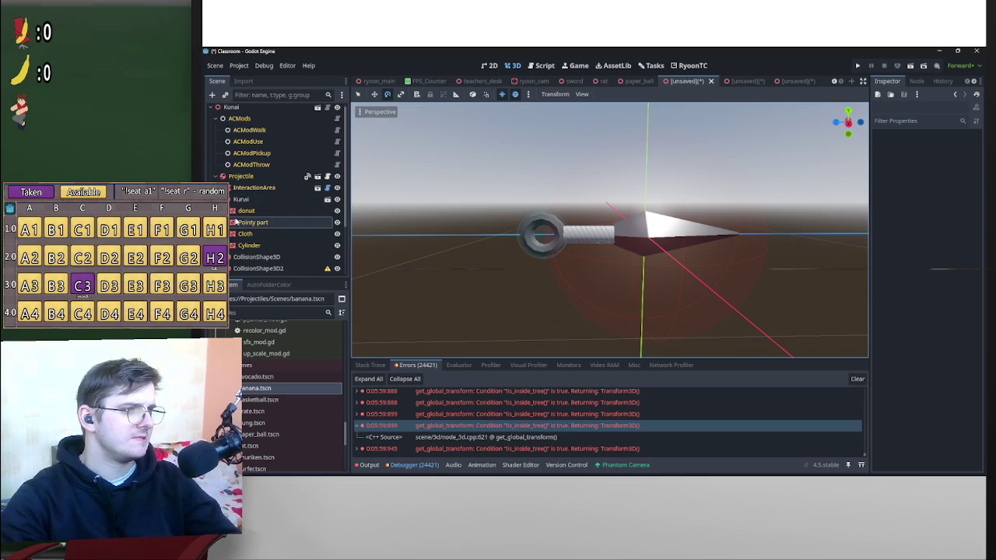
left_click(219, 199)
left_click(247, 177)
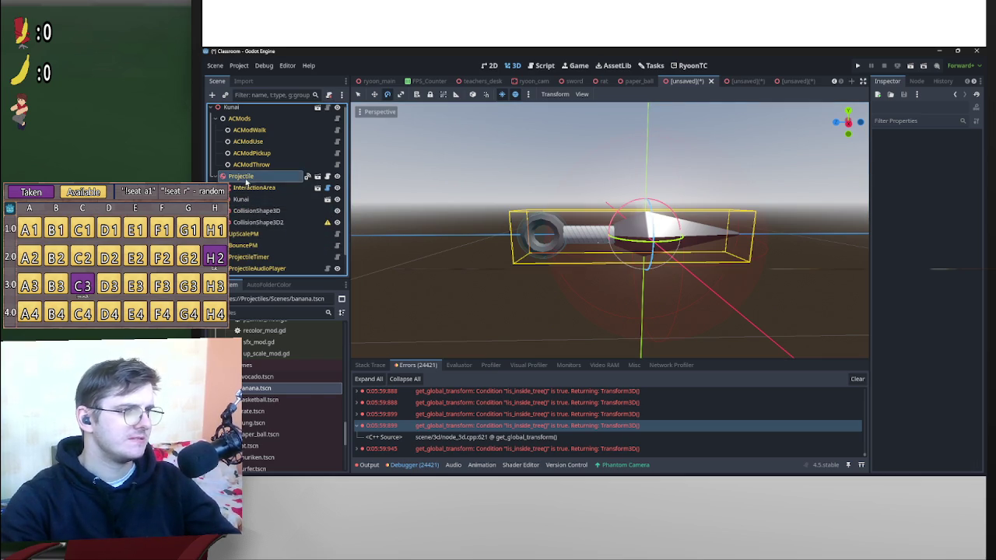
right_click(247, 177)
left_click(294, 140)
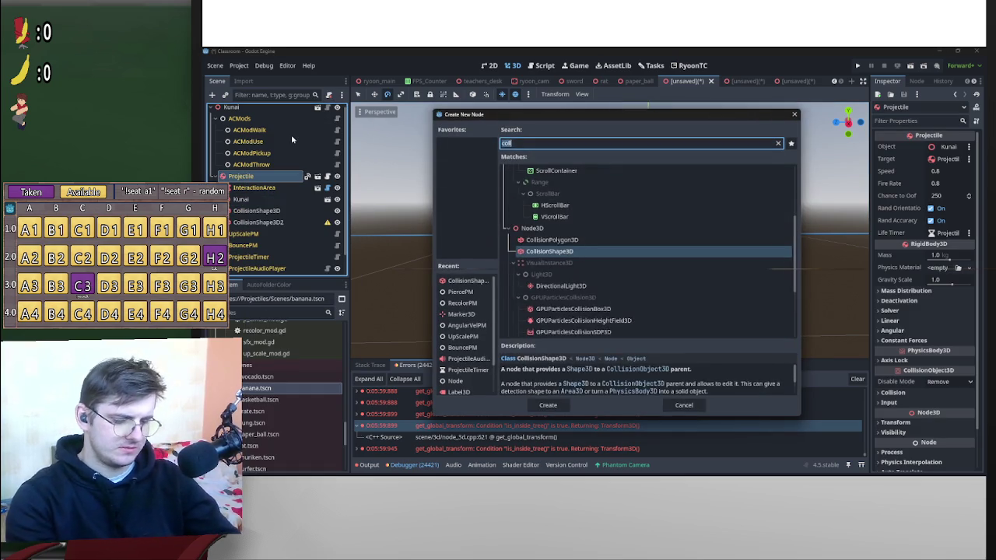
key("Return")
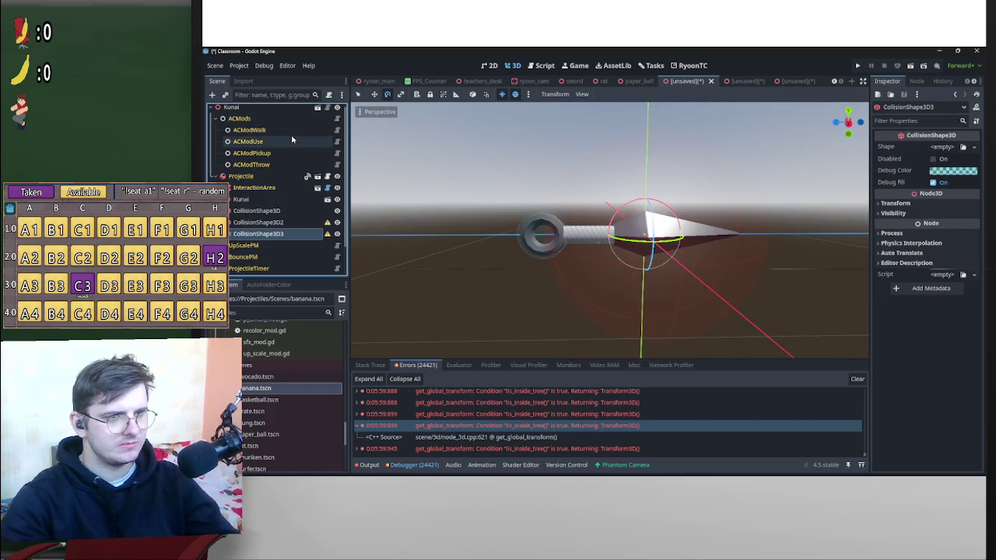
scroll(630, 263, "down", 3)
mouse_move(638, 267)
left_mouse_down()
mouse_move(657, 251)
mouse_move(607, 247)
left_mouse_up()
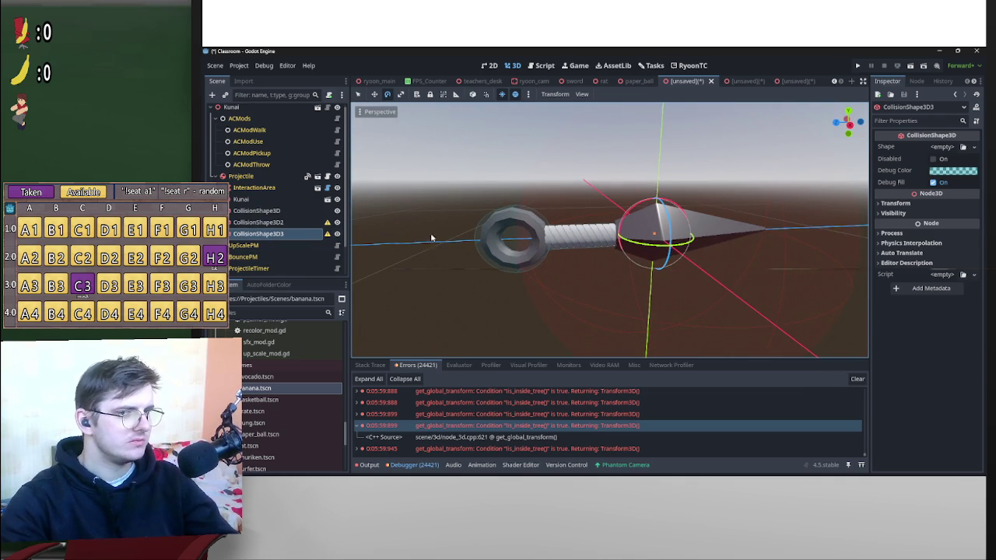
Give it a box shape and size it to the blade base in side and front views.
left_click(950, 149)
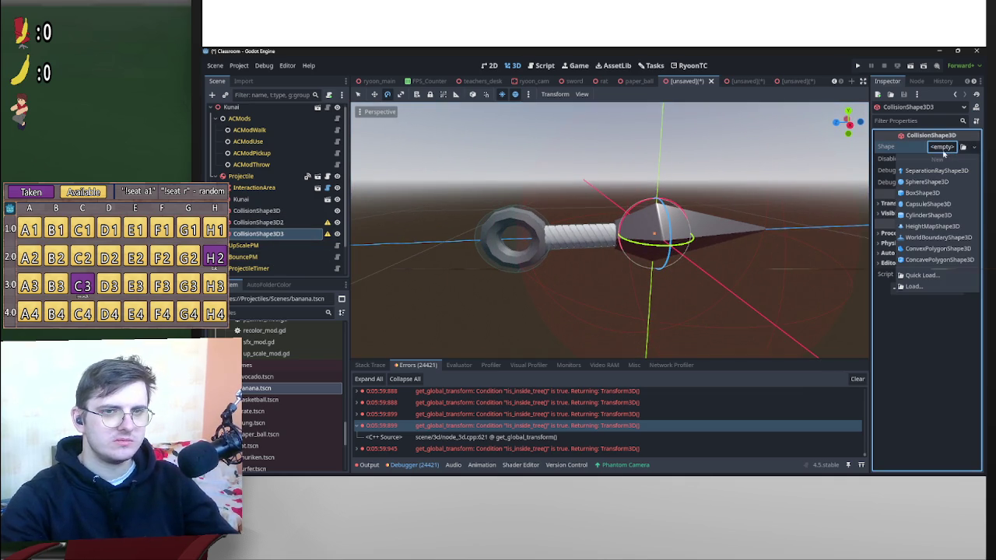
left_click(912, 196)
left_click(851, 122)
mouse_move(758, 237)
left_mouse_down()
mouse_move(669, 247)
mouse_move(615, 240)
left_mouse_up()
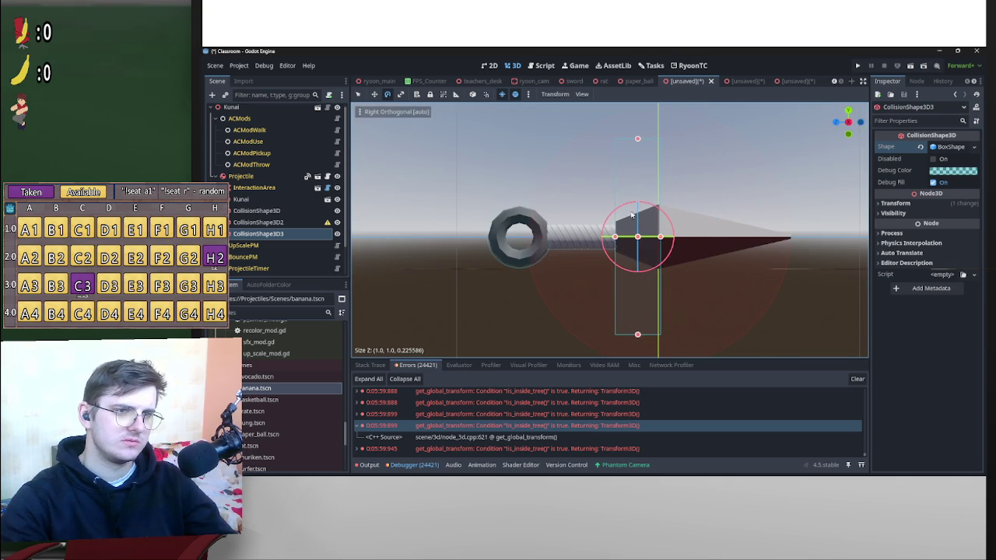
left_click_drag(638, 139, 641, 205)
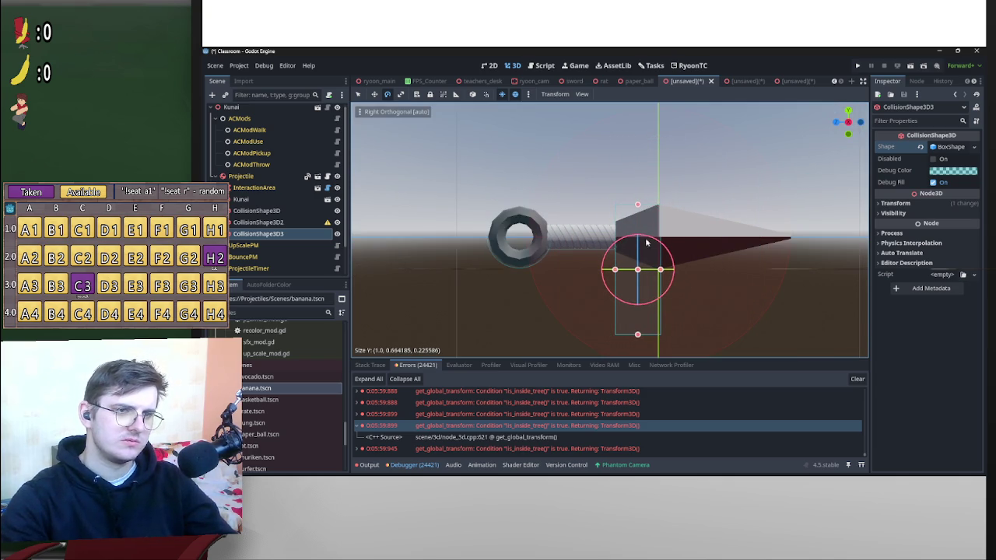
left_click_drag(637, 336, 639, 272)
left_click_drag(639, 272, 688, 258)
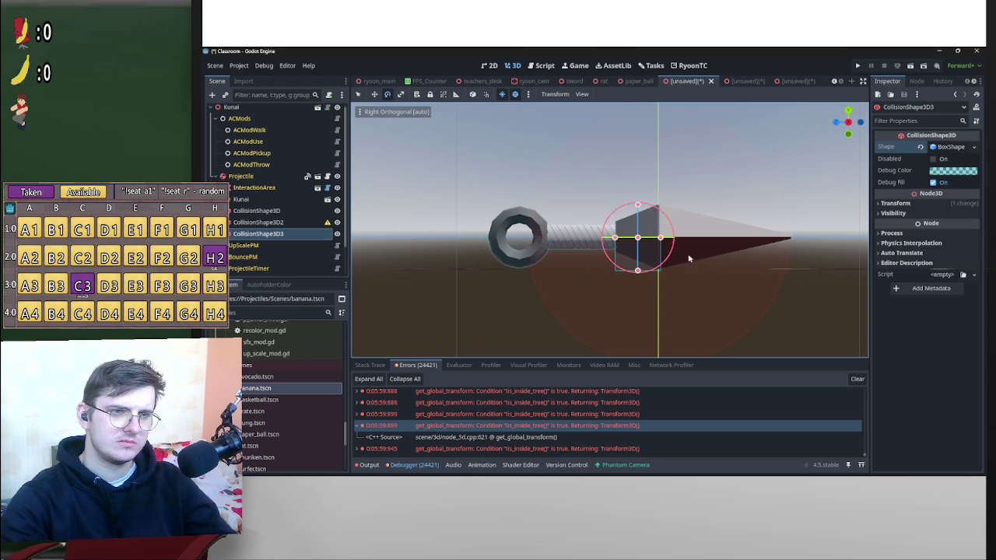
left_click(837, 123)
left_click_drag(707, 238, 631, 253)
left_click_drag(506, 241, 629, 257)
scroll(629, 256, "up", 2)
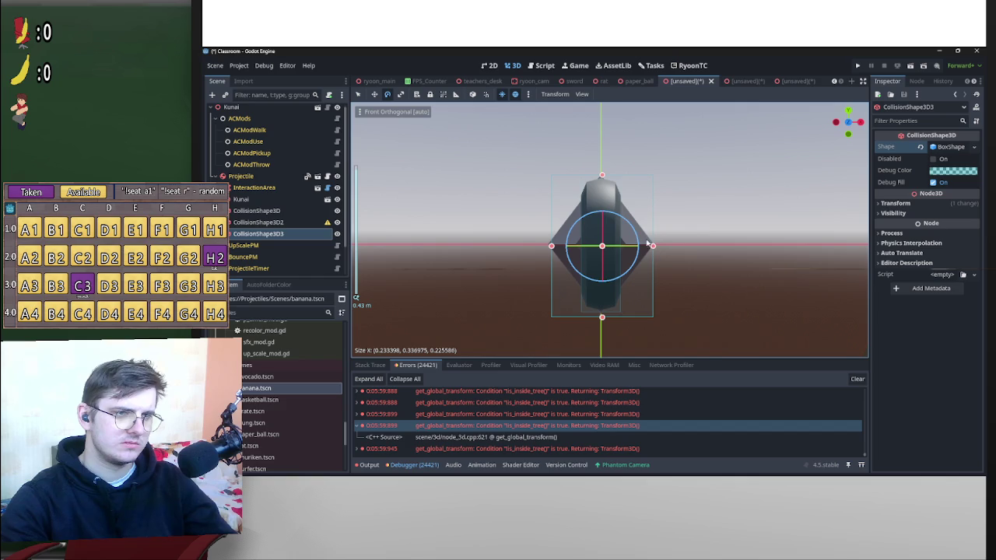
Rotate the box about 30 degrees and fine-tune its size and angle to fit the blade base.
key("w")
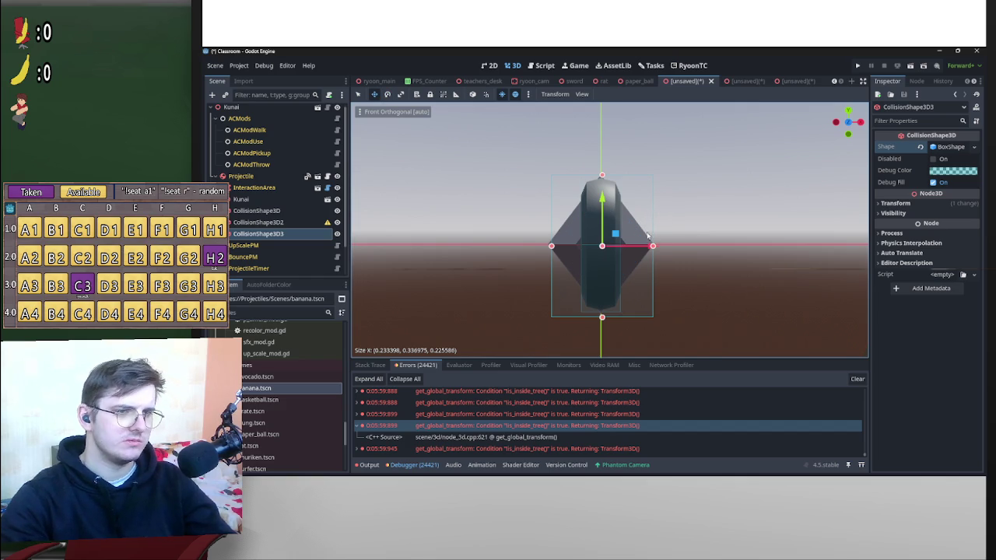
key("e")
mouse_move(630, 225)
left_mouse_down()
mouse_move(609, 227)
mouse_move(637, 225)
left_mouse_up()
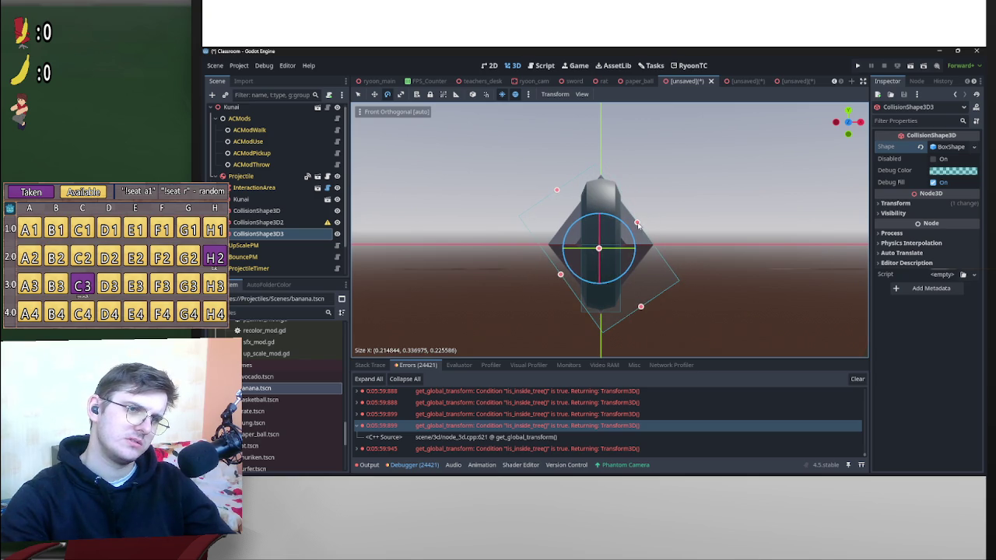
left_click_drag(561, 276, 569, 278)
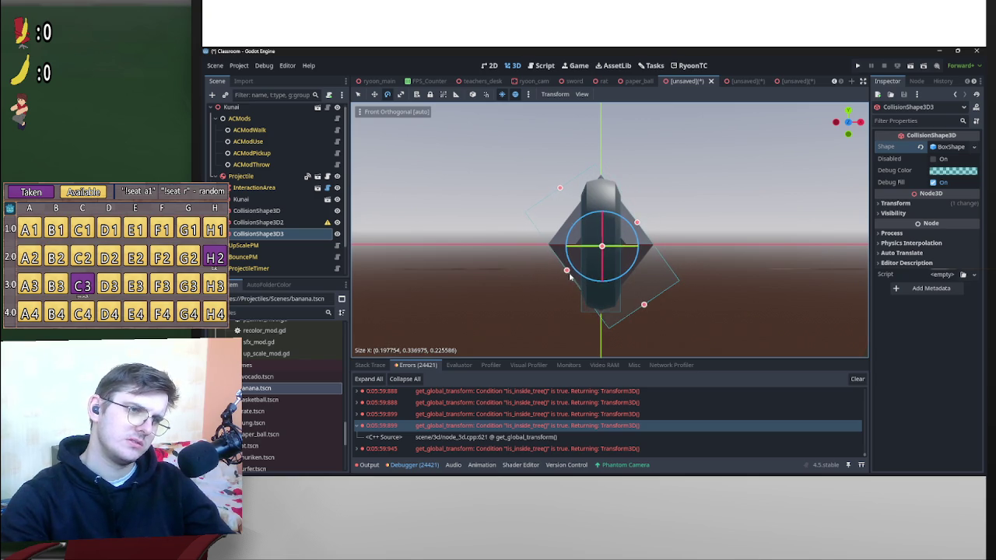
left_click_drag(633, 227, 632, 229)
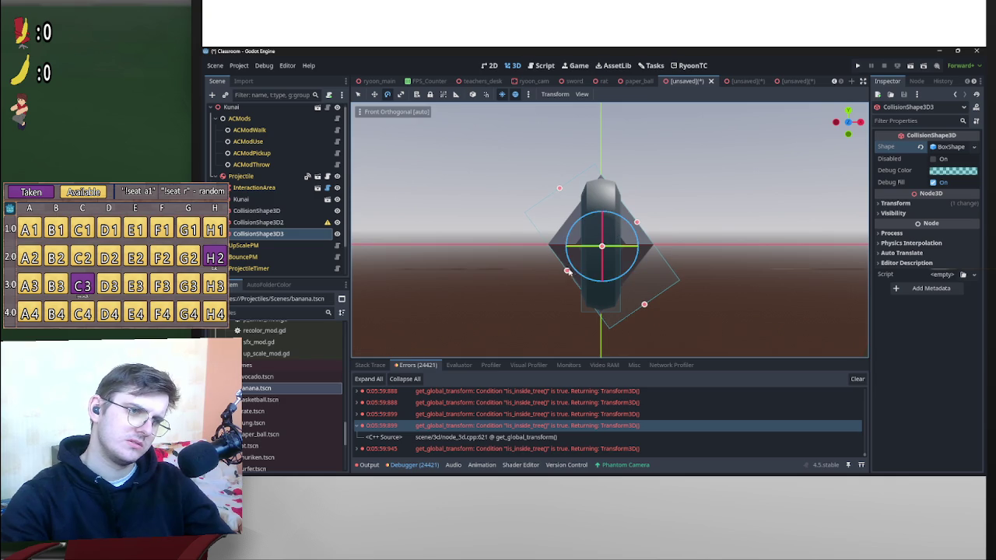
left_click_drag(569, 270, 569, 275)
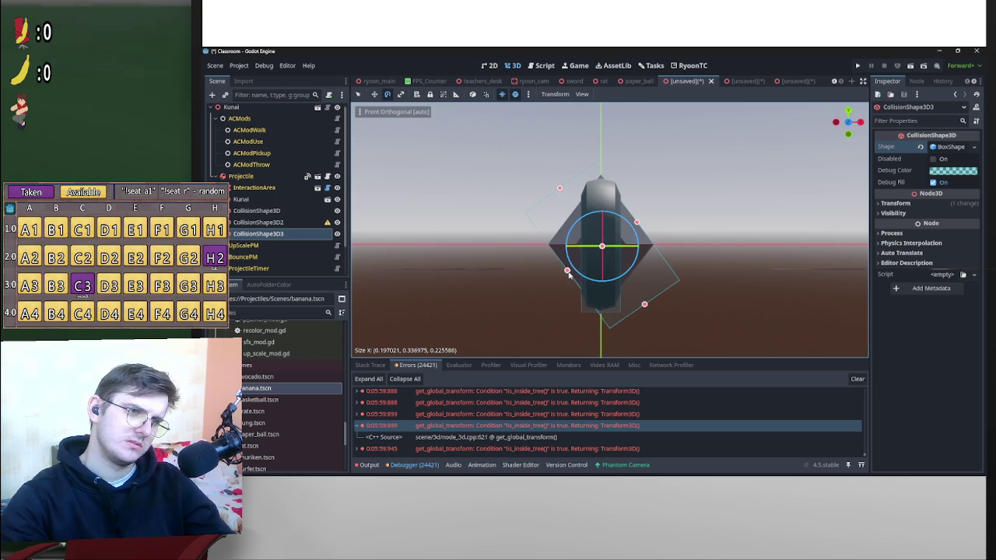
left_click_drag(620, 223, 621, 221)
left_click_drag(568, 271, 569, 274)
left_click_drag(642, 310, 628, 293)
left_click_drag(557, 190, 571, 199)
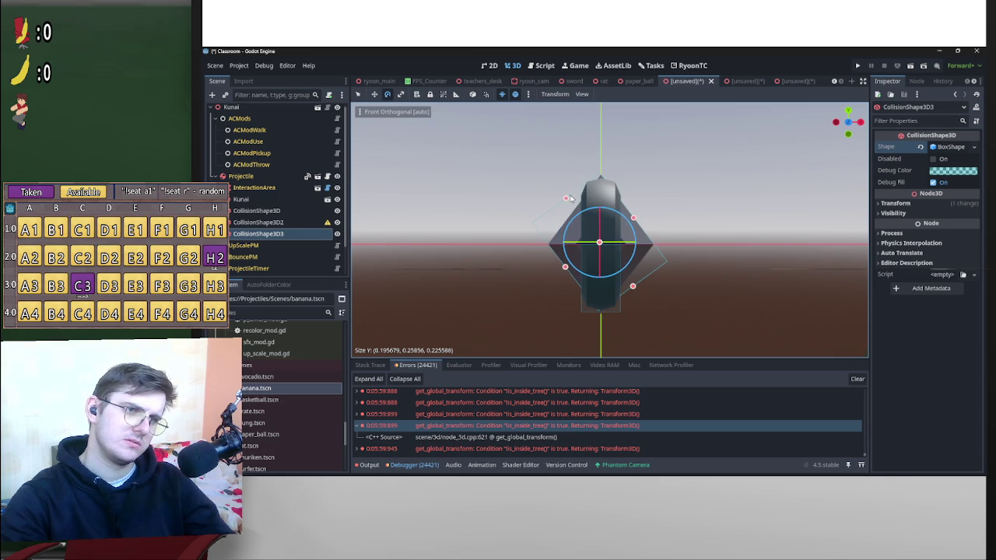
left_click_drag(627, 219, 622, 226)
left_click_drag(573, 195, 571, 190)
mouse_move(627, 291)
left_mouse_down()
mouse_move(718, 278)
mouse_move(589, 296)
mouse_move(627, 292)
mouse_move(553, 218)
mouse_move(573, 260)
mouse_move(678, 294)
mouse_move(693, 288)
mouse_move(578, 255)
mouse_move(595, 268)
mouse_move(560, 236)
mouse_move(560, 255)
mouse_move(601, 244)
left_mouse_up()
mouse_move(650, 210)
left_mouse_down()
mouse_move(630, 204)
mouse_move(690, 195)
mouse_move(716, 266)
mouse_move(670, 307)
mouse_move(578, 351)
mouse_move(407, 324)
mouse_move(566, 257)
mouse_move(624, 251)
mouse_move(583, 247)
mouse_move(603, 246)
mouse_move(591, 237)
mouse_move(647, 258)
mouse_move(620, 288)
mouse_move(677, 230)
left_mouse_up()
Select the grip mesh and inspect the grip's cylinder collision shape, CollisionShape3D2.
scroll(677, 230, "up", 2)
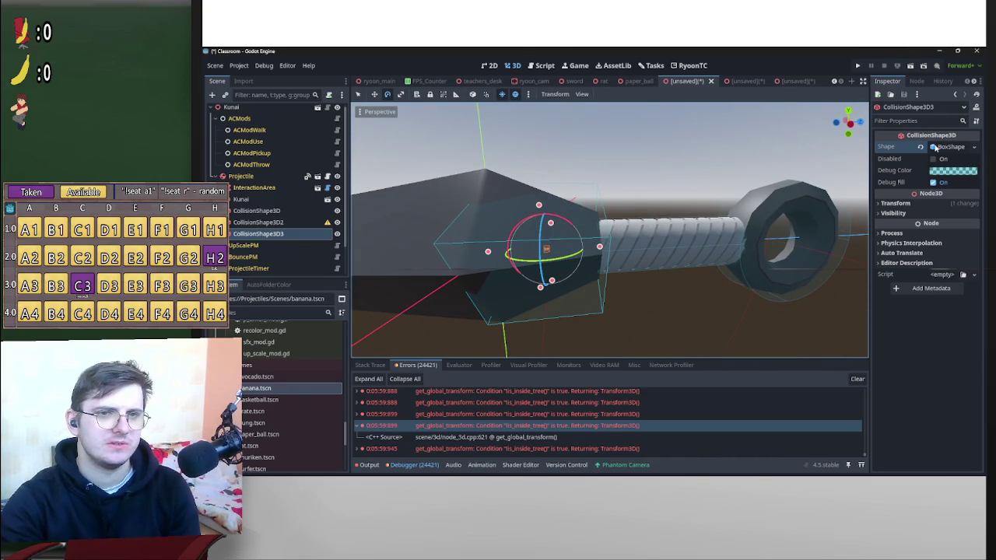
mouse_move(941, 139)
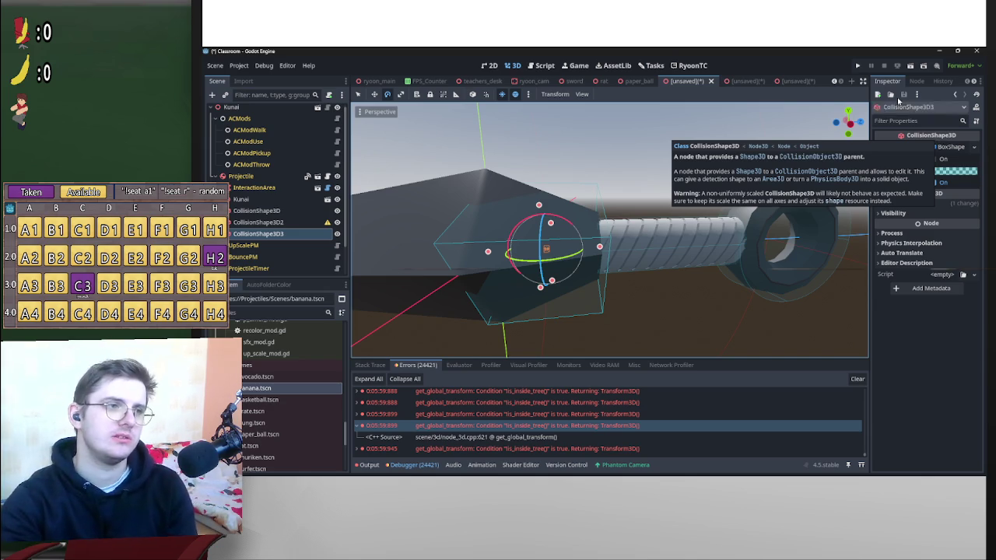
mouse_move(700, 226)
left_mouse_down()
mouse_move(673, 219)
mouse_move(717, 210)
left_mouse_up()
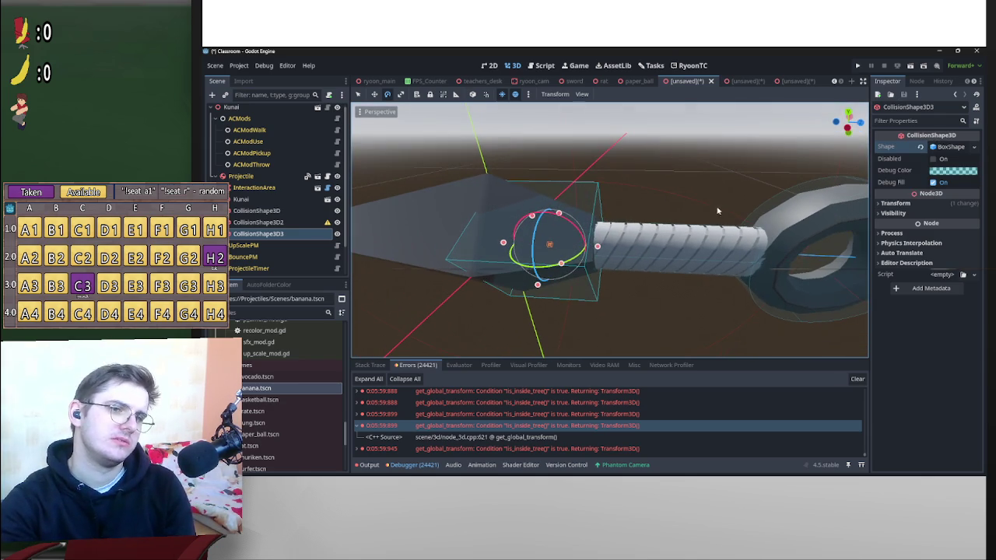
left_click(681, 253)
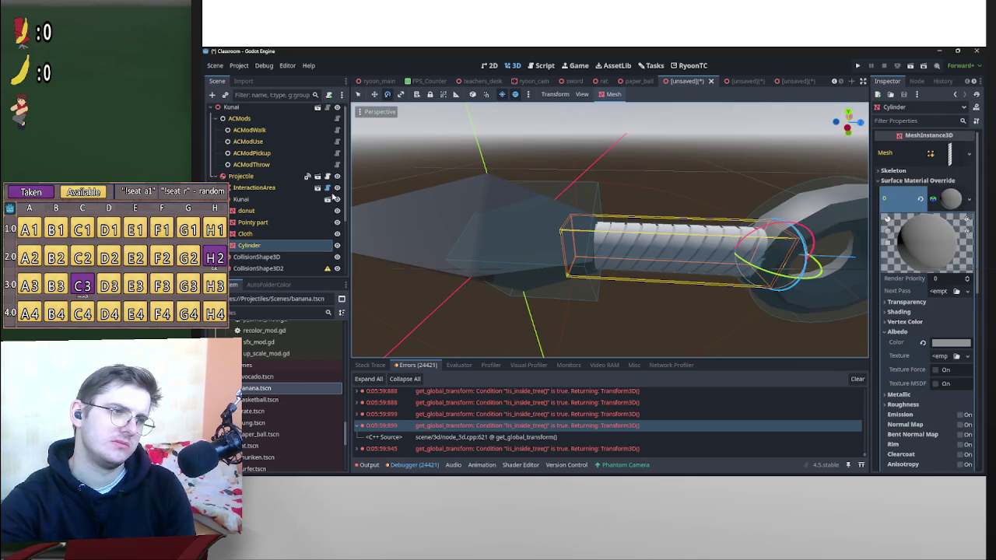
scroll(257, 264, "down", 2)
left_click(265, 204)
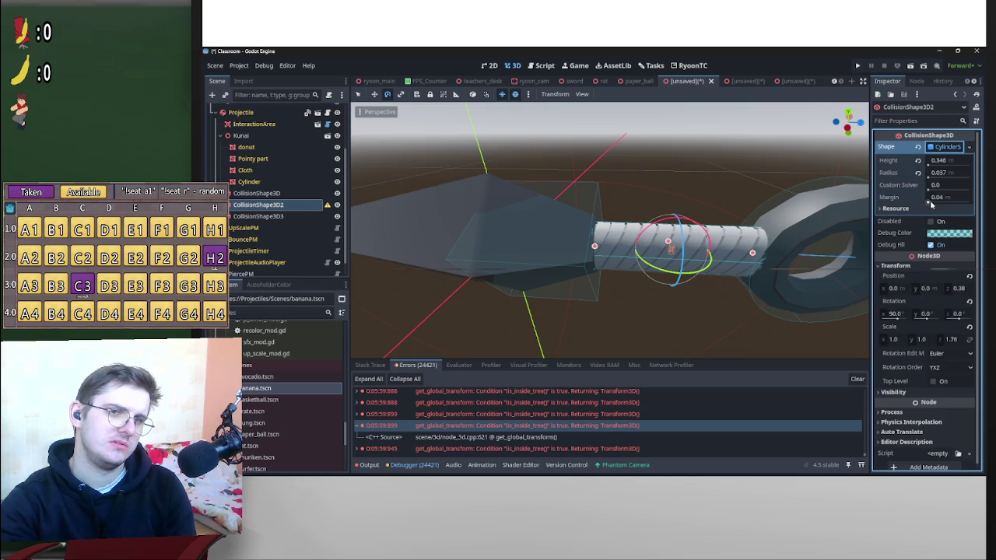
Select the blade's box collision shape, CollisionShape3D3, and delete it.
mouse_move(709, 159)
left_mouse_down()
mouse_move(681, 163)
mouse_move(750, 163)
mouse_move(732, 200)
mouse_move(447, 251)
mouse_move(583, 251)
mouse_move(632, 231)
mouse_move(671, 195)
mouse_move(716, 241)
mouse_move(752, 257)
mouse_move(736, 252)
left_mouse_up()
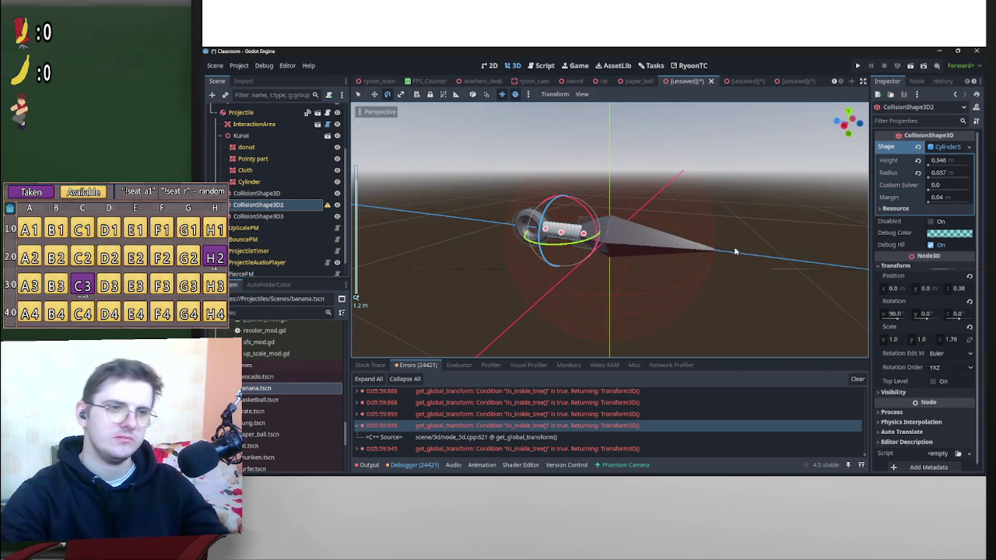
left_click(294, 216)
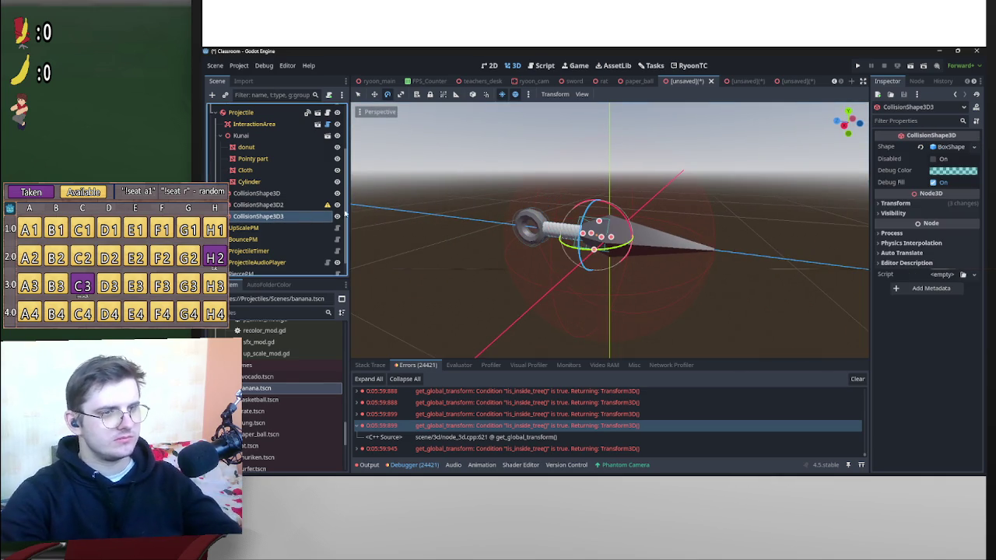
key("Delete")
Confirm the box deletion, then generate a Multiple Convex collision shape from the Pointy part mesh.
key("Return")
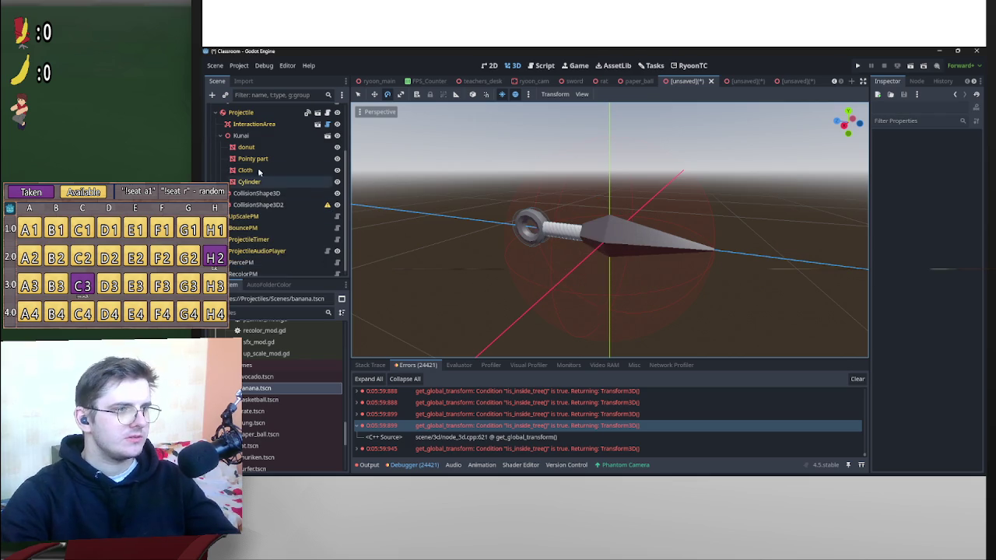
left_click(262, 159)
left_click_drag(456, 178, 646, 199)
left_click(612, 96)
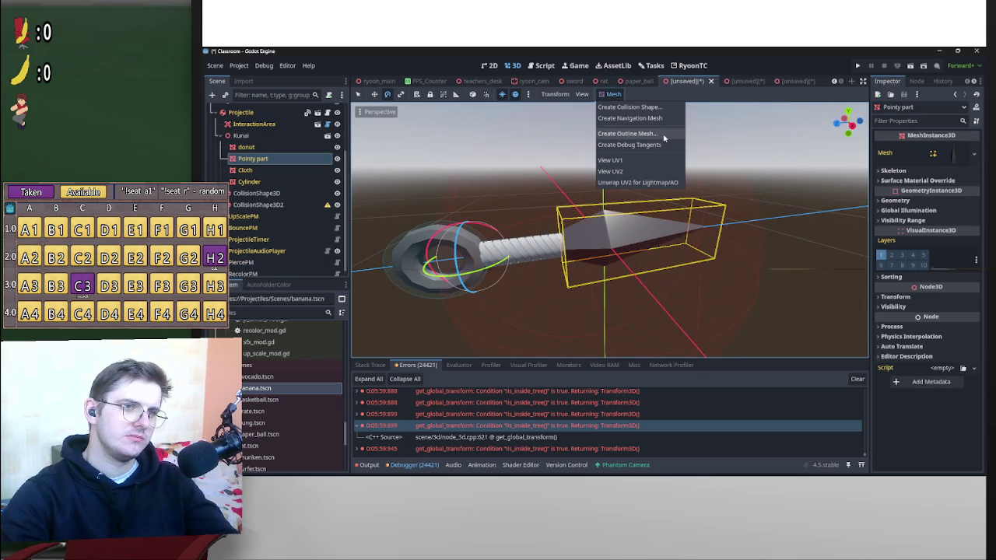
left_click(663, 111)
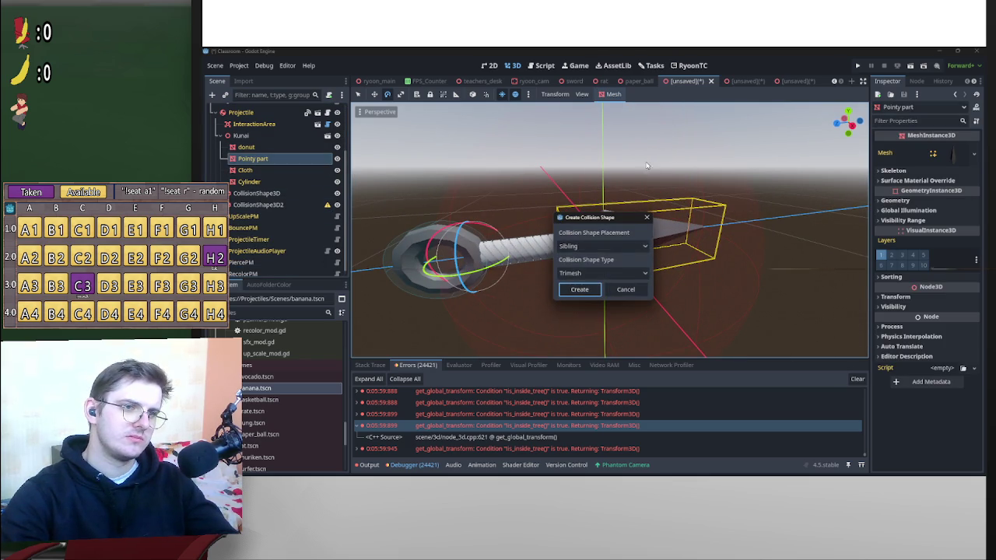
left_click(599, 273)
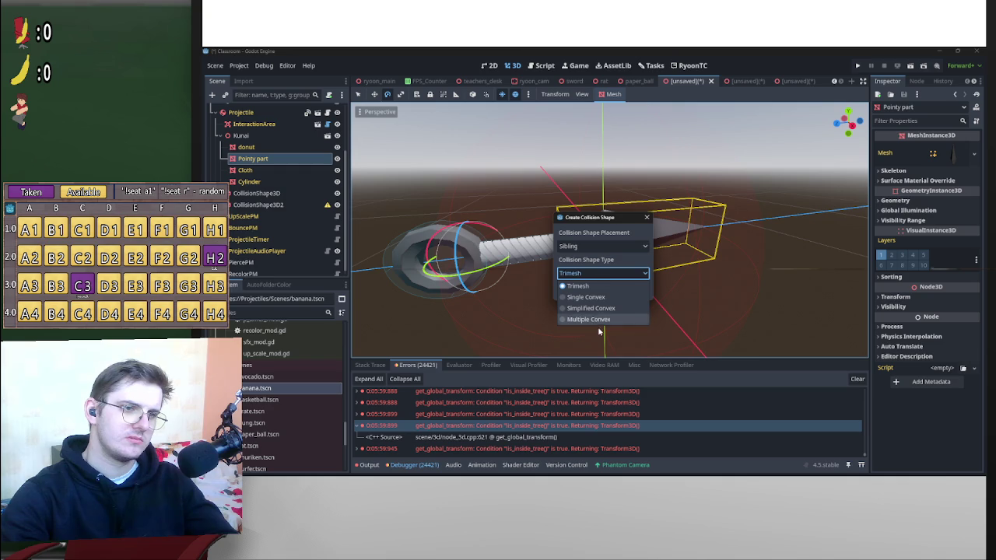
left_click(595, 319)
left_click(577, 289)
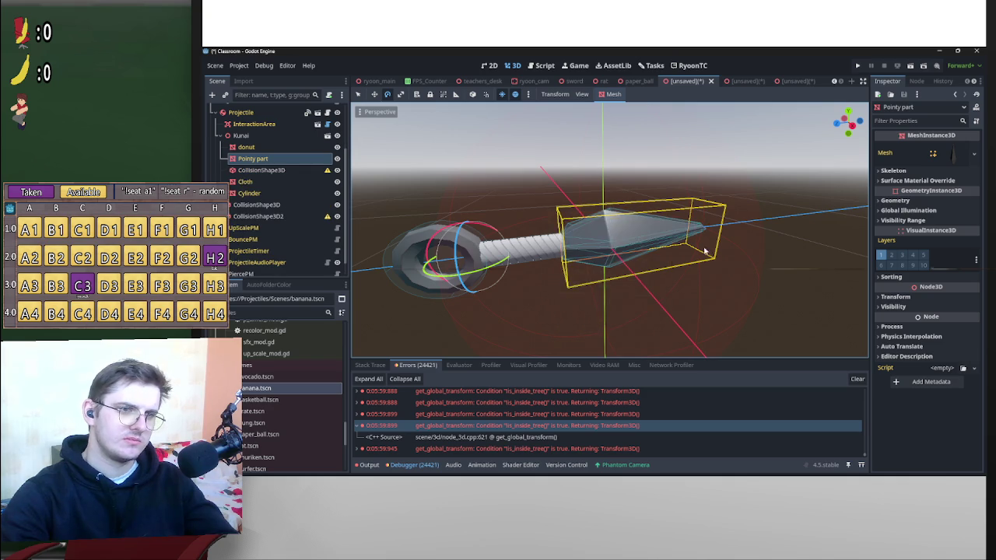
key("f")
Generate a second collision shape from the blade mesh as a Single Convex shape.
left_click(613, 95)
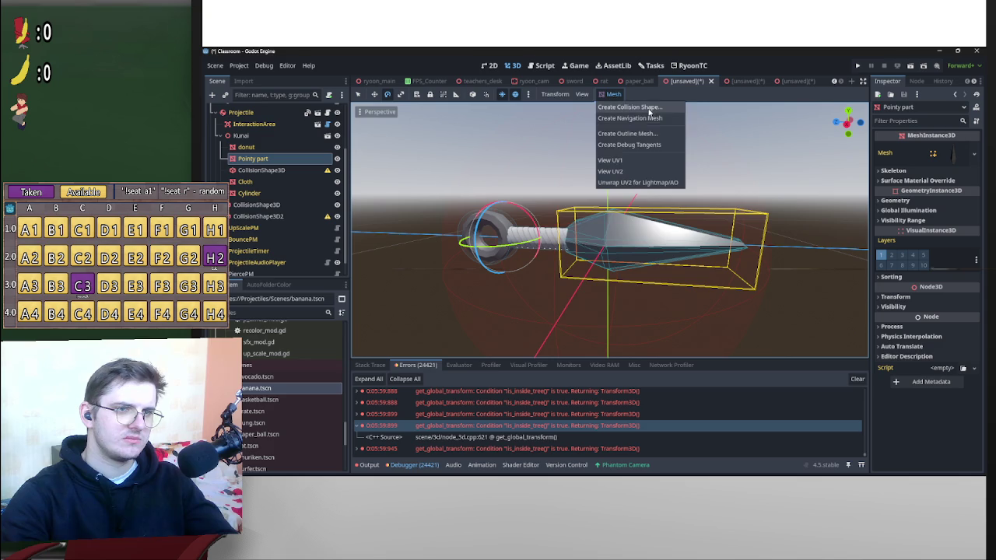
left_click(650, 108)
left_click(591, 274)
left_click(580, 319)
left_click(593, 273)
left_click(577, 296)
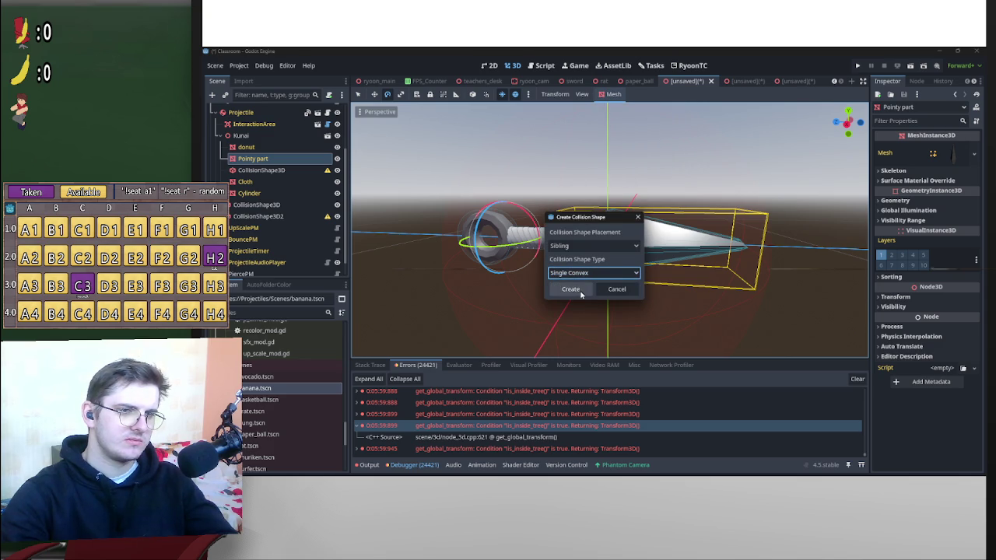
left_click(572, 290)
Toggle the visibility of the two new blade collision shapes to compare them.
scroll(653, 185, "up", 3)
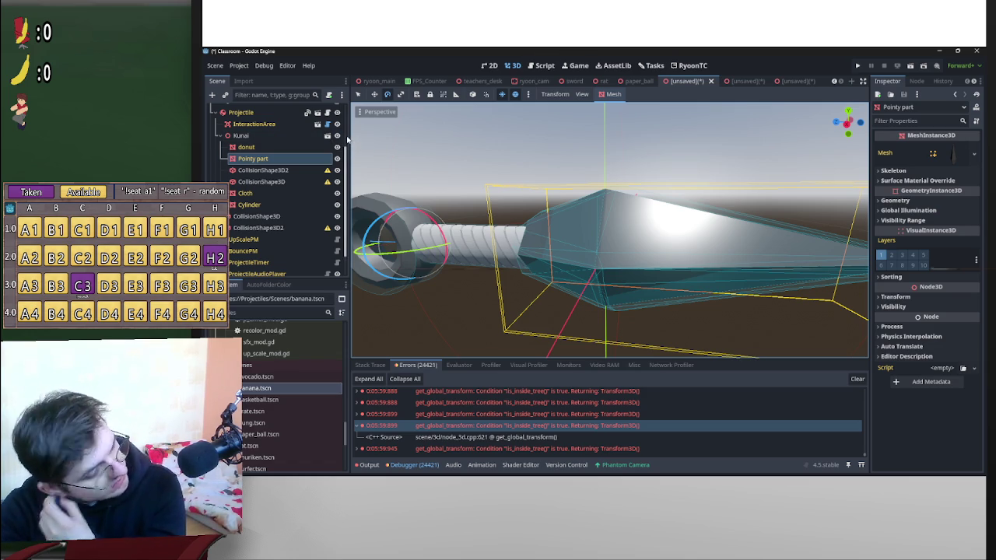
left_click(339, 172)
left_click(339, 171)
left_click(339, 171)
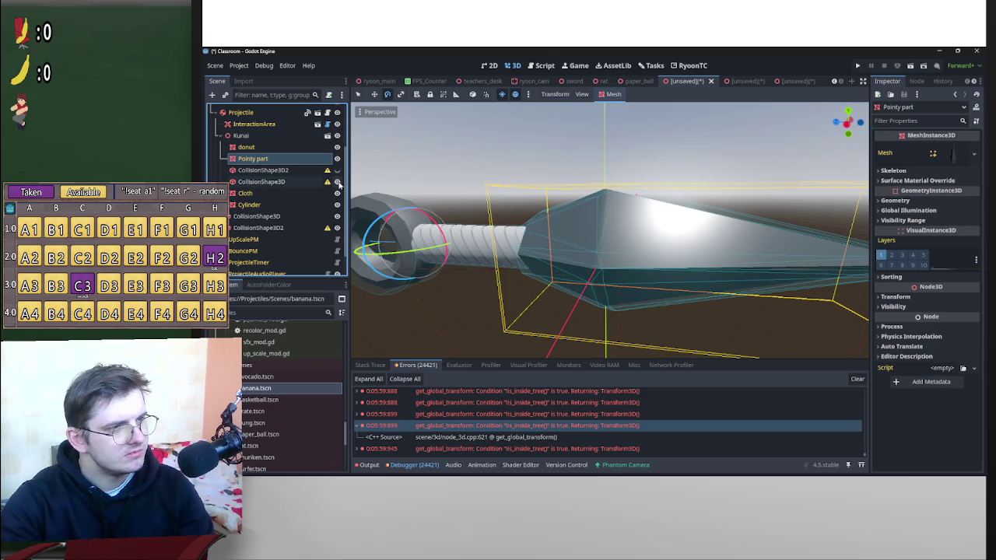
left_click(337, 182)
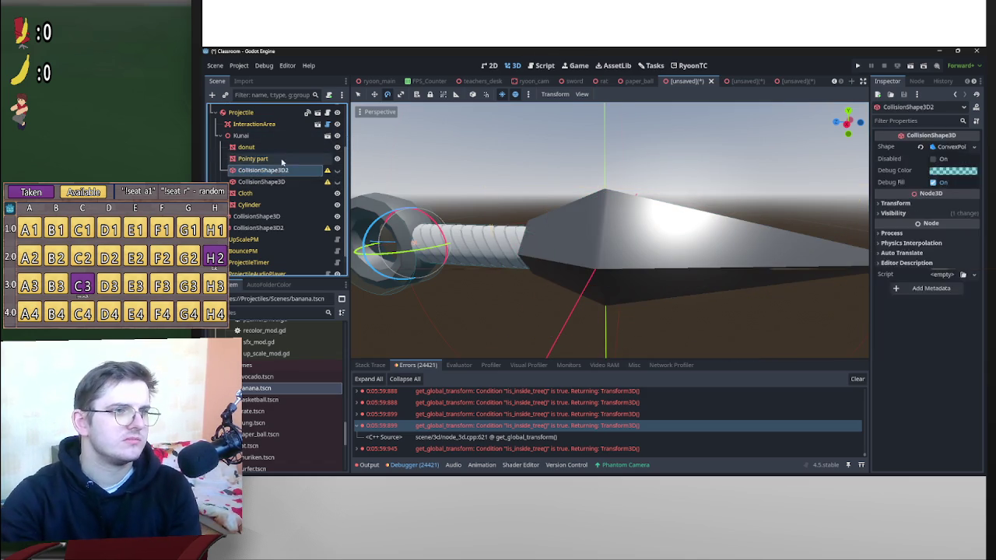
left_click(613, 94)
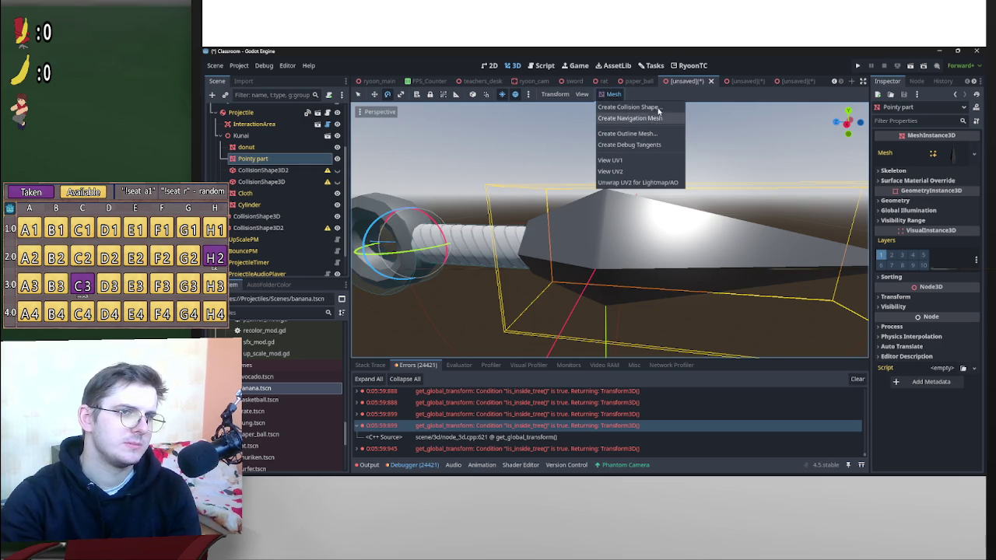
Create another Multiple Convex collision shape from the Pointy part blade mesh.
left_click(656, 107)
left_click(633, 273)
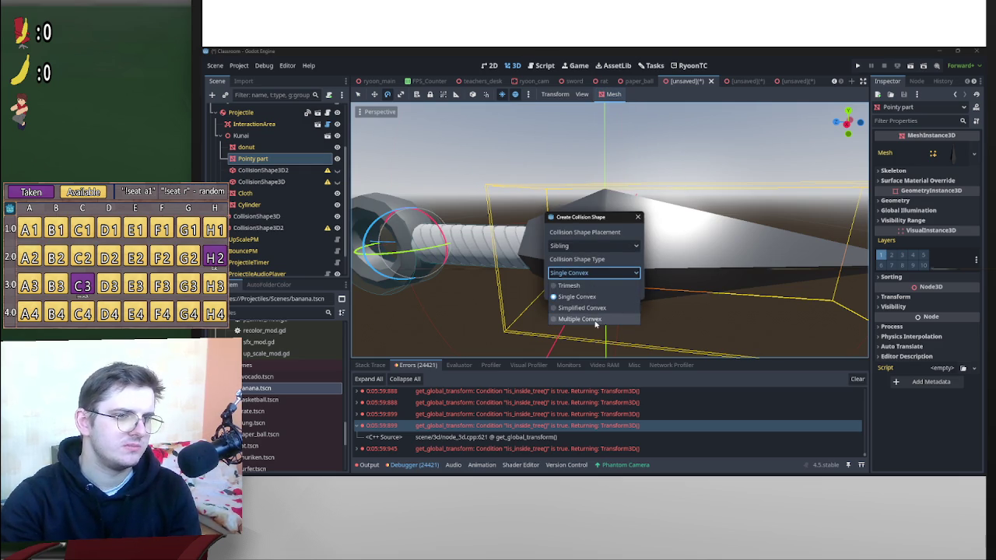
left_click(595, 319)
left_click(571, 288)
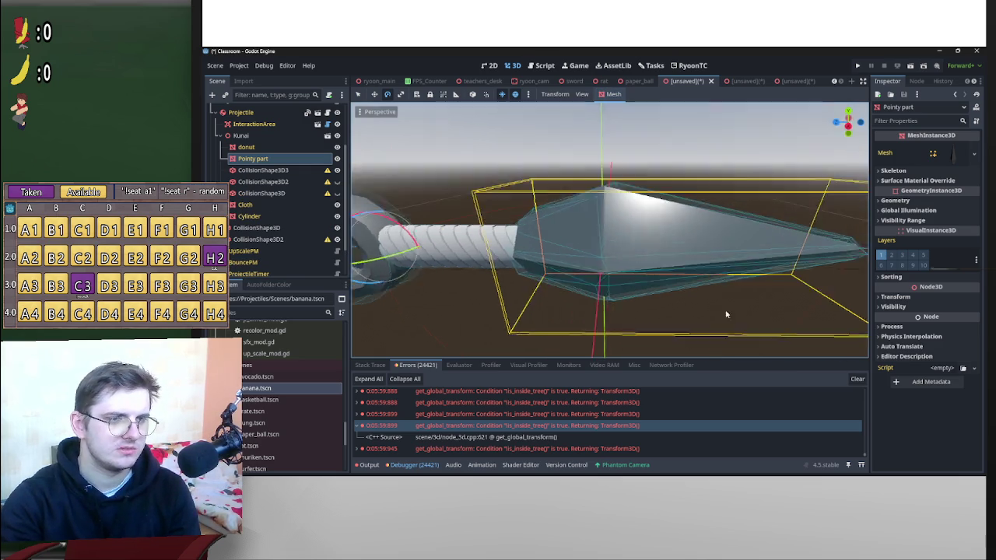
left_click_drag(724, 312, 723, 334)
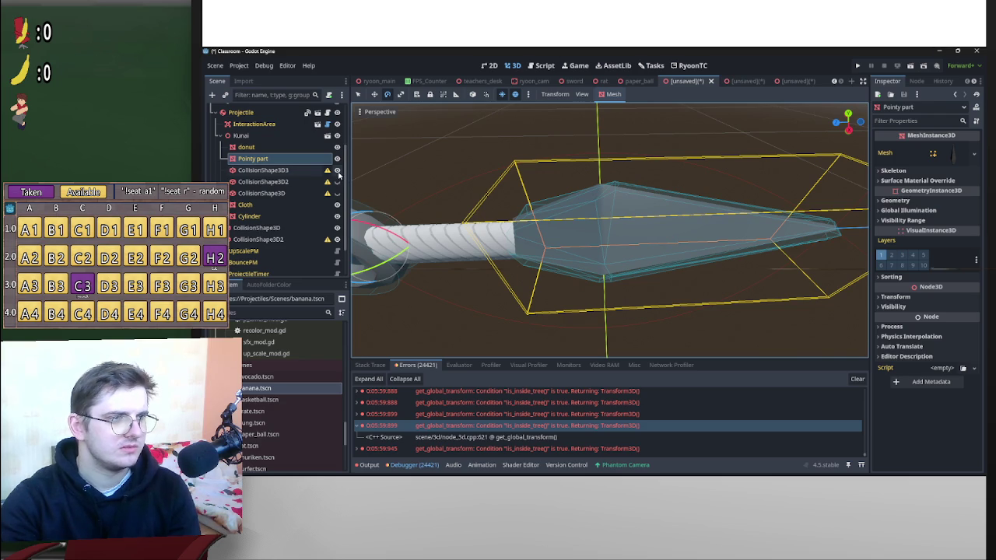
Toggle the blade collision shapes' visibility to compare them, then select the newly generated one.
left_click(337, 170)
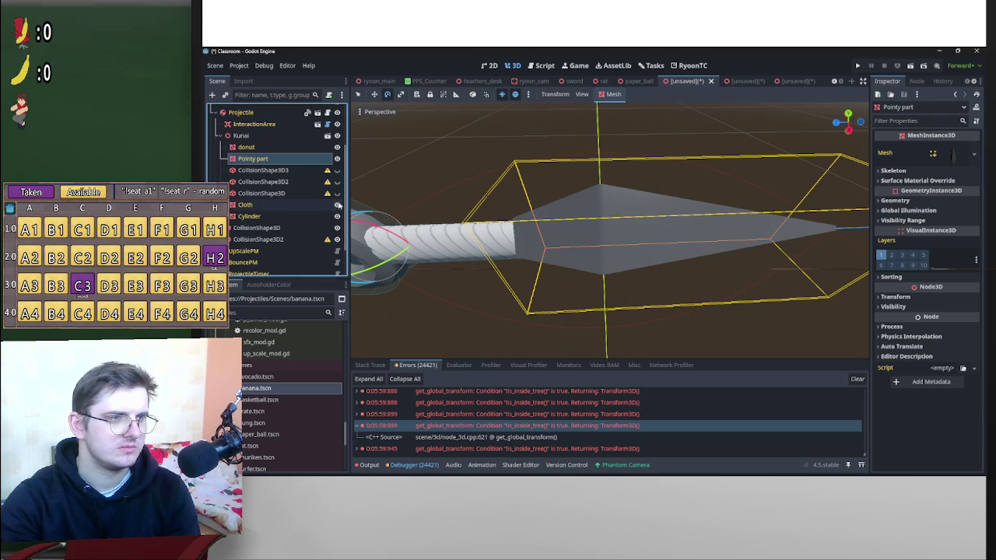
left_click(336, 193)
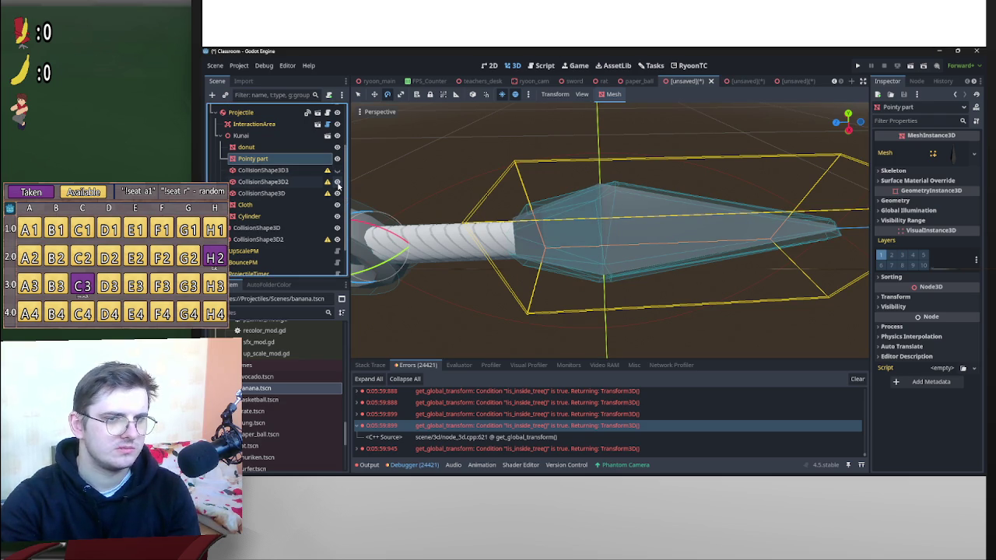
left_click(337, 181)
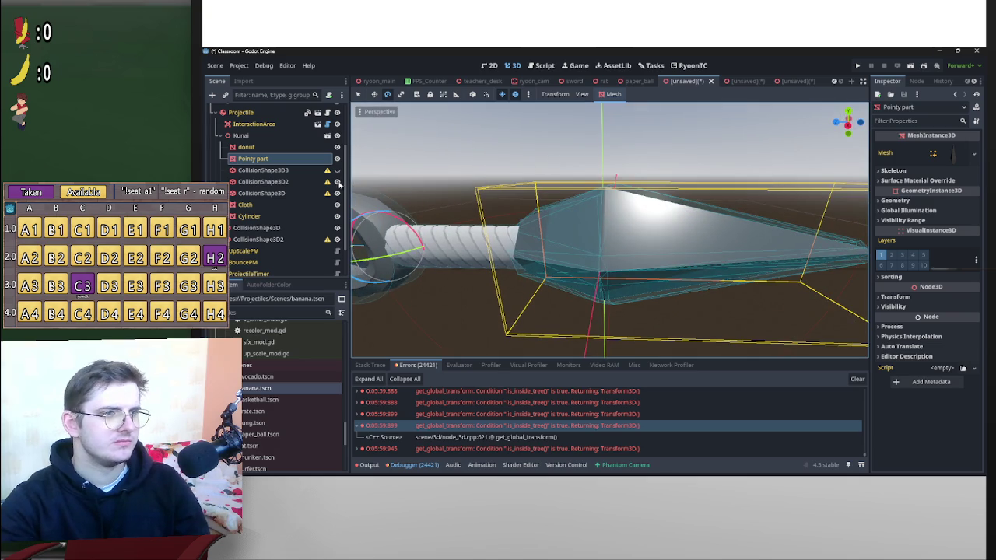
left_click(337, 181)
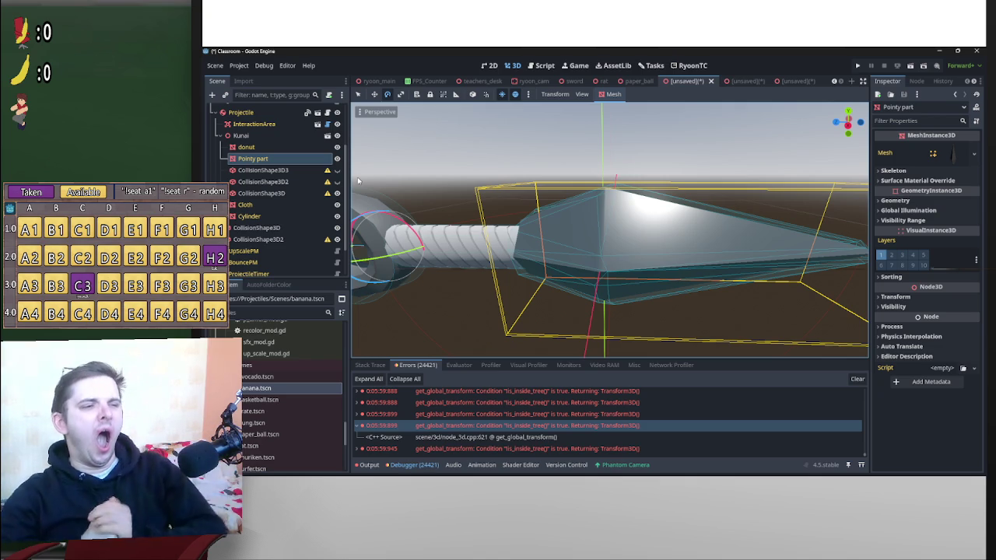
left_click(295, 170)
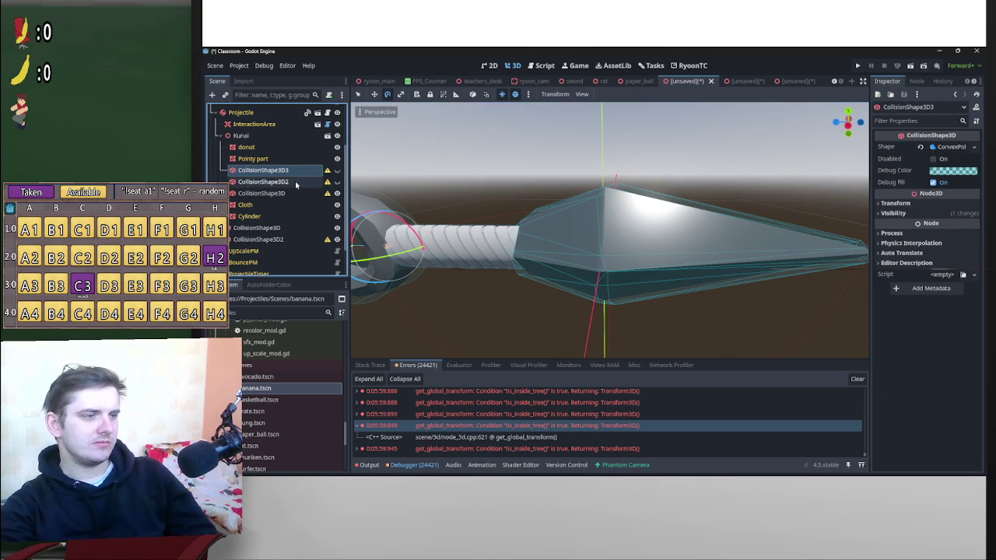
Delete the extra blade collision shapes CollisionShape3D2 and CollisionShape3D3.
left_click(296, 182, "shift")
key("Delete")
key("Return")
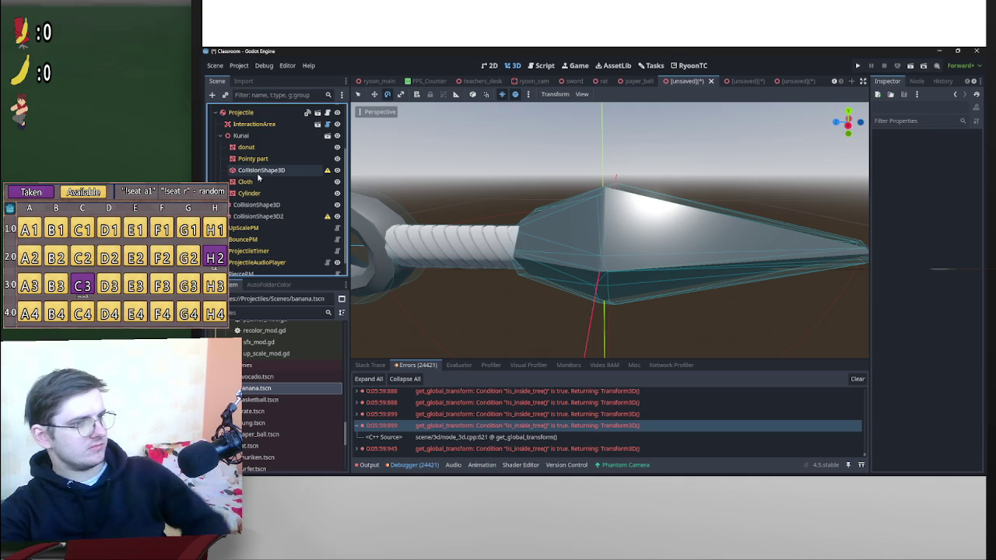
Move the remaining convex blade collision shape below the two cylinder collision shapes.
left_click_drag(294, 169, 268, 226)
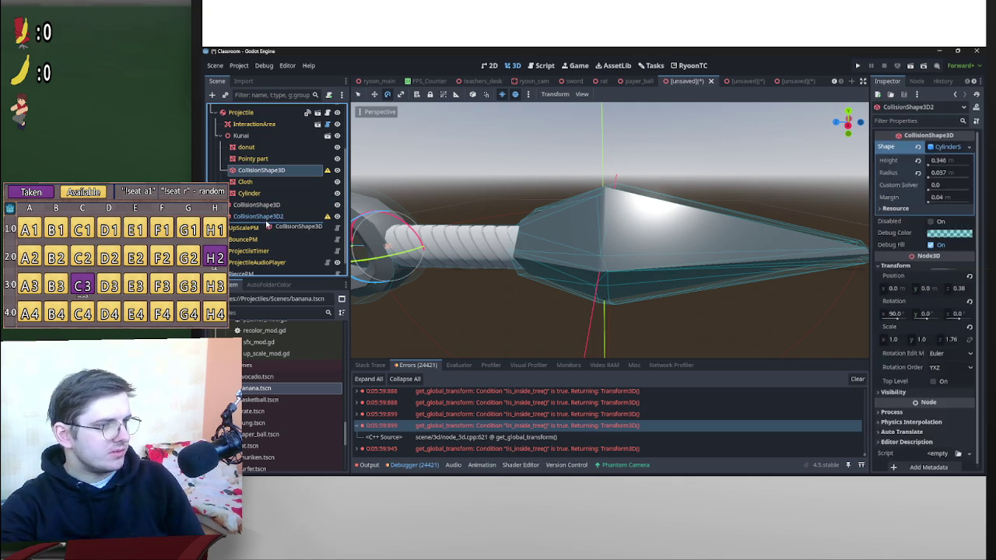
scroll(704, 260, "down", 3)
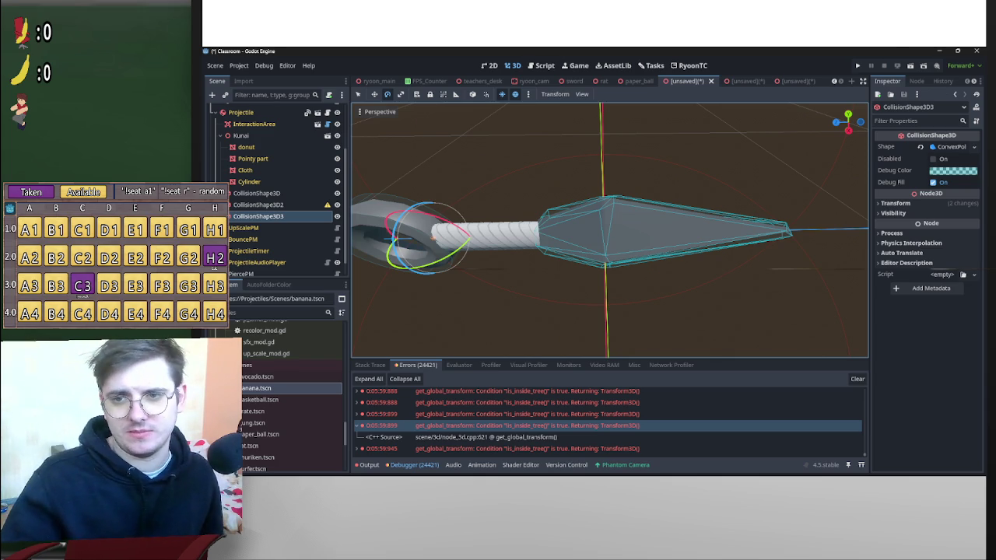
mouse_move(769, 286)
left_mouse_down()
mouse_move(709, 188)
mouse_move(738, 176)
mouse_move(823, 212)
mouse_move(763, 223)
mouse_move(671, 151)
mouse_move(615, 169)
mouse_move(650, 194)
left_mouse_up()
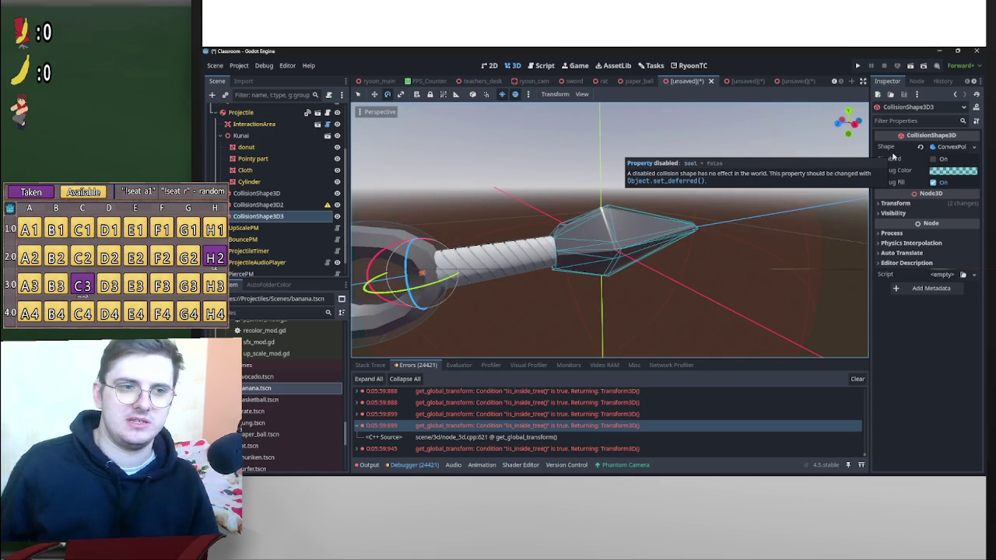
Expand CollisionShape3D3's ConvexPolygonShape3D and its Points array to inspect the 32 blade points.
mouse_move(706, 187)
left_mouse_down()
mouse_move(652, 188)
mouse_move(666, 223)
left_mouse_up()
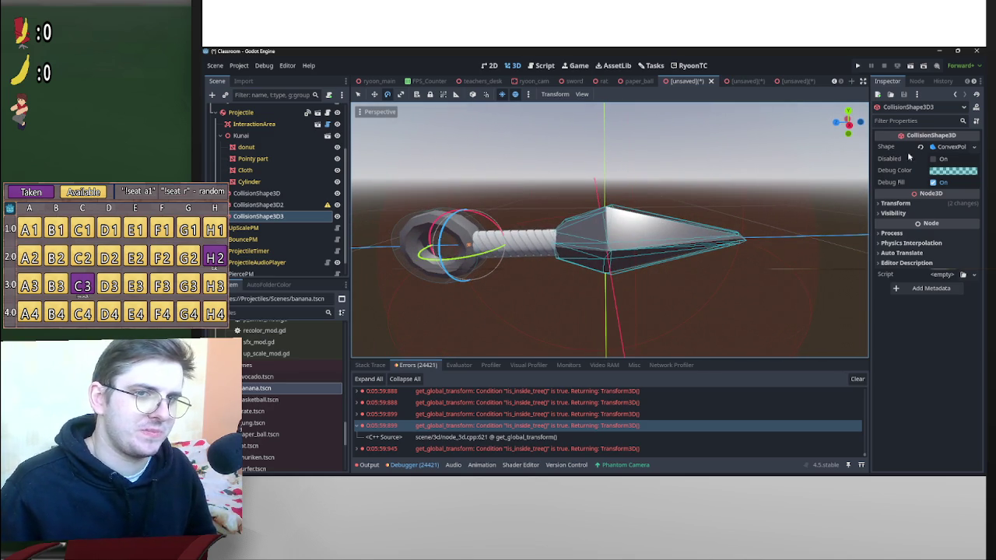
left_click(949, 147)
left_click(952, 161)
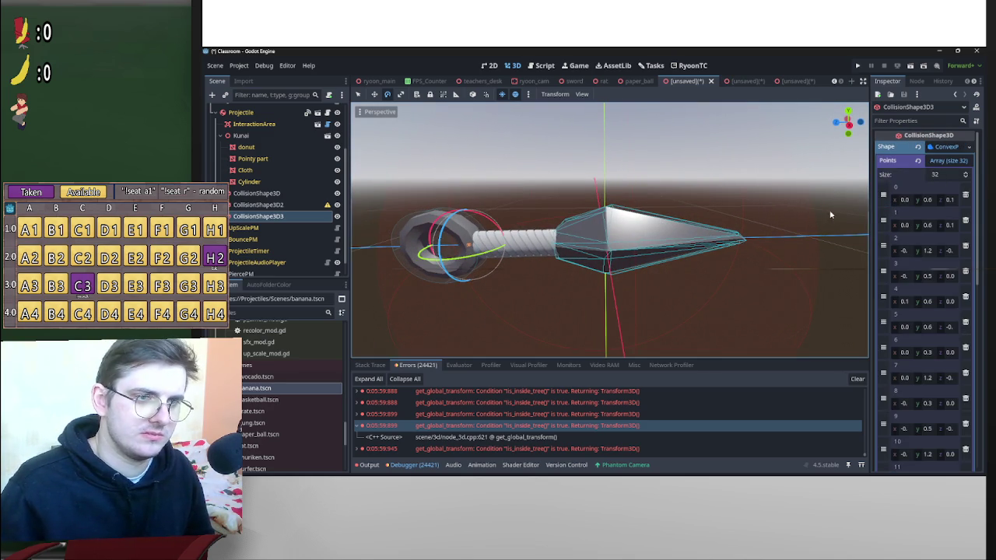
left_click_drag(845, 213, 799, 201)
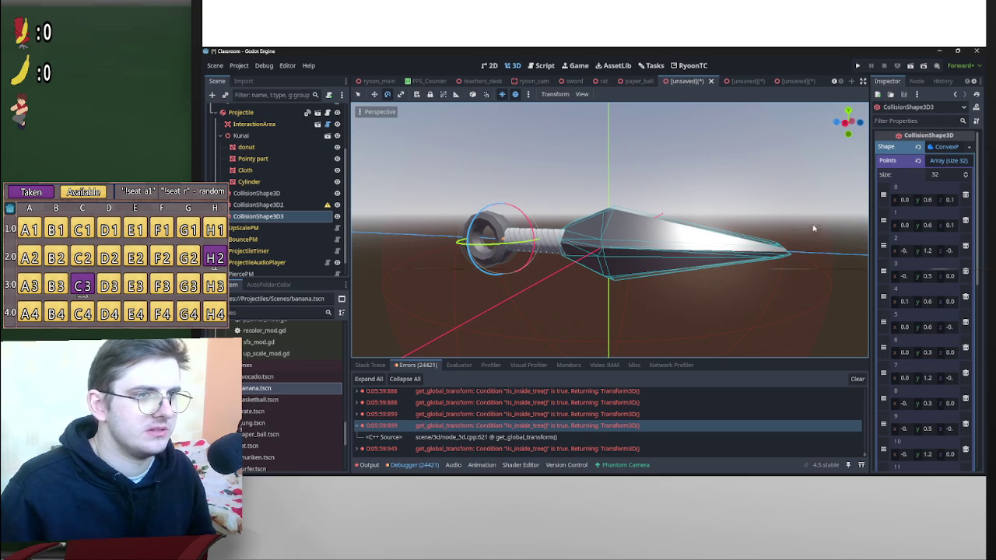
left_click(776, 270)
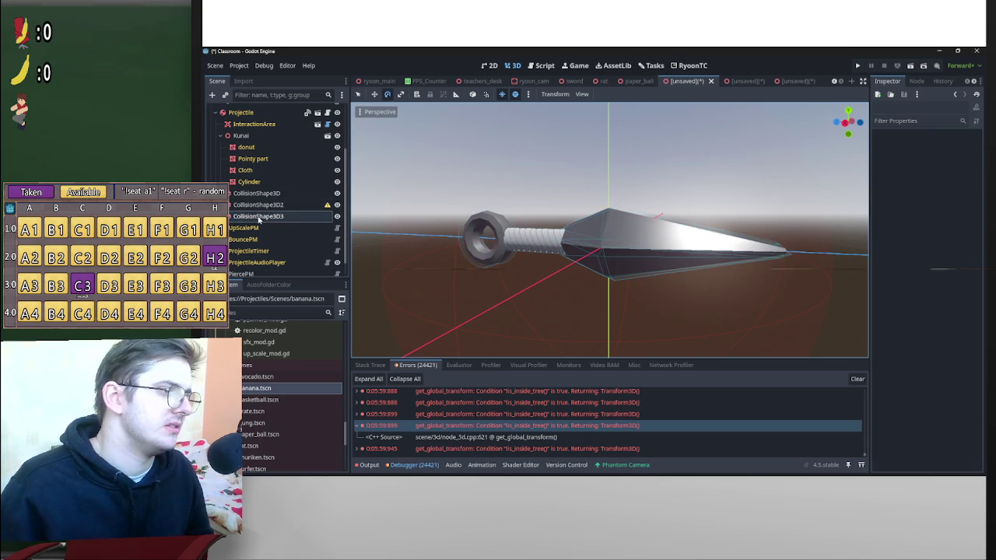
left_click(596, 223)
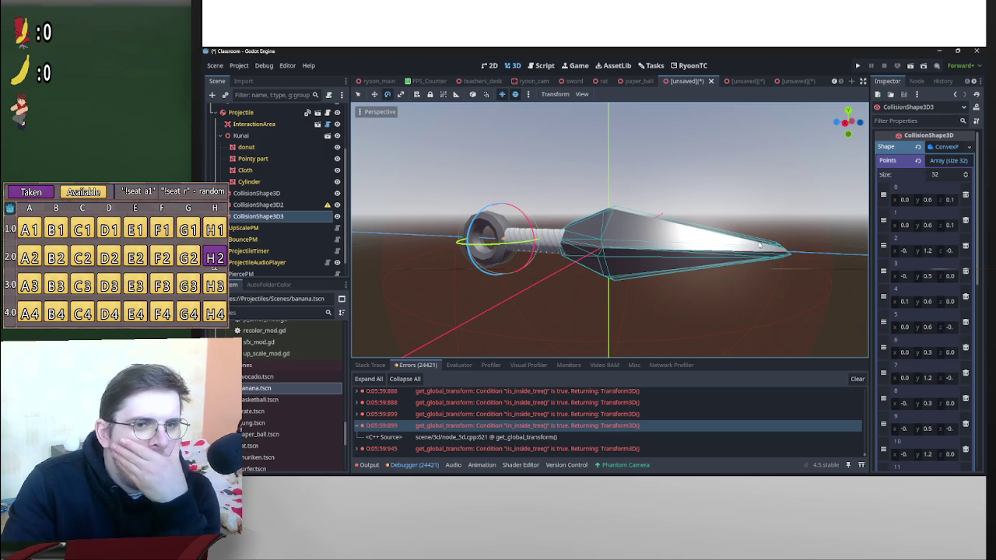
scroll(768, 253, "down", 3)
scroll(762, 256, "up", 5)
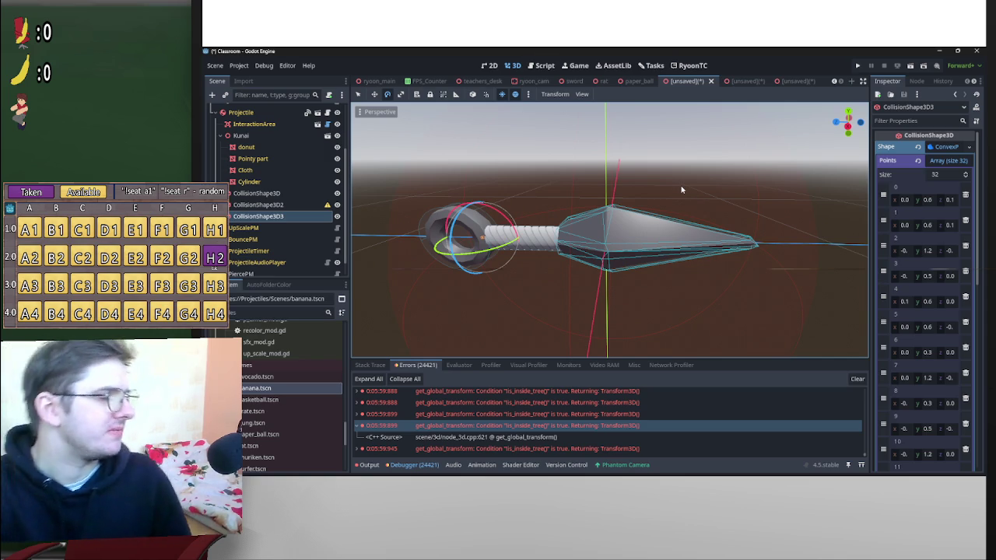
scroll(675, 188, "down", 3)
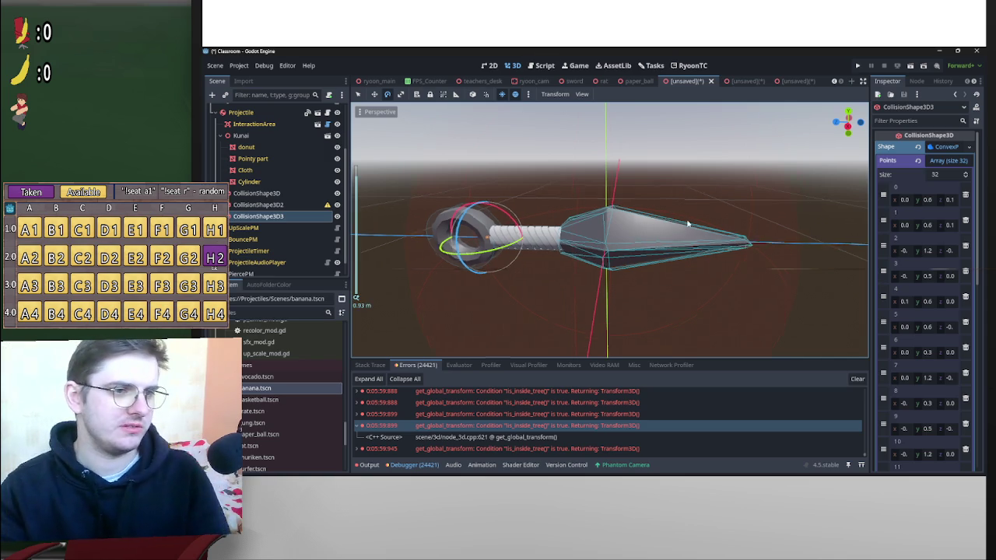
Rename the blade's CollisionShape3D3 node to 'PierceShape'.
left_click(291, 217)
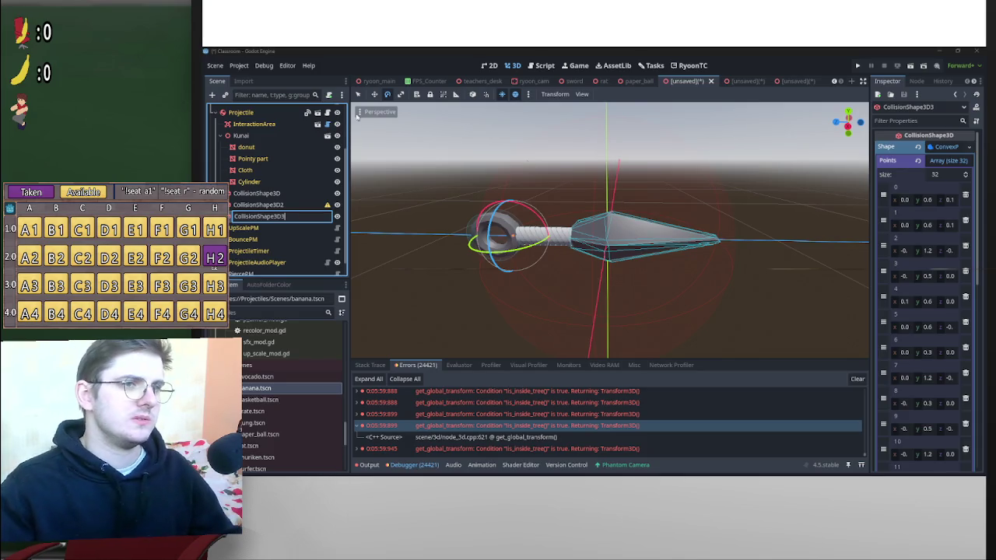
type("PierceShape")
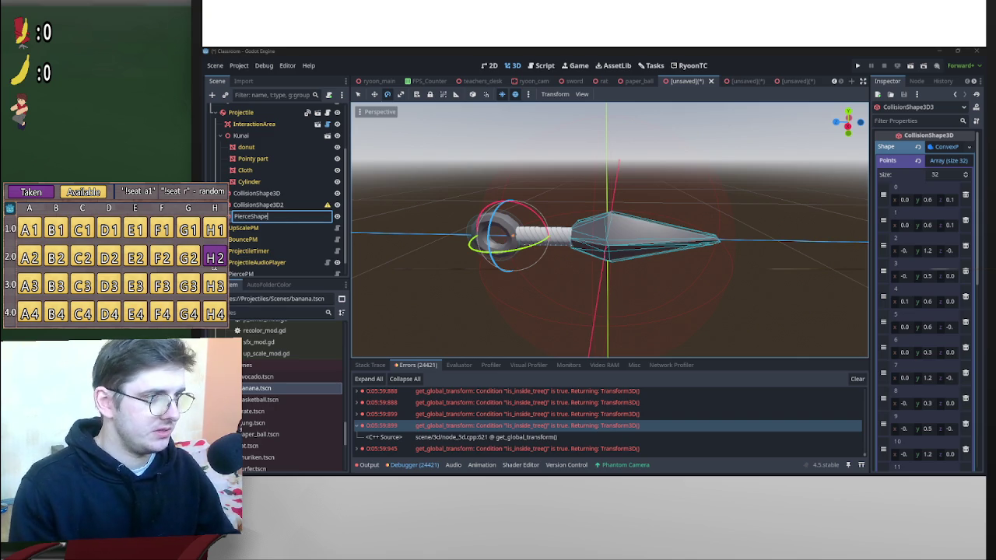
key("Return")
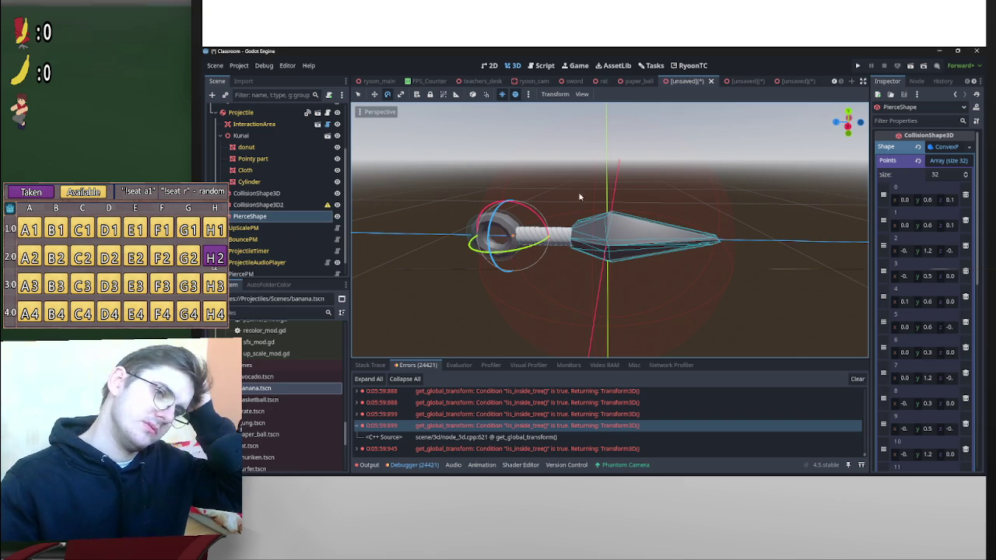
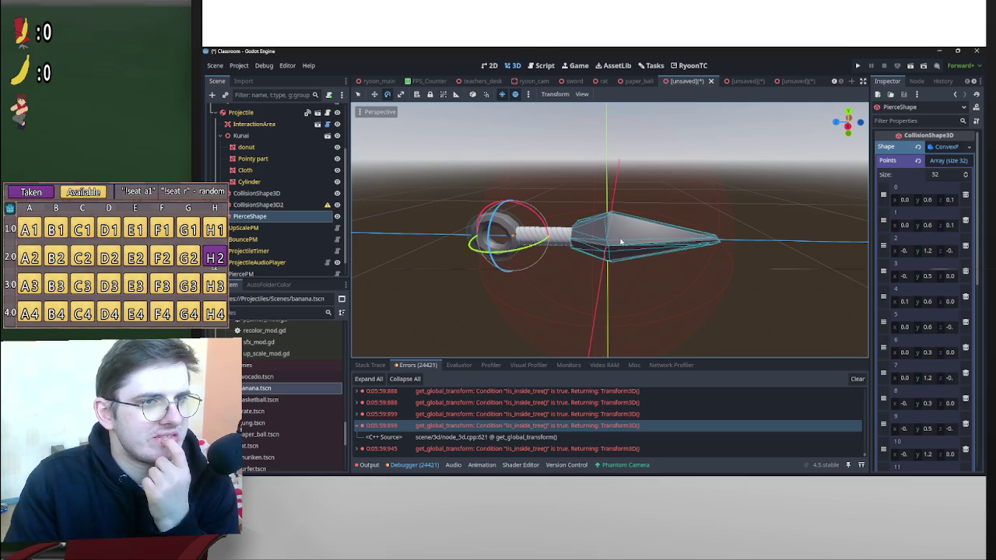
Add a CSGMesh3D child to Kunai and drag it just above PierceShape.
scroll(662, 235, "up", 3)
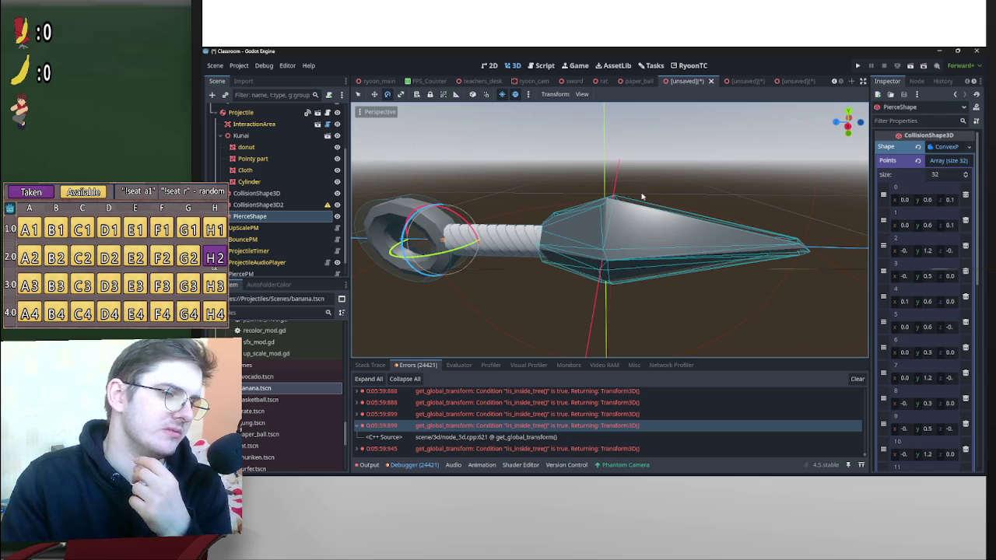
left_click_drag(637, 207, 627, 201)
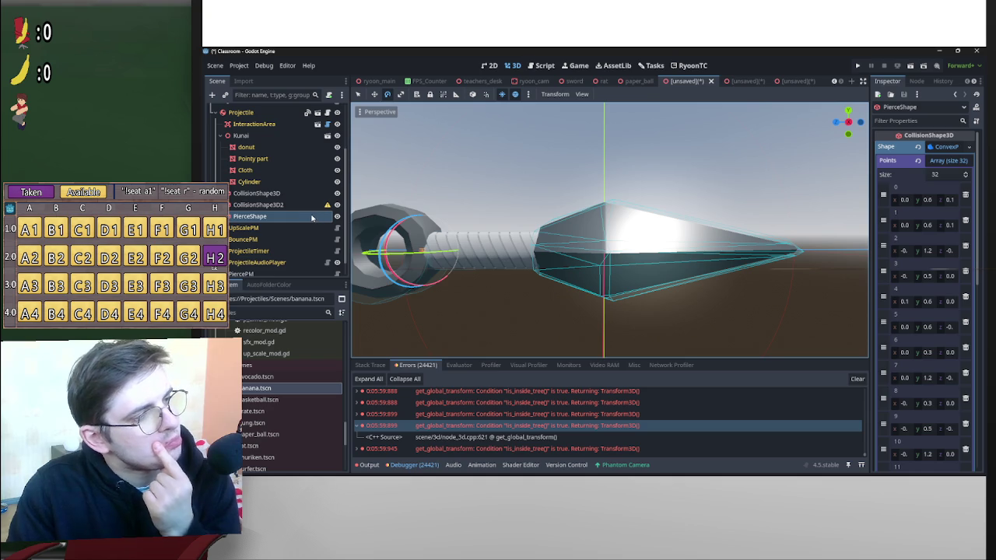
scroll(666, 245, "down", 3)
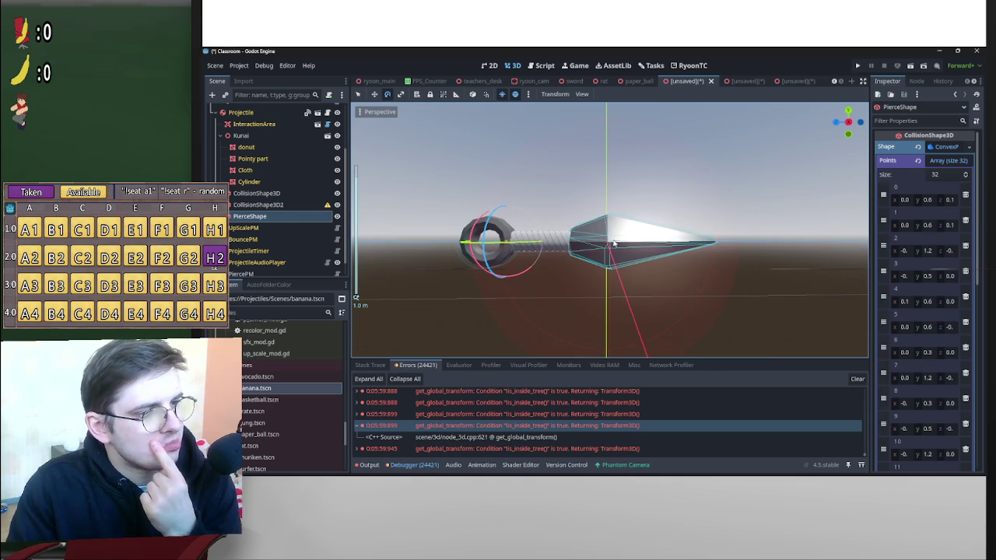
right_click(250, 137)
left_click(301, 141)
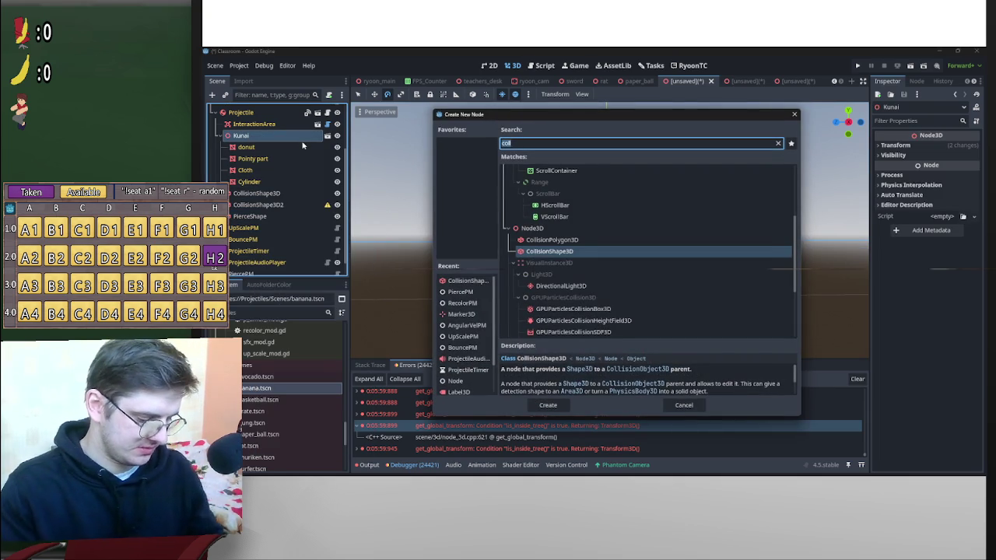
type("csg")
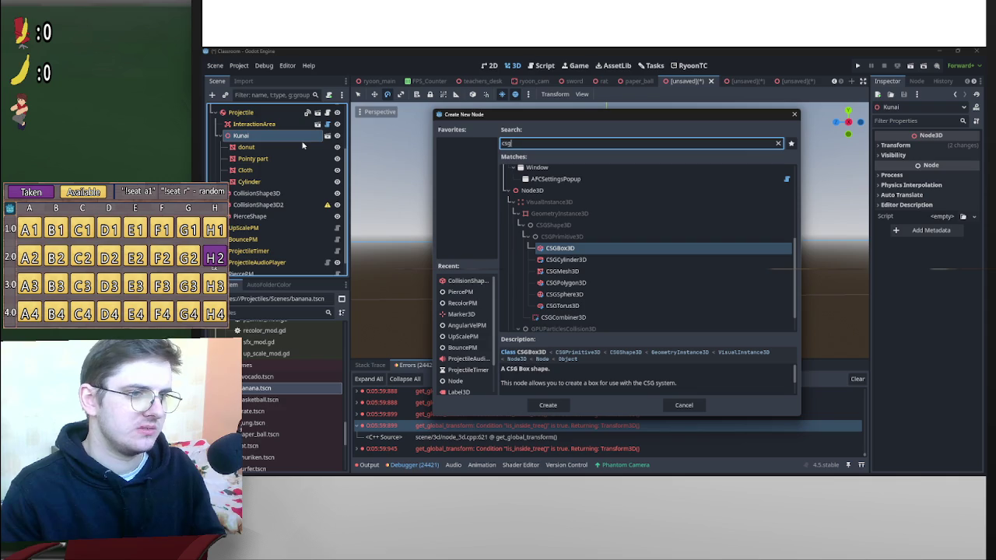
double_click(572, 272)
mouse_move(257, 193)
left_mouse_down()
mouse_move(272, 226)
mouse_move(875, 170)
mouse_move(934, 153)
mouse_move(902, 173)
mouse_move(271, 230)
left_mouse_up()
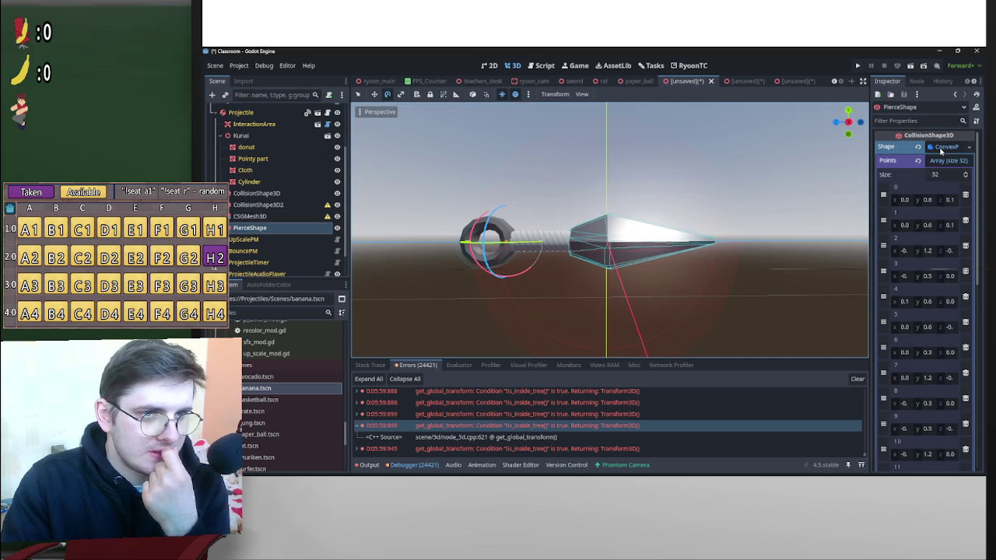
left_click(941, 150)
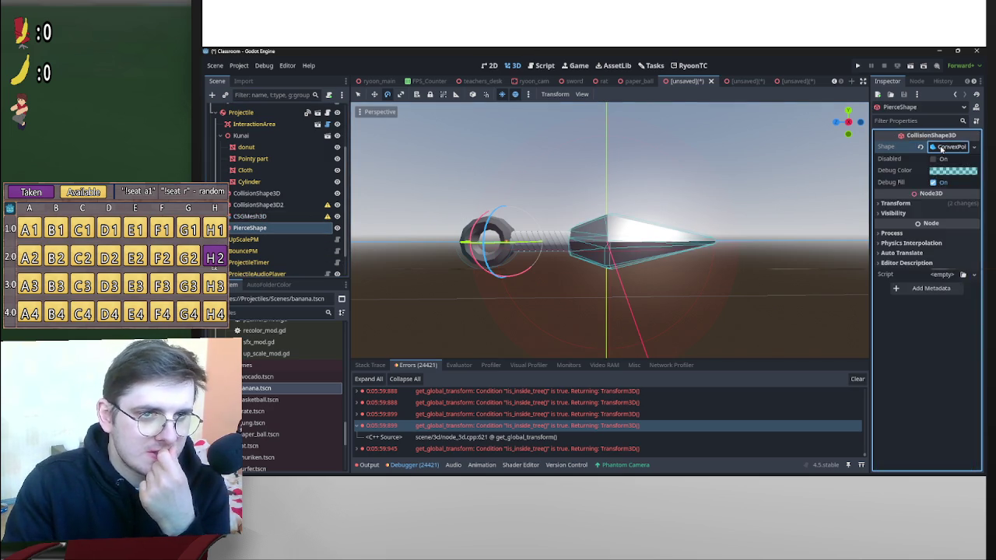
right_click(941, 147)
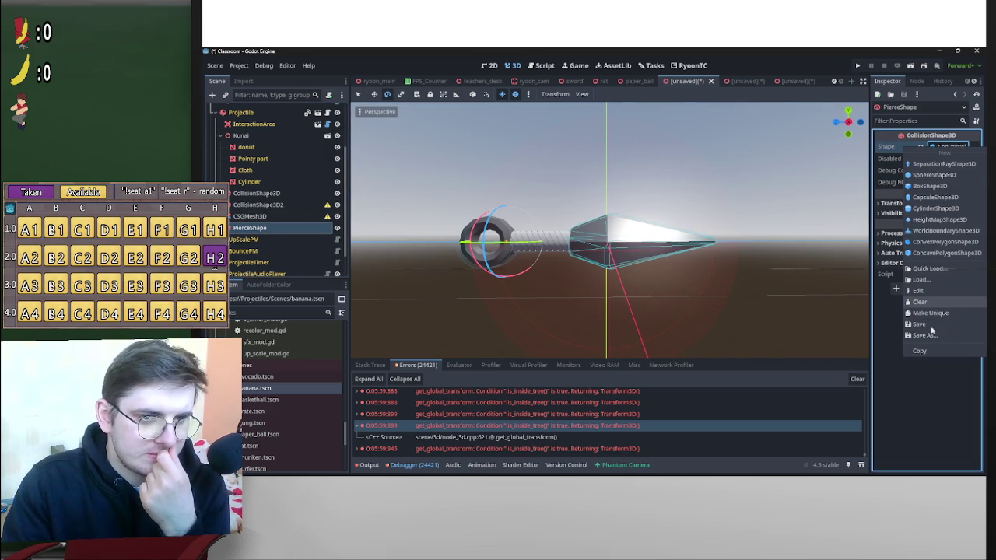
left_click(920, 351)
left_click(249, 216)
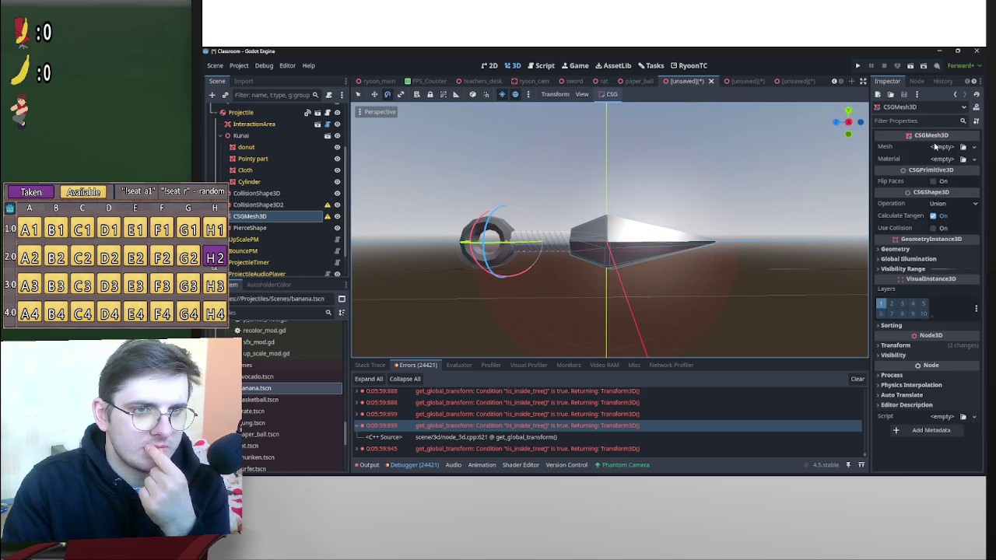
left_click(939, 147)
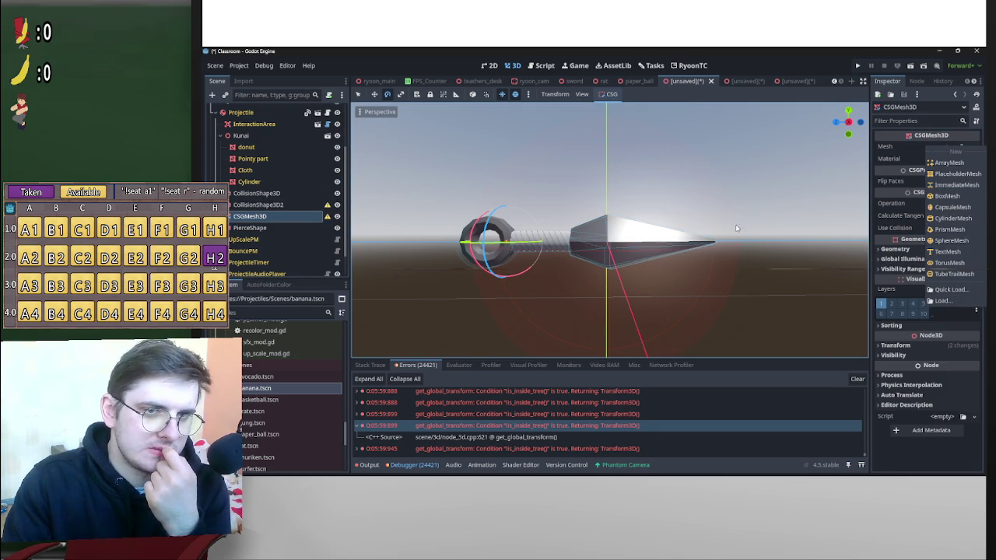
left_click(277, 228)
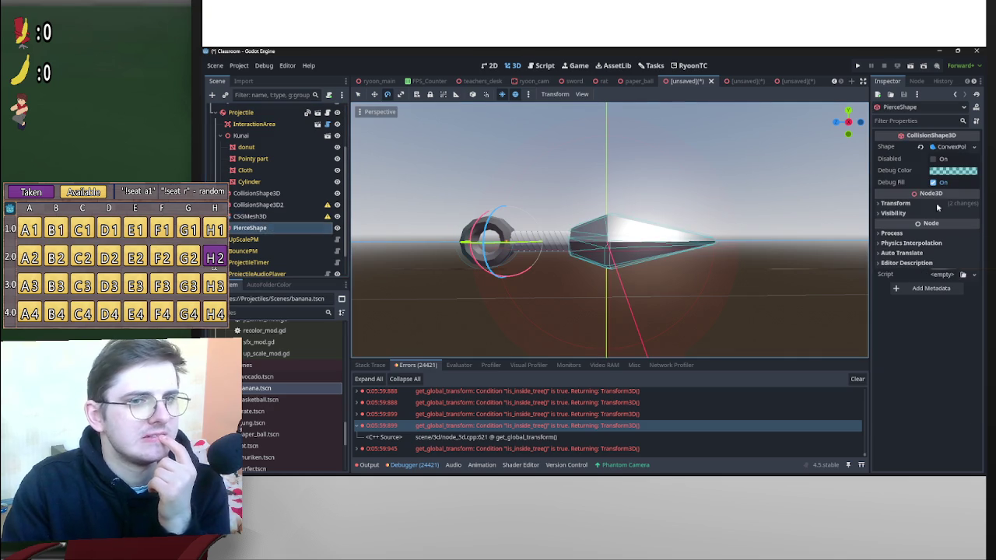
left_click(269, 228)
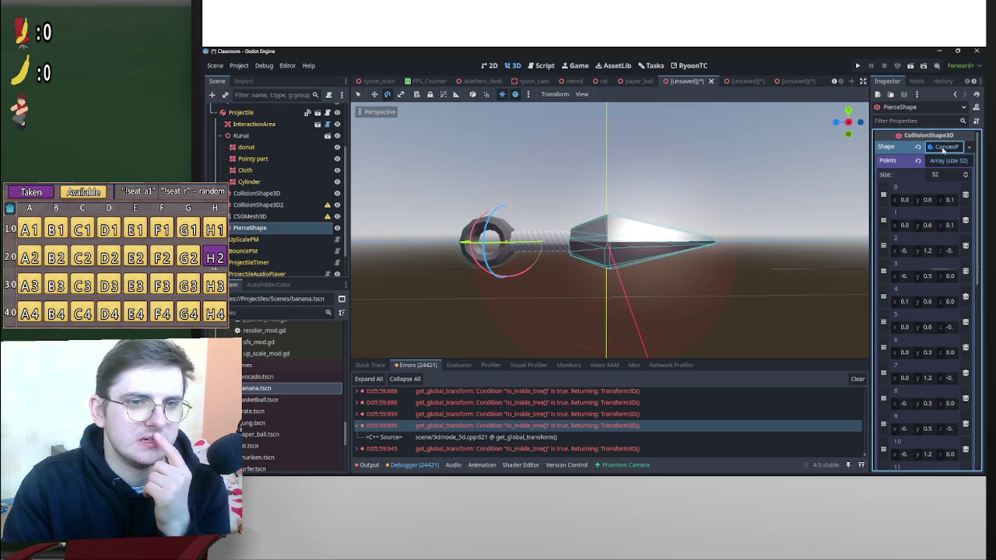
left_click(943, 147)
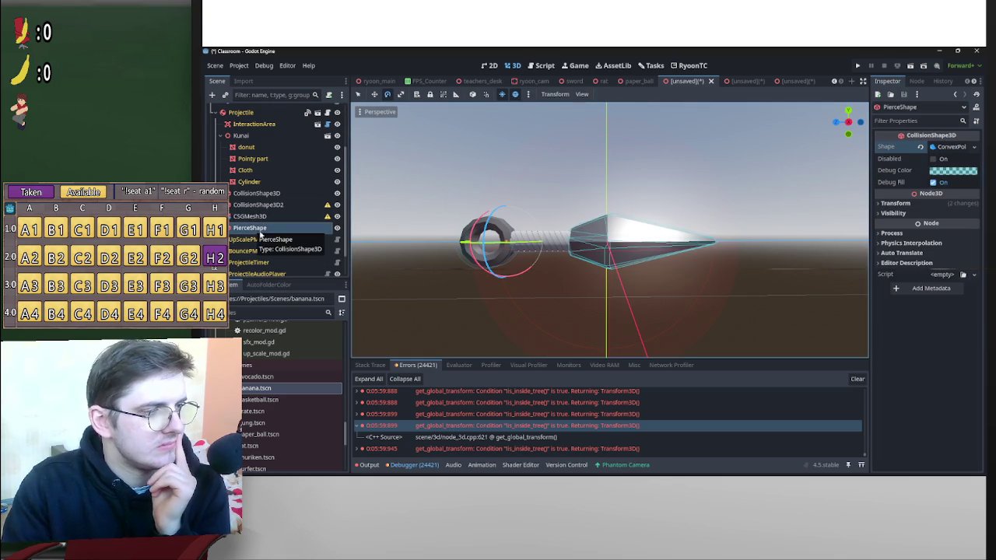
key("Up")
key("Down")
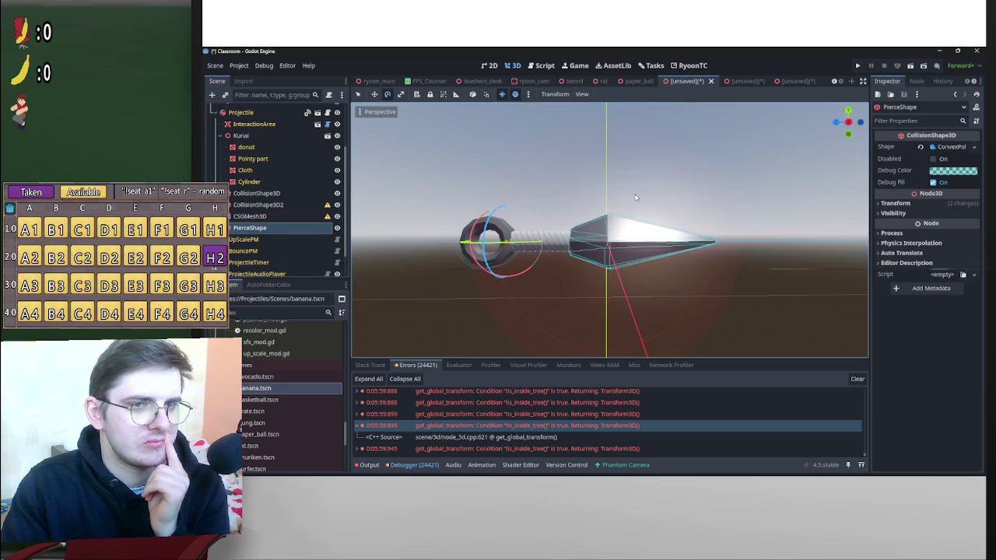
left_click(255, 217)
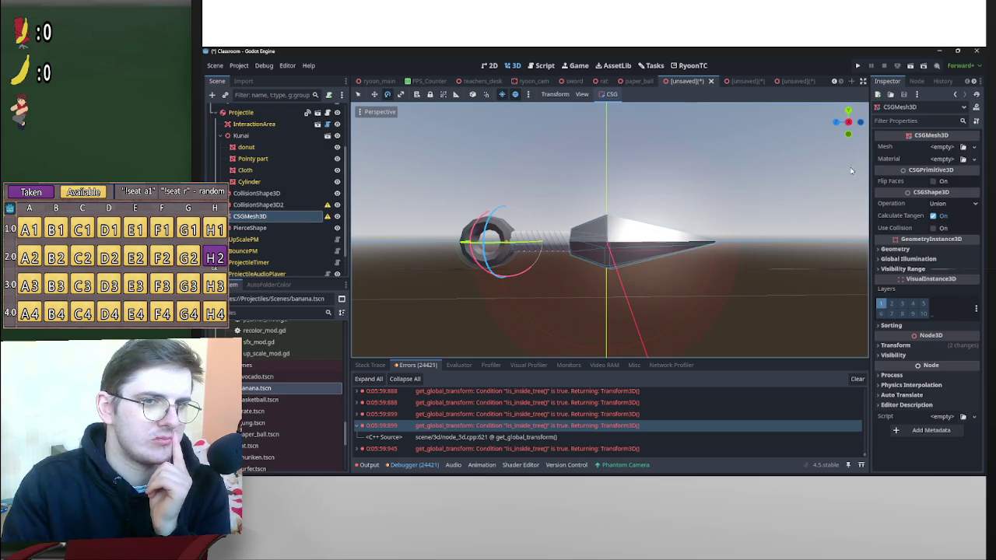
left_click(963, 147)
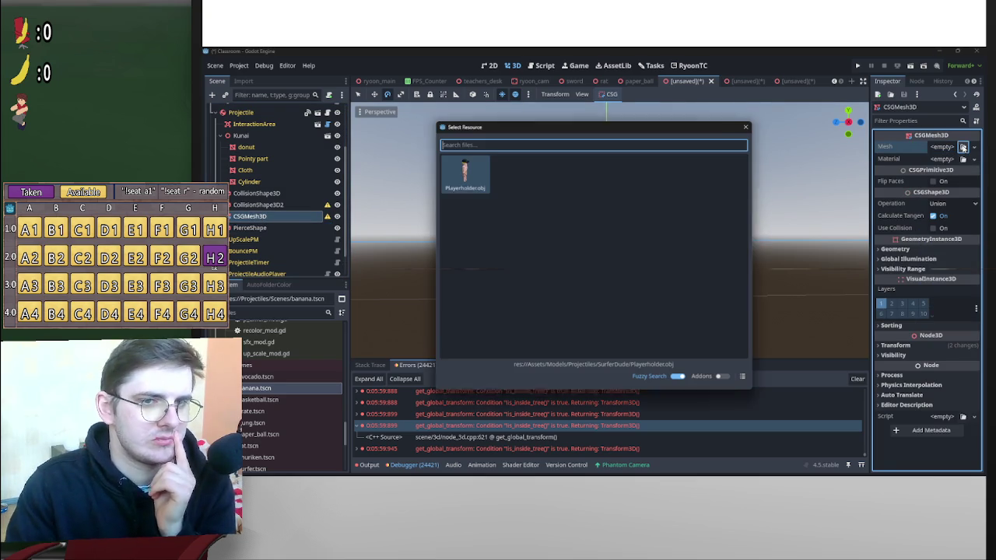
left_click(746, 127)
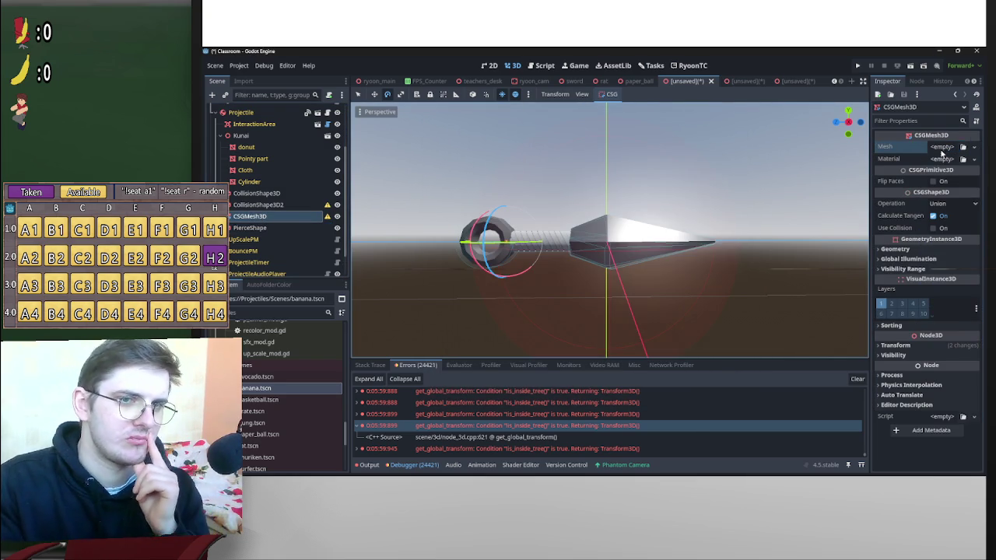
left_click(941, 147)
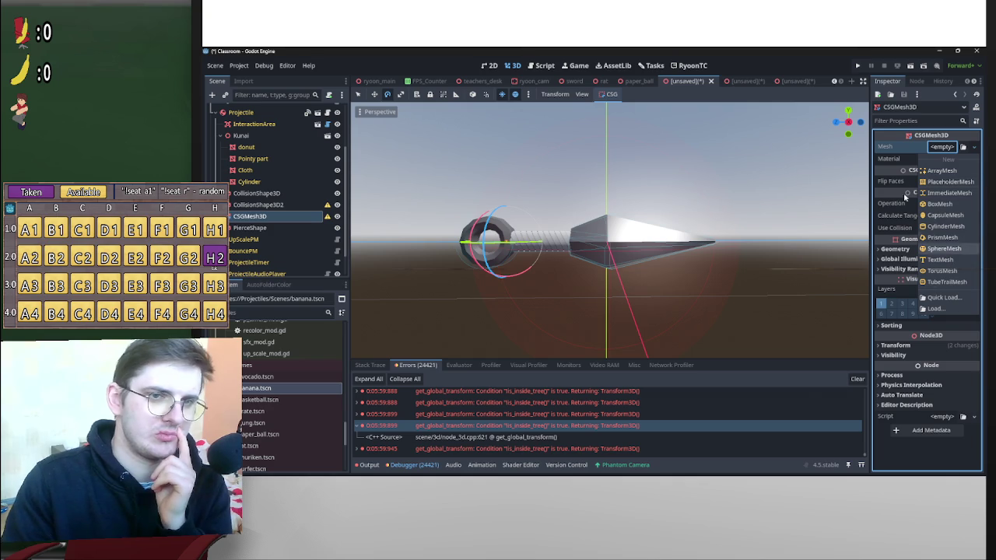
left_click(272, 228)
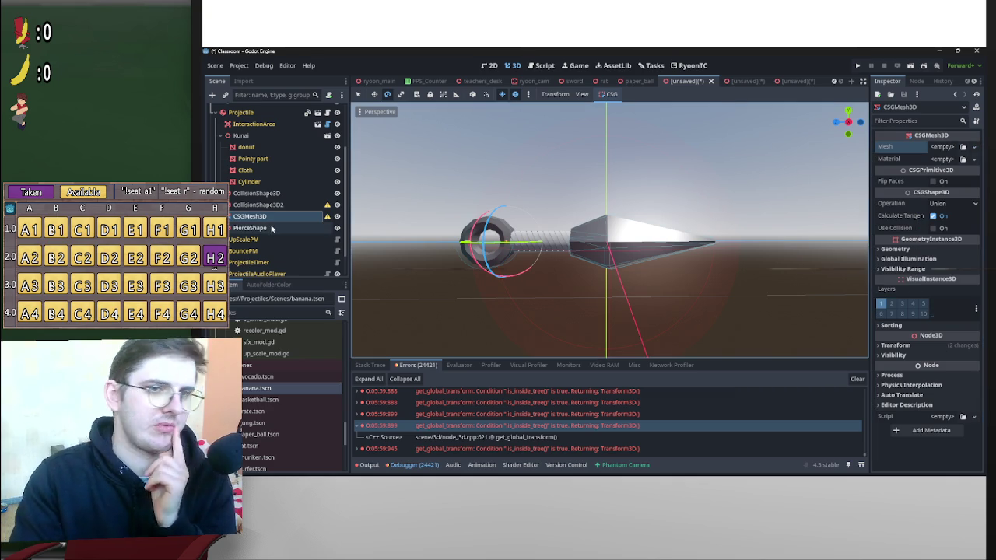
left_click(271, 228)
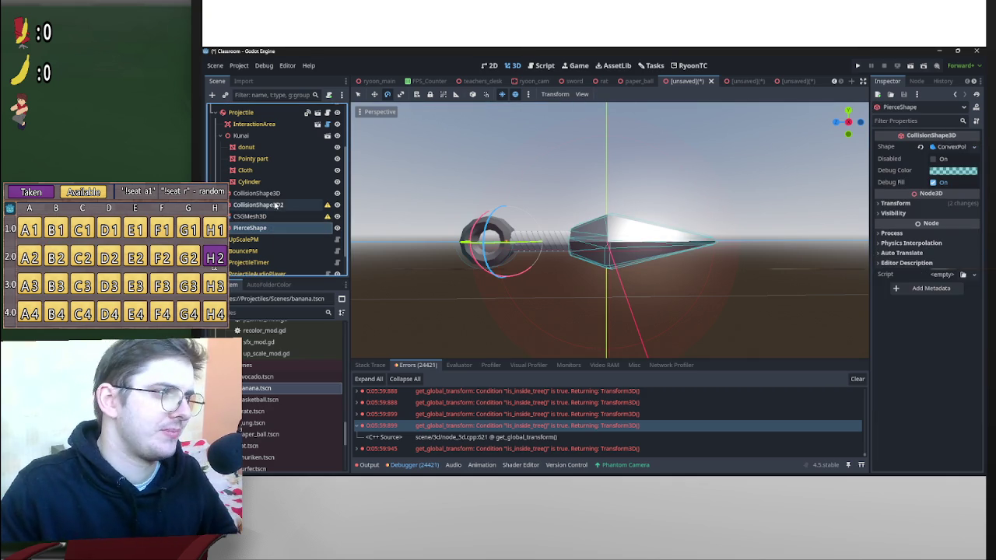
left_click(257, 160)
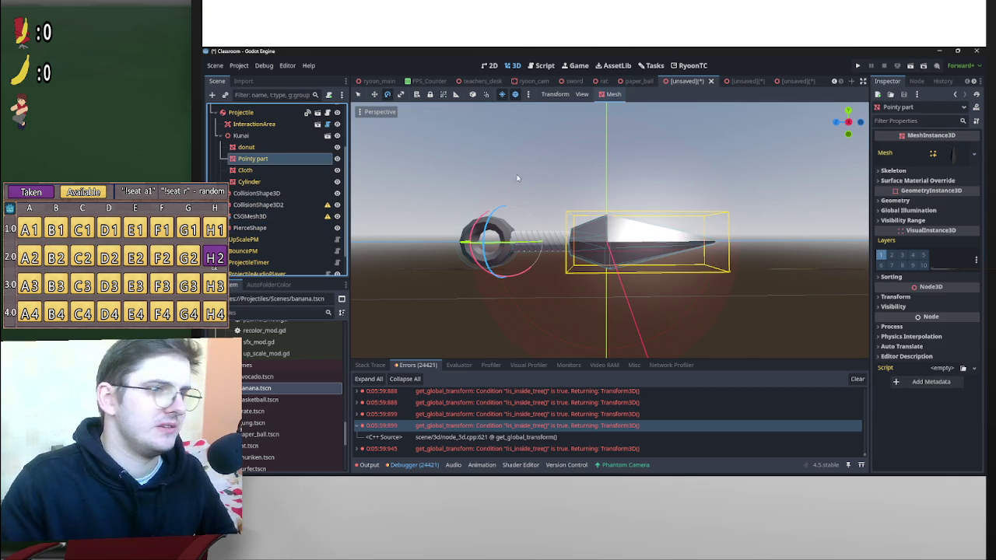
Copy the Pointy part's mesh and paste it into the CSGMesh3D as a unique copy.
left_click(950, 158)
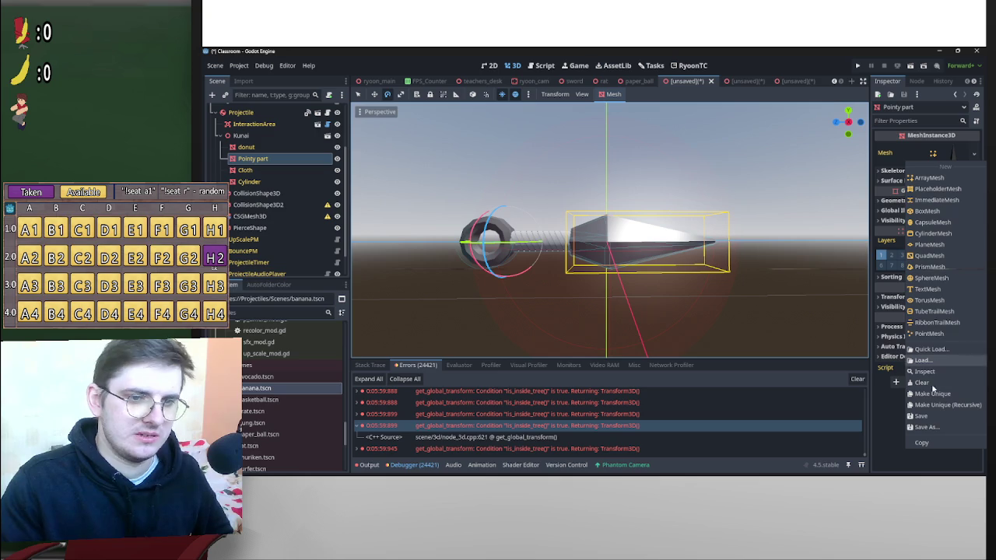
left_click(782, 389)
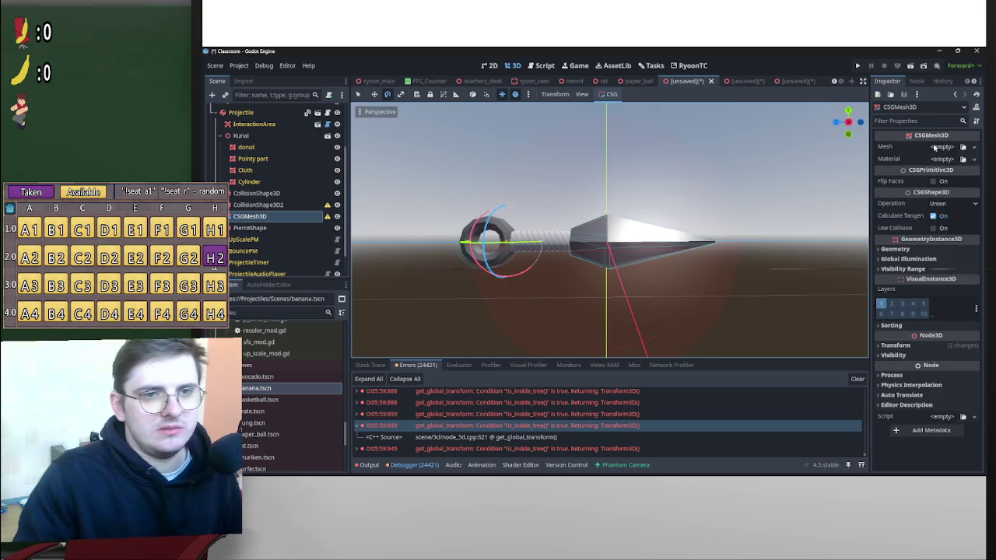
left_click(935, 148)
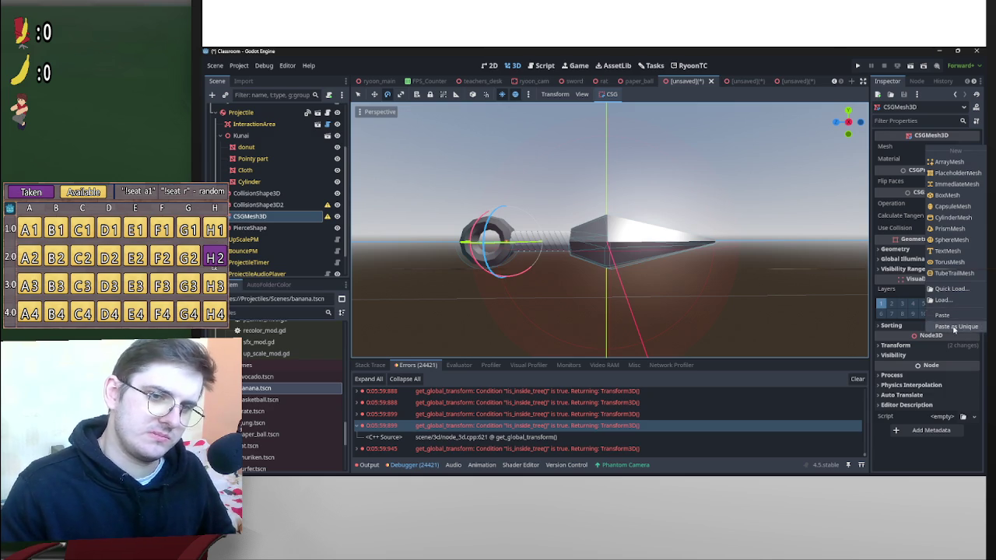
left_click(953, 326)
left_click(553, 330)
scroll(747, 281, "up", 5)
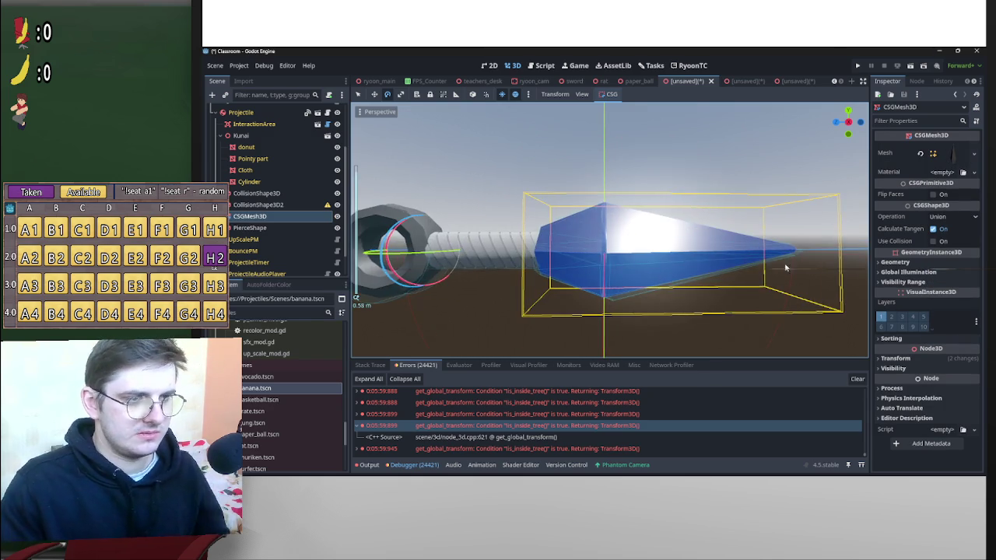
scroll(822, 285, "down", 3)
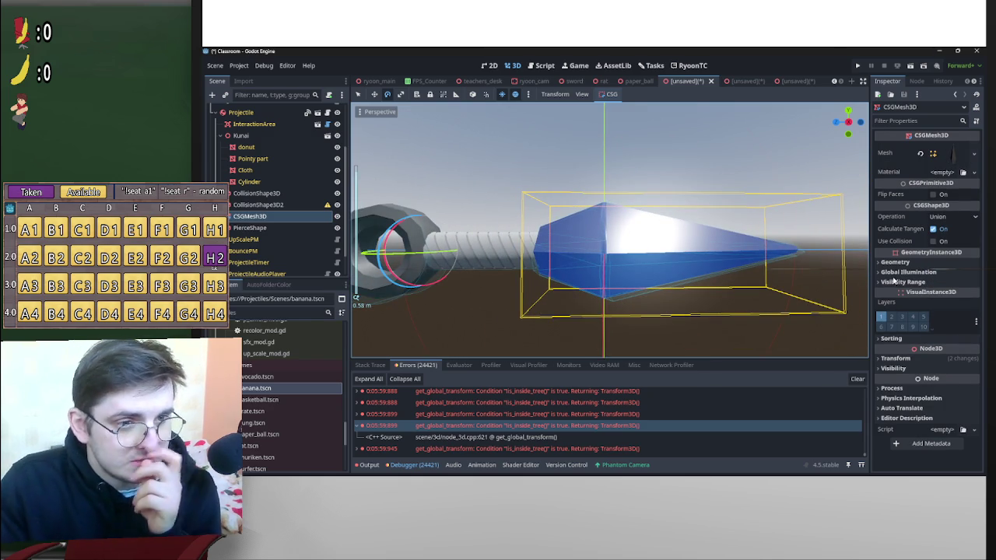
Add a CSGBox3D to the kunai and set its Operation to Subtraction.
right_click(265, 216)
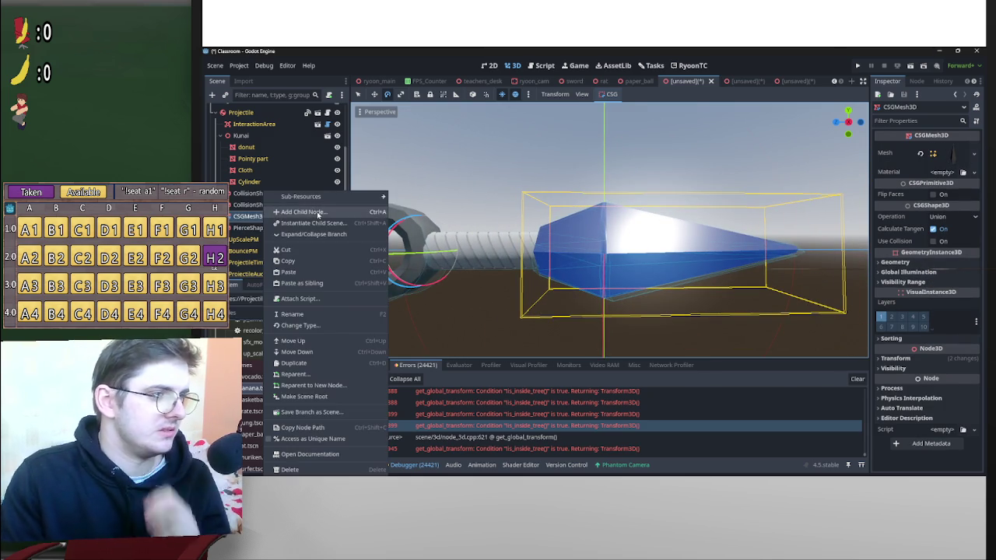
left_click(318, 213)
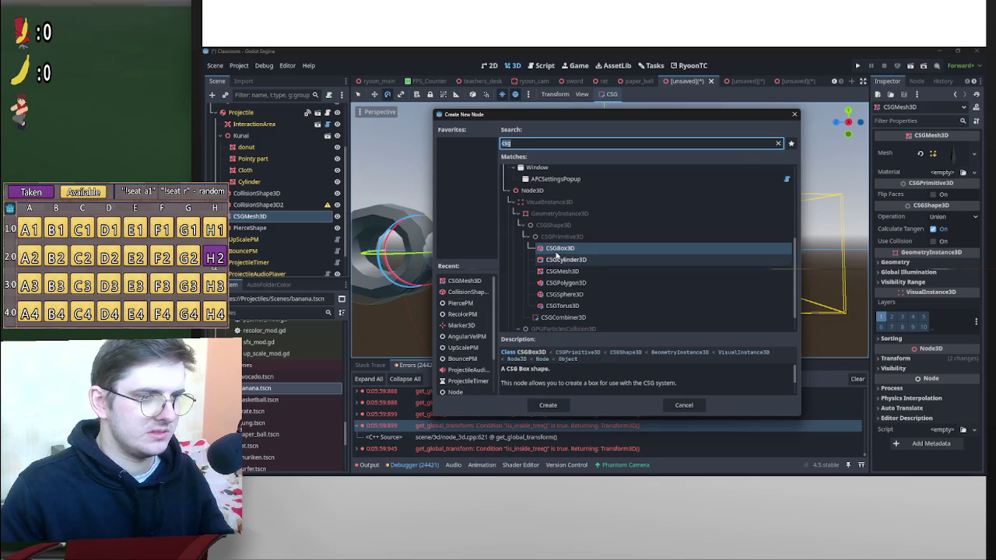
key("Return")
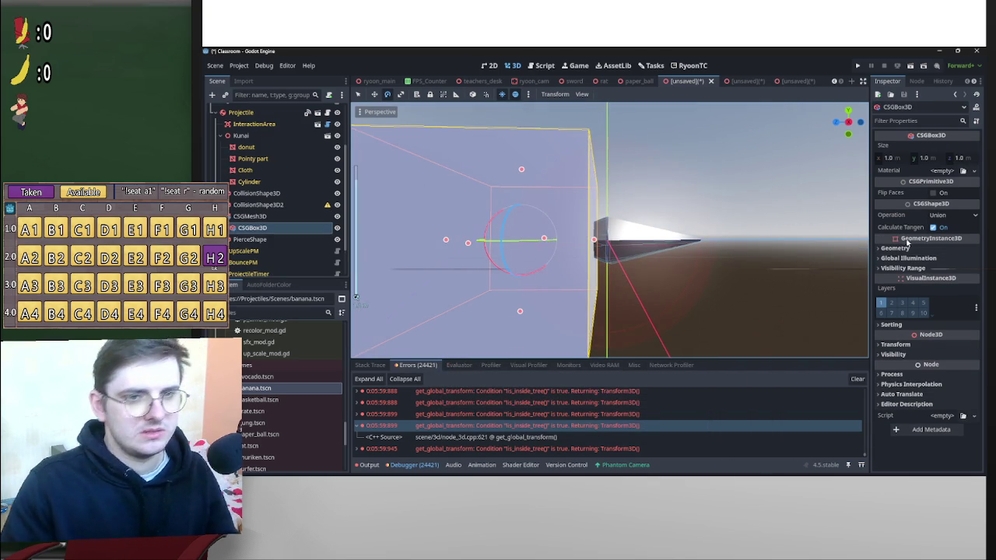
left_click(950, 215)
left_click(962, 250)
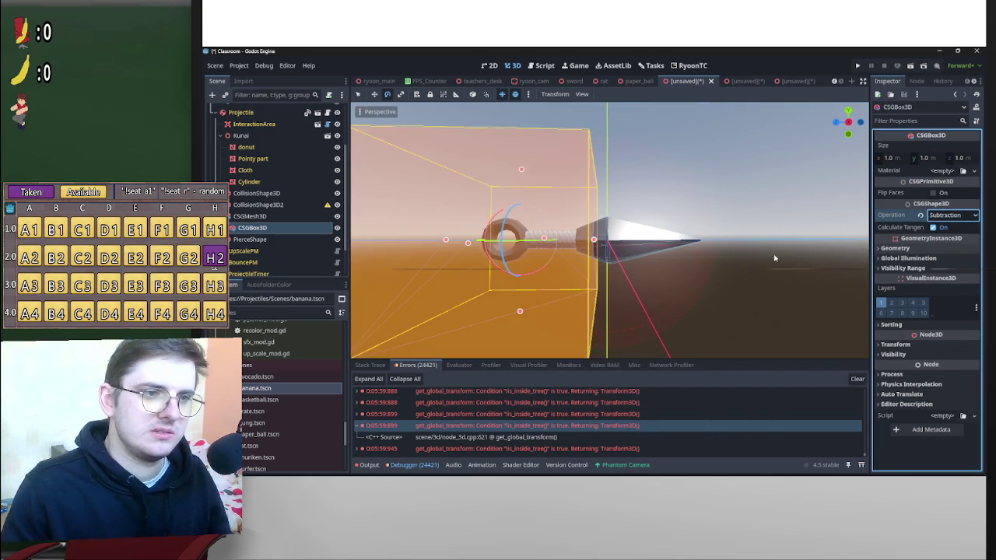
scroll(644, 262, "down", 3)
scroll(615, 260, "up", 2)
Move the subtraction box forward along the kunai over the blade's tip.
key("w")
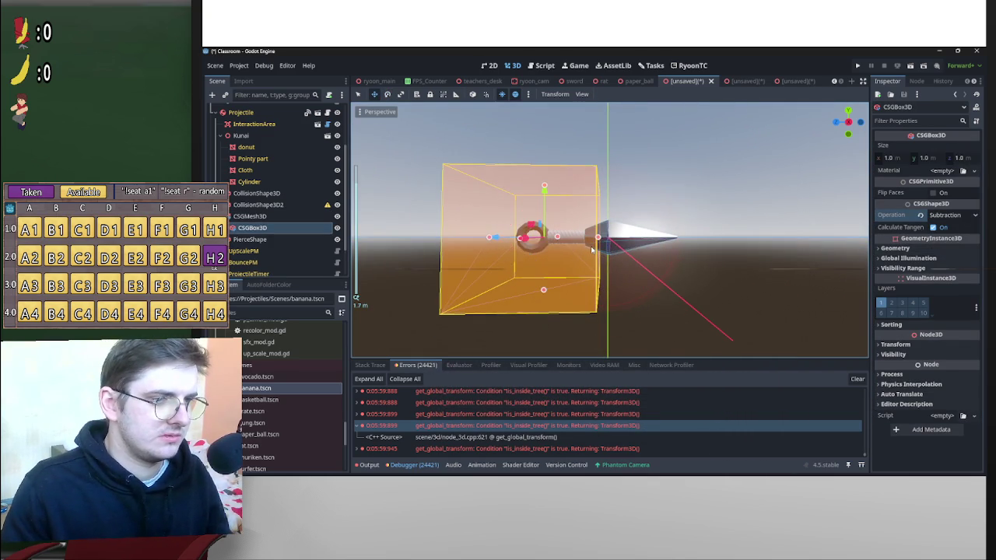
mouse_move(497, 241)
left_mouse_down()
mouse_move(642, 249)
mouse_move(629, 250)
left_mouse_up()
left_click(626, 188)
scroll(607, 234, "up", 3)
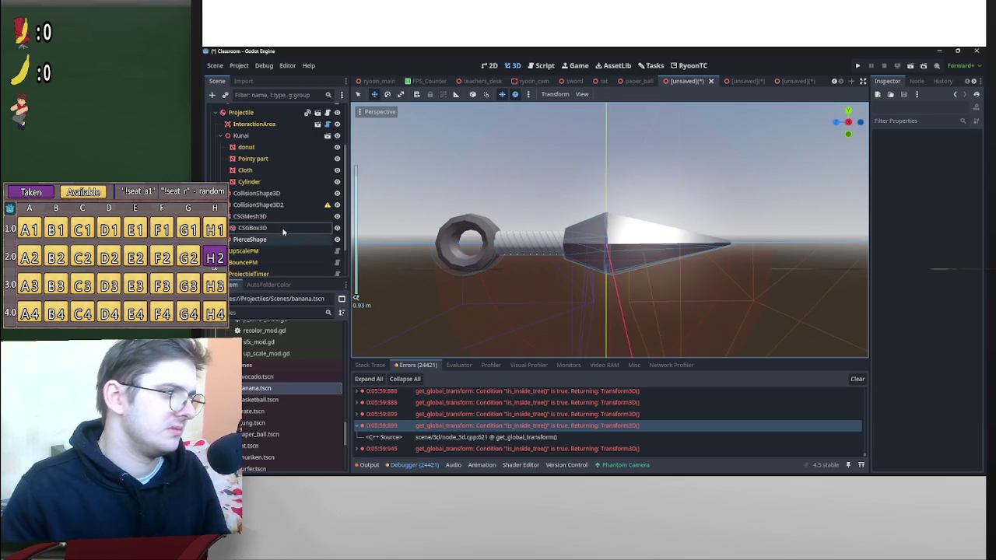
left_click(337, 158)
left_click(337, 158)
left_click(337, 158)
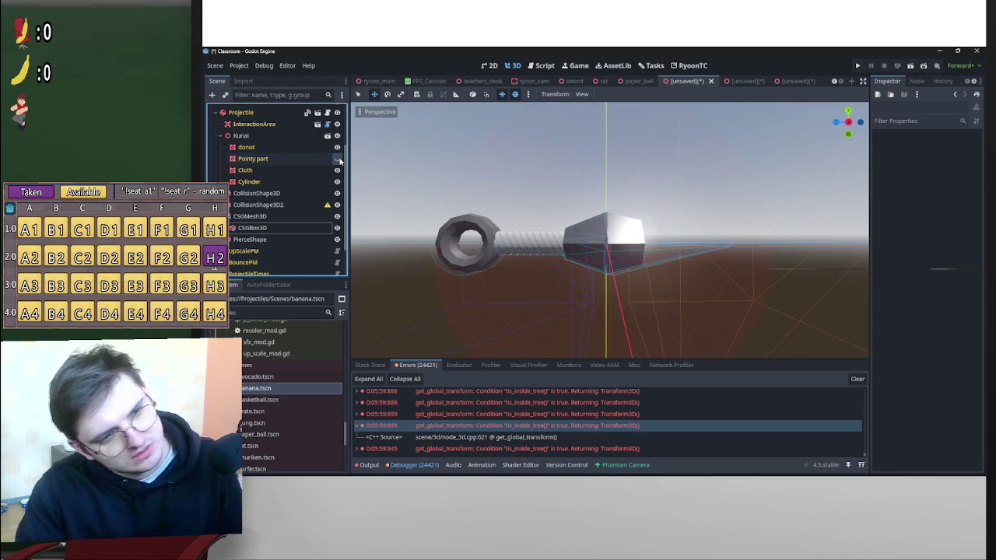
left_click(339, 159)
left_click(339, 159)
left_click(340, 159)
left_click(339, 160)
left_click(337, 159)
left_click(337, 159)
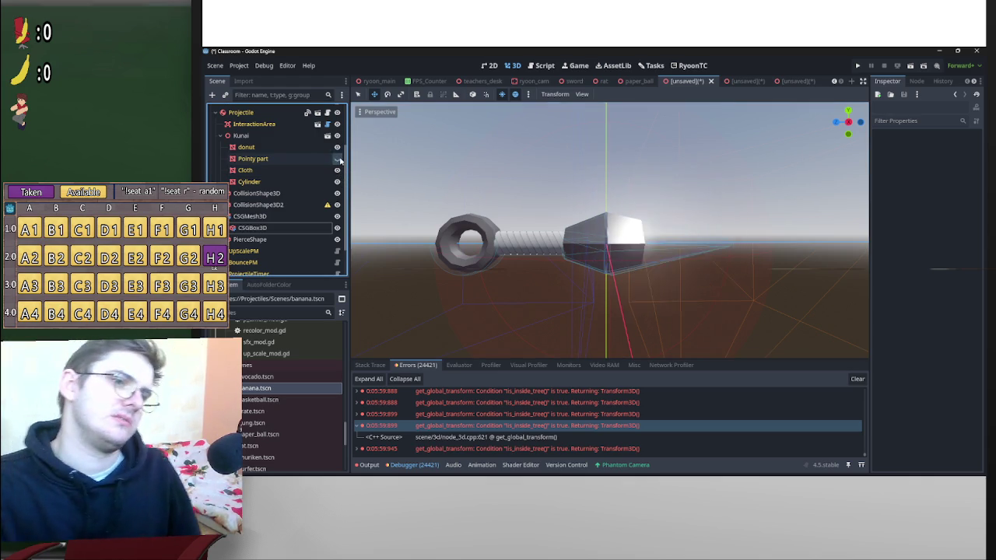
left_click(338, 159)
left_click(338, 159)
left_click(338, 158)
left_click(338, 159)
left_click(337, 158)
left_click(338, 159)
left_click(338, 159)
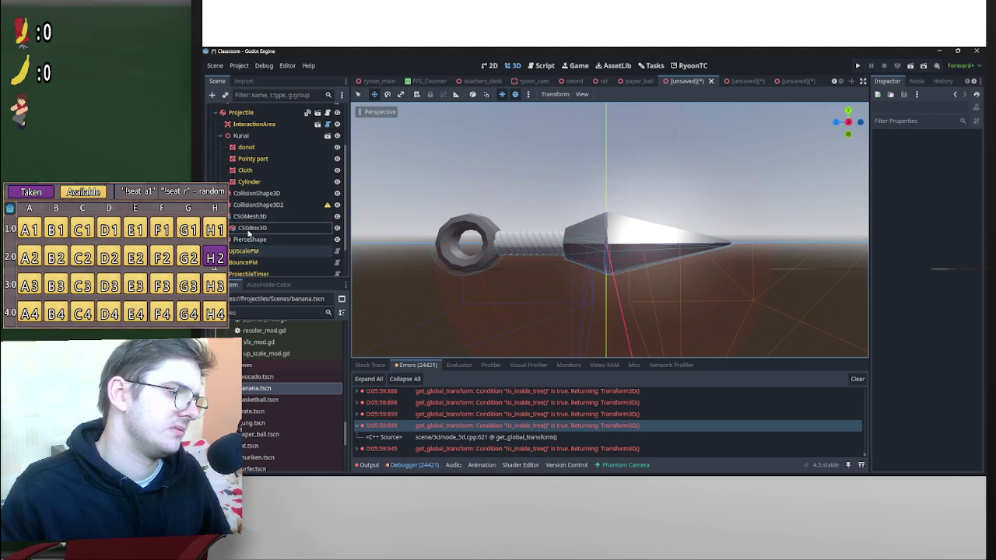
left_click(249, 217)
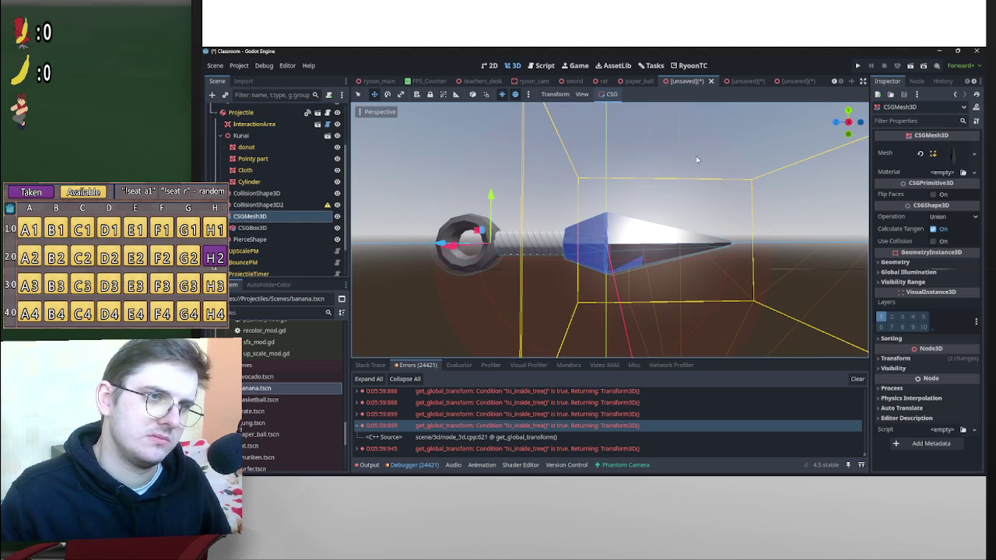
Bake the kunai's CSG result into a mesh instance and inspect it.
left_click(609, 95)
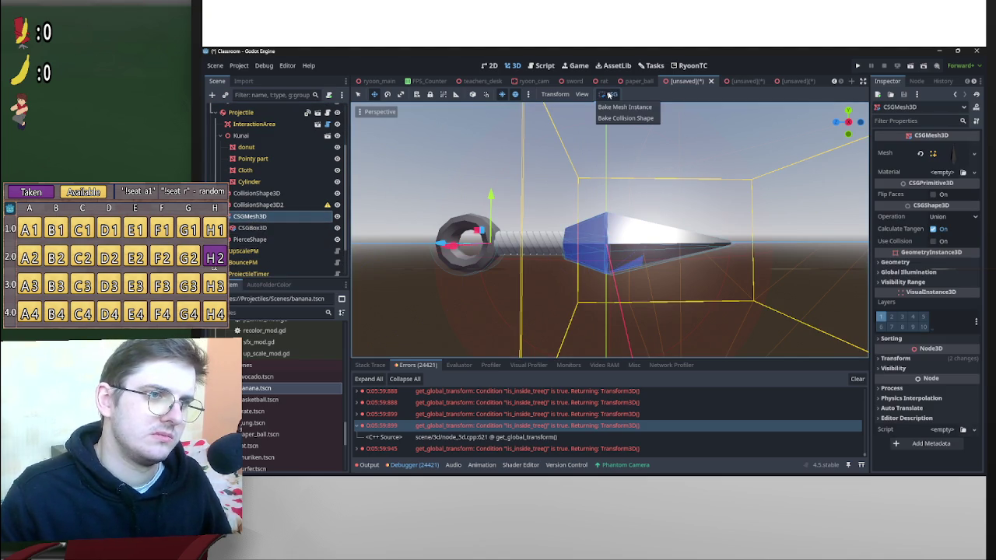
left_click(641, 107)
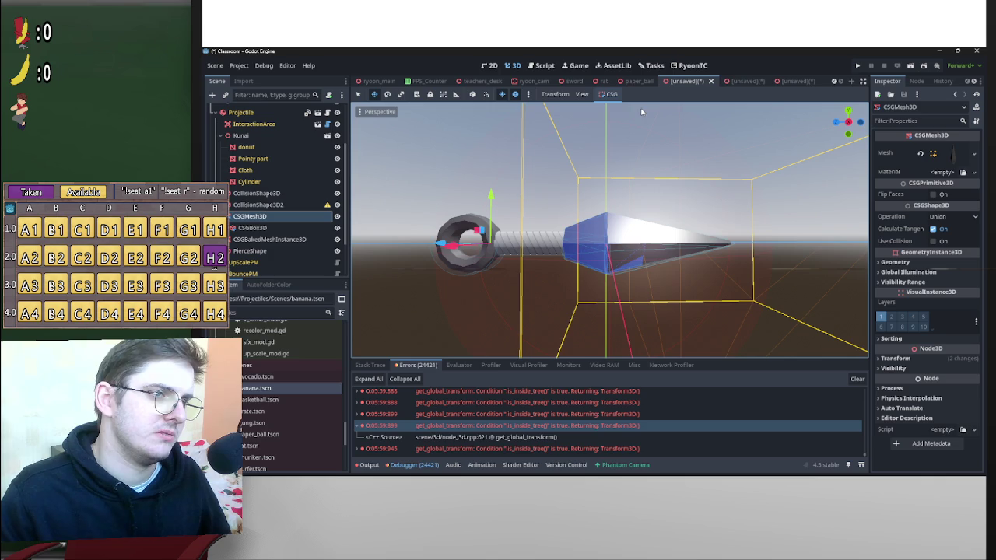
left_click(265, 227)
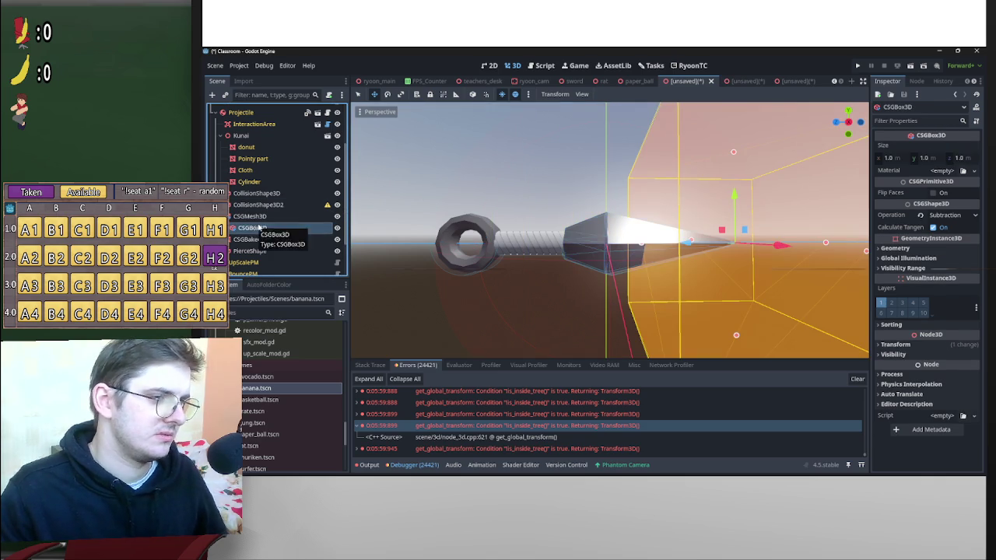
double_click(265, 228)
left_click(288, 238)
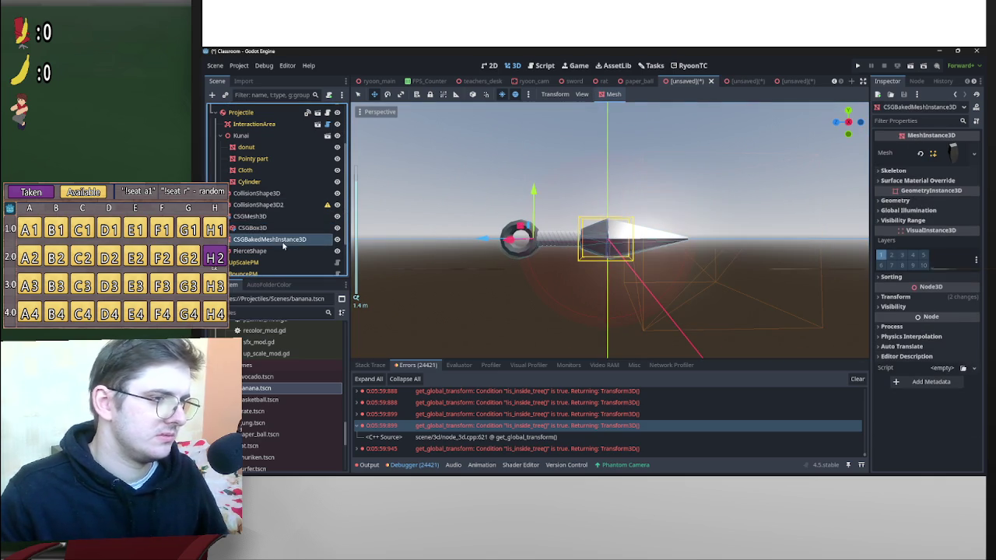
Bake a CSGBakedCollisionShape3D from the CSGMesh3D.
left_click(272, 217)
left_click(609, 94)
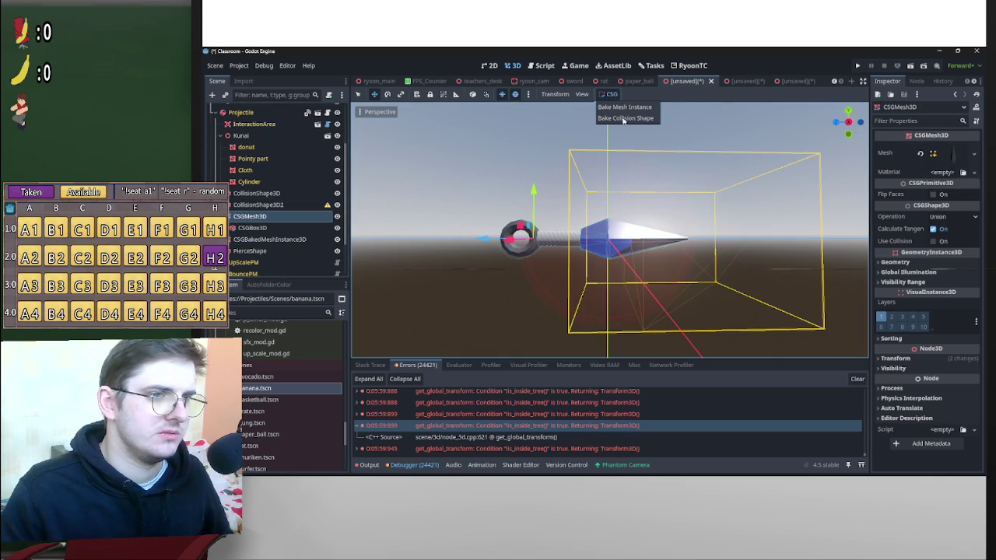
left_click(633, 120)
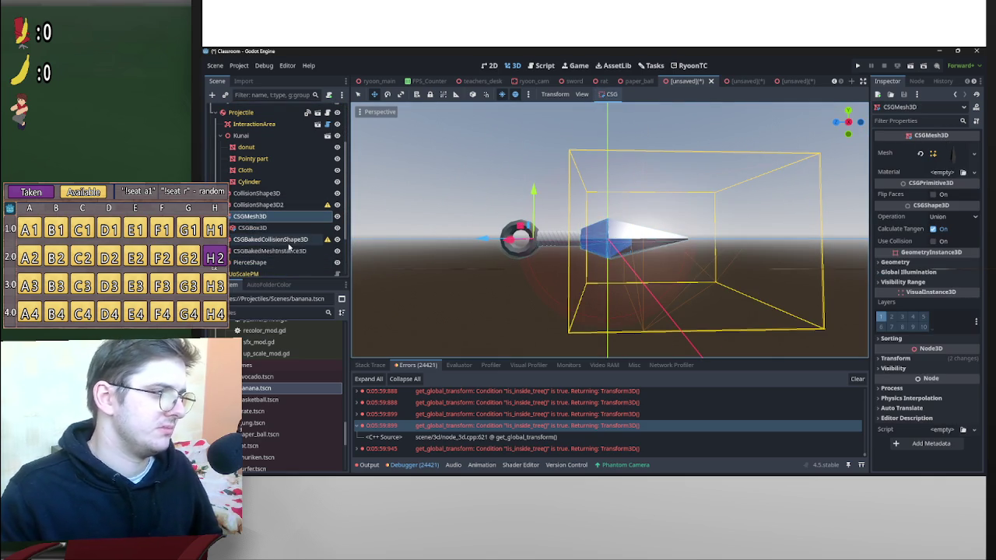
left_click(270, 238)
scroll(686, 265, "up", 5)
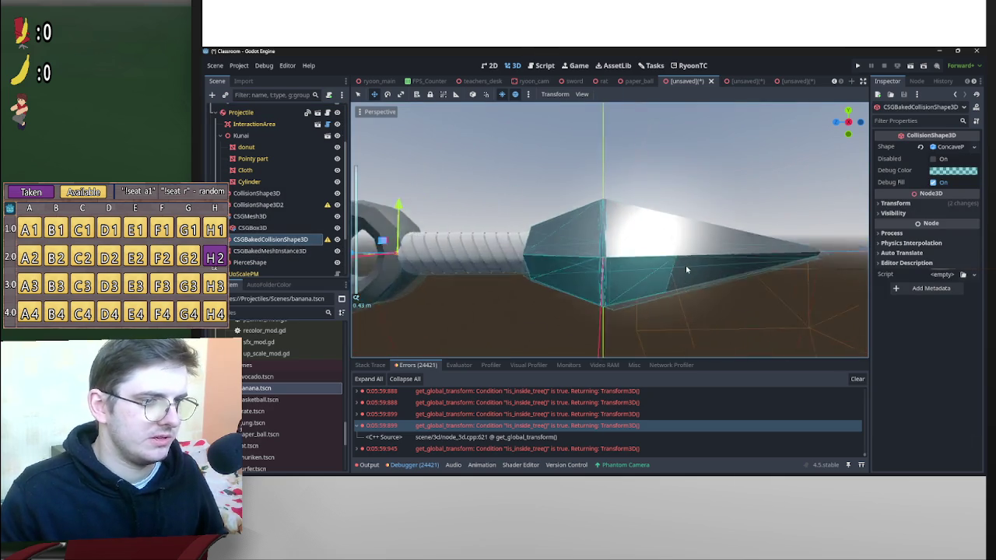
scroll(685, 264, "down", 2)
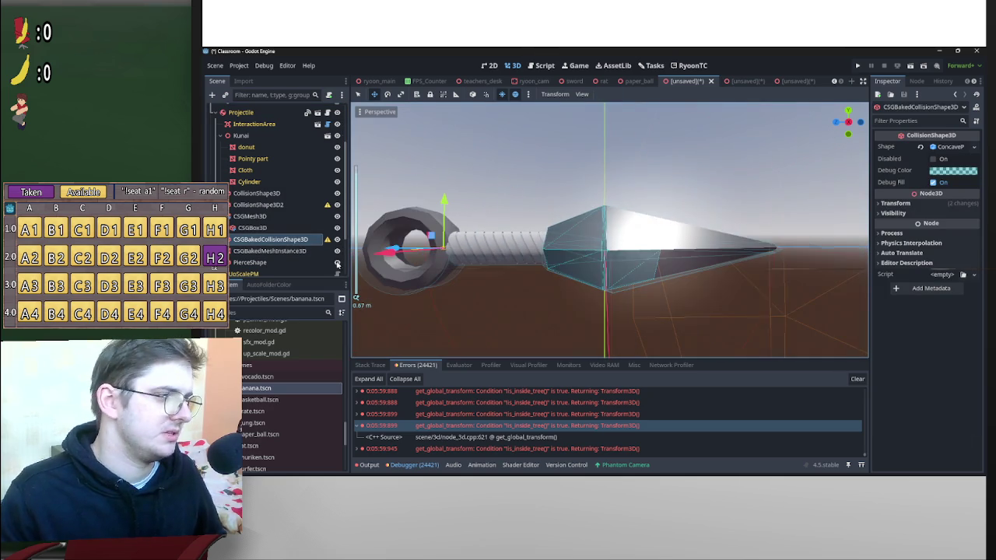
Delete the CSGMesh3D and the baked mesh instance.
left_click(257, 217)
left_click(280, 251, "ctrl")
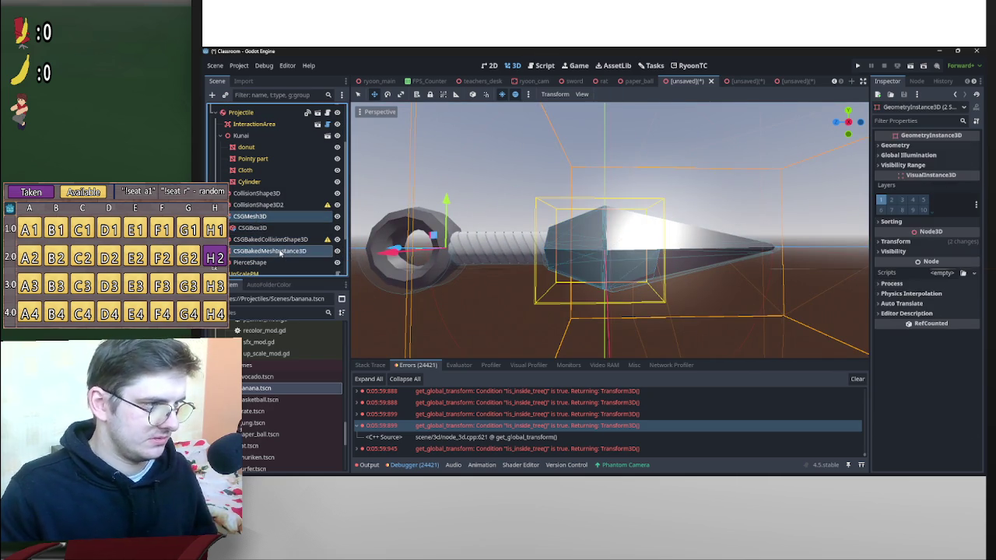
key("Delete")
key("Return")
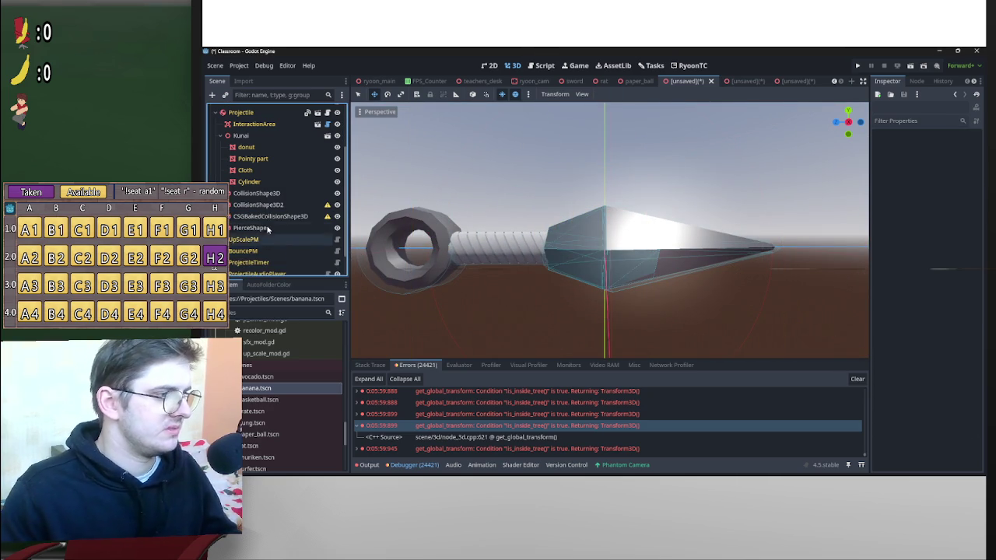
Compare PierceShape's collision shape with the baked concave collision shape.
left_click(295, 227)
scroll(478, 238, "up", 3)
scroll(651, 260, "down", 4)
scroll(654, 262, "up", 3)
scroll(677, 272, "down", 2)
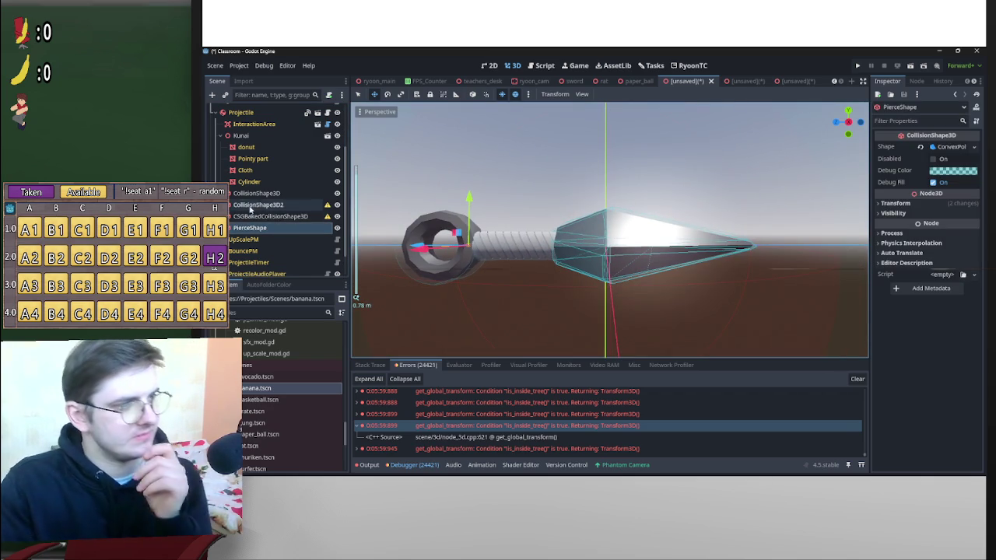
left_click(298, 217)
scroll(711, 272, "up", 2)
scroll(720, 280, "down", 2)
scroll(723, 285, "up", 3)
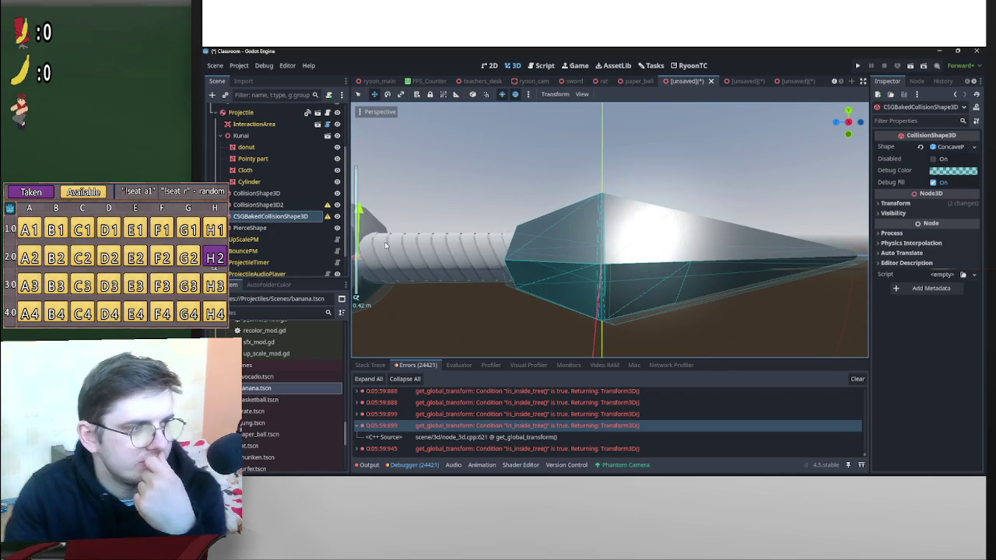
scroll(622, 249, "down", 2)
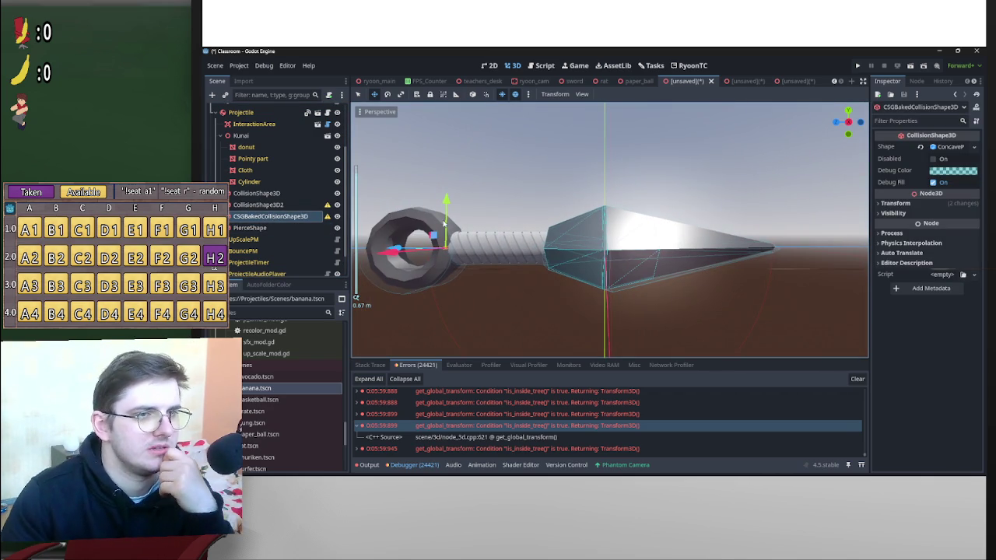
Add PierceShape to PiercePM's Pierce Shapes array.
left_click(265, 227)
scroll(288, 247, "down", 2)
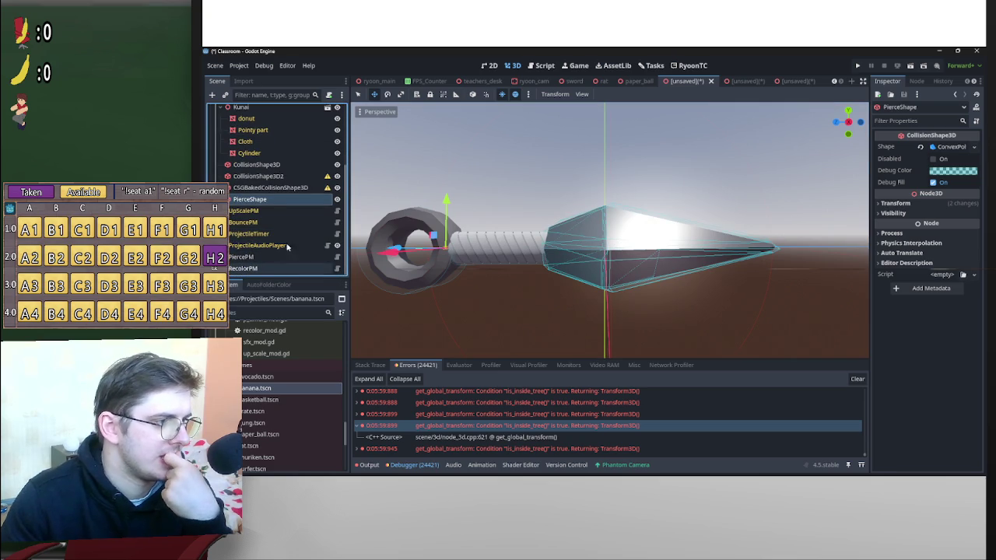
left_click(248, 257)
mouse_move(249, 199)
left_mouse_down()
mouse_move(545, 195)
mouse_move(964, 145)
left_mouse_up()
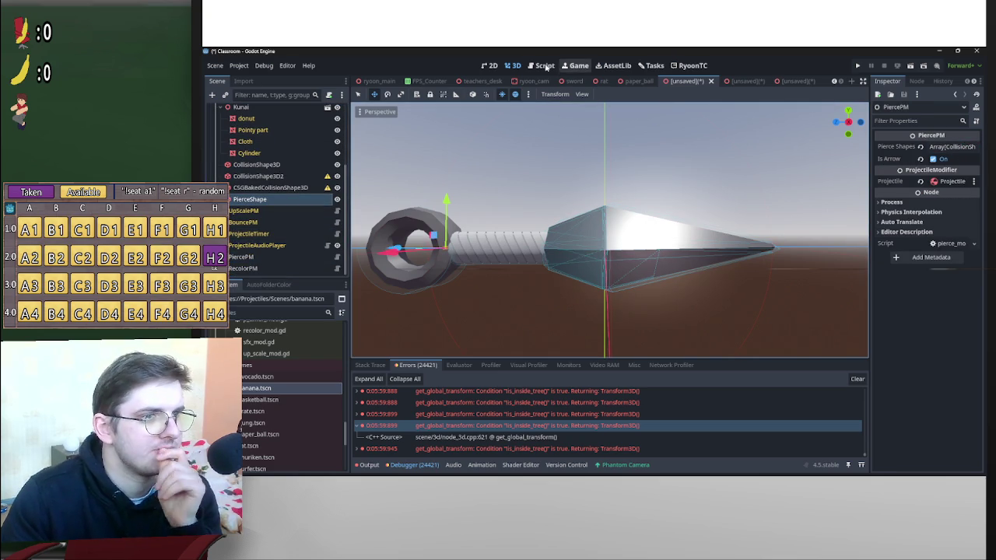
left_click(545, 65)
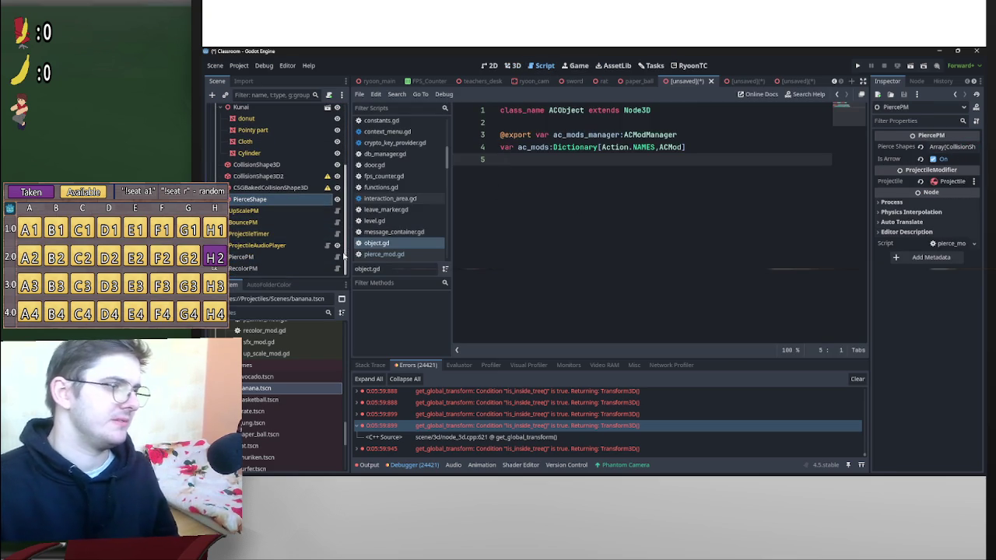
Open pierce_mod.gd and change the line 40 speed threshold from 16.0 to 17.0.
left_click(337, 258)
scroll(636, 262, "up", 3)
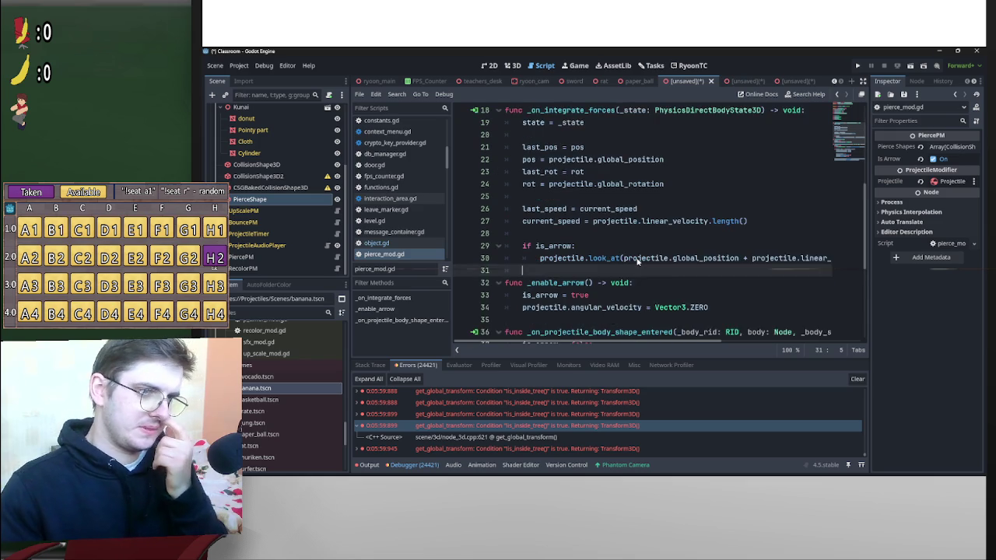
scroll(648, 257, "down", 6)
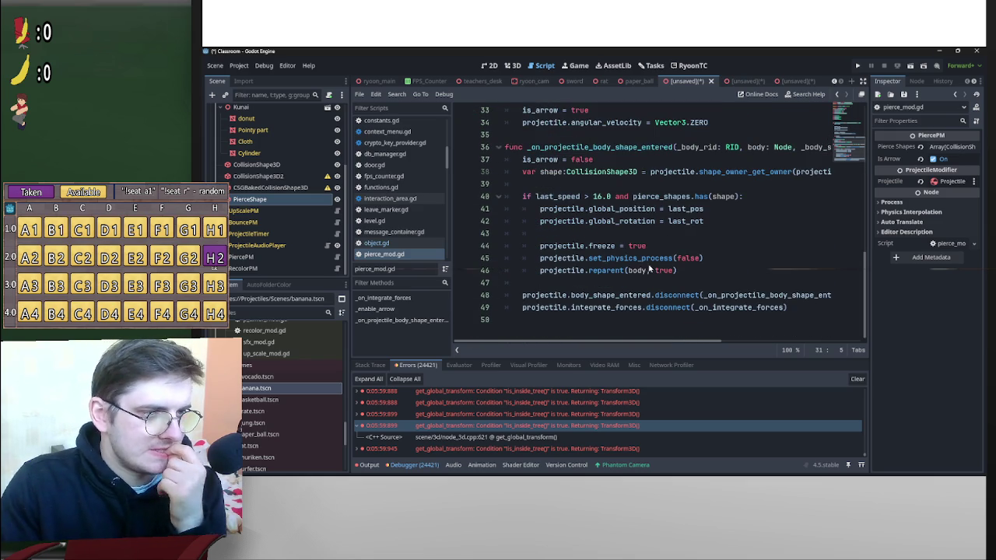
left_click(603, 197)
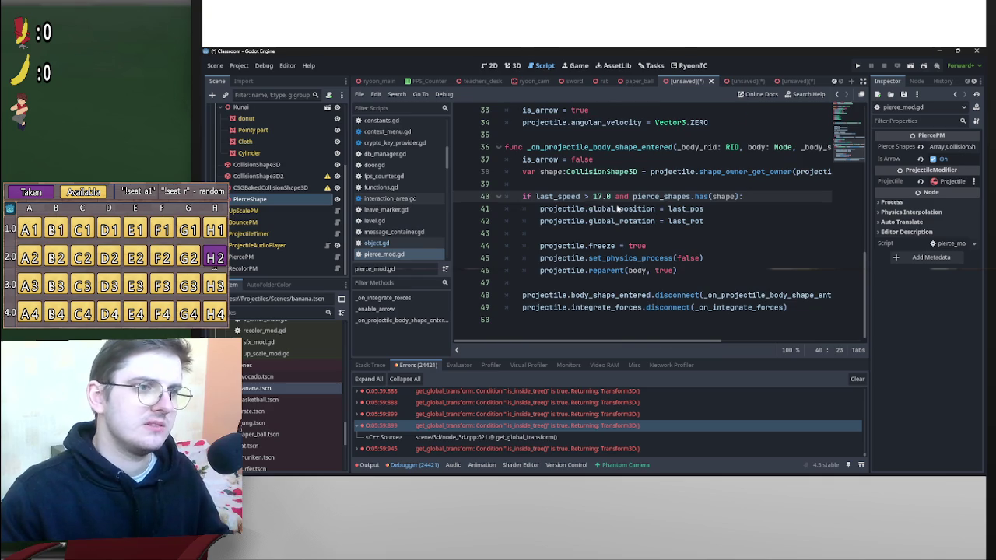
scroll(619, 209, "up", 4)
scroll(629, 217, "down", 3)
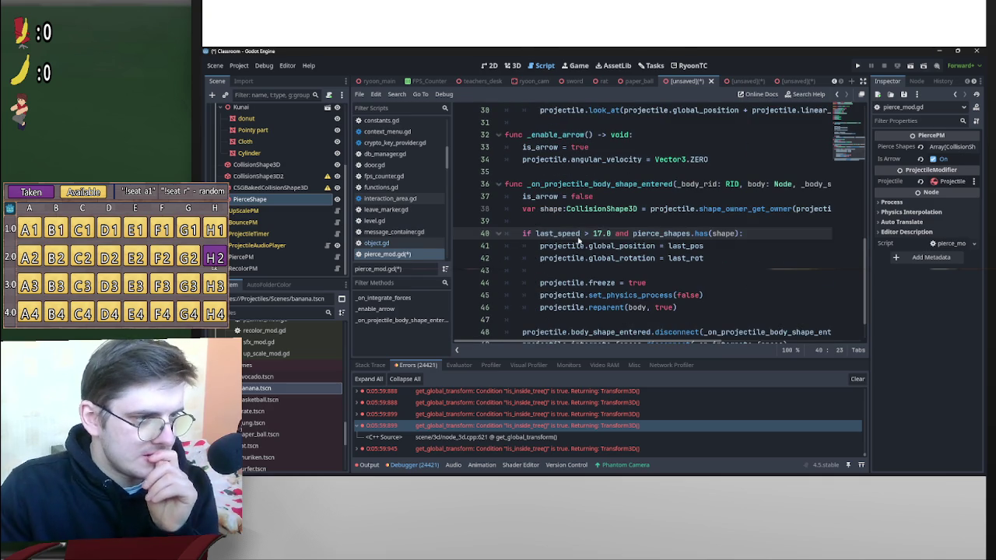
scroll(628, 251, "up", 5)
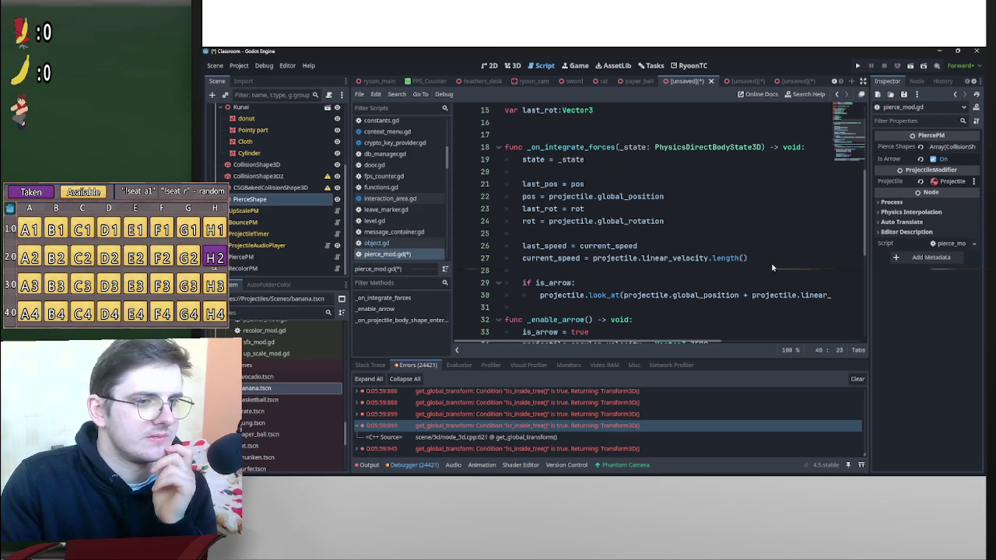
Start an 'if current_speed > 17.0' check on new line 29 of pierce_mod.gd.
left_click_drag(762, 255, 644, 257)
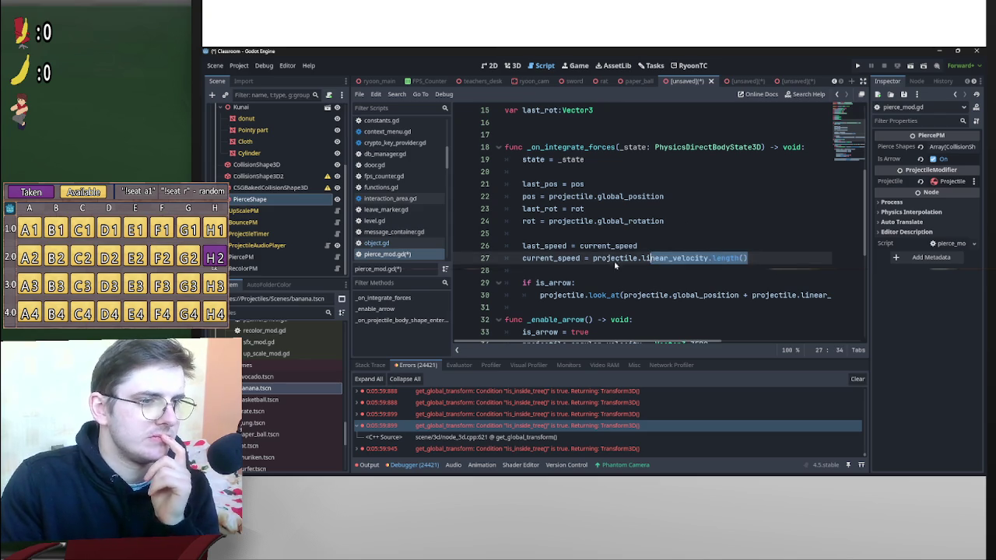
left_click(575, 264)
key("Return")
key("Return")
key("Up")
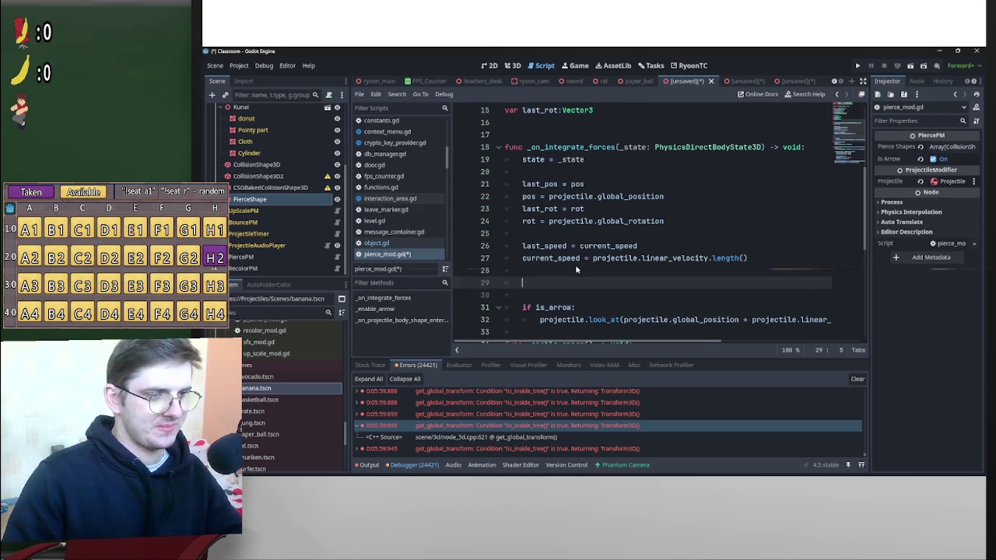
type("if c")
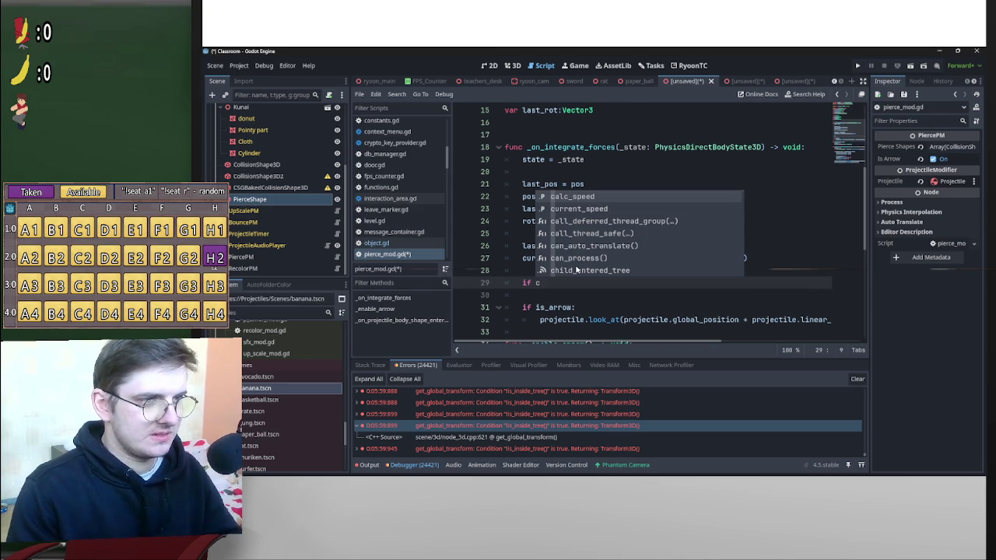
type("u")
key("Return")
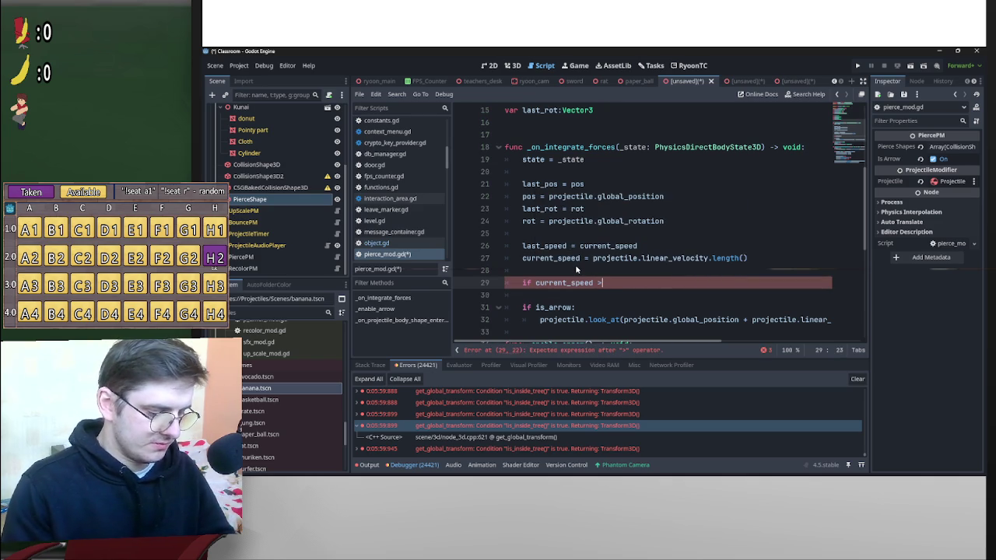
type(" 17.0:")
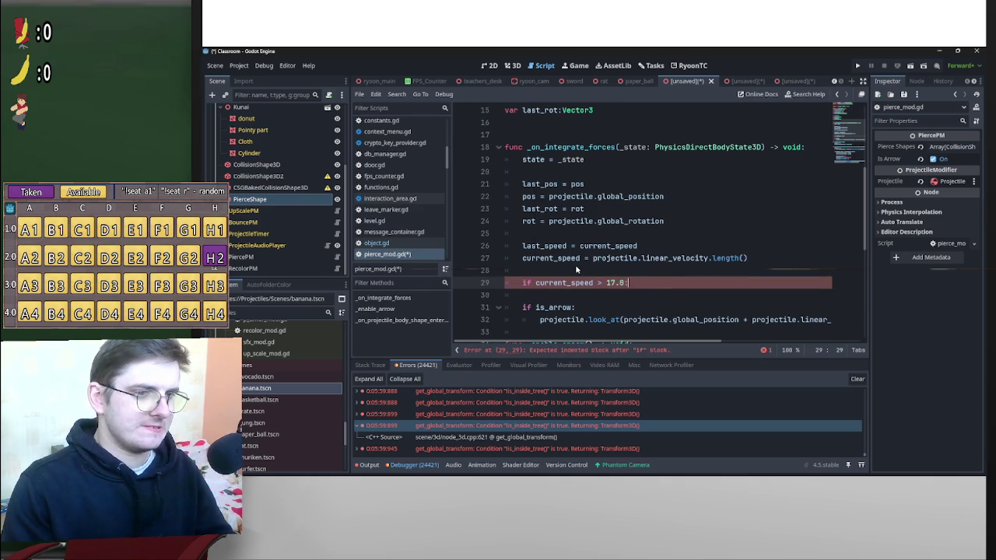
key("Return")
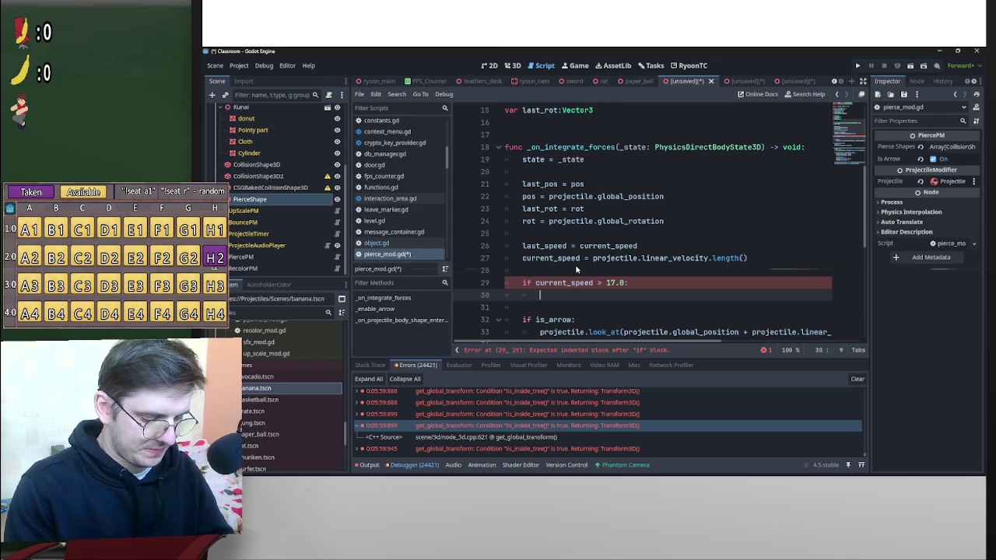
Delete the unfinished speed check and write 'for shape in pierce_shapes' instead.
type("for shap")
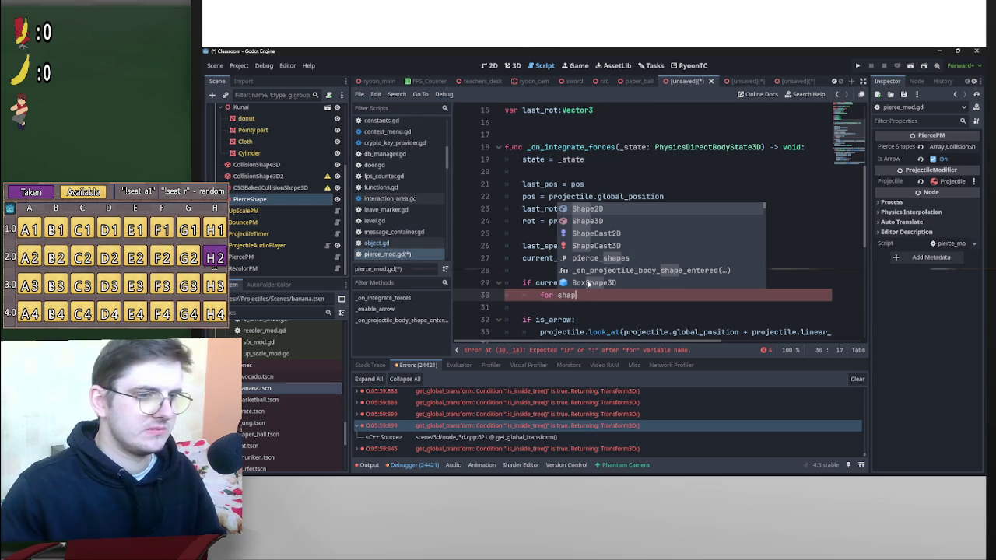
mouse_move(579, 298)
left_mouse_down()
mouse_move(526, 294)
mouse_move(523, 284)
left_mouse_up()
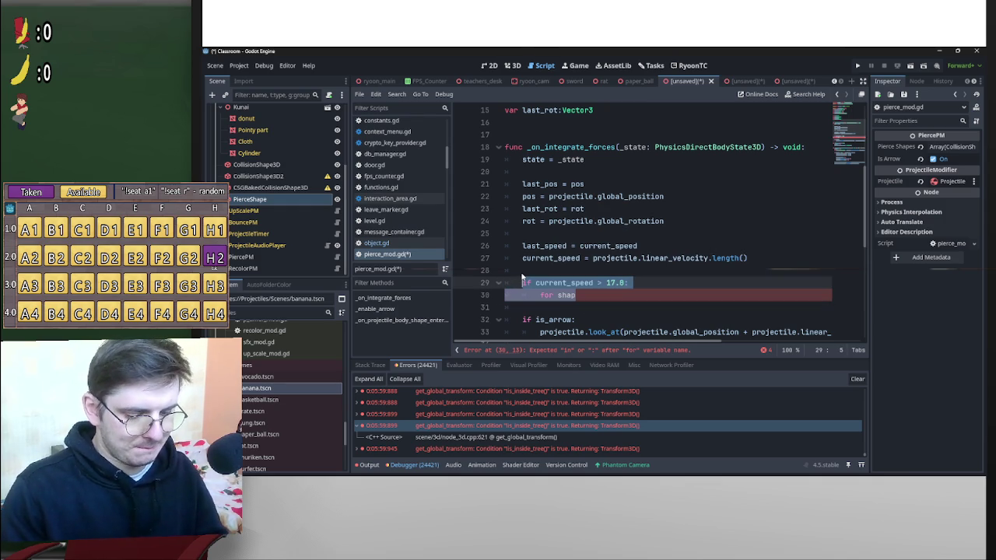
key("BackSpace")
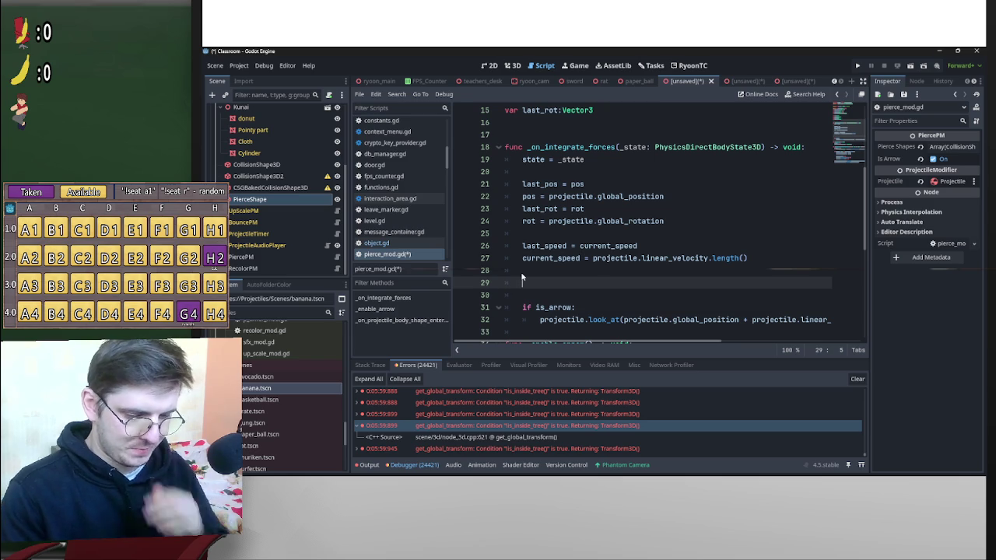
type("for ")
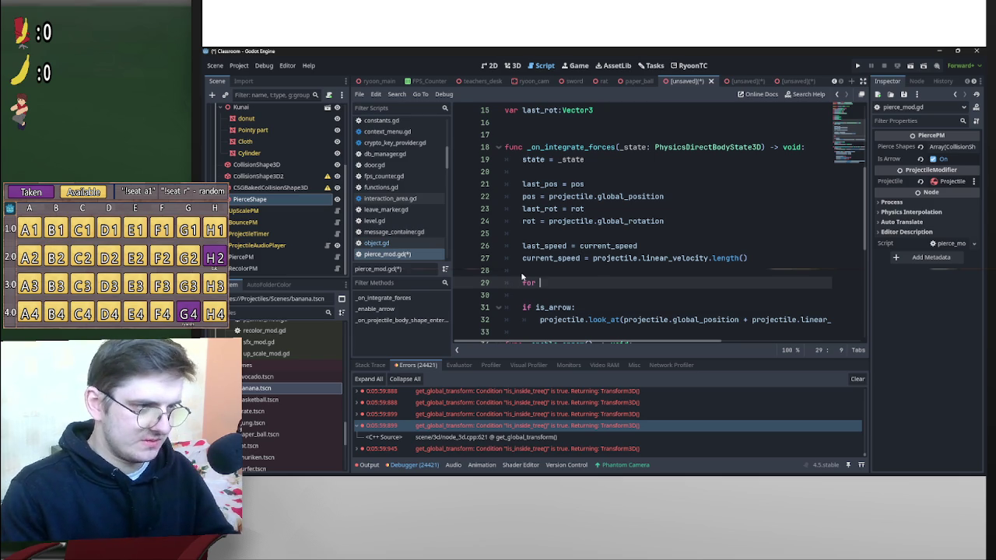
type("shape inpo")
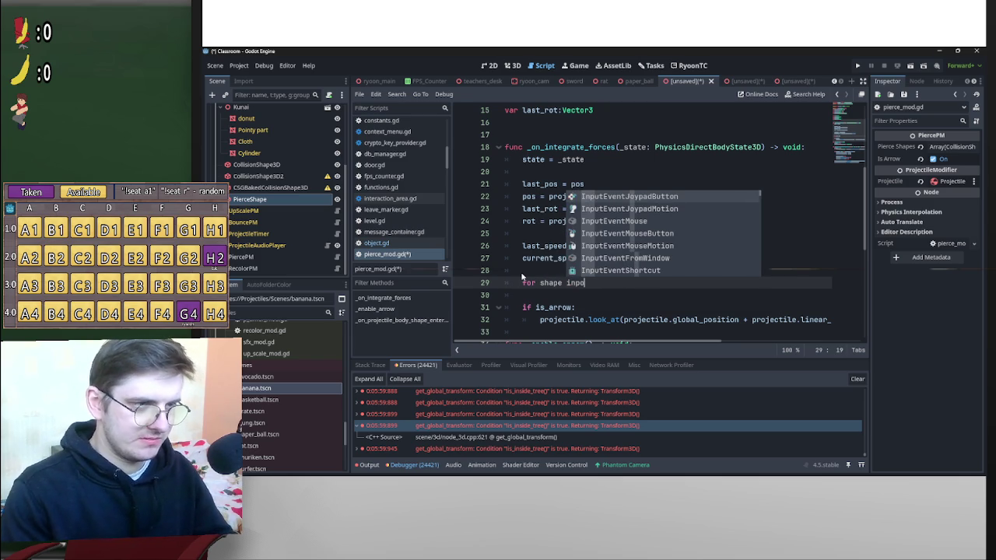
key("BackSpace")
key("BackSpace")
type("p")
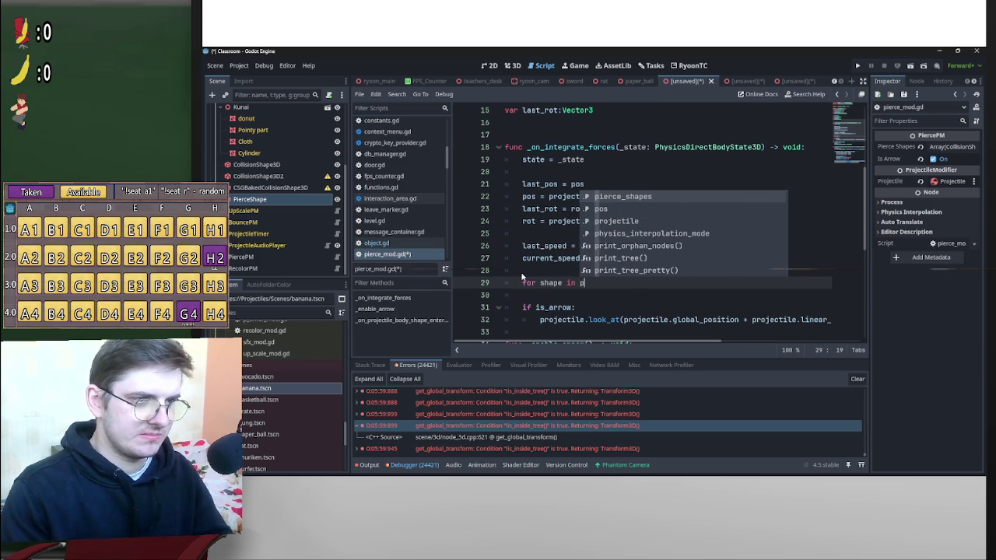
key("Return")
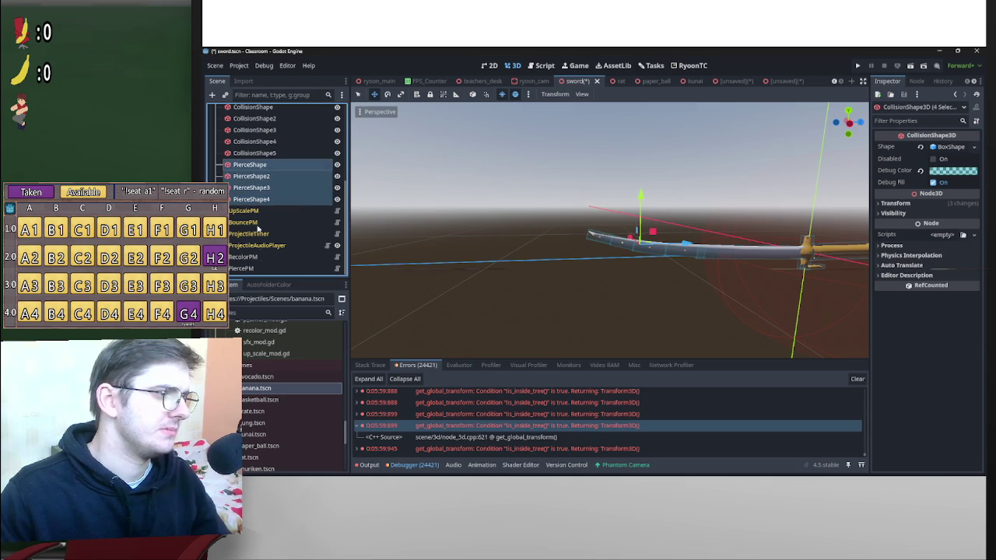
Put PierceShape1–4 into the sword PiercePM's Pierce Shapes array and save the scene.
mouse_move(848, 167)
left_mouse_down()
mouse_move(972, 155)
mouse_move(951, 149)
left_mouse_up()
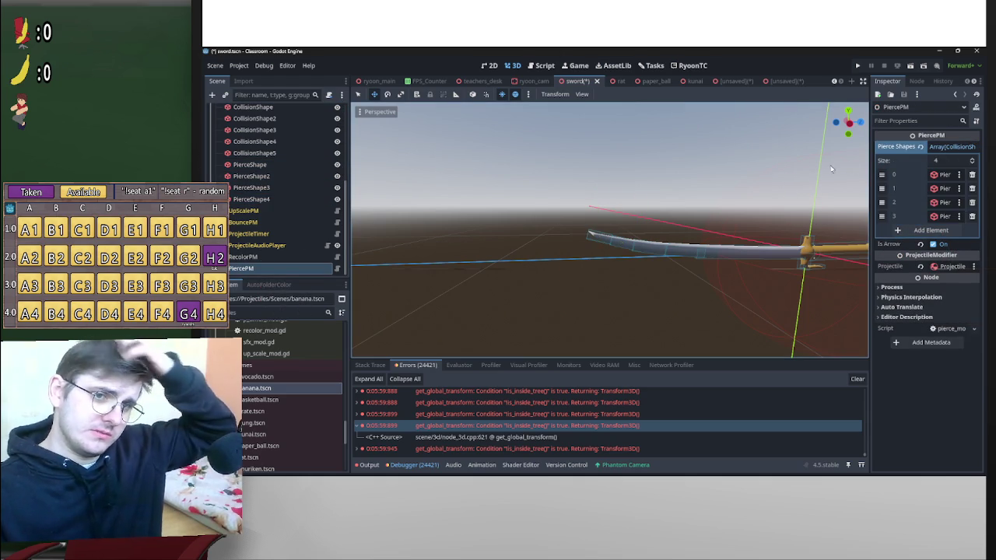
left_click(672, 166)
key("ctrl+s")
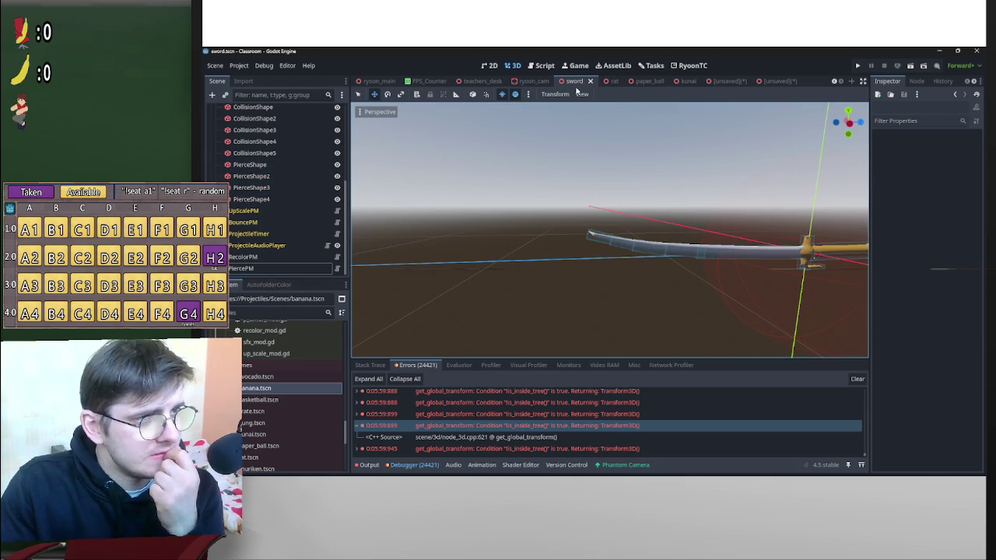
Check the Projectile node's signal connections, then close the sword scene.
scroll(256, 178, "up", 5)
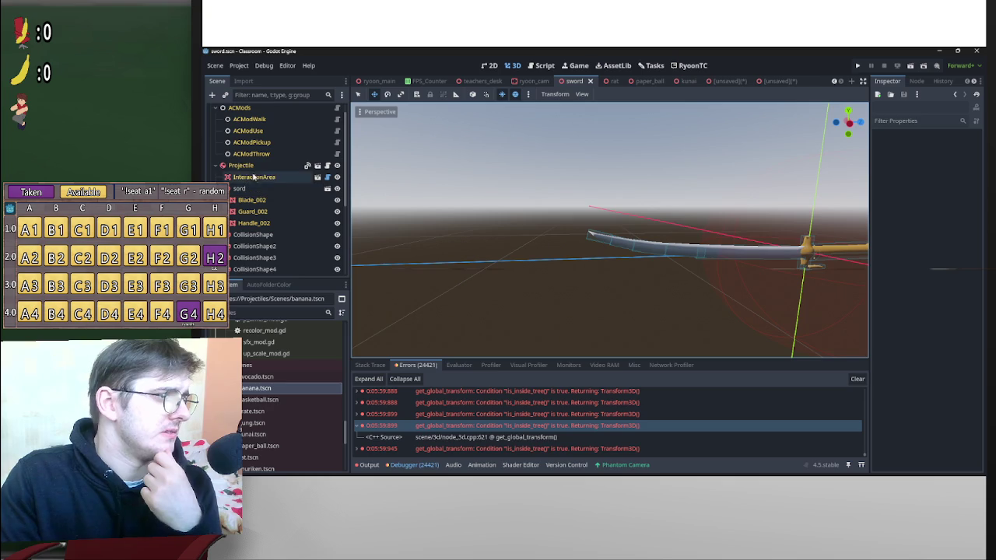
left_click(251, 167)
left_click(917, 83)
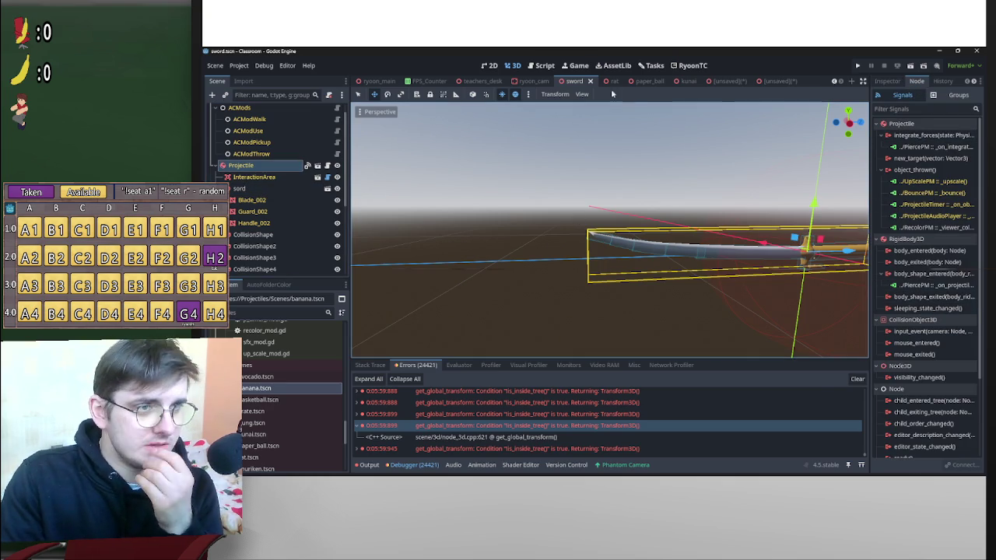
middle_click(569, 84)
scroll(295, 420, "down", 3)
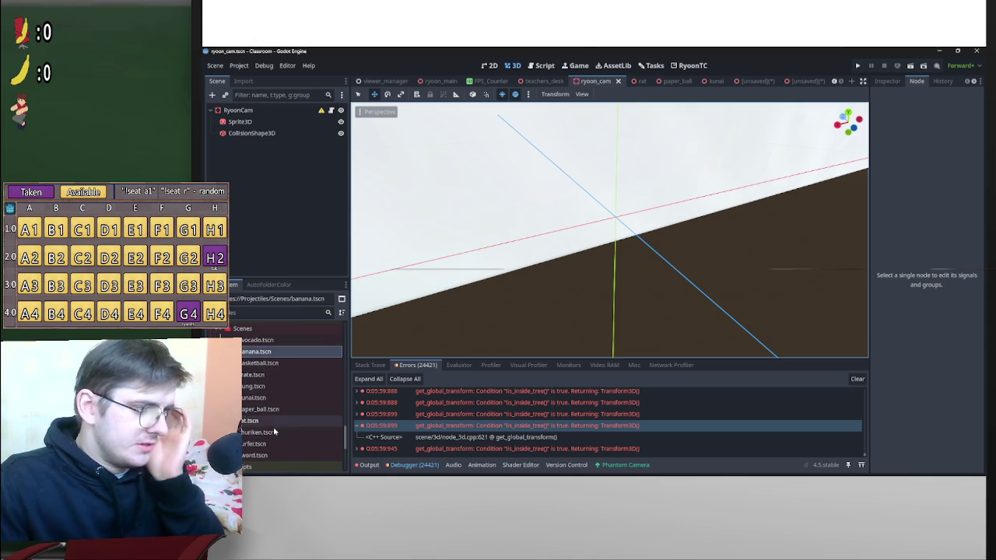
double_click(257, 432)
left_click_drag(636, 276, 606, 246)
scroll(622, 264, "up", 3)
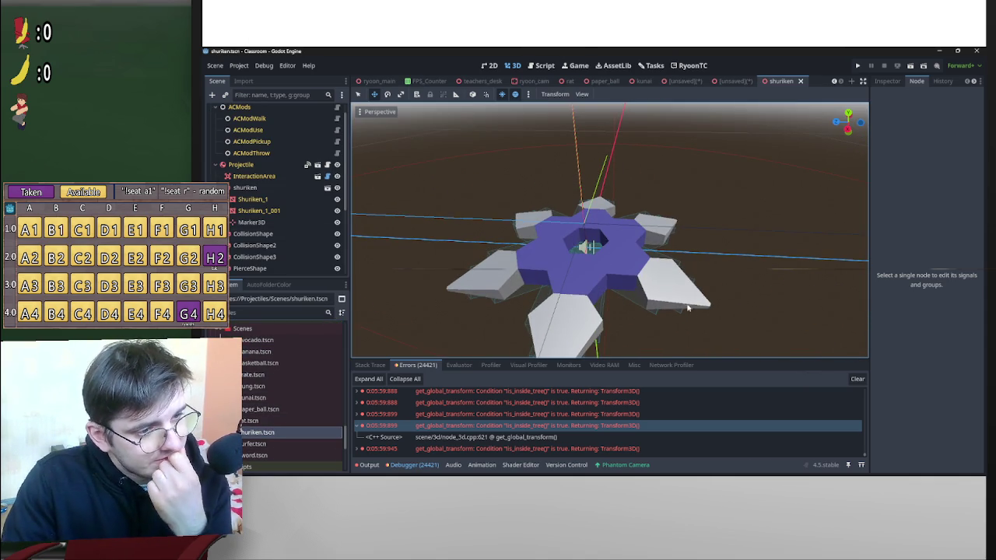
left_click(706, 309)
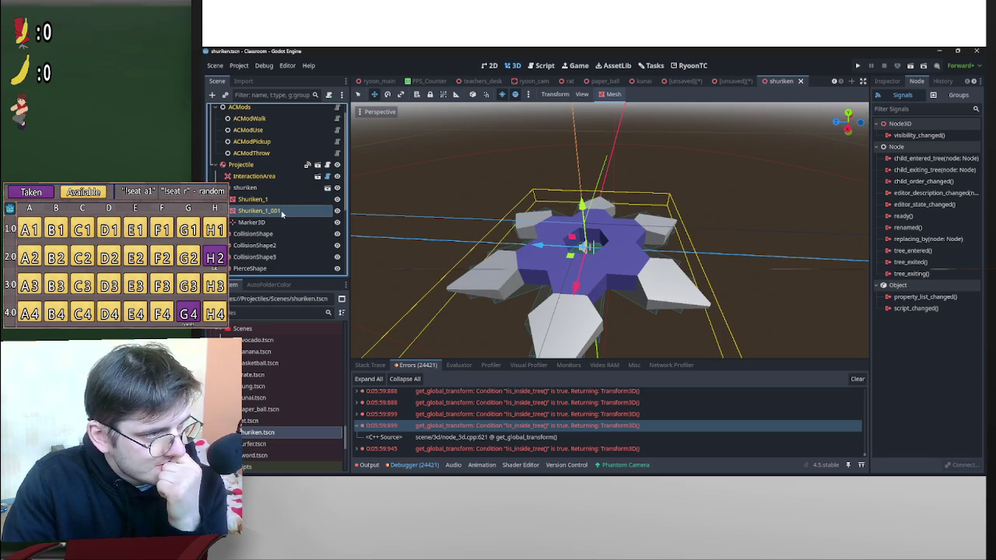
mouse_move(616, 210)
left_mouse_down()
mouse_move(504, 261)
mouse_move(540, 273)
mouse_move(560, 264)
mouse_move(548, 257)
left_mouse_up()
left_click(272, 200)
left_click_drag(600, 238, 535, 247)
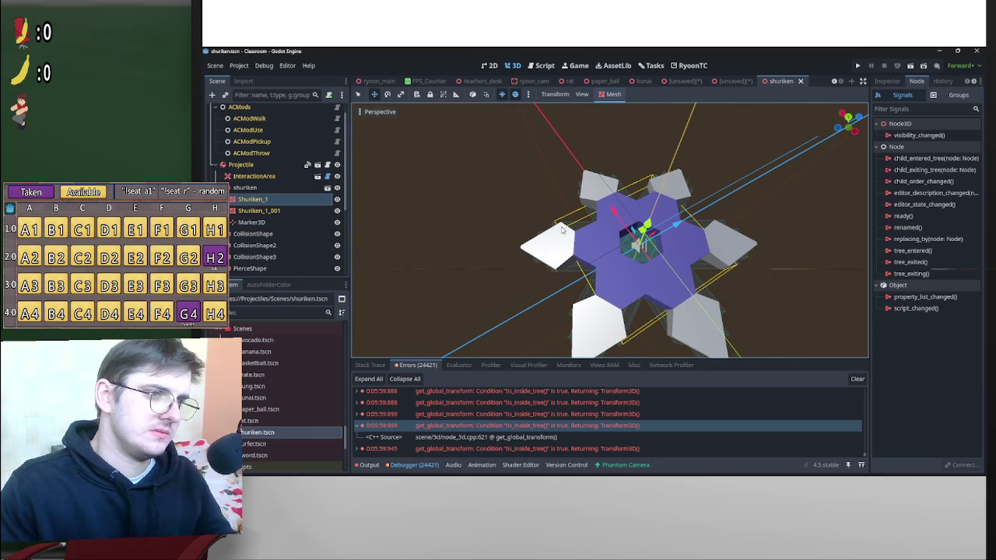
left_click_drag(570, 239, 534, 242)
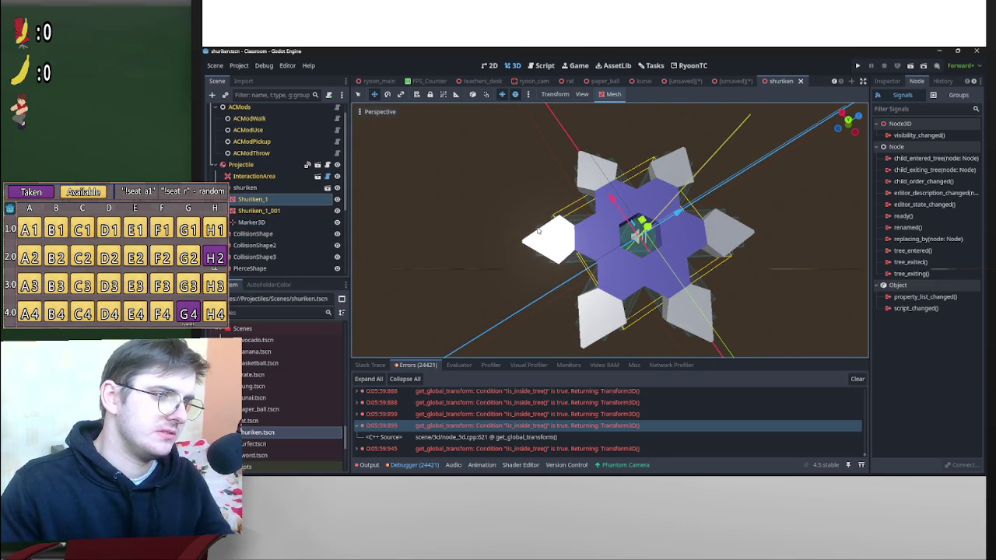
left_click(539, 230)
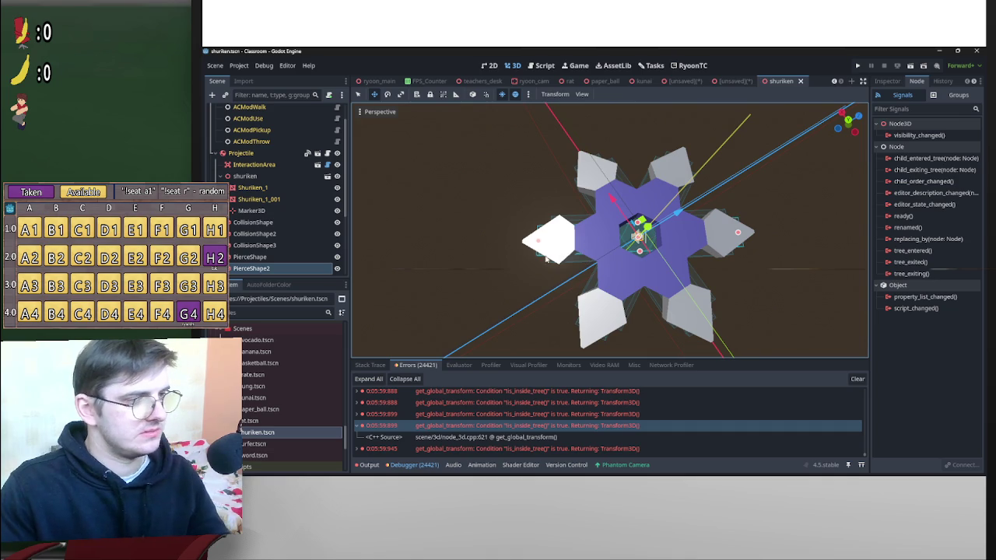
key("Delete")
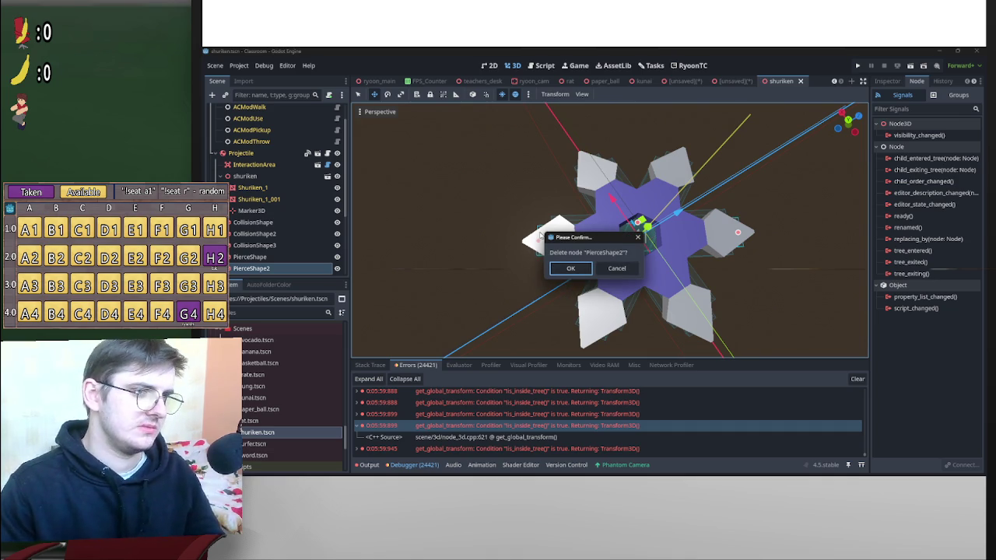
key("Return")
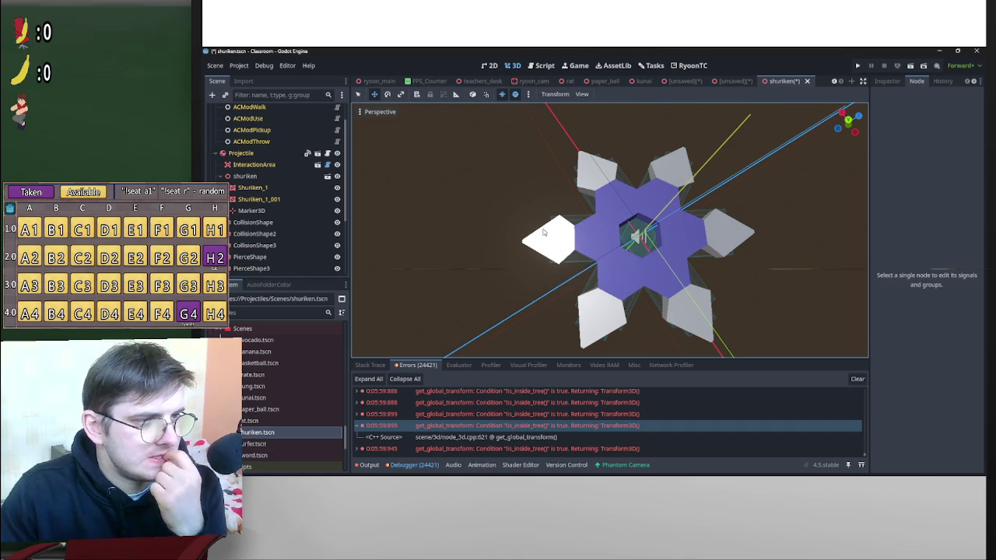
left_click(597, 158)
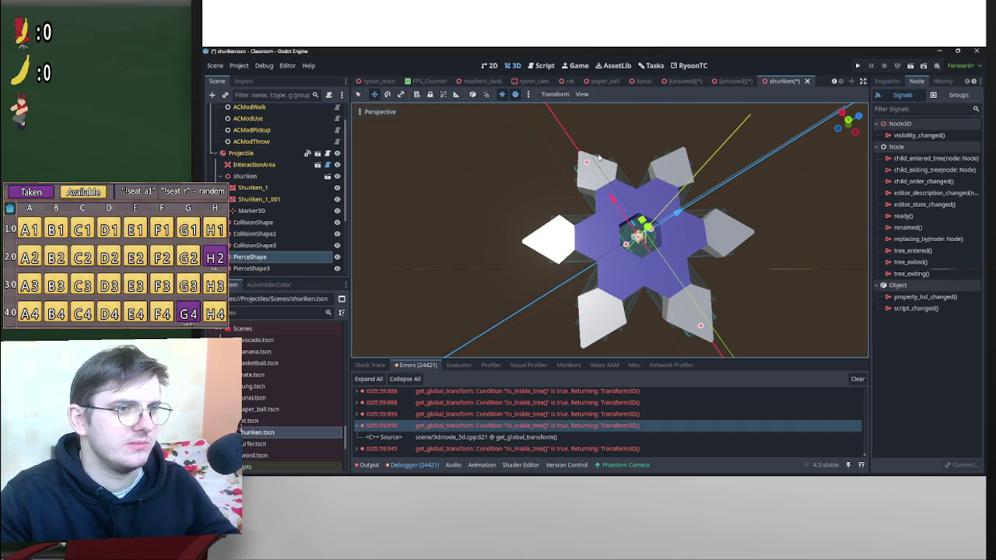
left_click(691, 169, "shift")
scroll(275, 259, "down", 3)
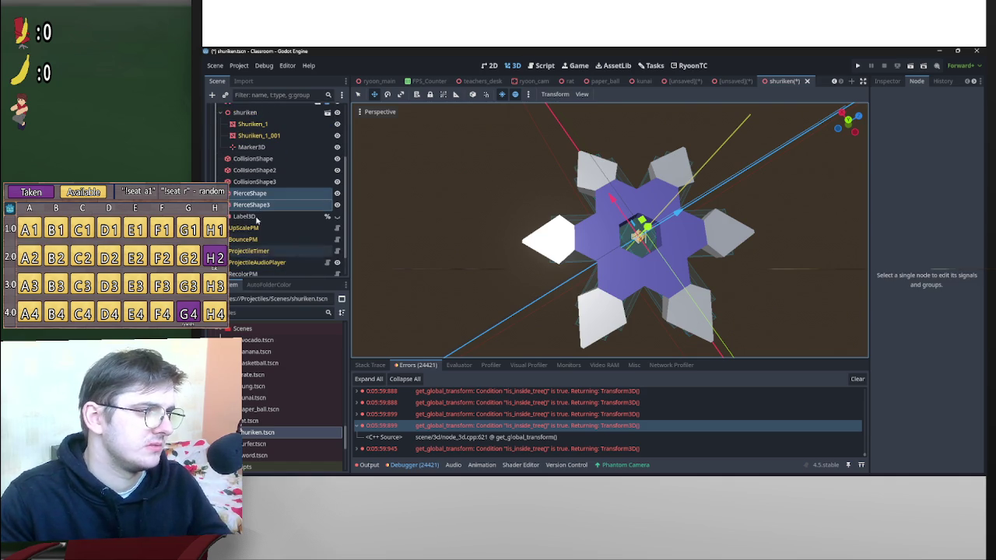
left_click(264, 193)
left_click(271, 204, "shift")
key("Delete")
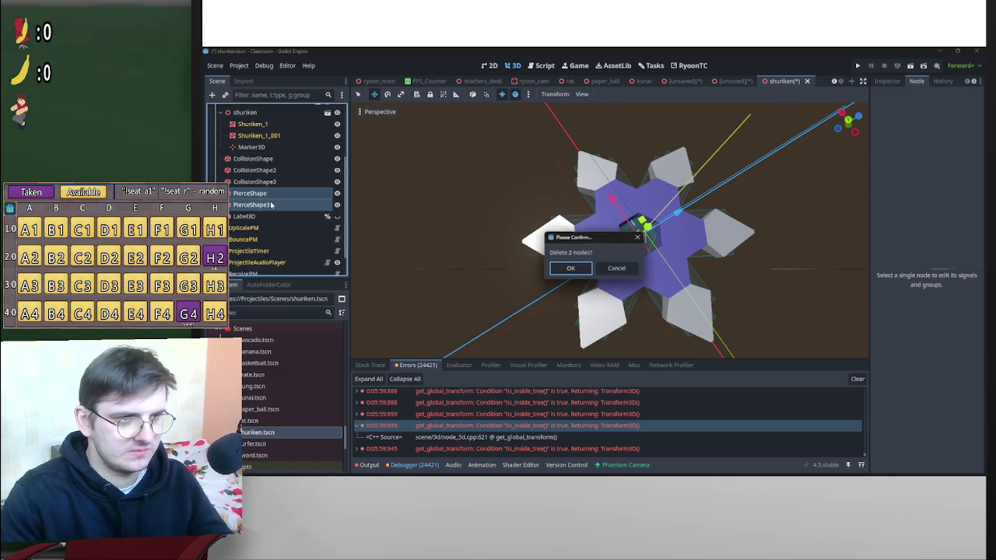
key("Return")
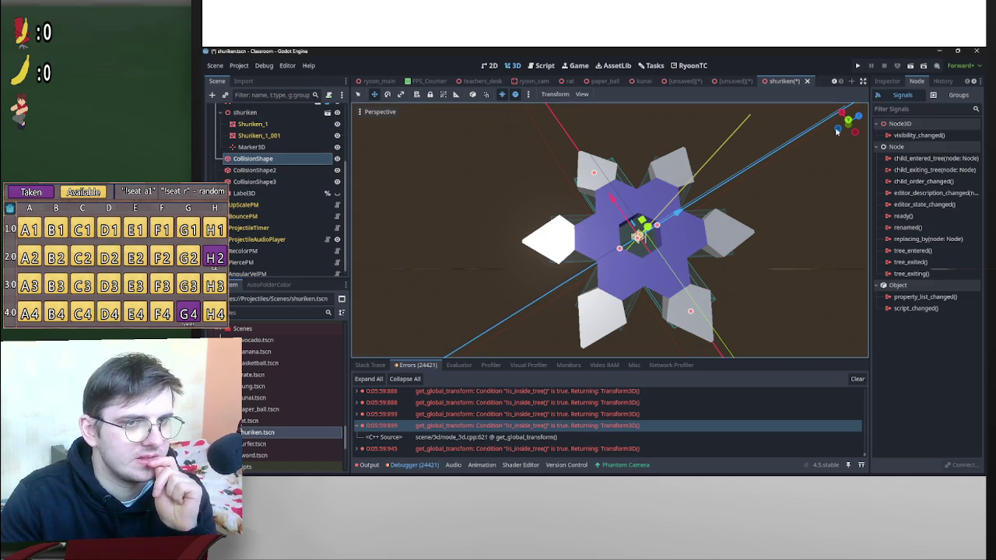
left_click(840, 131)
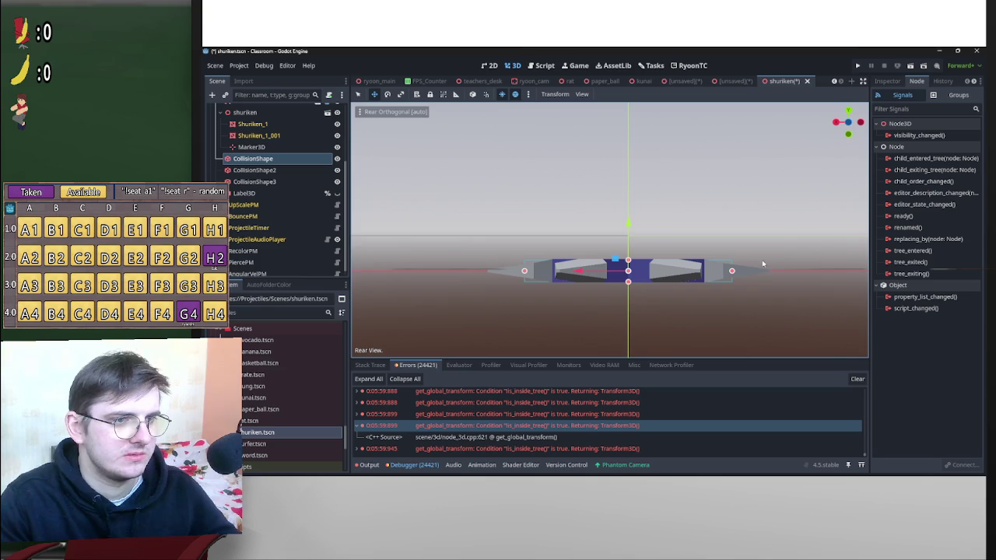
left_click_drag(732, 272, 721, 271)
mouse_move(740, 290)
left_mouse_down()
mouse_move(709, 344)
mouse_move(727, 342)
mouse_move(834, 157)
left_mouse_up()
left_click(846, 130)
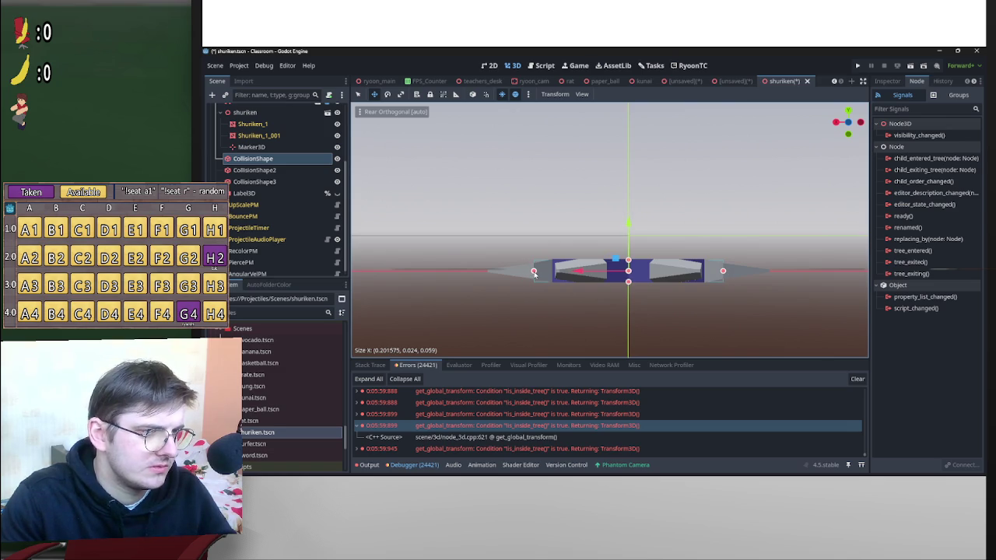
mouse_move(721, 197)
left_mouse_down()
mouse_move(739, 233)
mouse_move(677, 226)
mouse_move(628, 189)
left_mouse_up()
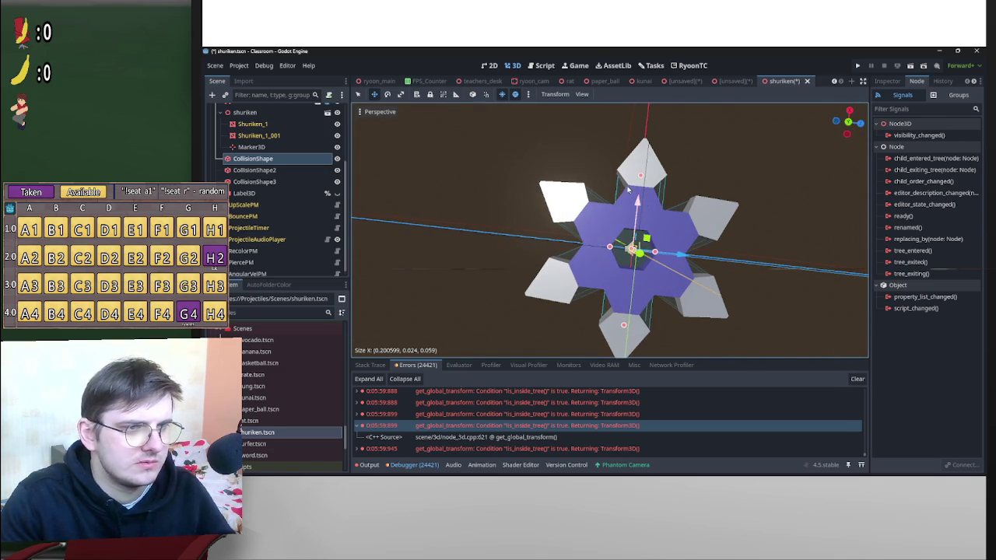
mouse_move(658, 236)
left_mouse_down()
mouse_move(711, 195)
mouse_move(756, 182)
mouse_move(759, 206)
left_mouse_up()
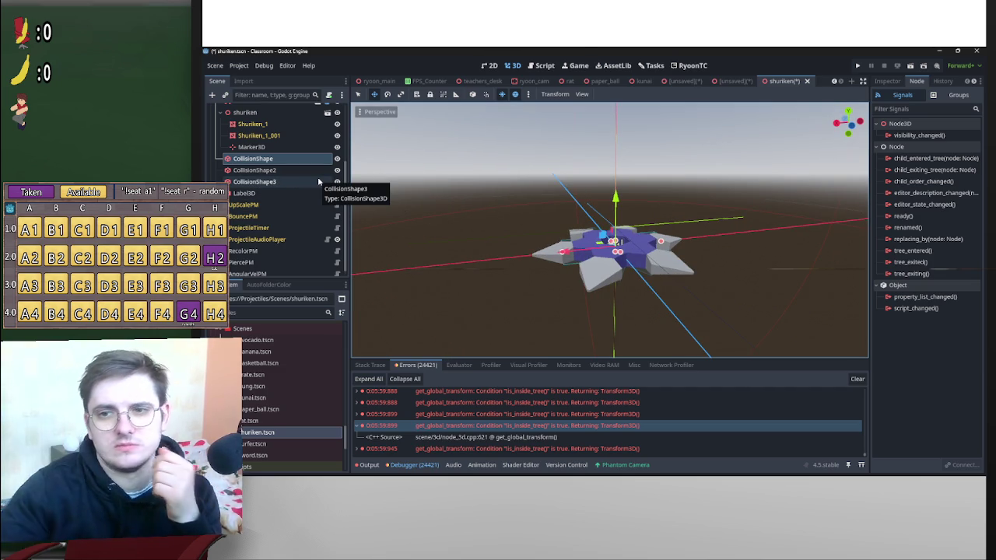
scroll(330, 223, "up", 3)
scroll(331, 223, "down", 4)
scroll(287, 200, "up", 2)
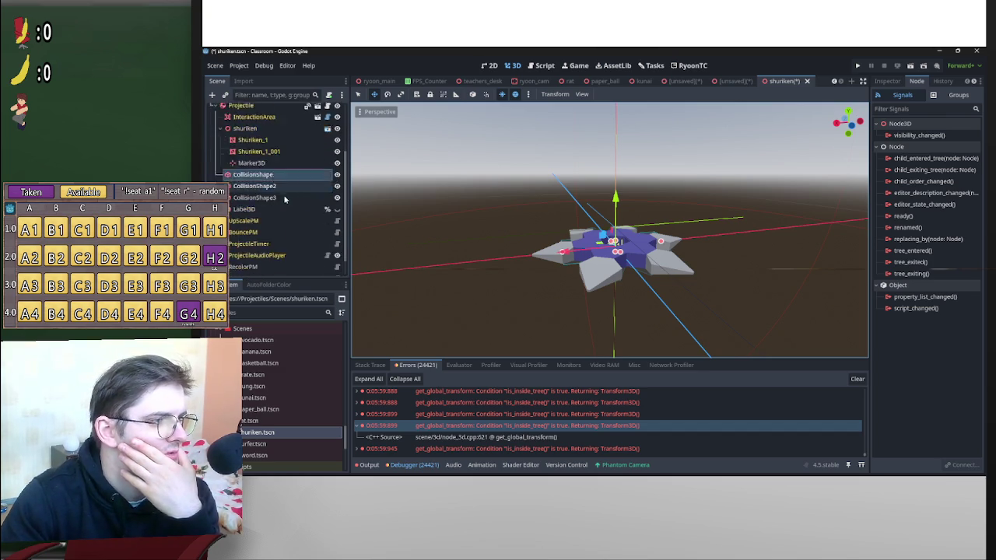
left_click(284, 194)
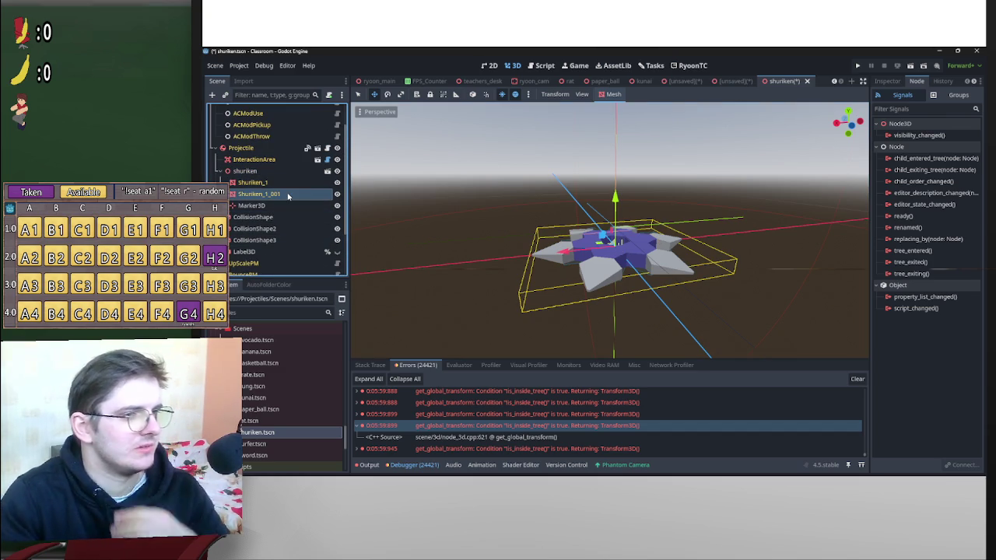
Add a CSGMesh3D under Shuriken_1_001 and assign it the shuriken mesh.
right_click(288, 195)
left_click(212, 94)
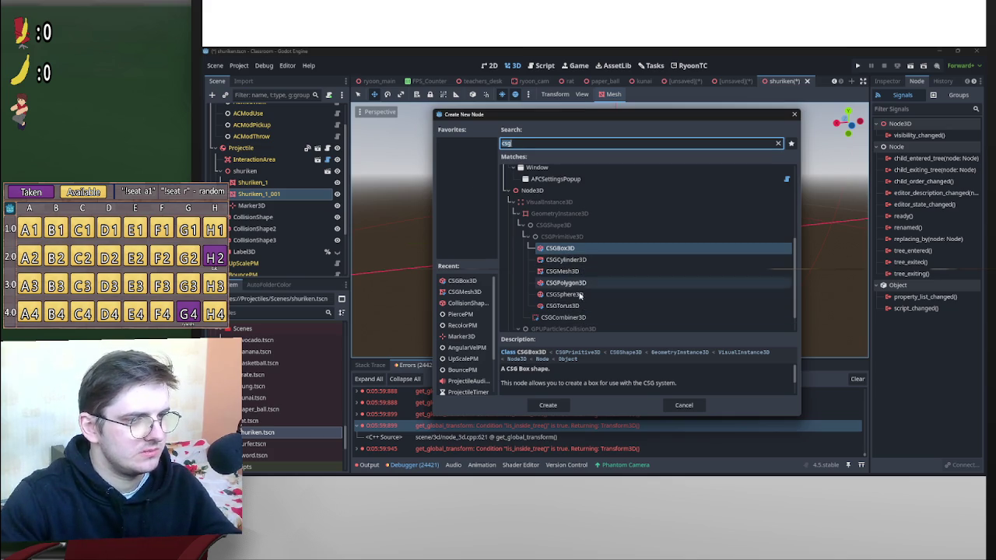
double_click(562, 271)
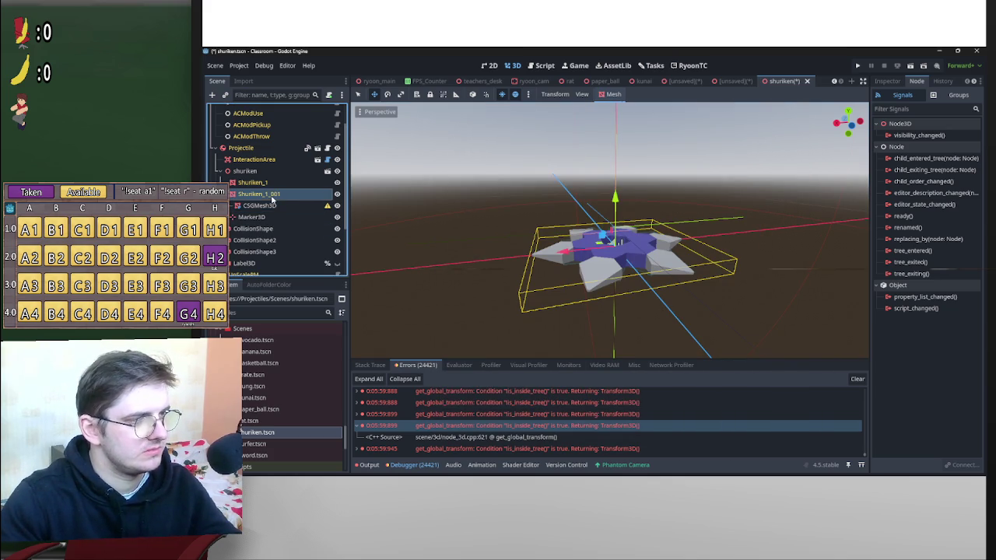
left_click_drag(255, 205, 256, 204)
left_click(255, 200)
left_click(257, 205)
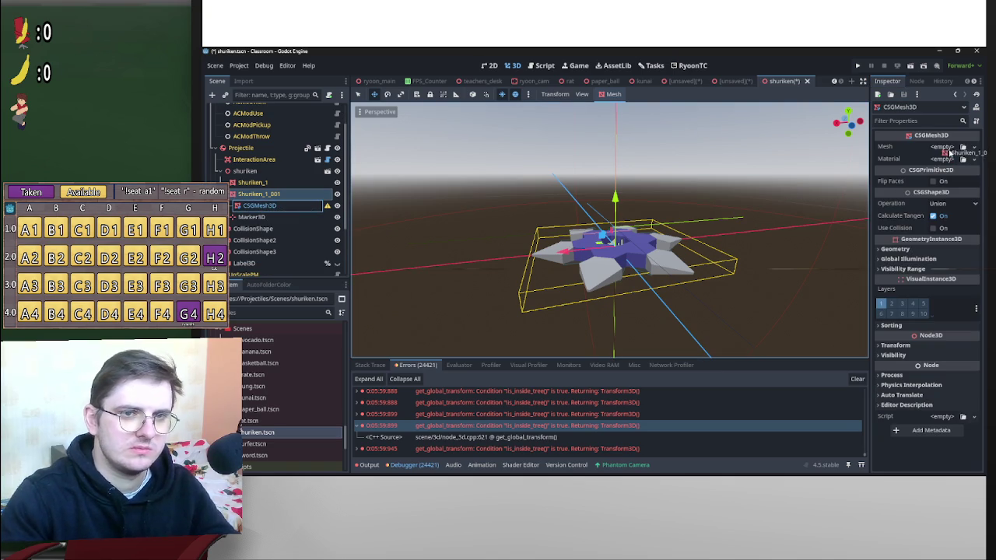
left_click(257, 194)
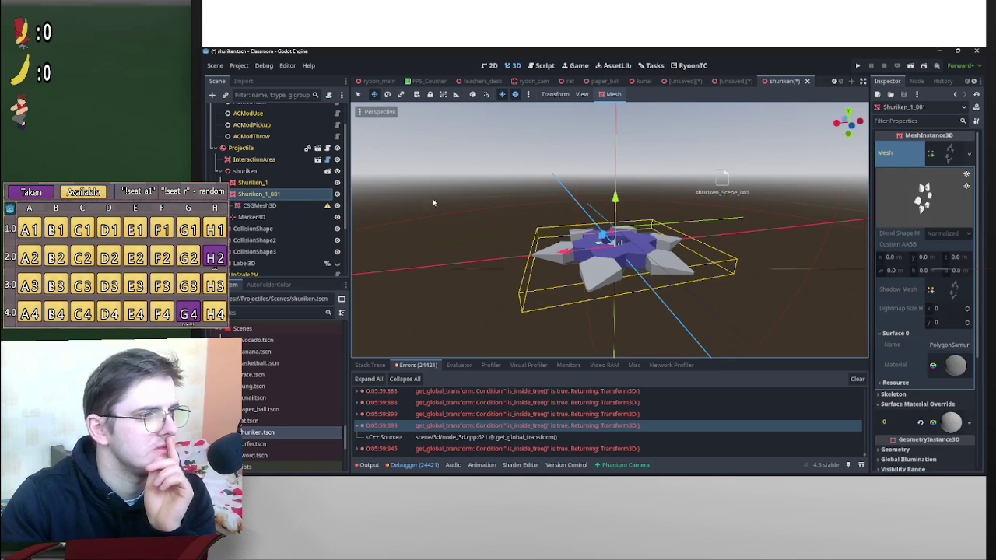
left_click(257, 205)
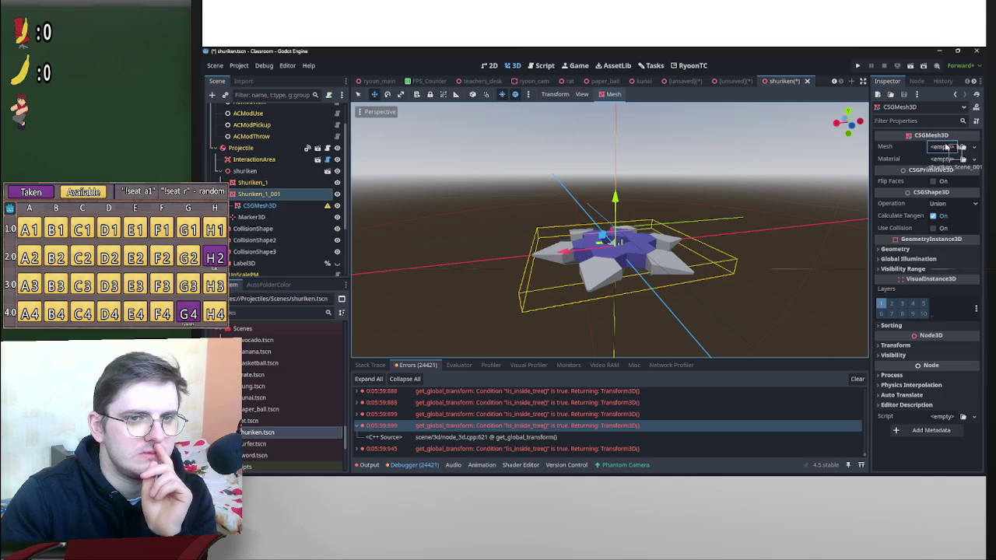
left_click_drag(945, 148, 941, 152)
Bake a collision shape from the shuriken's CSGMesh3D.
left_click_drag(788, 213, 727, 249)
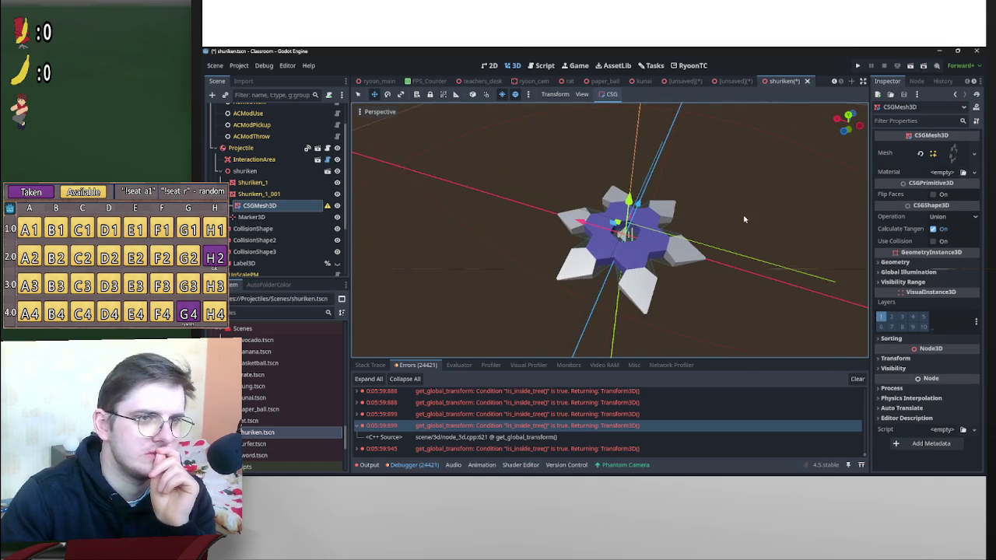
scroll(750, 219, "up", 3)
scroll(745, 223, "down", 3)
scroll(744, 229, "up", 3)
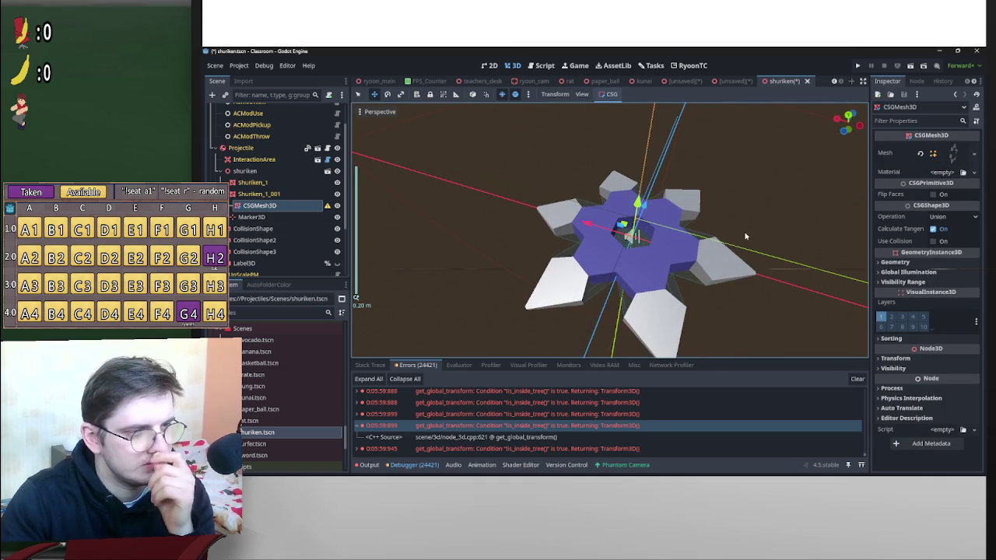
mouse_move(730, 230)
left_mouse_down()
mouse_move(599, 256)
mouse_move(553, 282)
mouse_move(531, 250)
mouse_move(721, 221)
mouse_move(333, 212)
left_mouse_up()
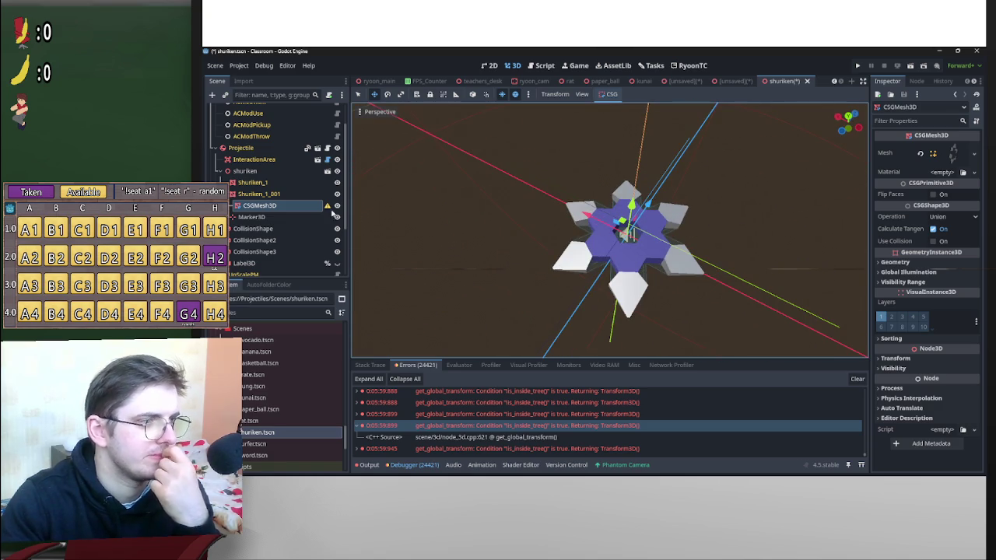
right_click(285, 207)
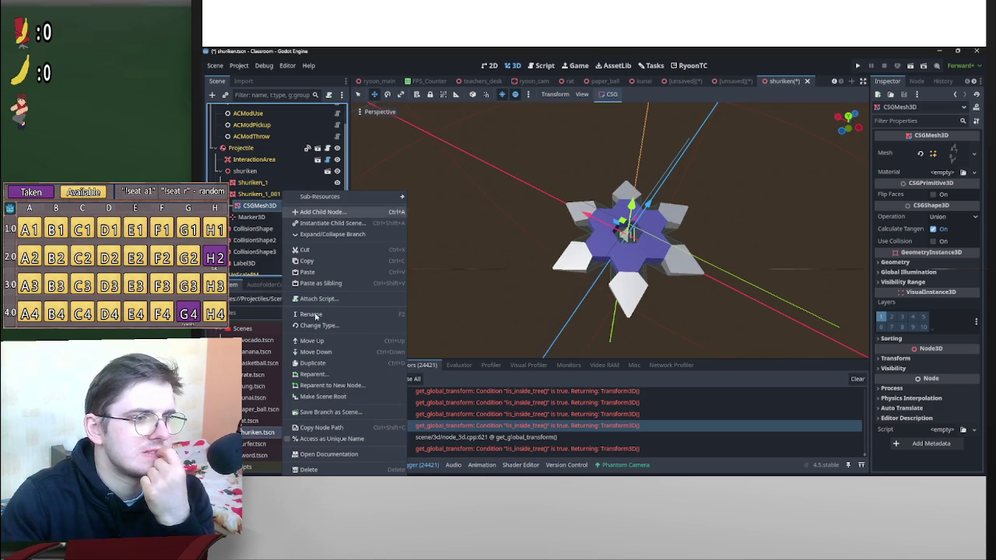
left_click(611, 94)
left_click(626, 118)
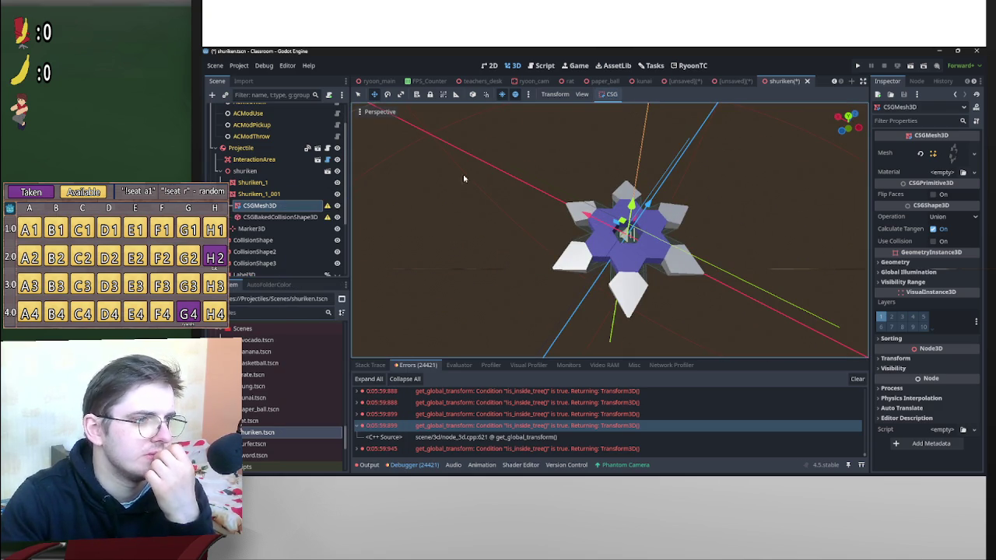
Move the baked shape below CollisionShape3, rename it PierceShape, and hide it.
mouse_move(280, 217)
left_mouse_down()
mouse_move(267, 277)
mouse_move(284, 225)
left_mouse_up()
double_click(276, 219)
type("PierceShape")
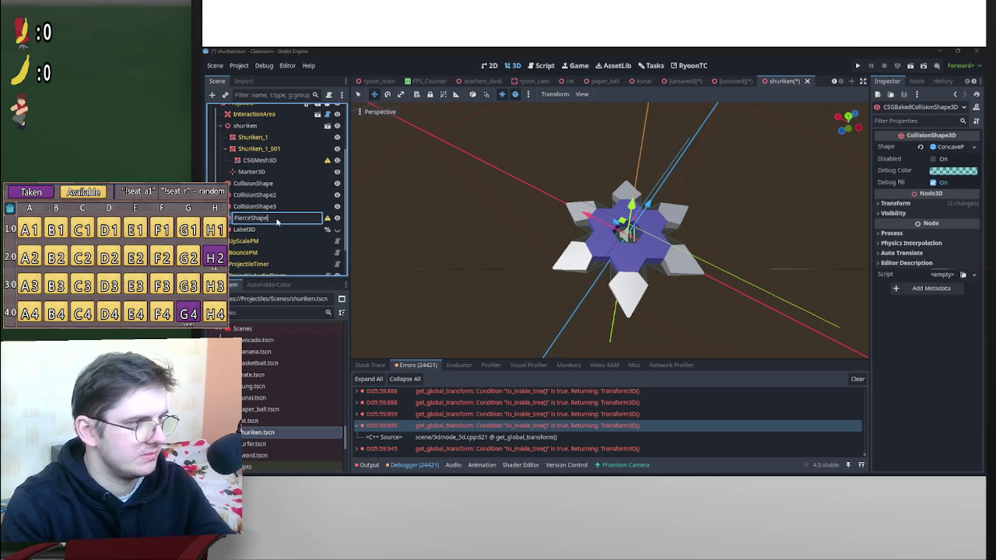
key("Return")
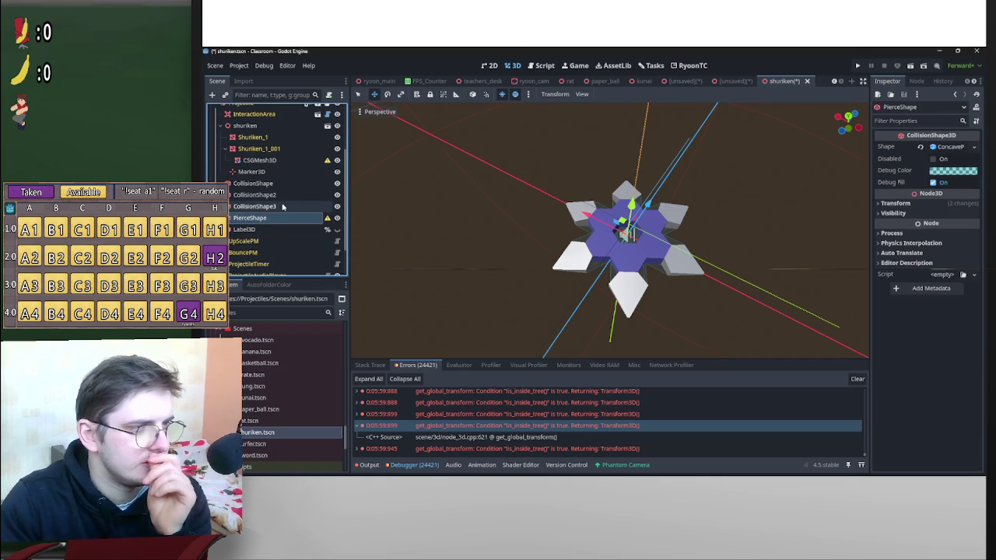
mouse_move(766, 296)
left_mouse_down()
mouse_move(670, 171)
mouse_move(678, 179)
mouse_move(614, 265)
left_mouse_up()
left_click_drag(469, 257, 456, 318)
left_click(335, 219)
Undo the baked collision shape and move the CSGMesh3D up toward Shuriken_1.
left_click(259, 160)
mouse_move(482, 234)
left_mouse_down()
mouse_move(664, 210)
mouse_move(665, 234)
left_mouse_up()
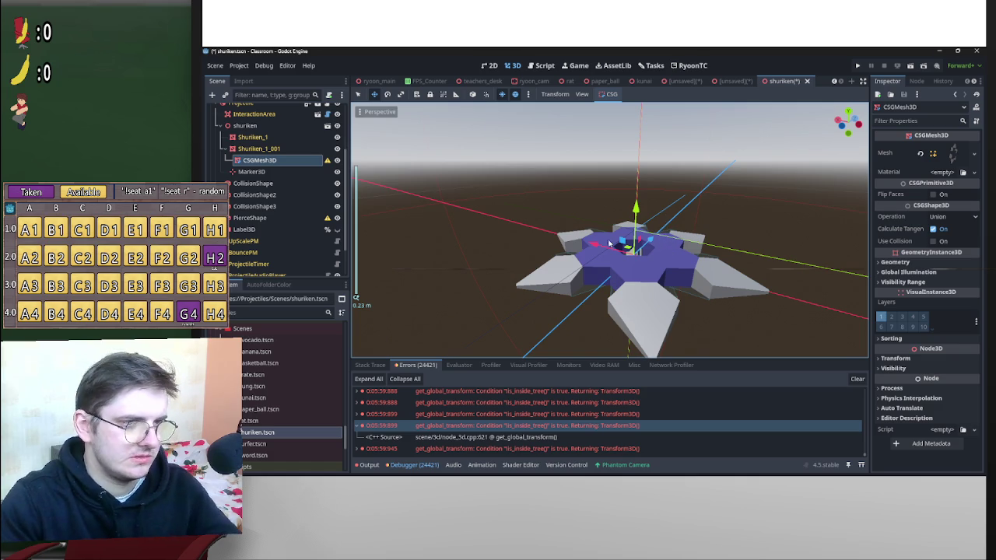
left_click(296, 172)
left_click(279, 161)
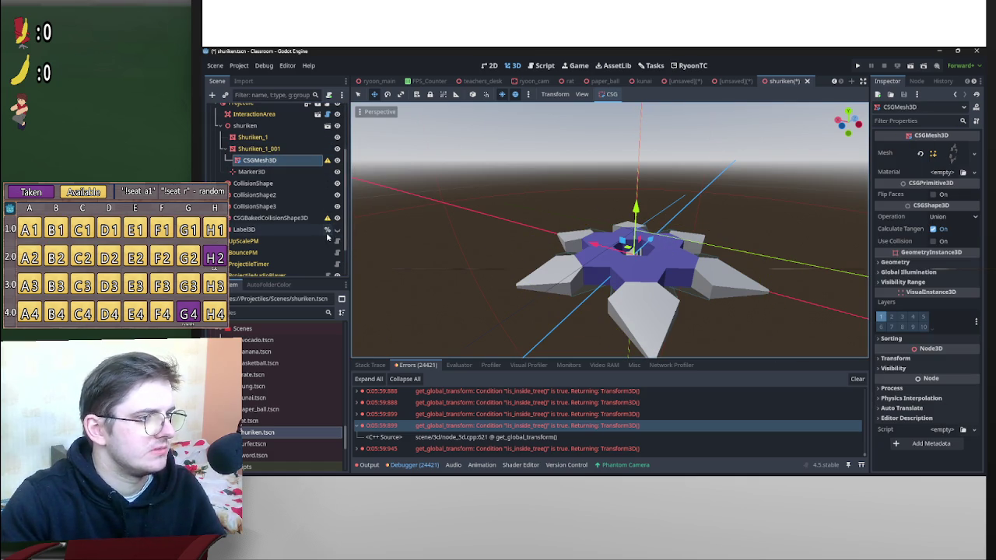
key("ctrl+z")
left_click_drag(272, 162, 254, 136)
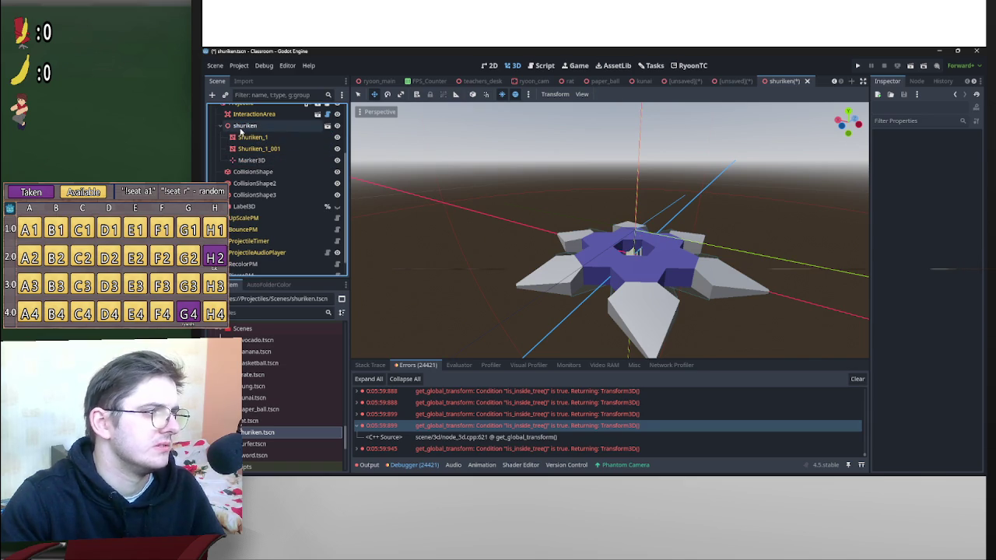
Add a CSGMesh3D node under the Projectile node.
left_click(245, 125)
scroll(242, 143, "up", 2)
left_click(241, 146)
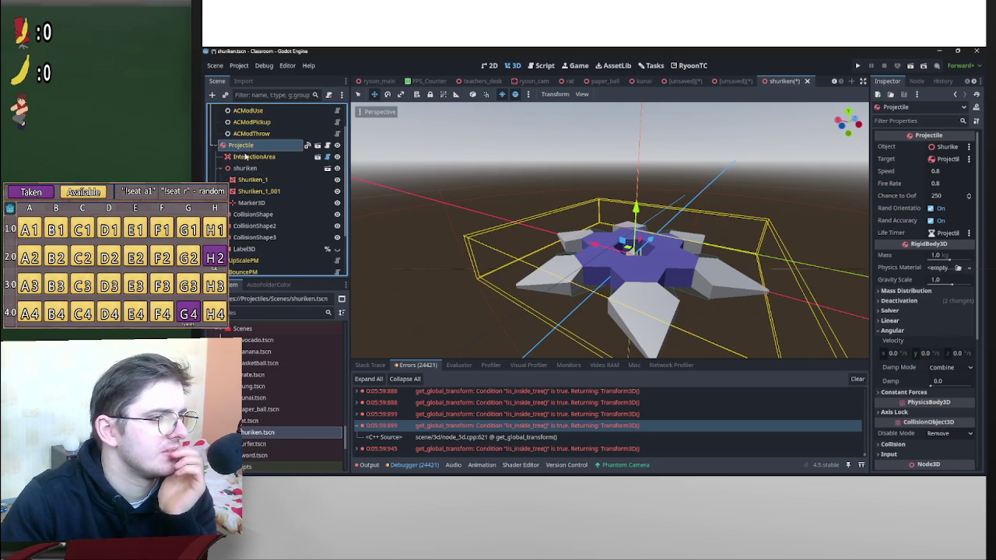
left_click(211, 95)
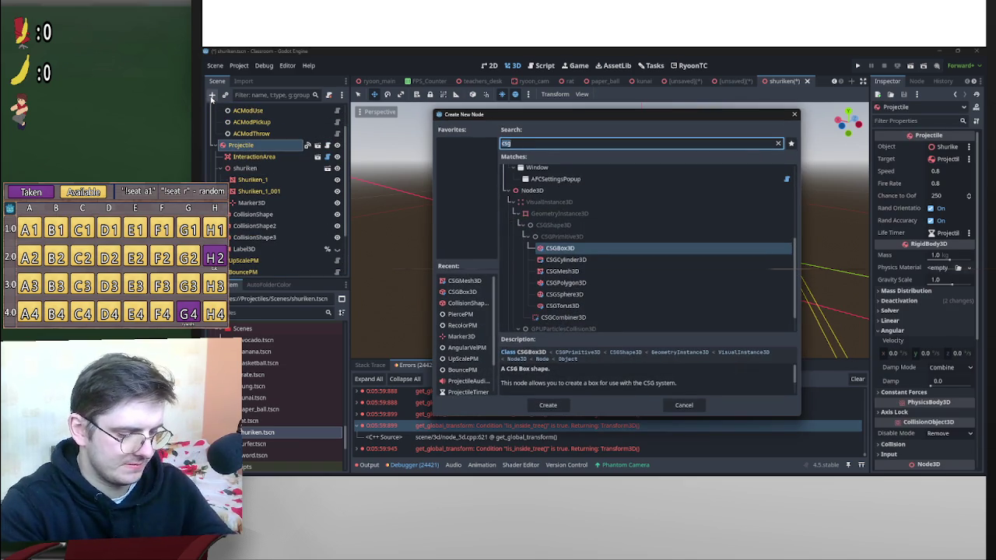
type("pie")
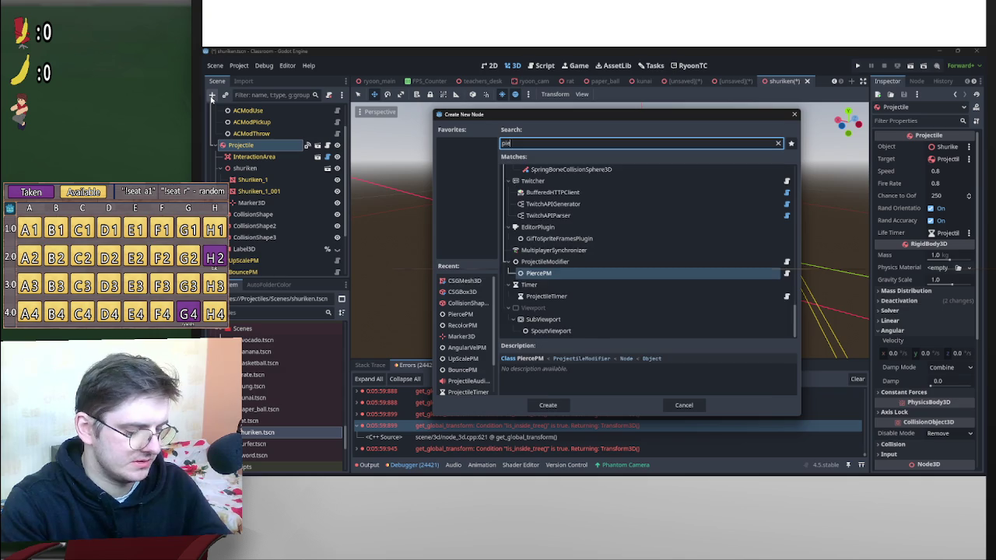
key("BackSpace")
key("BackSpace")
key("BackSpace")
type("cs")
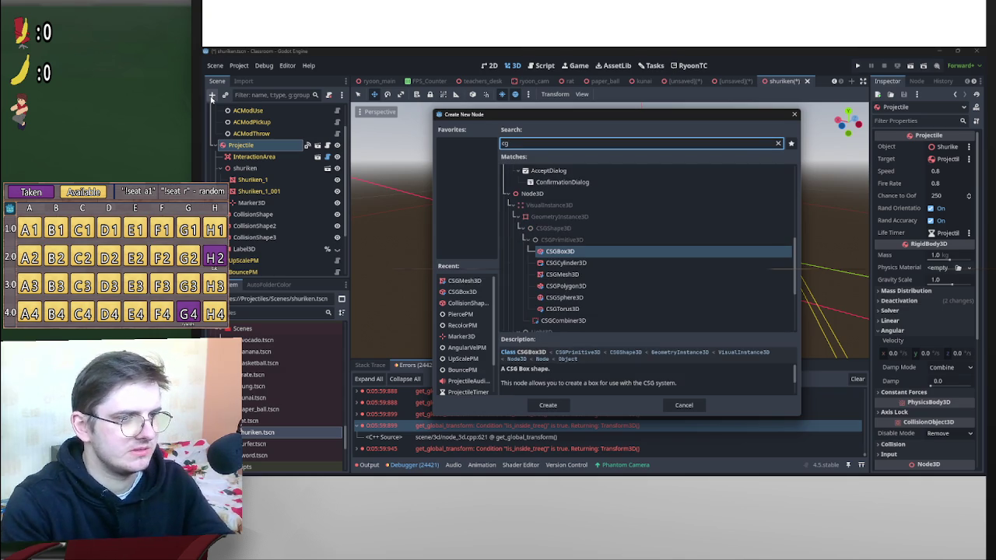
key("Down")
key("Down")
key("Return")
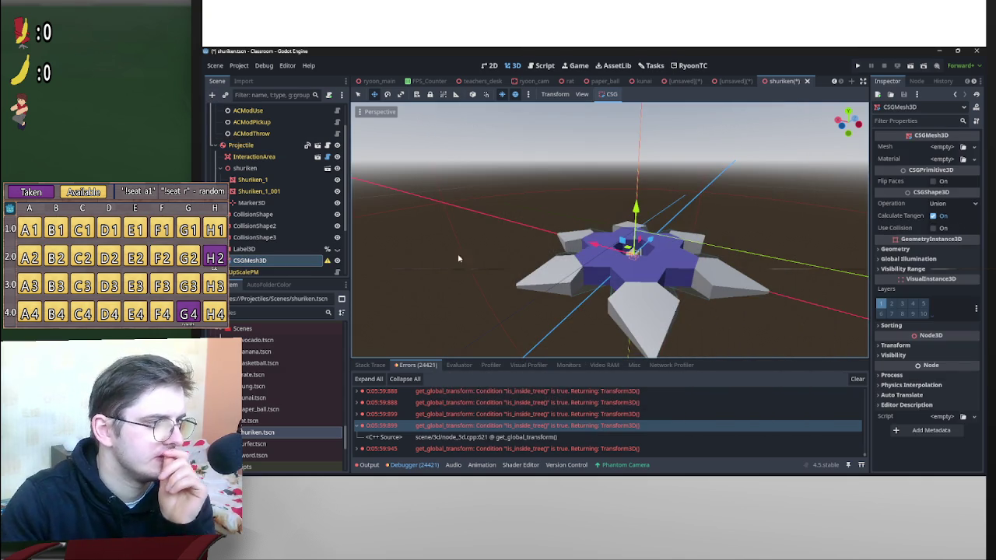
Give the CSGMesh3D Shuriken_1_001's mesh and shift it sideways along X.
left_click(276, 191)
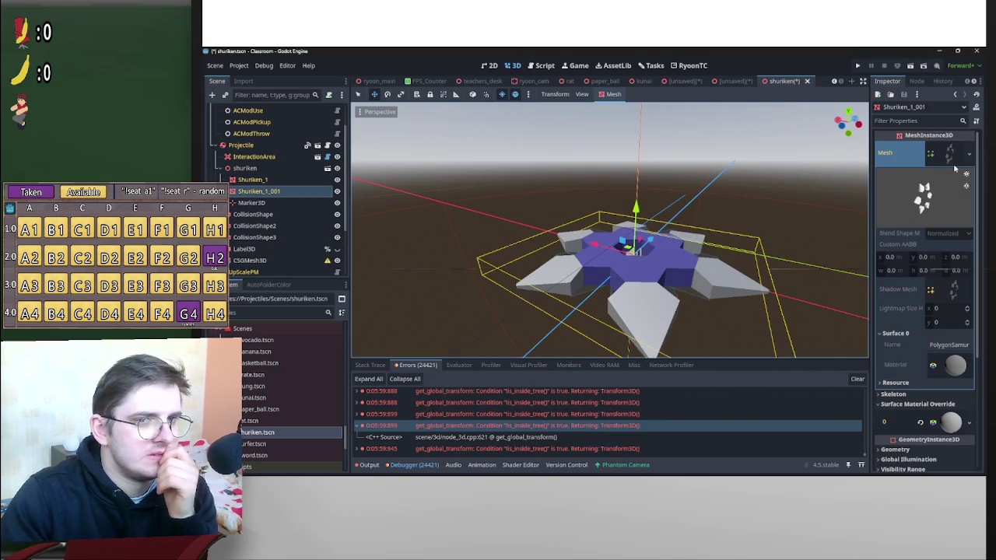
mouse_move(261, 191)
left_mouse_down()
mouse_move(262, 275)
mouse_move(262, 262)
mouse_move(946, 159)
mouse_move(944, 148)
left_mouse_up()
scroll(730, 214, "up", 3)
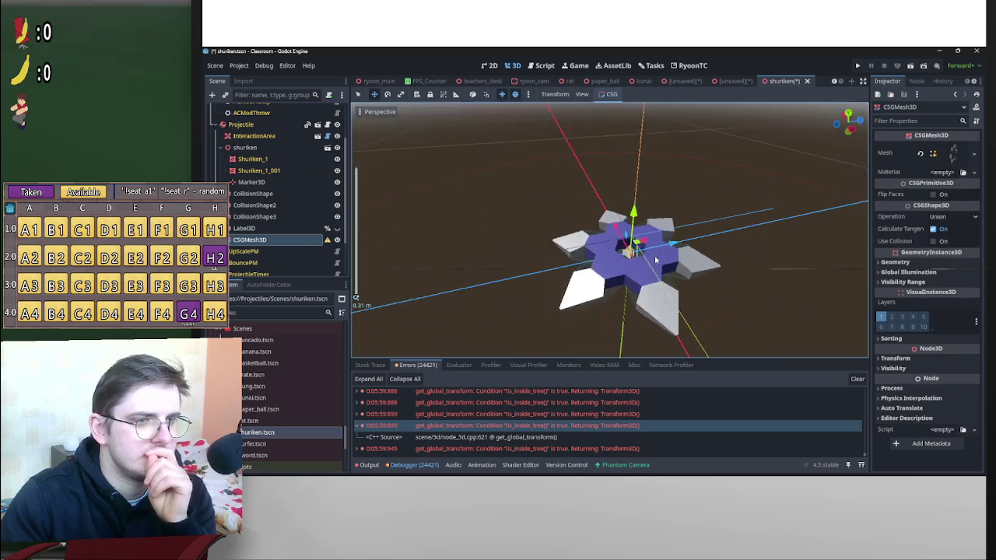
left_click_drag(652, 262, 781, 236)
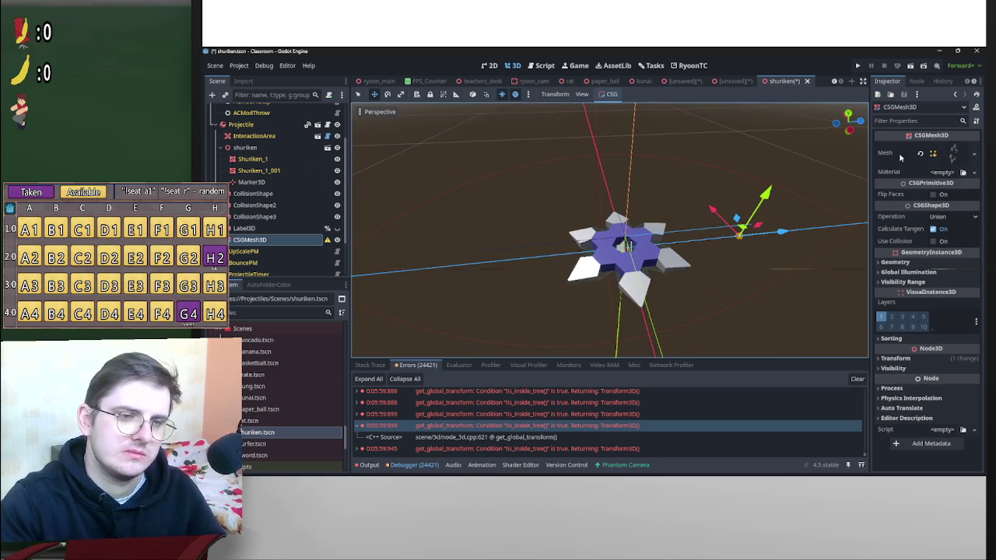
scroll(778, 216, "down", 5)
scroll(723, 233, "up", 7)
scroll(729, 245, "up", 2)
scroll(716, 244, "down", 2)
scroll(601, 246, "up", 3)
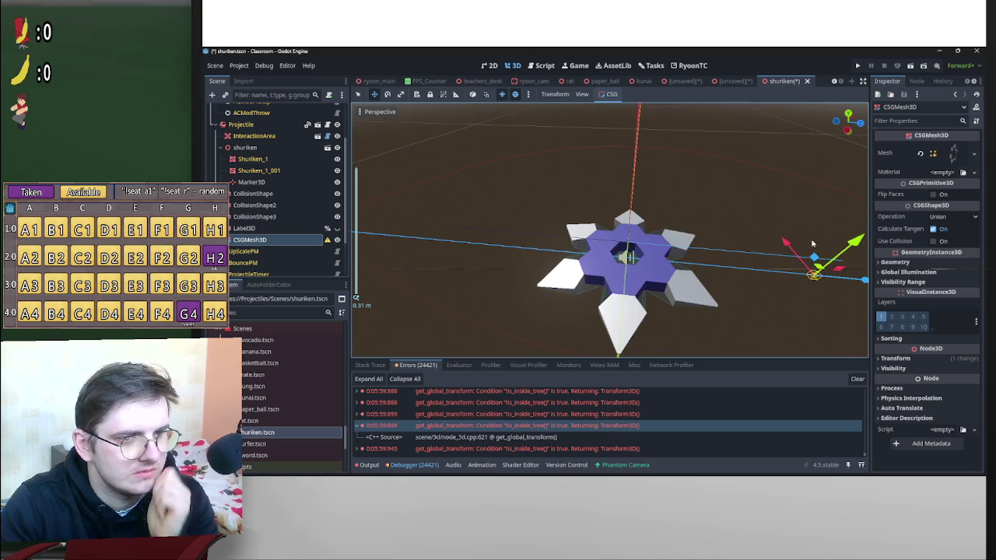
scroll(766, 231, "down", 3)
scroll(746, 233, "up", 6)
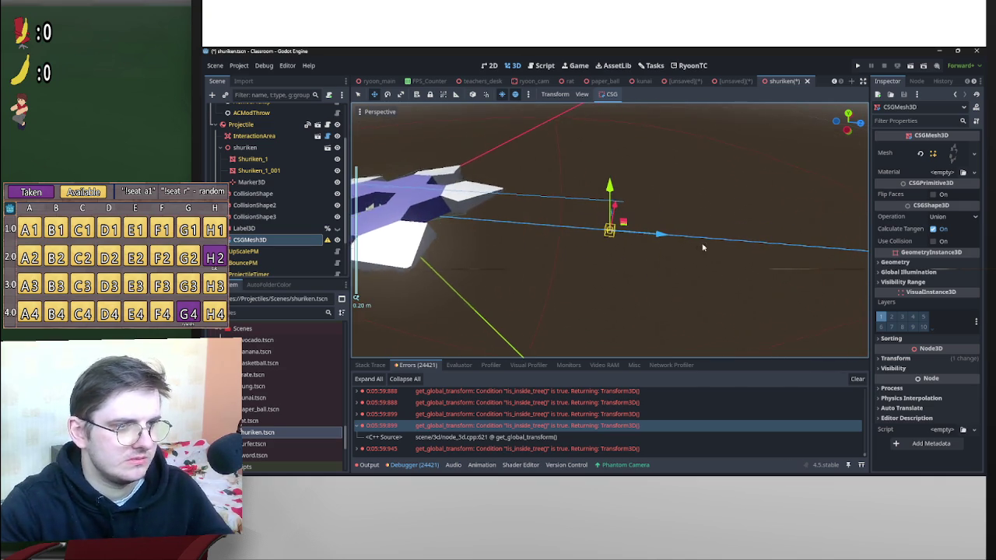
scroll(724, 245, "down", 3)
scroll(777, 260, "up", 1)
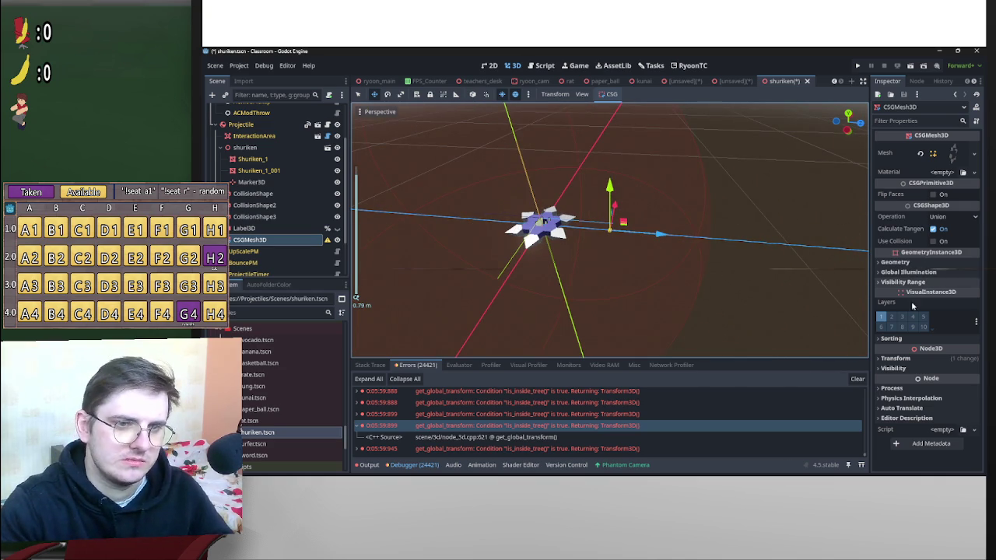
Try a scale of 10 on the CSGMesh3D, undo it back to 1, and expand its Mesh resource.
left_click(894, 357)
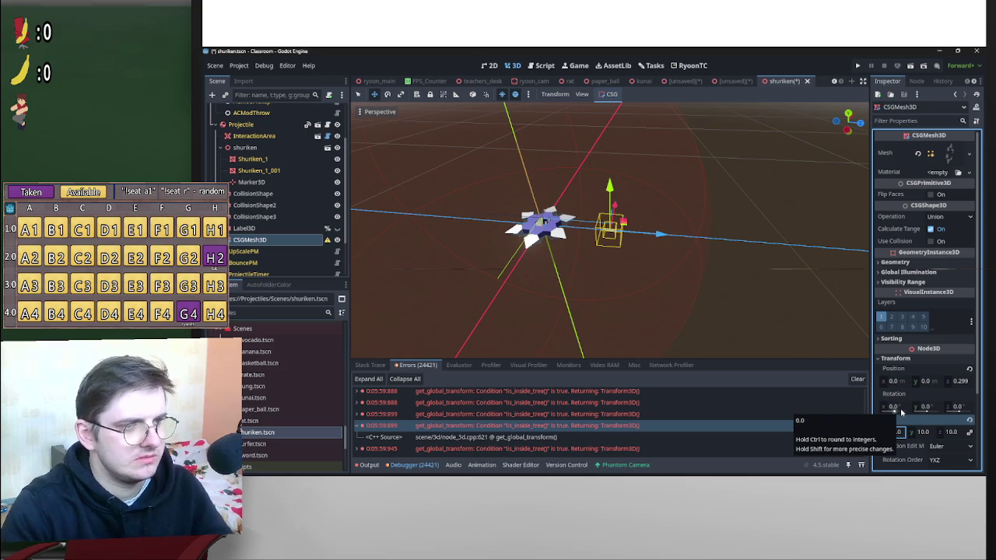
type("10")
key("Return")
scroll(699, 222, "down", 5)
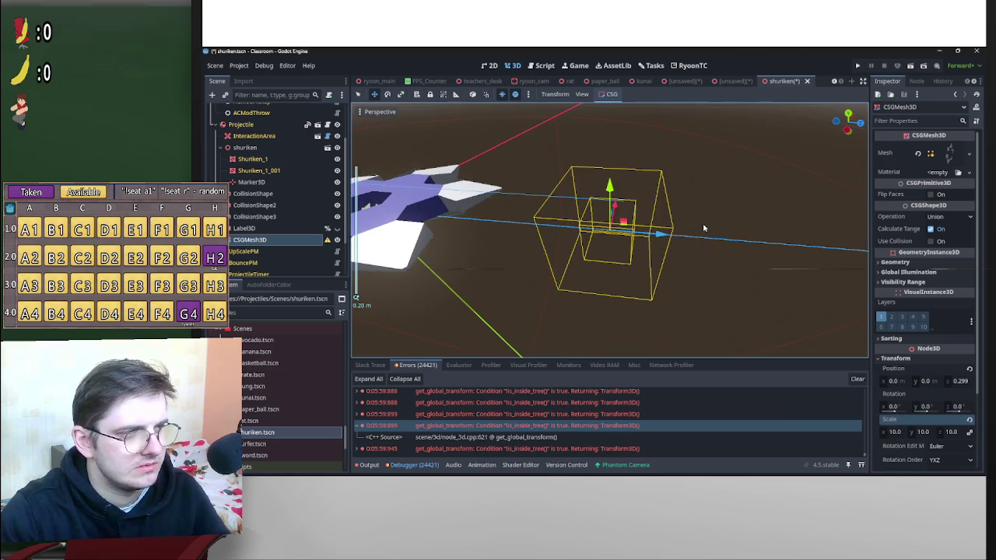
scroll(699, 231, "up", 5)
key("ctrl+z")
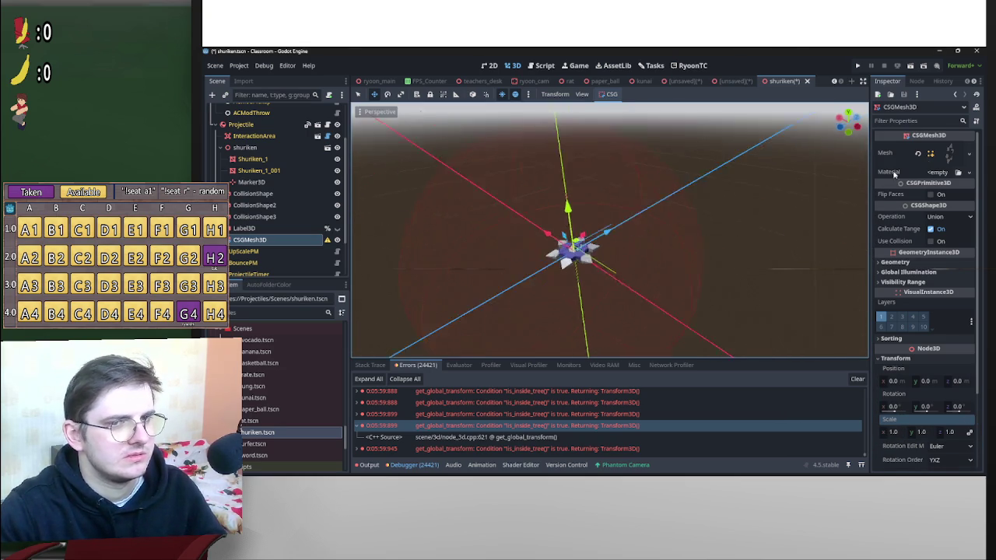
left_click(951, 155)
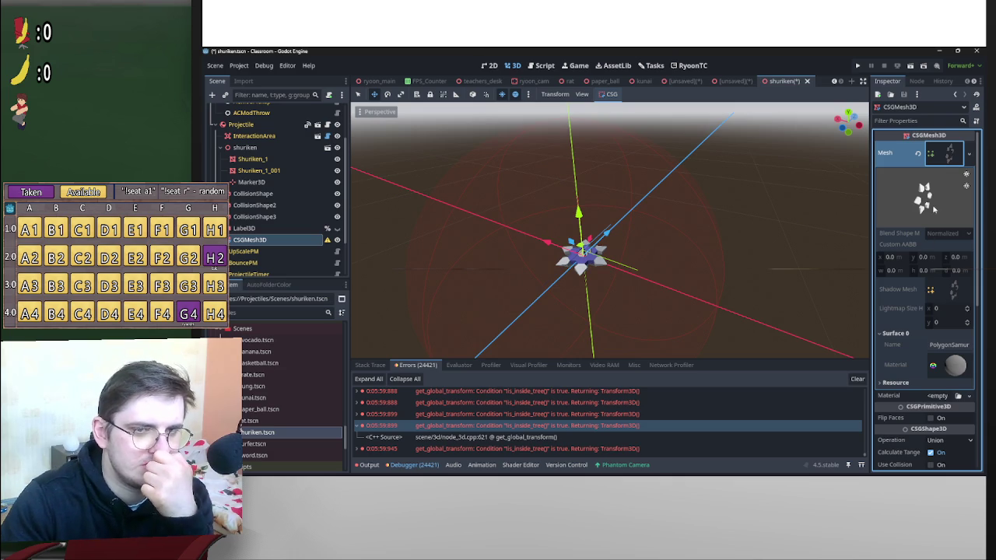
Clear the CSGMesh3D's mesh, then paste Shuriken_1_001's copied mesh into it as unique.
right_click(947, 157)
left_click(310, 246)
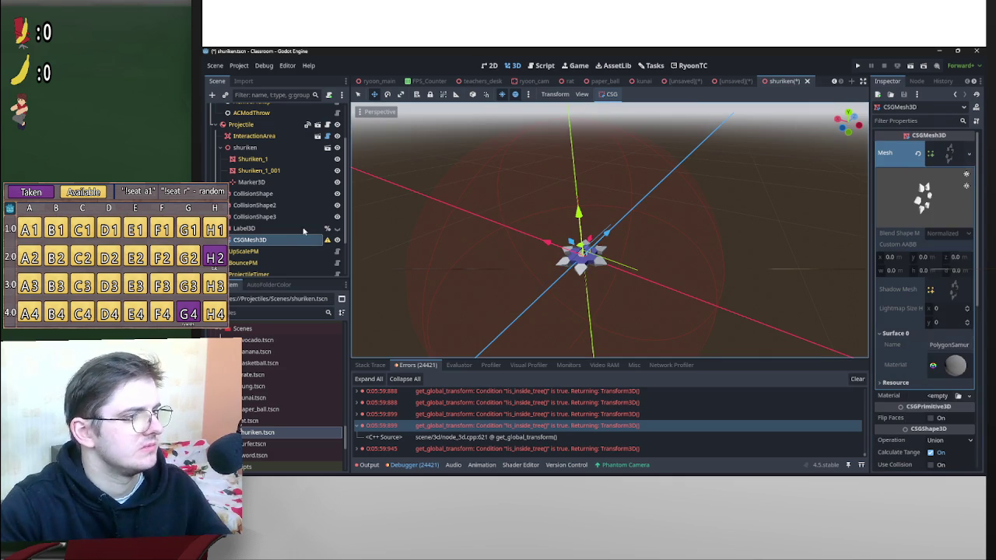
left_click(265, 171)
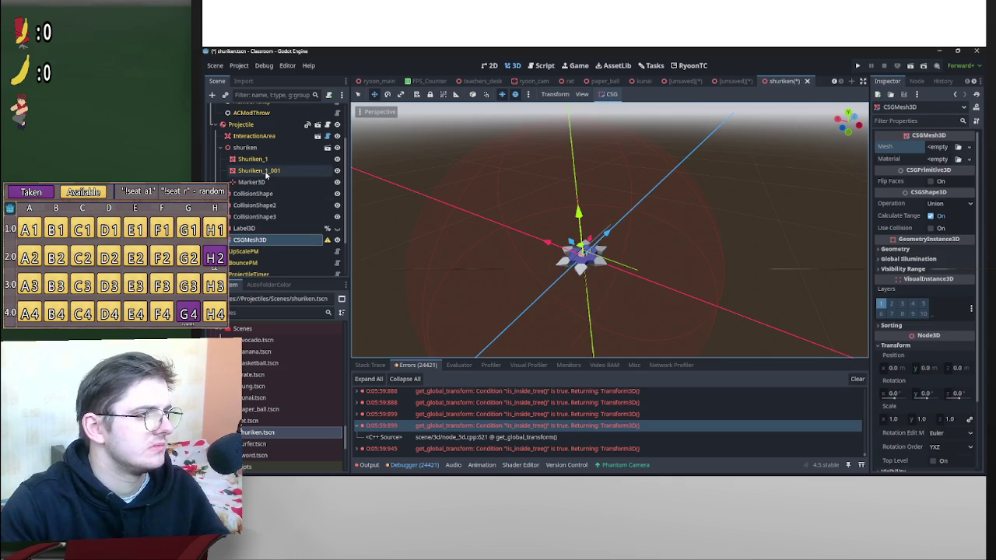
right_click(945, 159)
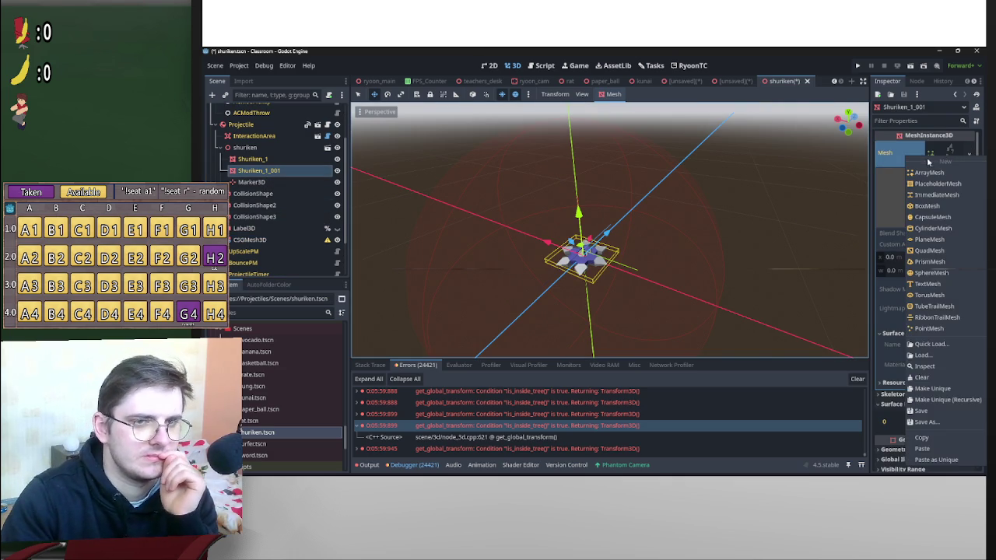
left_click(921, 437)
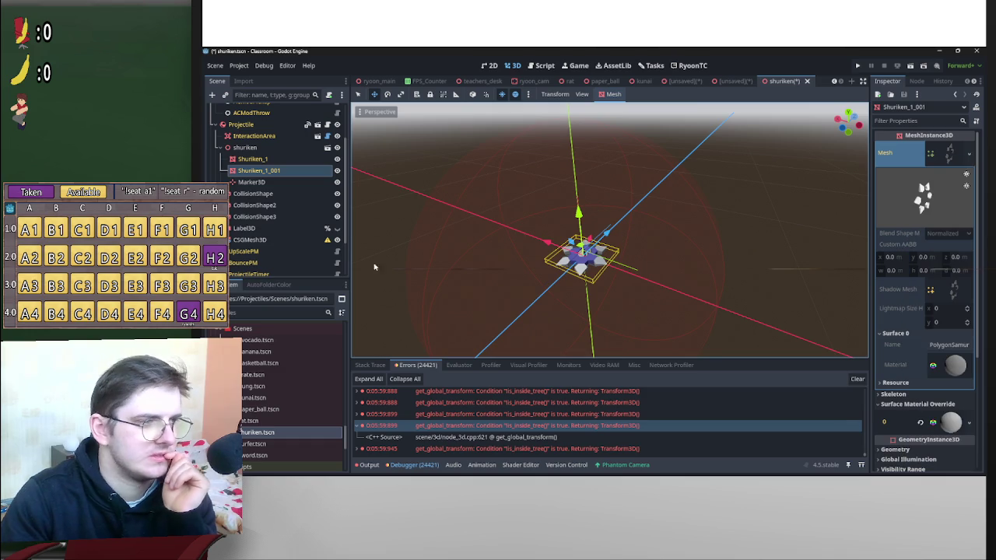
left_click(268, 242)
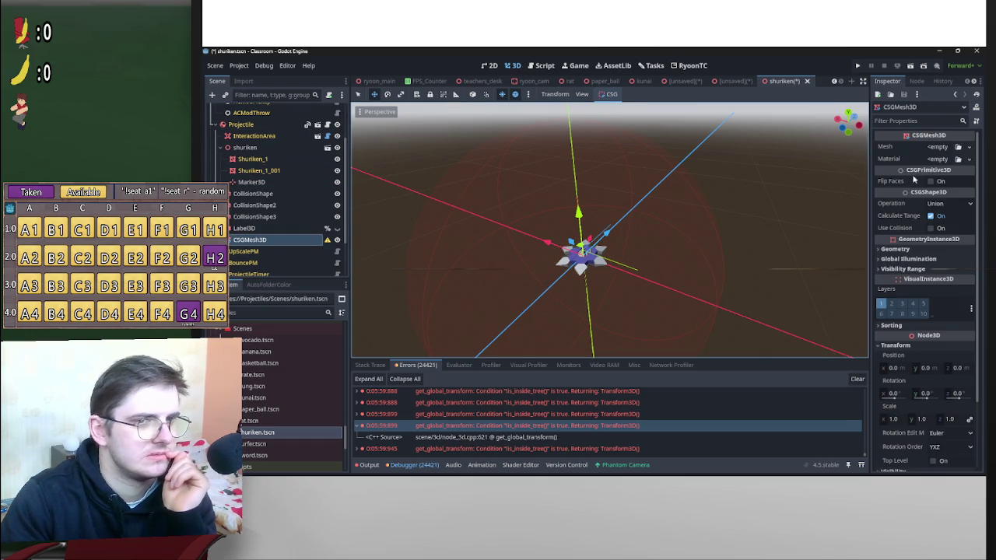
right_click(938, 147)
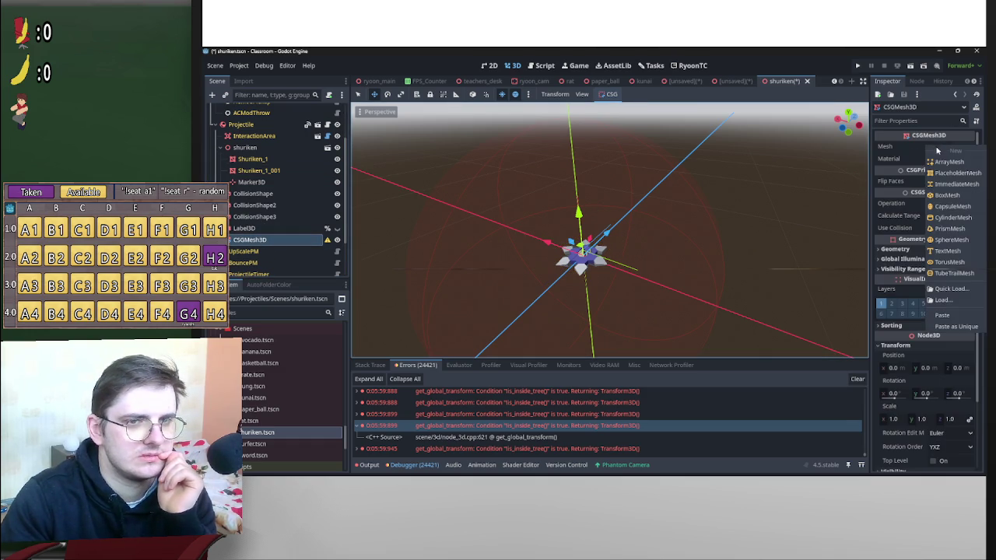
left_click(955, 330)
left_click(557, 330)
Create an outline mesh of size 0.05 from Shuriken_1_001.
scroll(684, 277, "up", 5)
left_click_drag(588, 265, 607, 244)
key("ctrl+z")
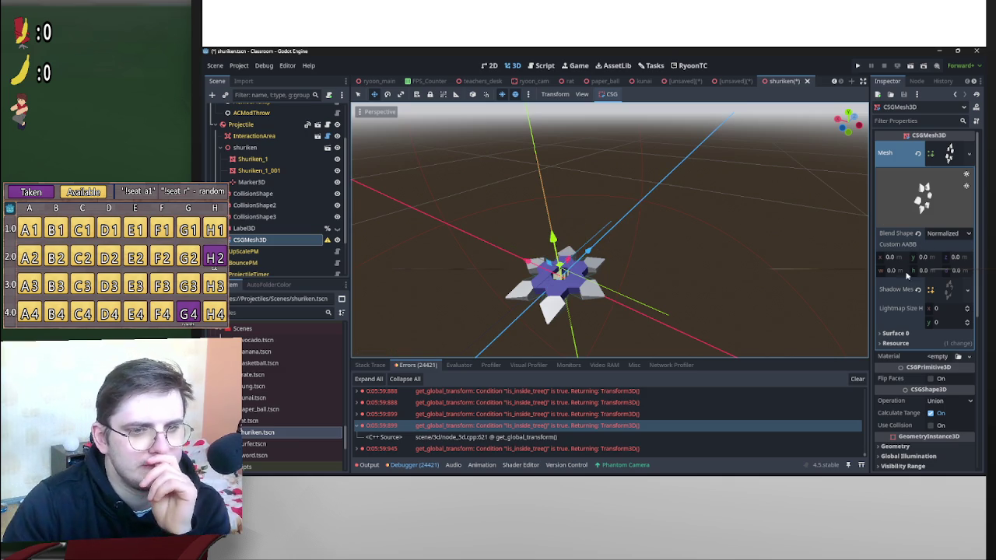
left_click(918, 333)
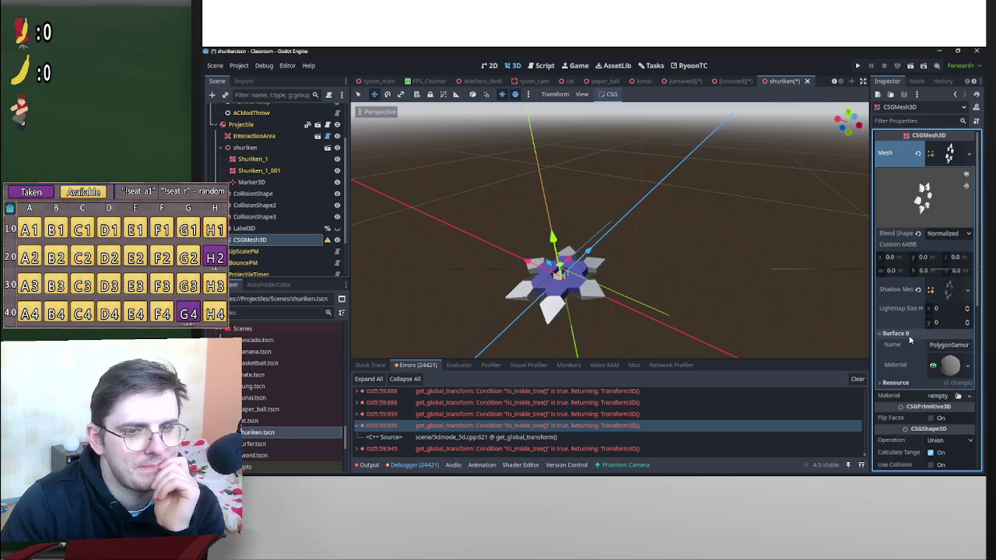
left_click(895, 333)
mouse_move(677, 249)
left_mouse_down()
mouse_move(706, 249)
mouse_move(582, 226)
mouse_move(677, 220)
mouse_move(693, 230)
left_mouse_up()
left_click(259, 170)
left_click(613, 94)
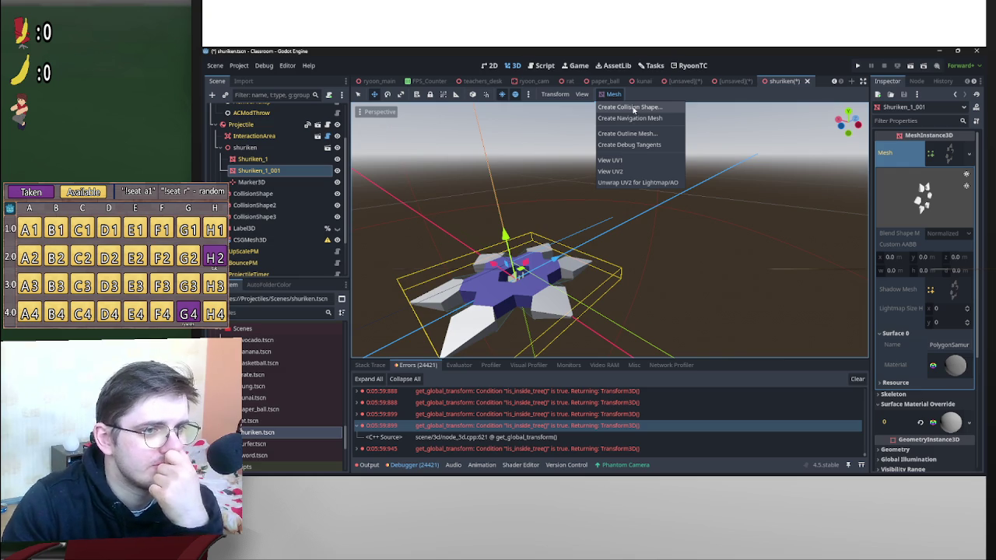
left_click(643, 134)
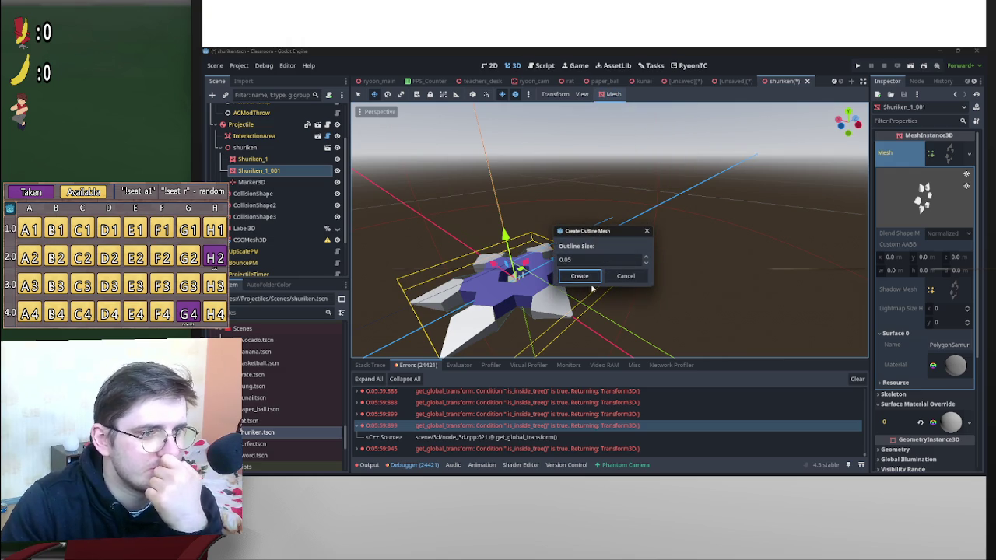
left_click(579, 276)
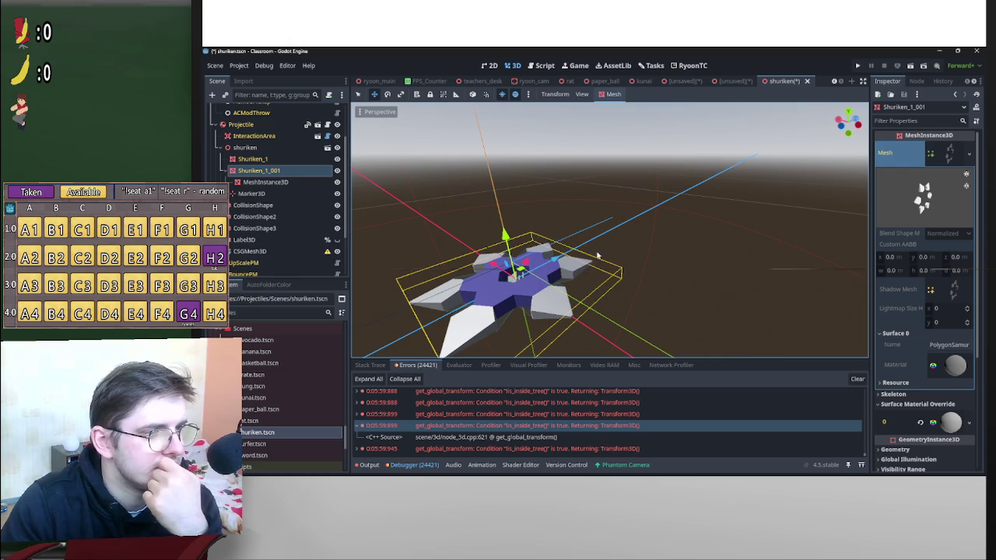
Shift the new MeshInstance3D outline and assign its mesh to the CSGMesh3D.
left_click(286, 182)
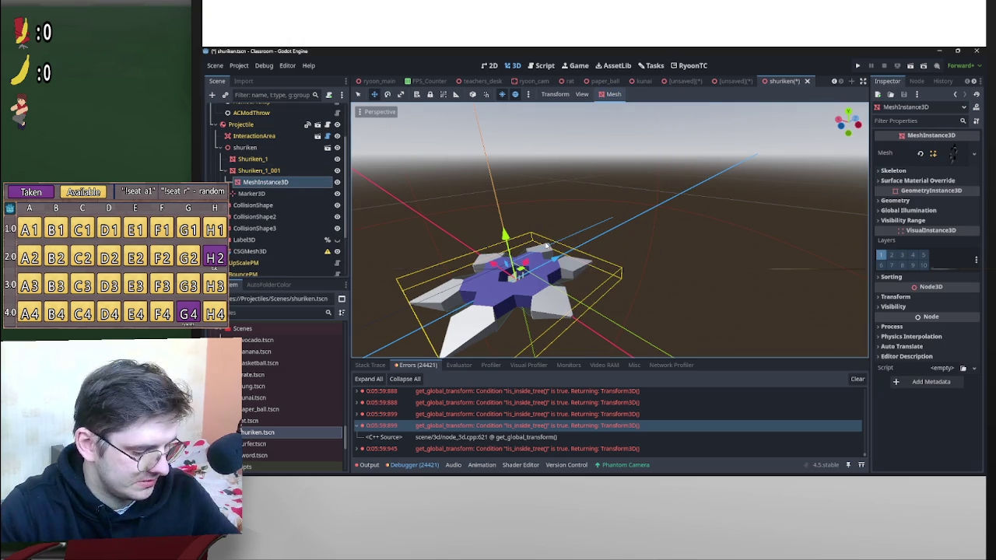
mouse_move(550, 269)
left_mouse_down()
mouse_move(646, 241)
mouse_move(621, 263)
mouse_move(545, 249)
mouse_move(443, 292)
left_mouse_up()
key("f")
left_click_drag(613, 222, 576, 242)
mouse_move(947, 164)
left_mouse_down()
mouse_move(516, 244)
mouse_move(266, 249)
mouse_move(331, 253)
mouse_move(949, 154)
left_mouse_up()
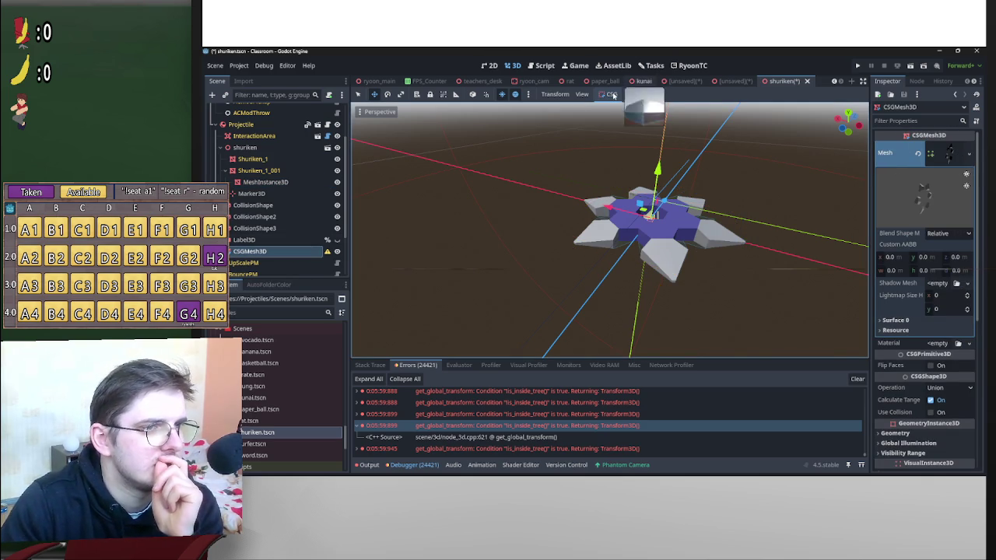
Undo the outline mesh assignment so the CSGMesh3D's mesh slot is empty.
left_click(612, 94)
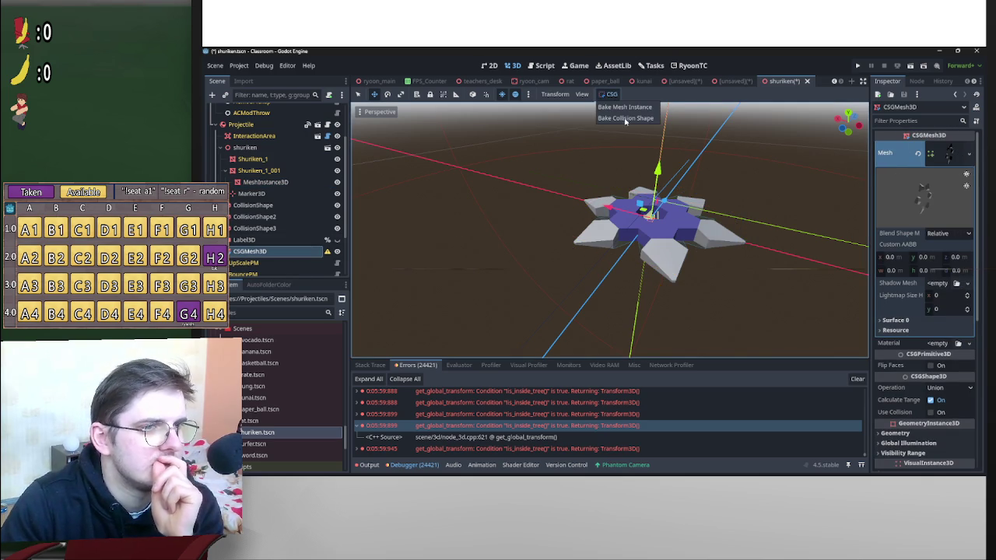
left_click(747, 179)
mouse_move(612, 210)
left_mouse_down()
mouse_move(544, 193)
mouse_move(612, 210)
mouse_move(767, 222)
mouse_move(817, 245)
mouse_move(840, 204)
left_mouse_up()
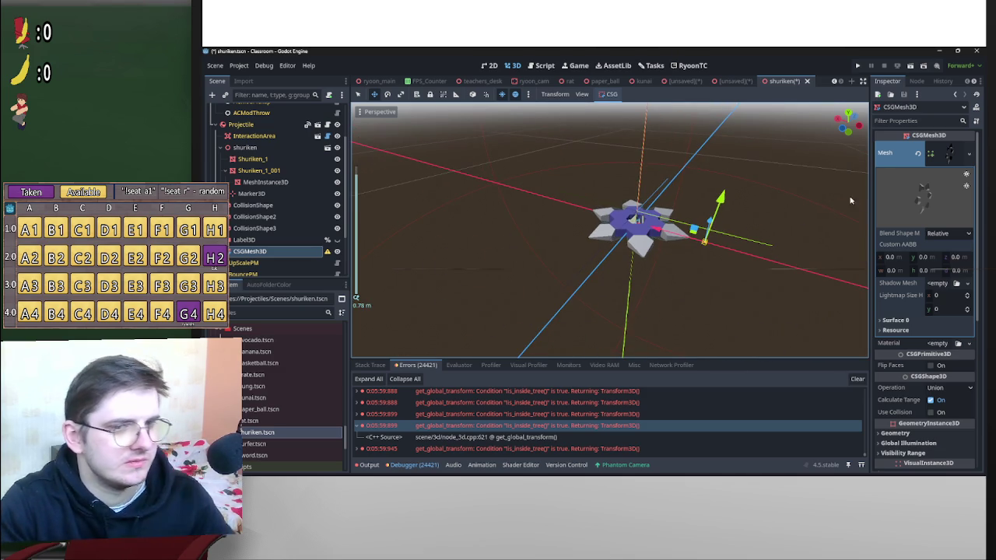
key("ctrl+z")
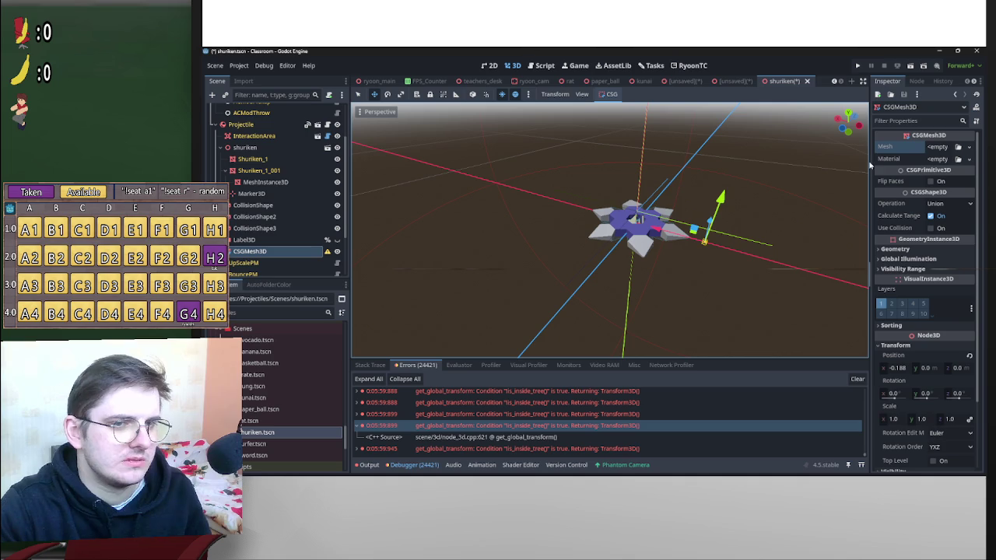
Delete the generated MeshInstance3D outline node and reselect Shuriken_1_001.
left_click(264, 182)
key("Delete")
key("Return")
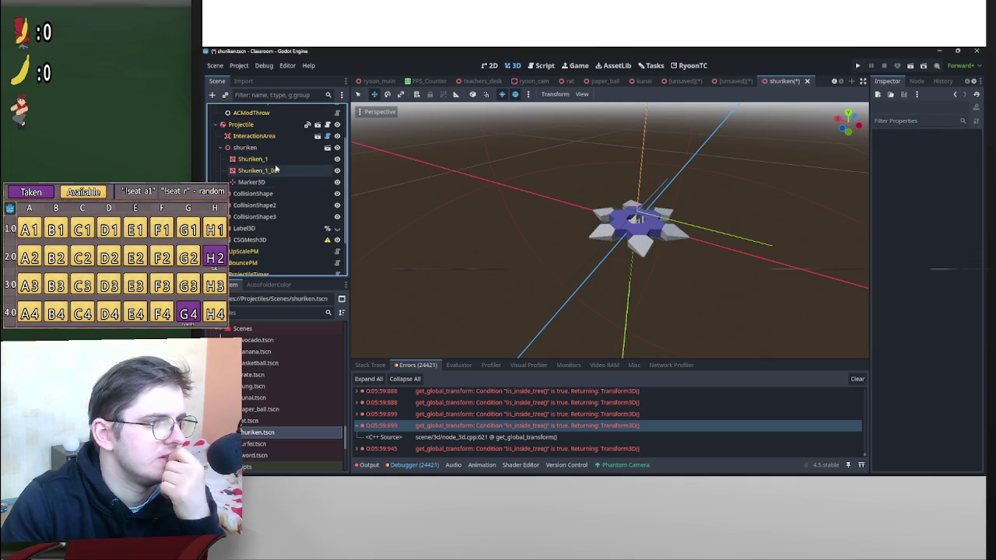
left_click(272, 170)
left_click_drag(702, 186, 706, 209)
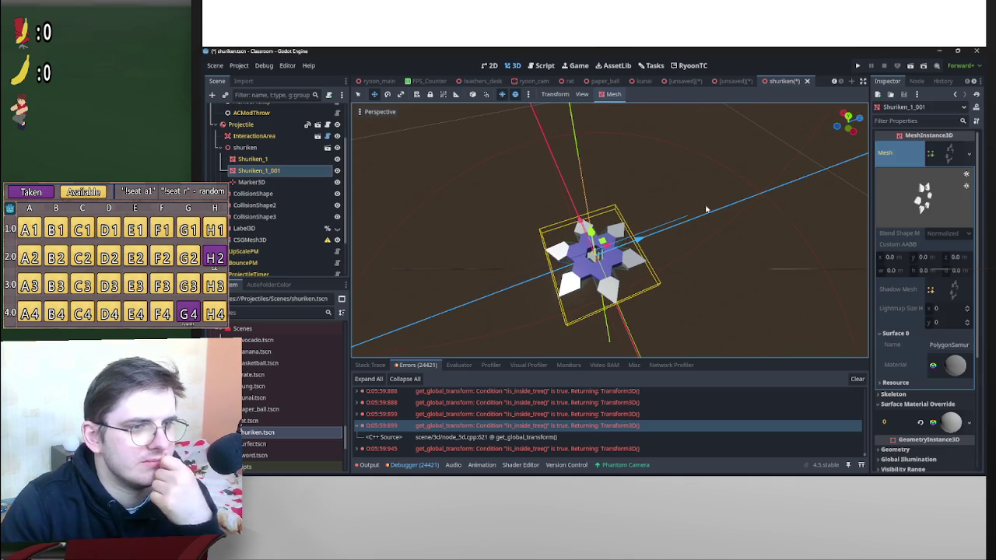
Create Multiple Convex collision shapes from Shuriken_1_001 as siblings.
left_click(614, 95)
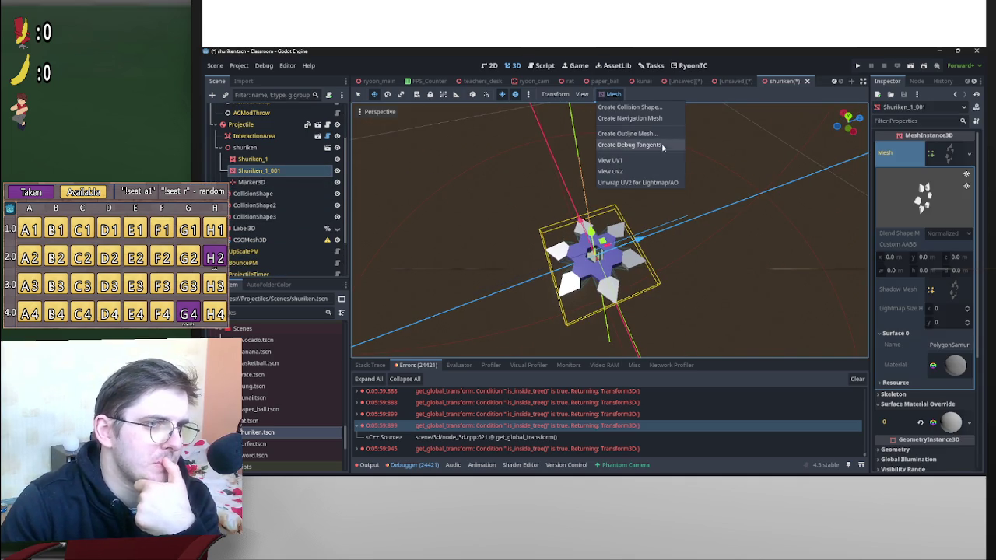
left_click(645, 108)
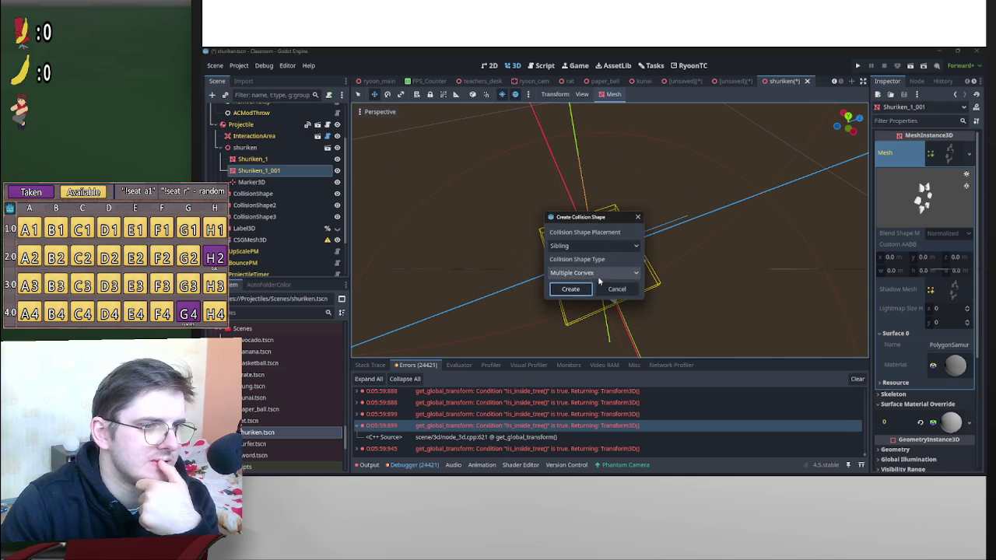
left_click(572, 289)
scroll(669, 272, "up", 4)
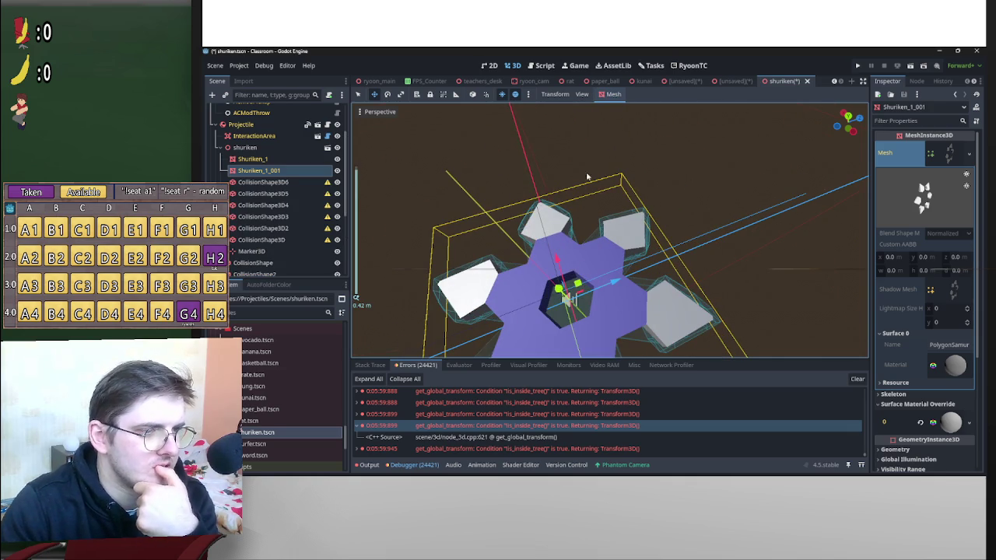
Add another sibling convex collision shape, then undo it.
left_click(613, 94)
left_click(626, 108)
left_click(582, 246)
left_click(574, 257)
left_click(593, 272)
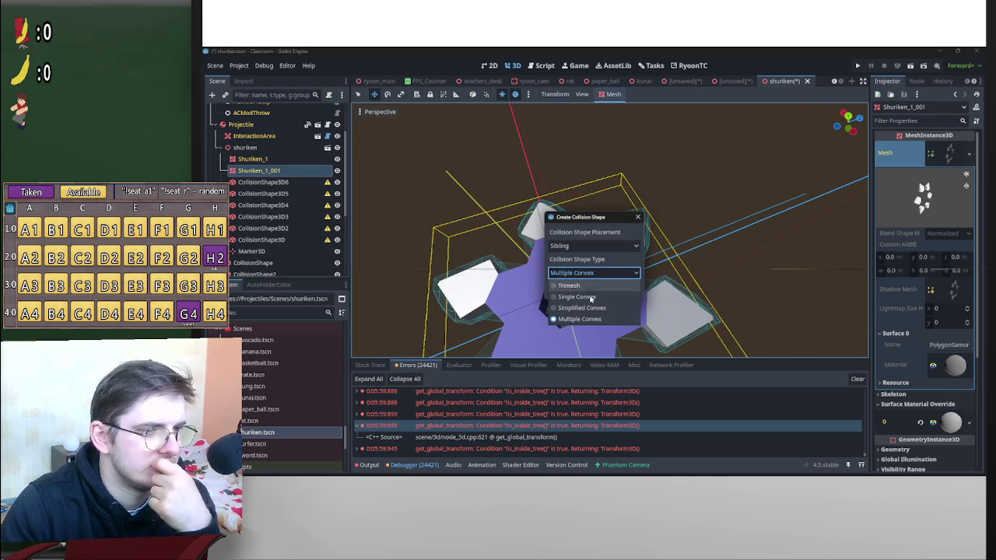
key("Escape")
left_click(573, 292)
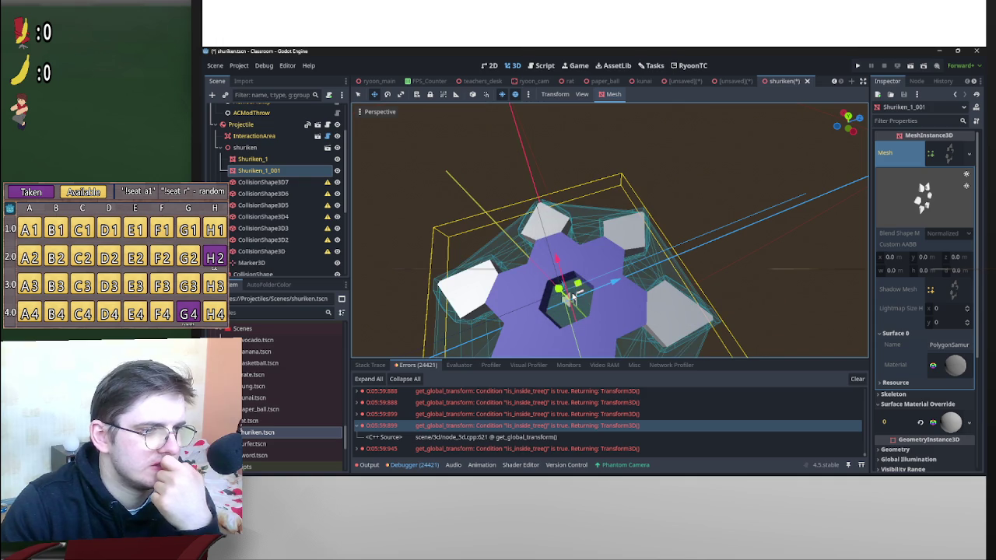
key("ctrl+z")
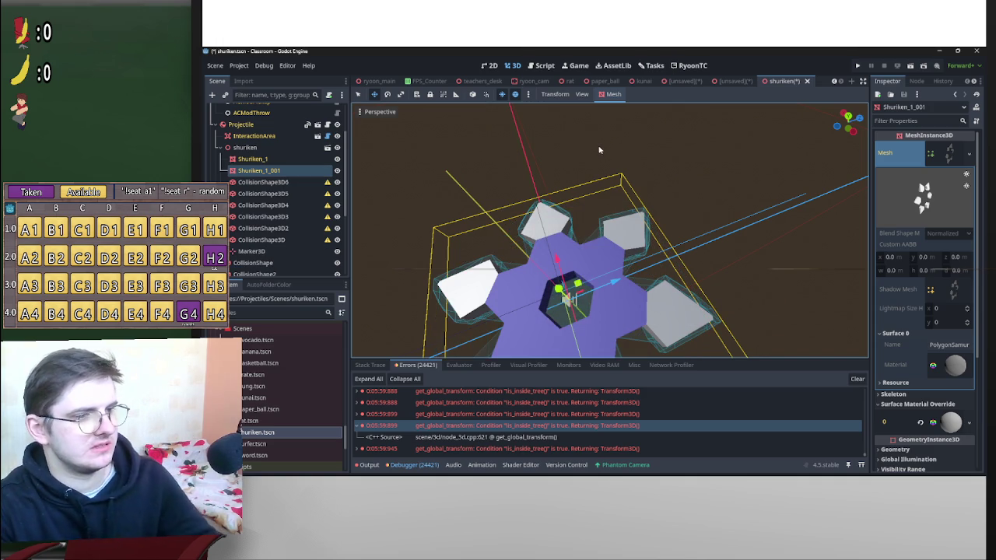
scroll(658, 167, "down", 3)
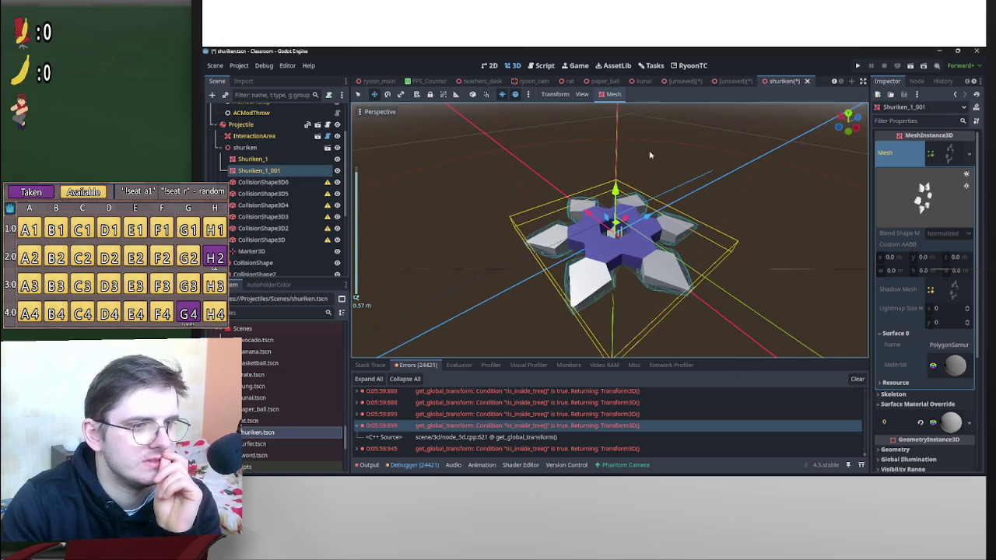
Try a Simplified Convex collision shape, undo it, and dismiss the outline mesh options.
left_click(613, 94)
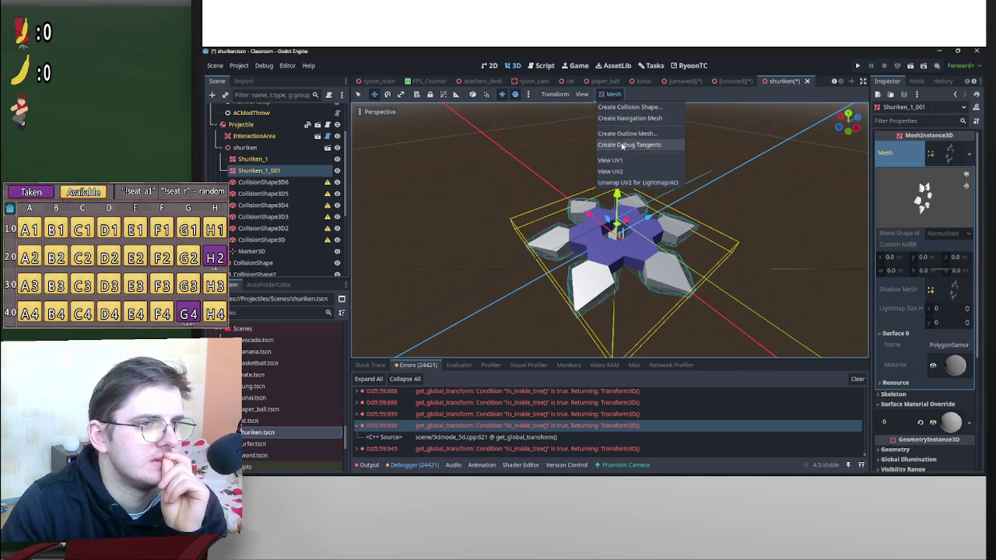
left_click(638, 107)
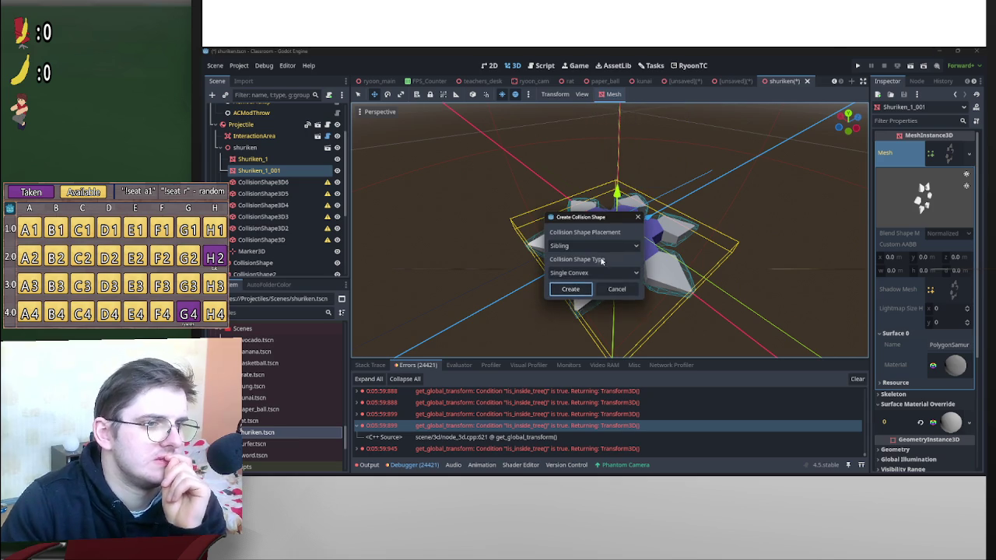
left_click(589, 274)
left_click(591, 307)
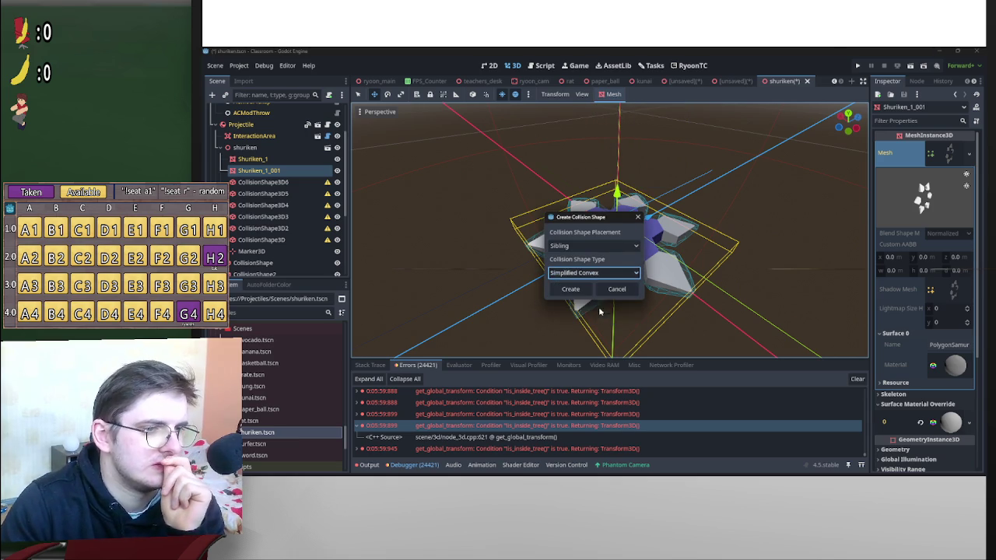
left_click(570, 289)
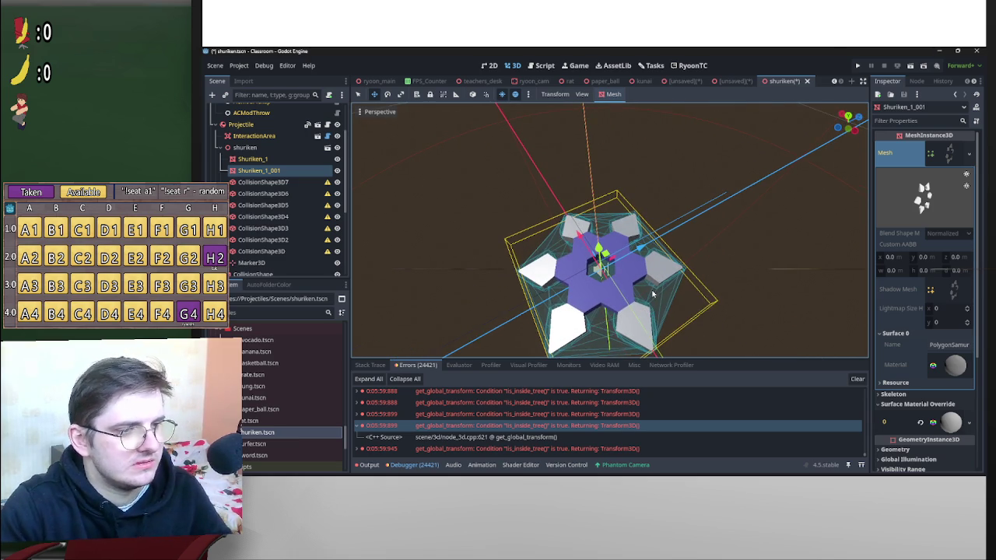
key("ctrl+z")
left_click(613, 94)
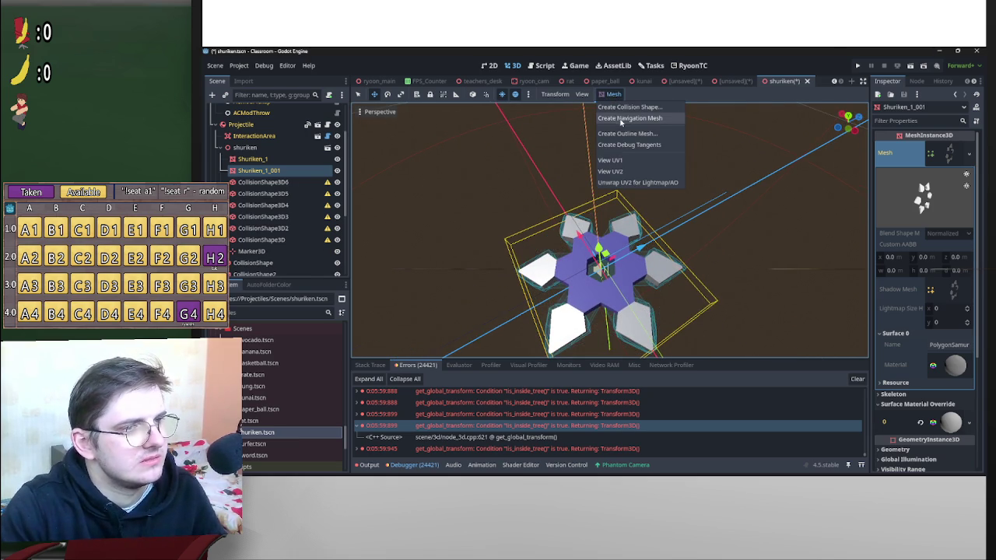
left_click(627, 133)
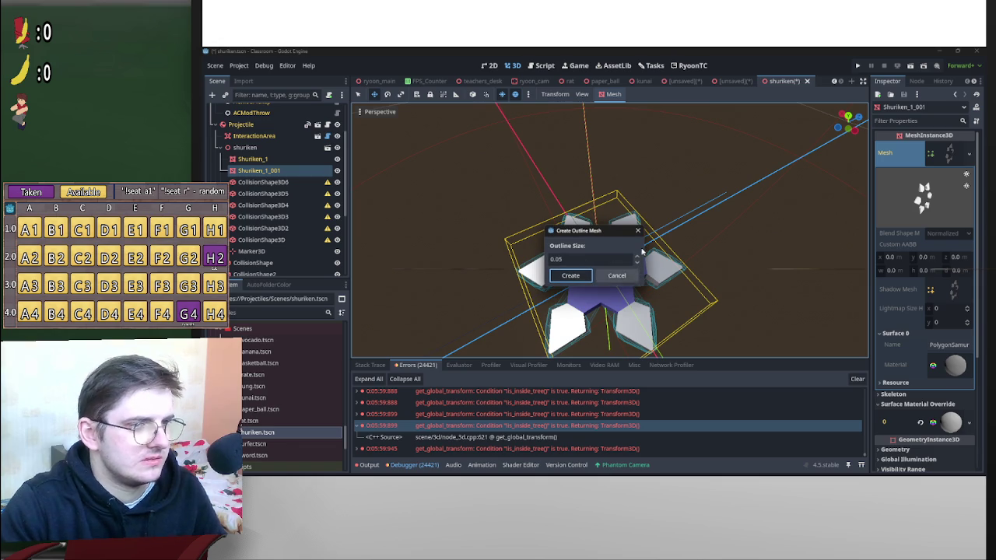
left_click(571, 275)
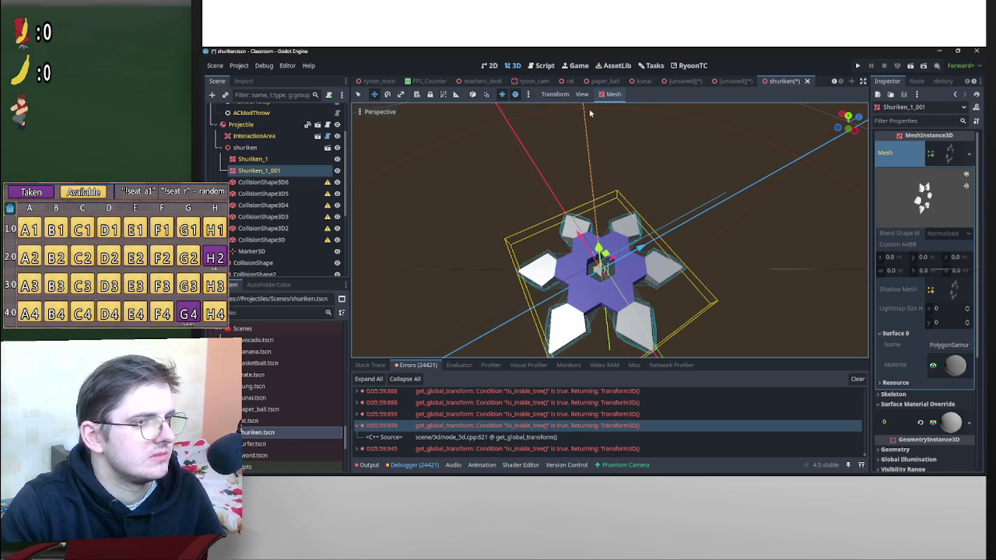
Create a concave Trimesh collision shape as a sibling of Shuriken_1_001.
left_click(606, 96)
left_click(628, 106)
left_click(593, 247)
left_click(596, 288)
left_click(593, 270)
left_click(579, 296)
left_click(574, 289)
mouse_move(578, 292)
left_mouse_down()
mouse_move(633, 285)
mouse_move(658, 249)
mouse_move(433, 225)
left_mouse_up()
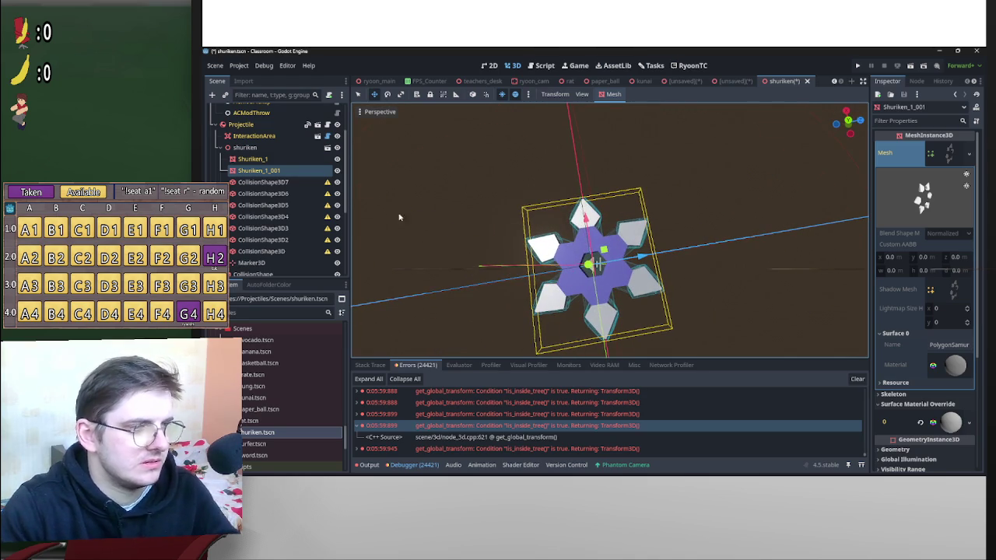
left_click(269, 251)
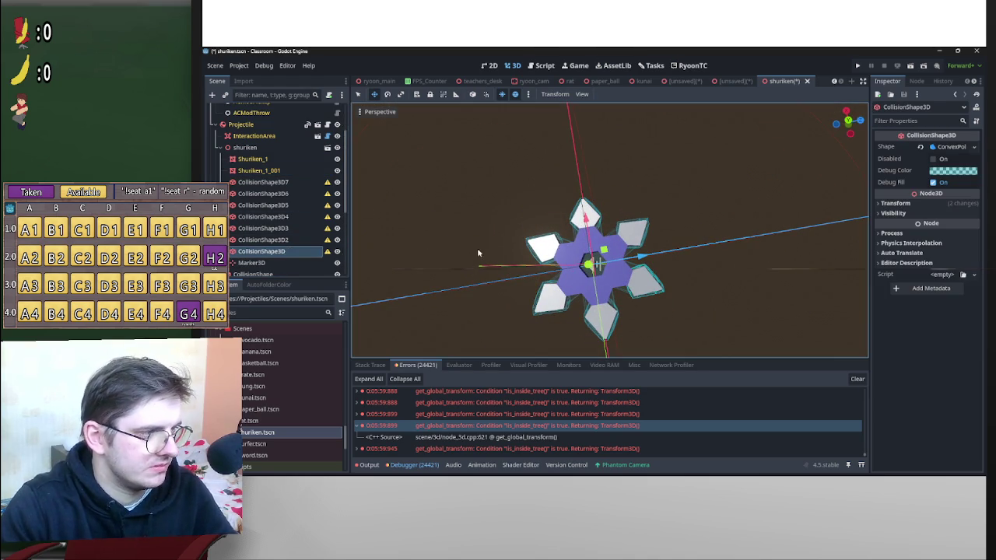
Inspect CollisionShape3D7 and the older collision shapes, undoing a trial move.
left_click(269, 181)
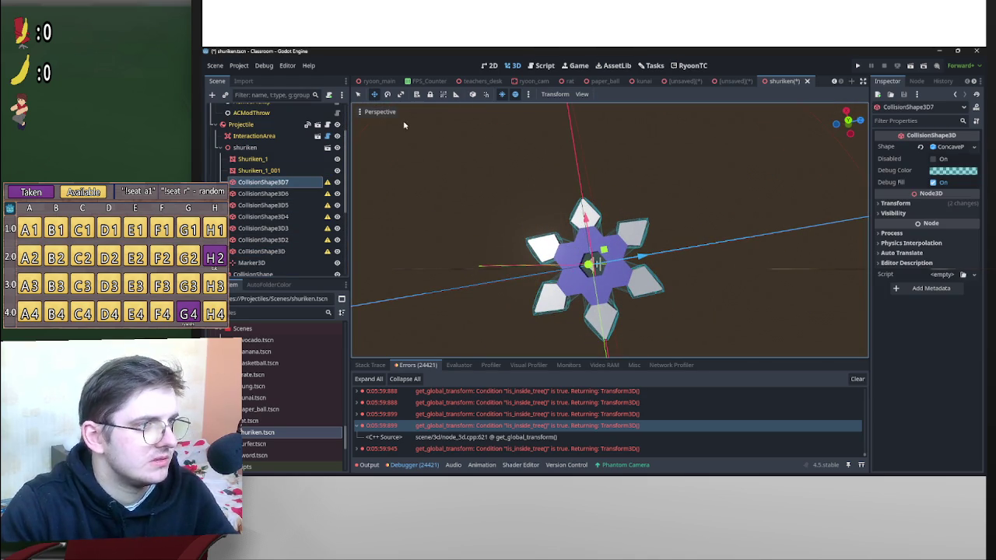
mouse_move(641, 257)
left_mouse_down()
mouse_move(716, 238)
mouse_move(690, 166)
mouse_move(698, 175)
left_mouse_up()
scroll(698, 175, "up", 6)
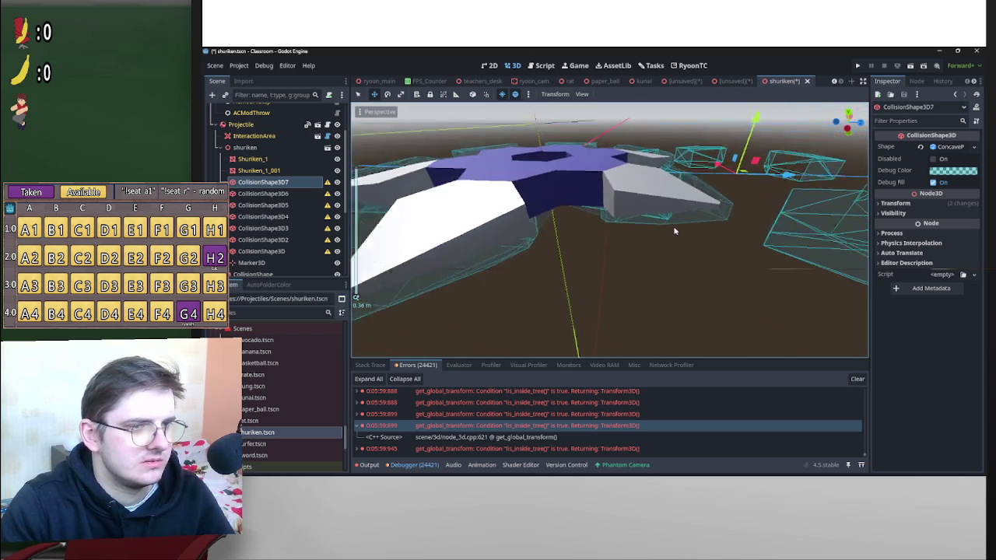
mouse_move(674, 231)
left_mouse_down()
mouse_move(653, 244)
mouse_move(490, 220)
left_mouse_up()
scroll(490, 220, "up", 3)
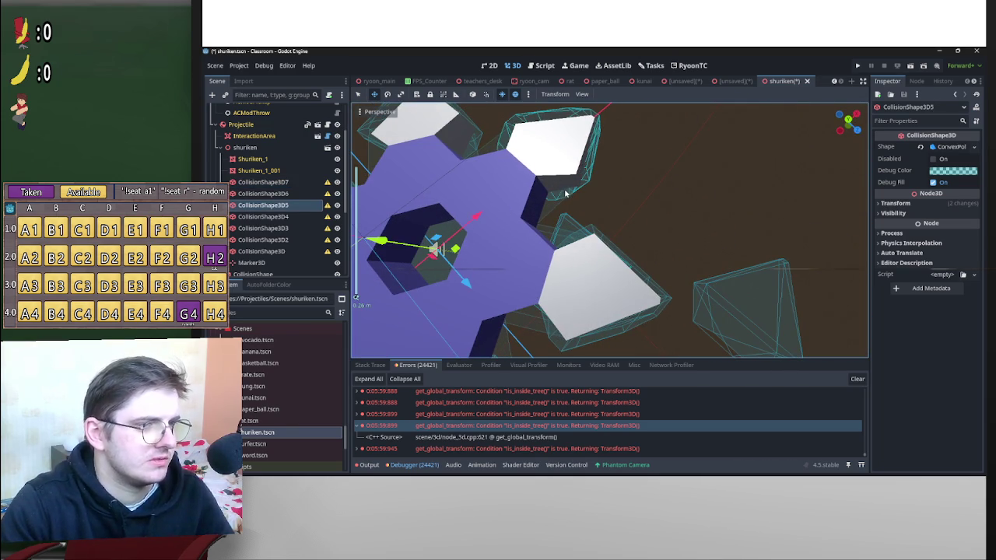
left_click(285, 194)
left_click(289, 252)
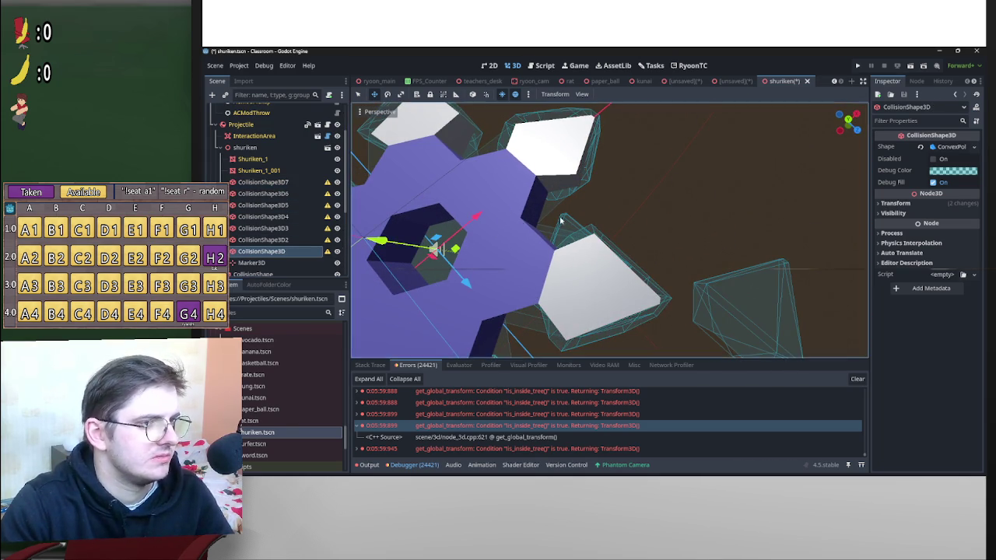
scroll(623, 259, "down", 4)
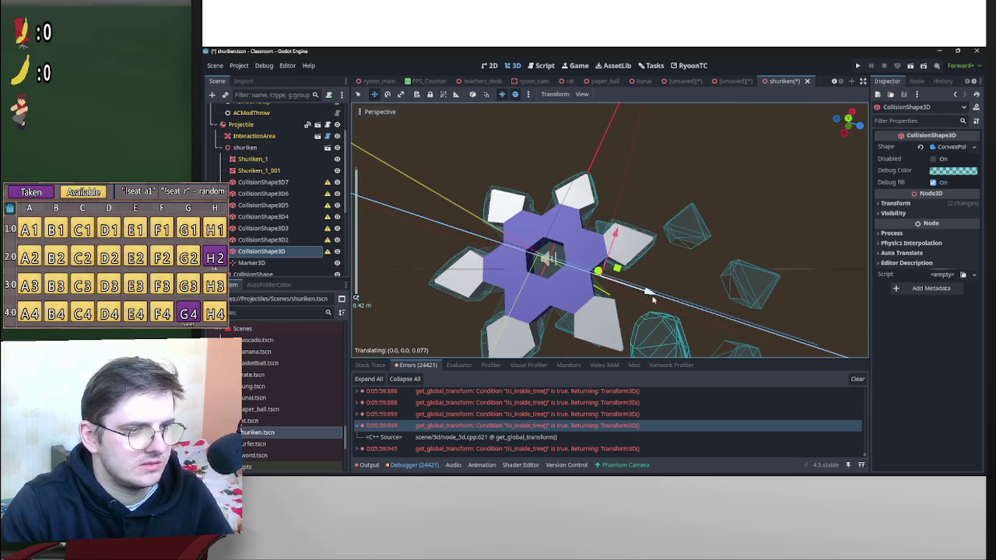
mouse_move(686, 256)
left_mouse_down()
mouse_move(682, 211)
mouse_move(700, 225)
mouse_move(663, 236)
left_mouse_up()
key("ctrl+z")
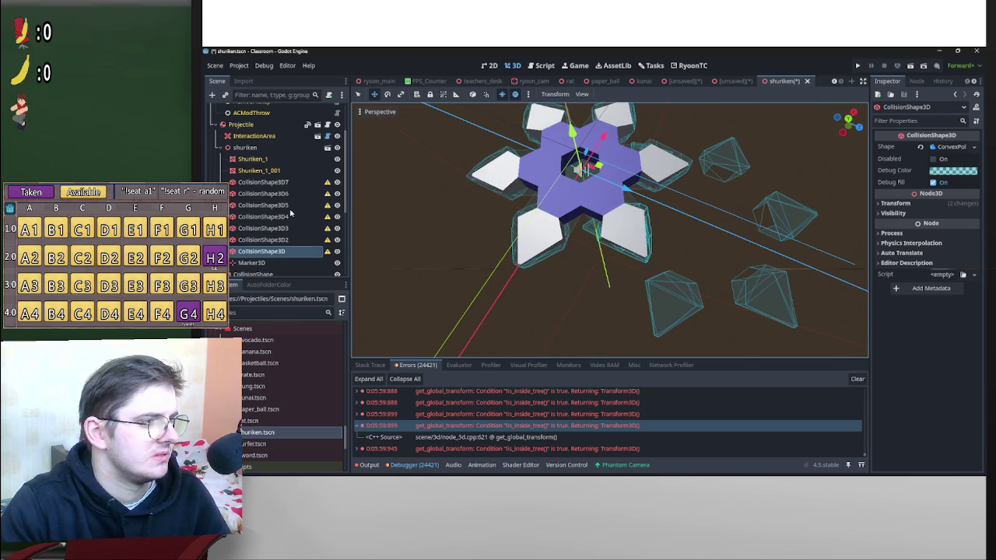
Delete CollisionShape3D6 through CollisionShape3D2, after undoing a first wider deletion.
left_click(288, 194, "shift")
key("Delete")
left_click(571, 267)
key("ctrl+z")
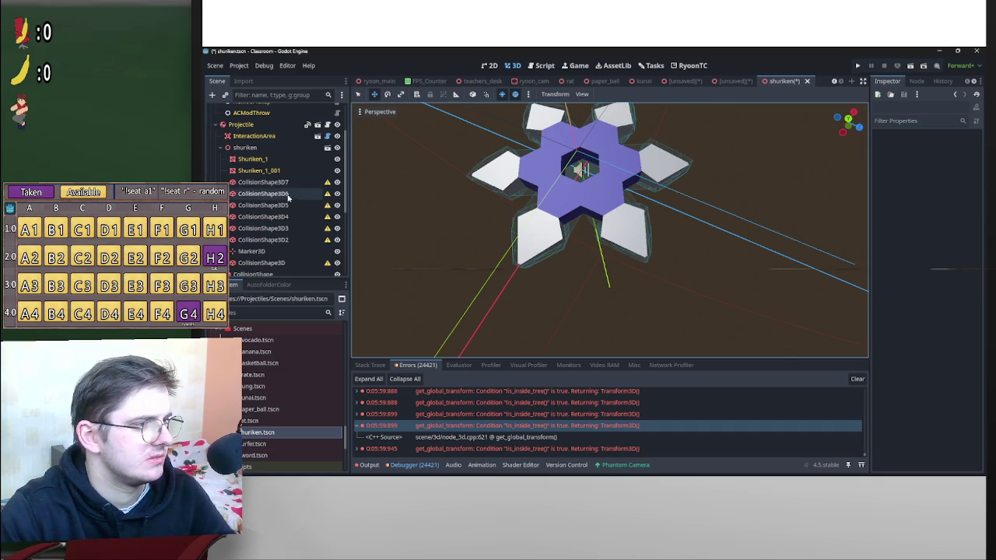
left_click(285, 194)
left_click(293, 239, "shift")
key("Delete")
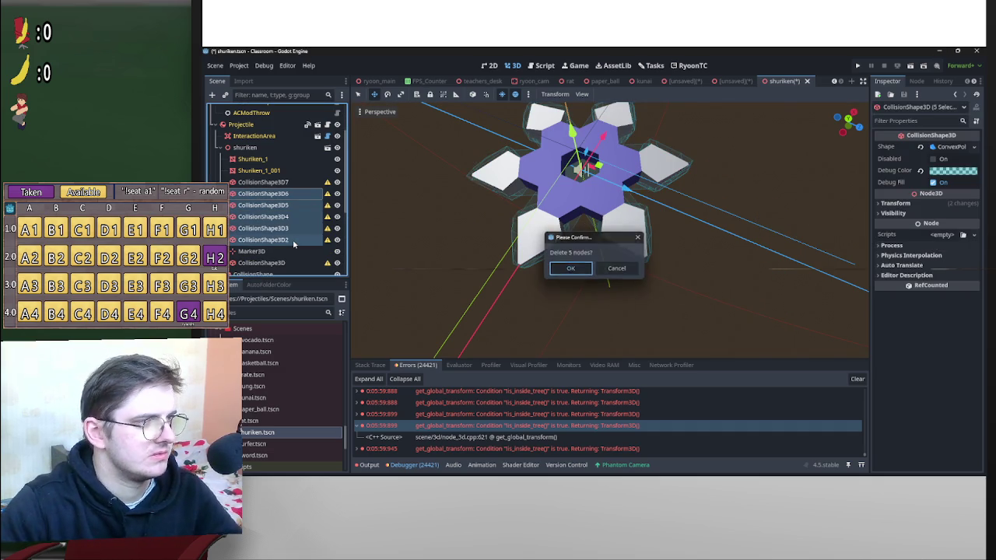
key("Return")
Select CollisionShape3D7 and cancel a trial move, leaving it in place.
left_click(265, 182)
left_click_drag(622, 173, 717, 180)
right_click(716, 179)
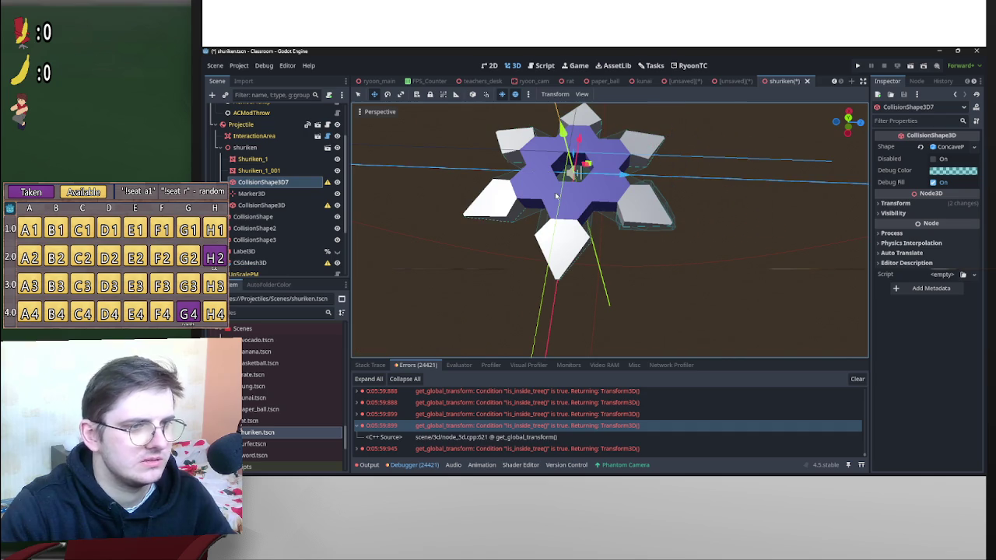
Rename CollisionShape3D7 to PierceShape and inspect CollisionShape3 and CollisionShape2.
double_click(284, 184)
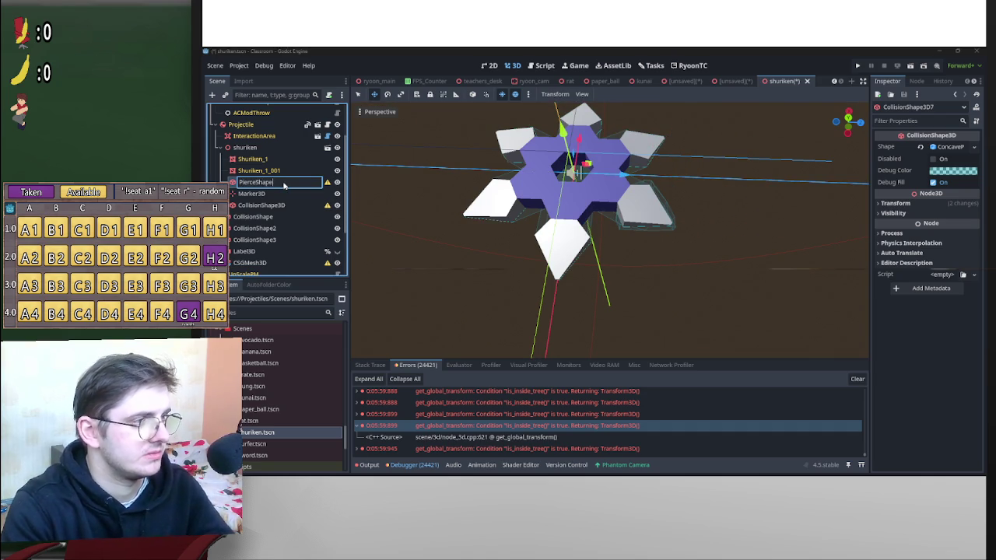
key("Return")
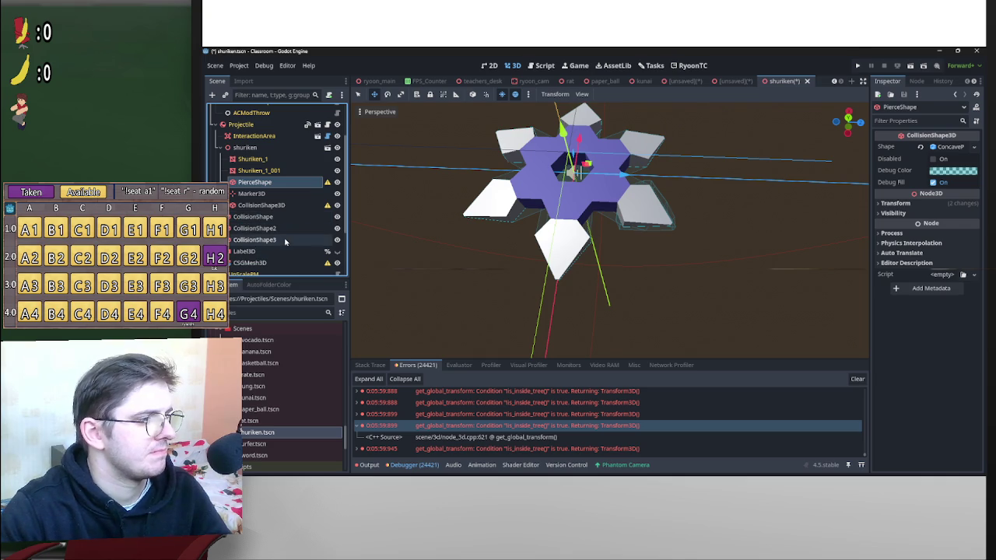
left_click(285, 241)
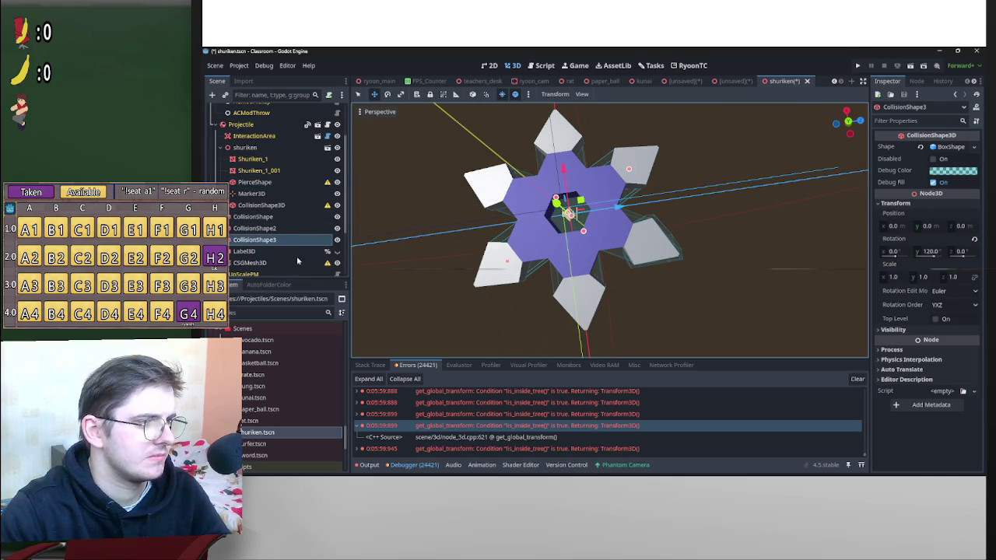
left_click(277, 228)
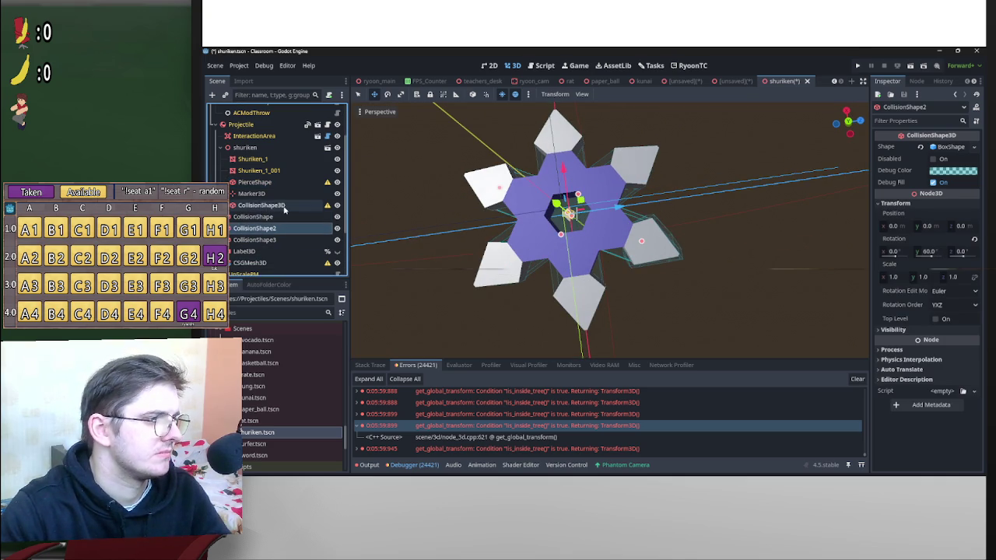
Delete the old CollisionShape3D node.
left_click(285, 206)
mouse_move(615, 208)
left_mouse_down()
mouse_move(712, 198)
mouse_move(616, 209)
left_mouse_up()
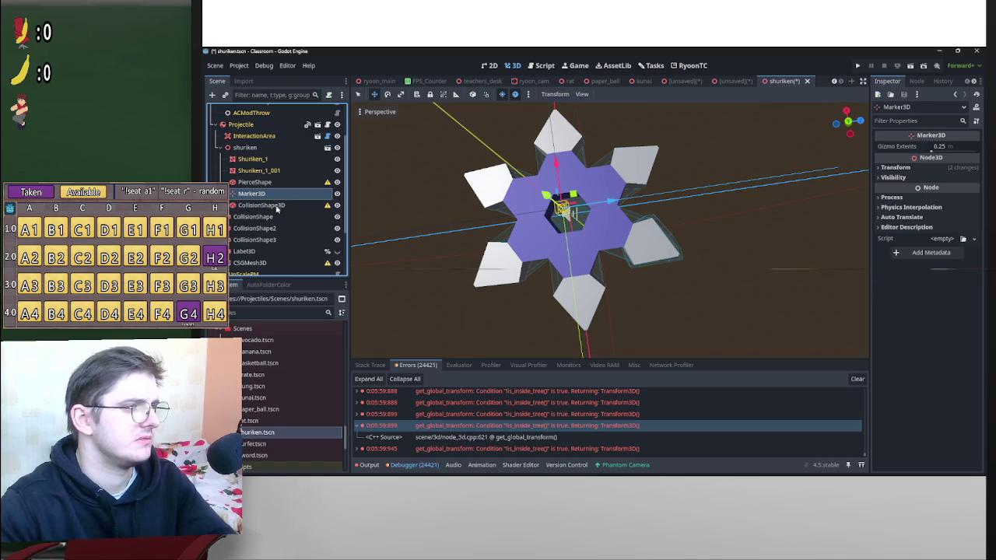
key("Delete")
key("Return")
Move PierceShape below CollisionShape3 and add it to PiercePM's Pierce Shapes array.
left_click_drag(276, 181, 275, 231)
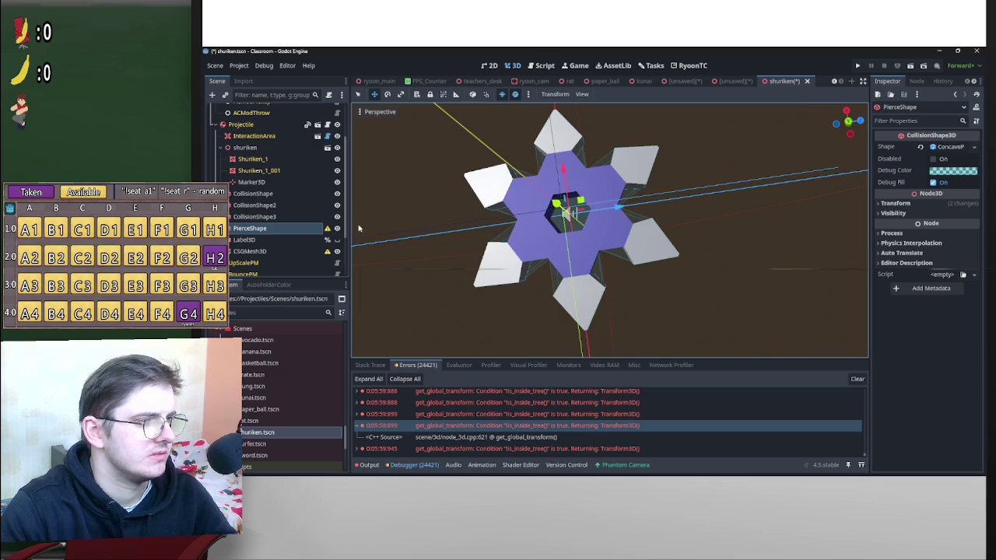
scroll(362, 227, "down", 5)
scroll(256, 225, "down", 3)
mouse_move(257, 164)
left_mouse_down()
mouse_move(280, 266)
mouse_move(842, 159)
left_mouse_up()
Put PierceShape in the Pierce Shapes list, remove the three old entries, and save the shuriken scene.
left_click_drag(957, 151, 952, 153)
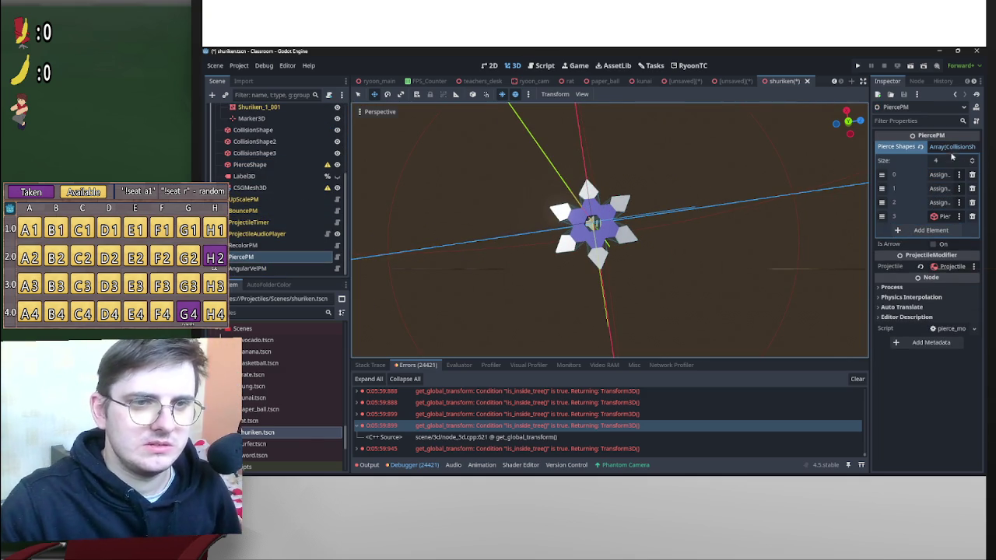
left_click(971, 174)
left_click(972, 174)
left_click(972, 174)
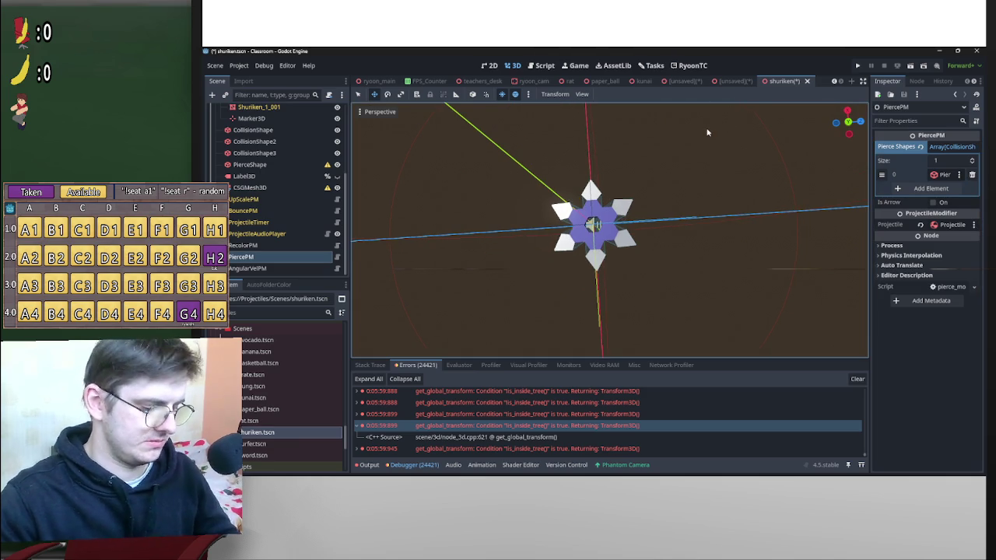
key("ctrl+s")
Select PierceShape and frame it from an oblique view, then a level front view.
scroll(717, 131, "down", 2)
mouse_move(717, 131)
left_mouse_down()
mouse_move(656, 169)
mouse_move(640, 204)
mouse_move(691, 137)
mouse_move(674, 185)
left_mouse_up()
scroll(643, 205, "up", 5)
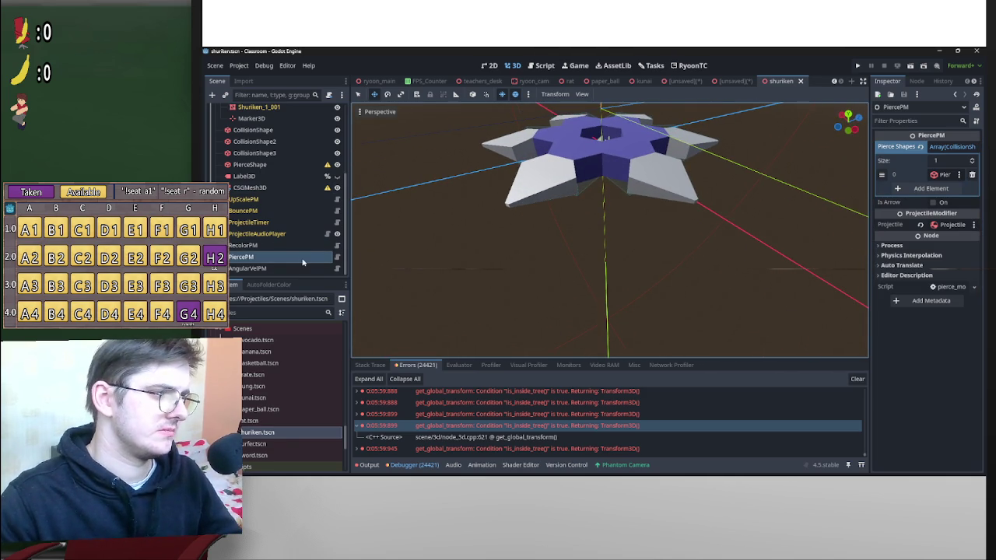
scroll(315, 244, "up", 3)
left_click(268, 229)
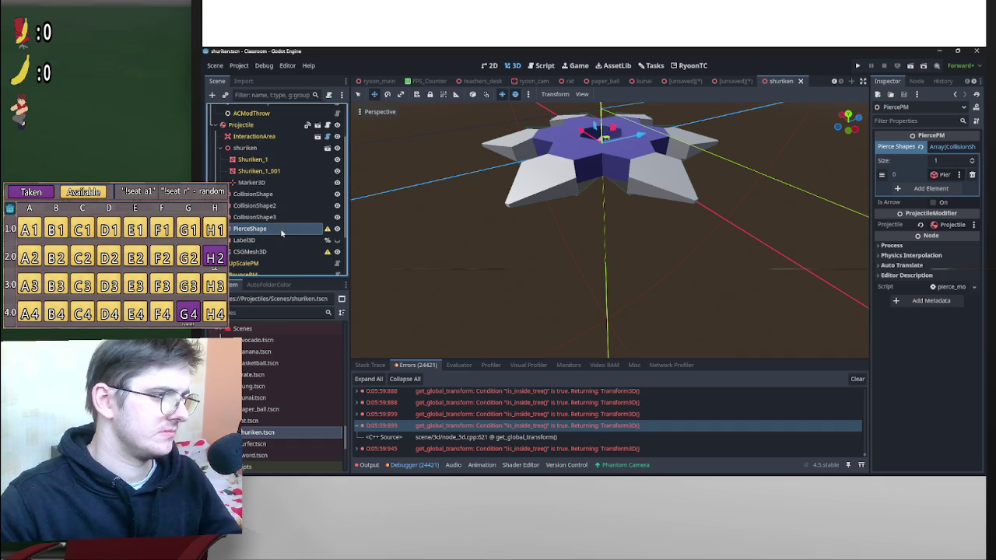
scroll(609, 191, "up", 2)
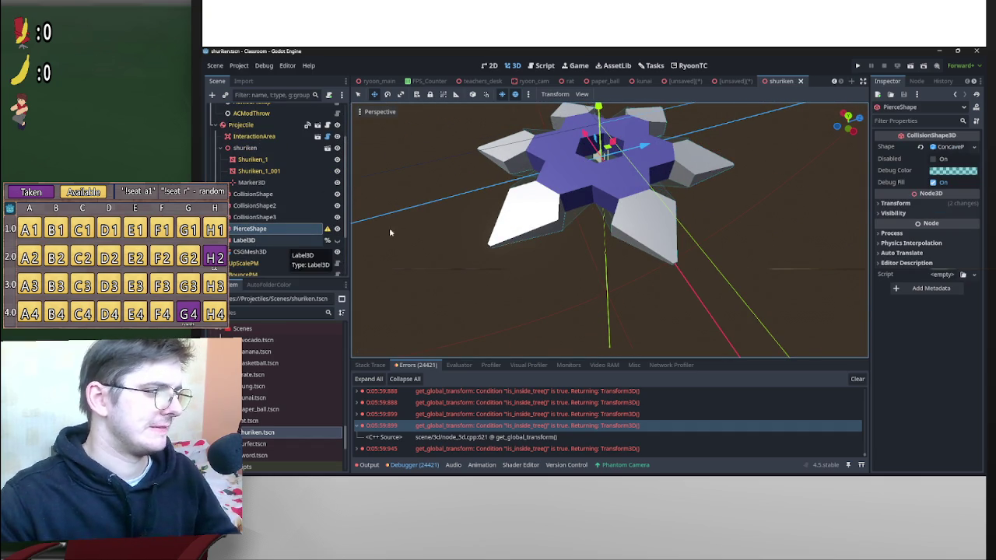
key("f")
scroll(565, 209, "down", 8)
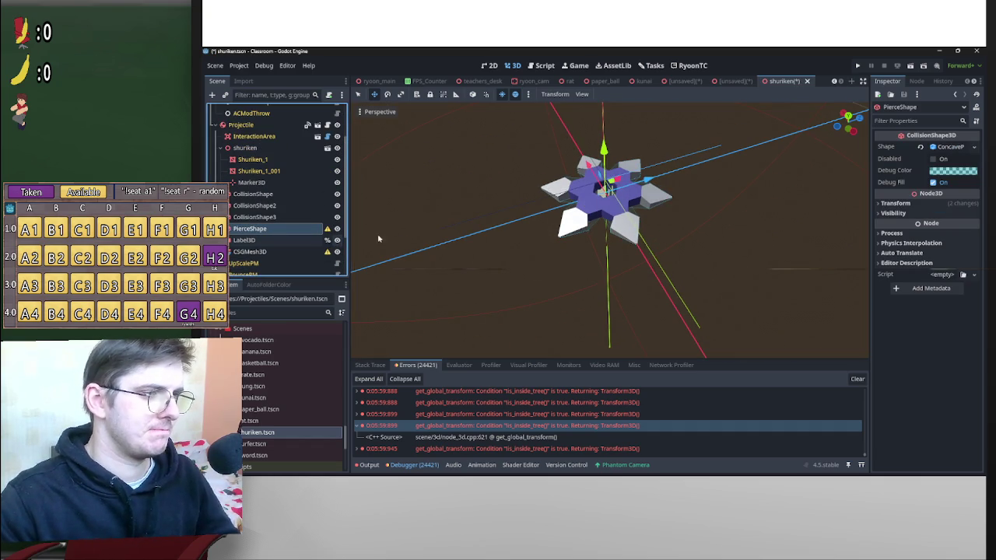
left_click_drag(570, 216, 414, 257)
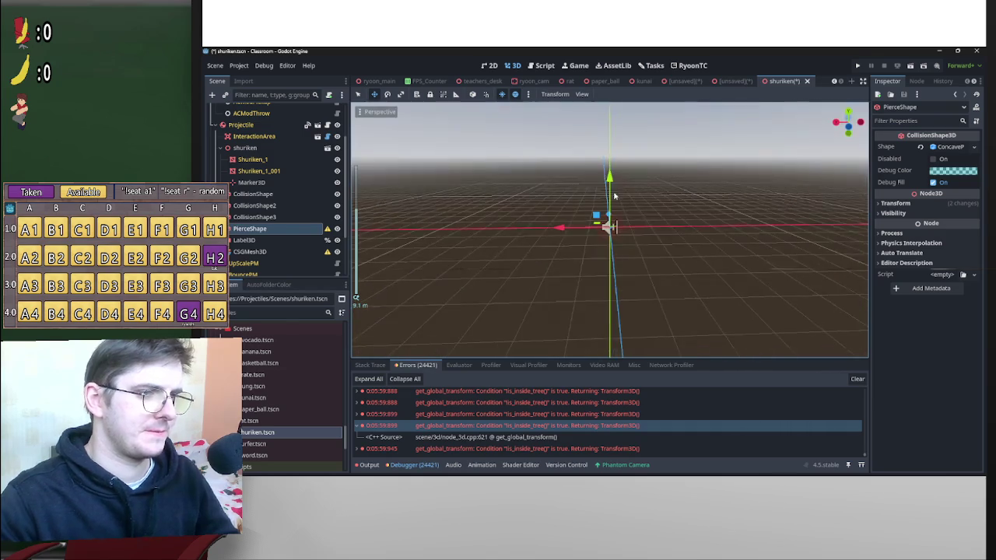
Open pierce_mod.gd from the PiercePM node in the Scene dock.
left_click(334, 244)
scroll(323, 234, "up", 2)
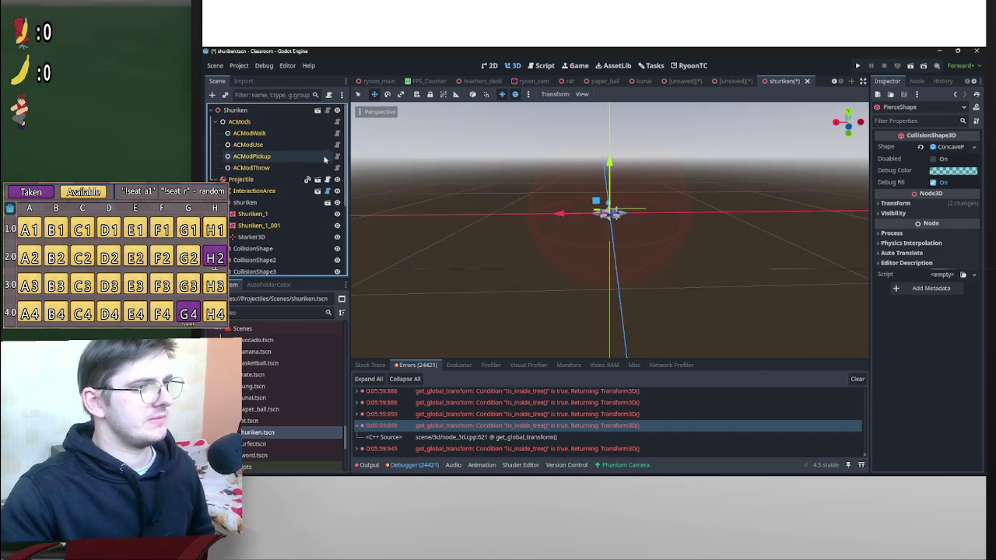
scroll(316, 224, "down", 3)
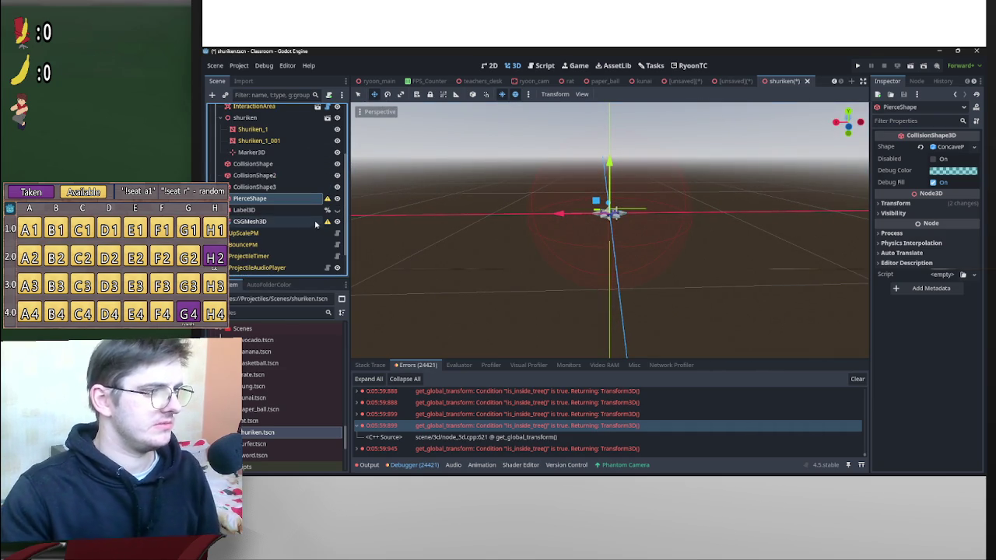
scroll(313, 236, "down", 1)
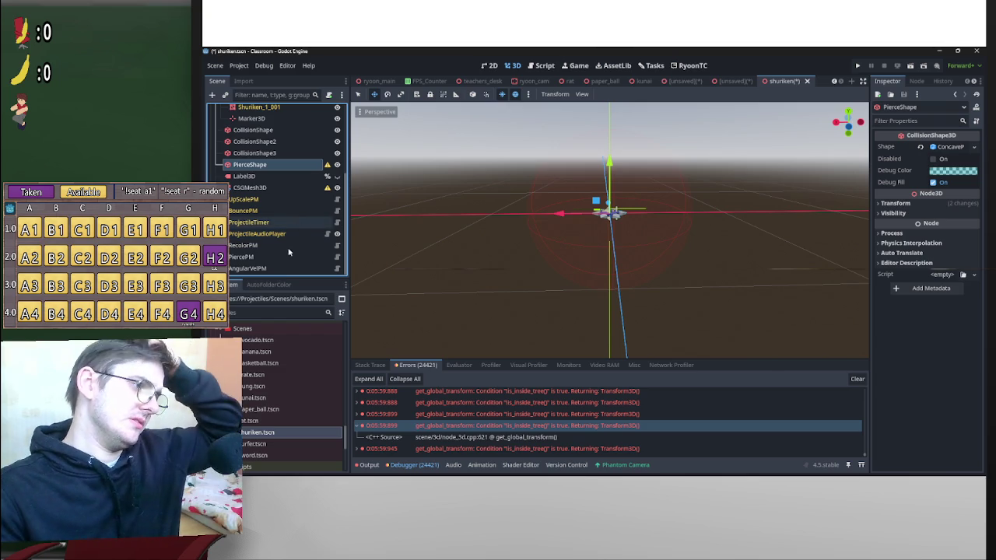
left_click(337, 257)
scroll(551, 262, "down", 2)
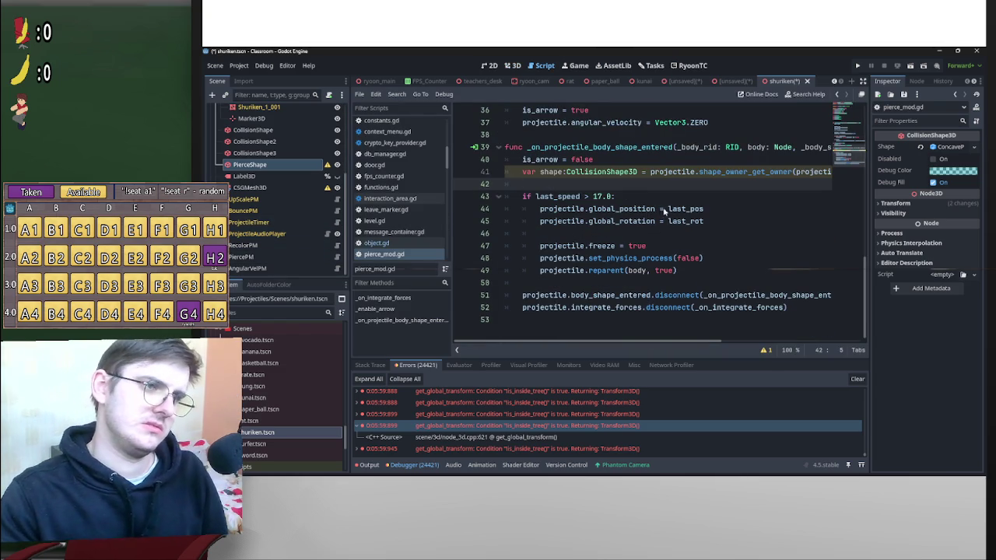
Delete the 'var shape:CollisionShape3D' lookup on line 41 and its empty line.
left_click_drag(523, 172, 883, 172)
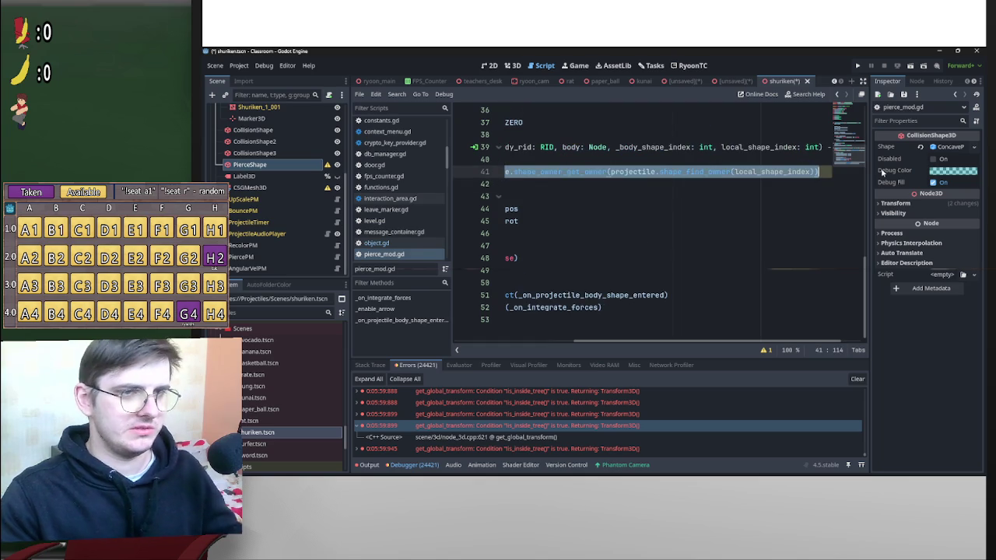
key("BackSpace")
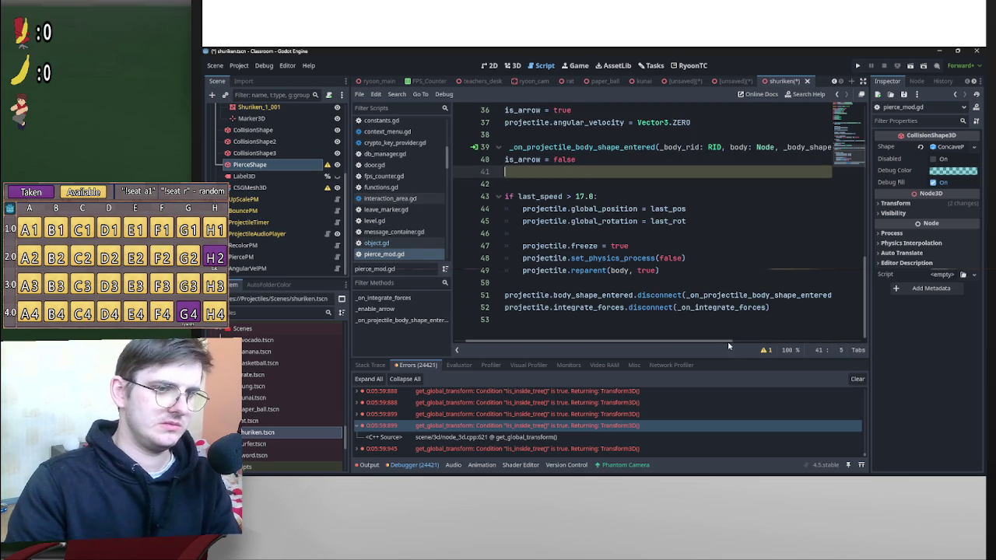
key("BackSpace")
key("BackSpace")
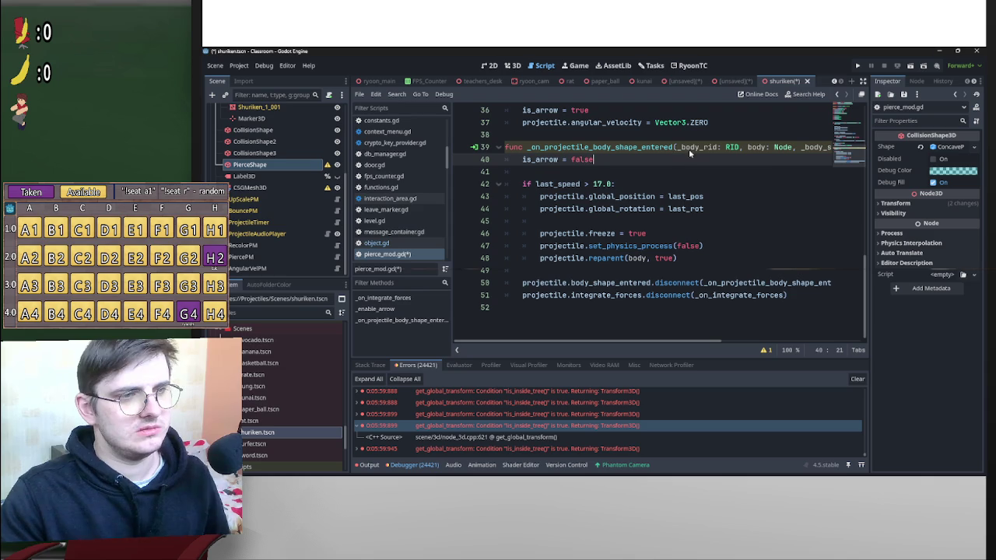
mouse_move(734, 154)
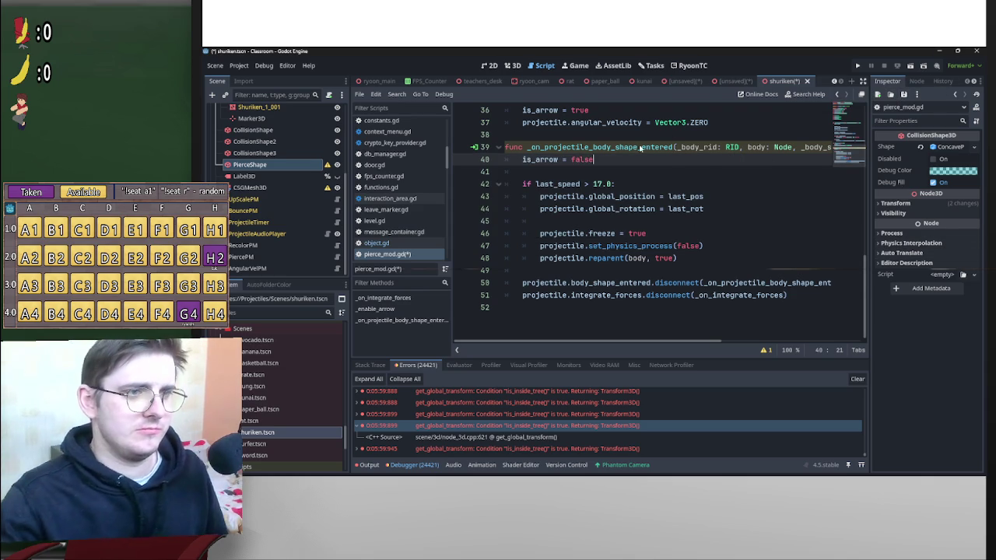
mouse_move(671, 206)
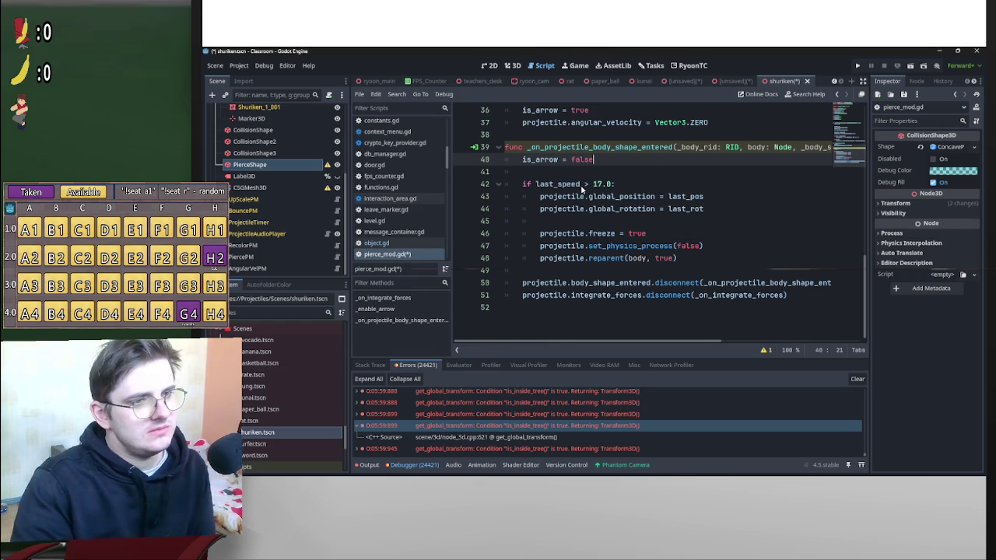
scroll(613, 204, "up", 10)
Change current_speed to last_speed in the line-30 pierce shape check and save.
scroll(658, 233, "down", 4)
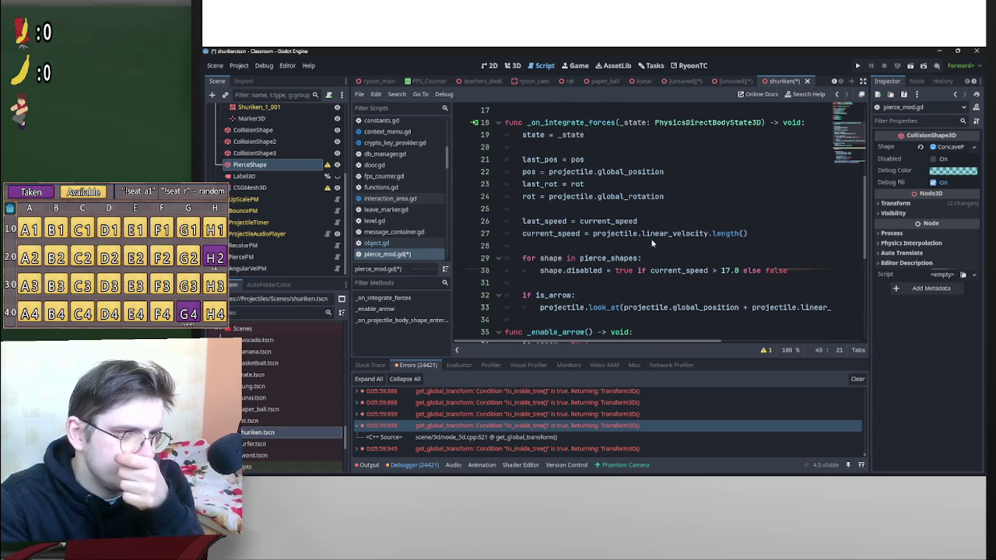
scroll(632, 255, "down", 3)
scroll(597, 290, "up", 2)
scroll(597, 290, "down", 1)
scroll(597, 280, "up", 3)
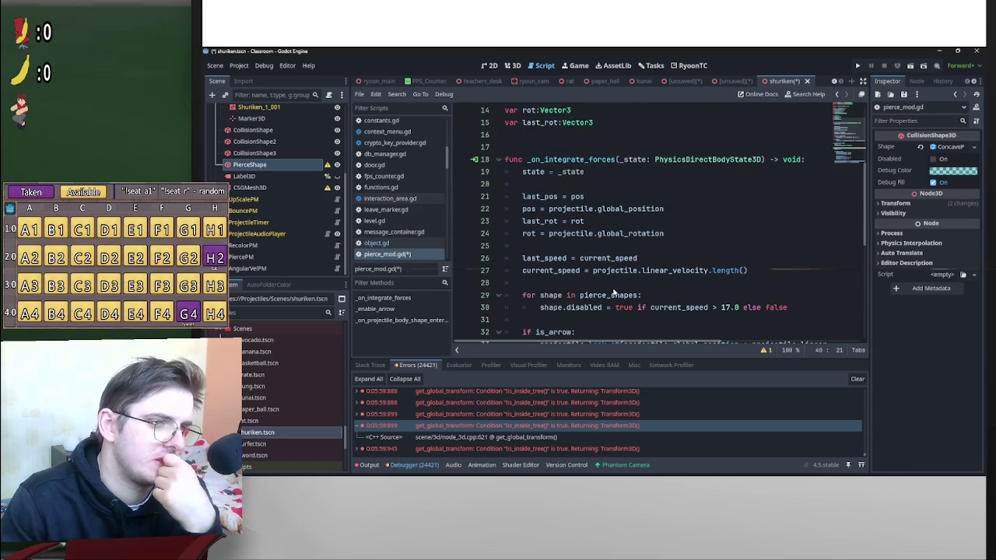
scroll(620, 306, "down", 1)
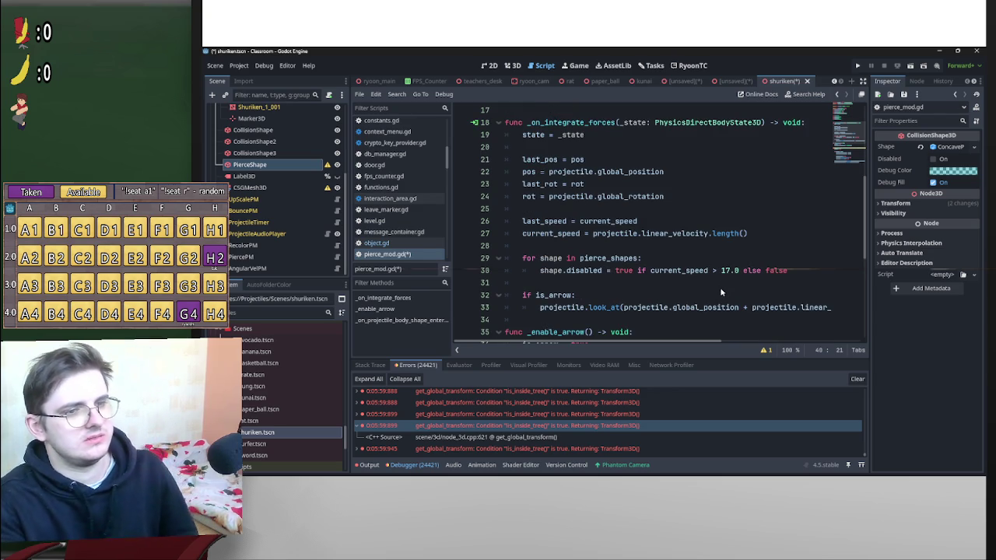
double_click(659, 271)
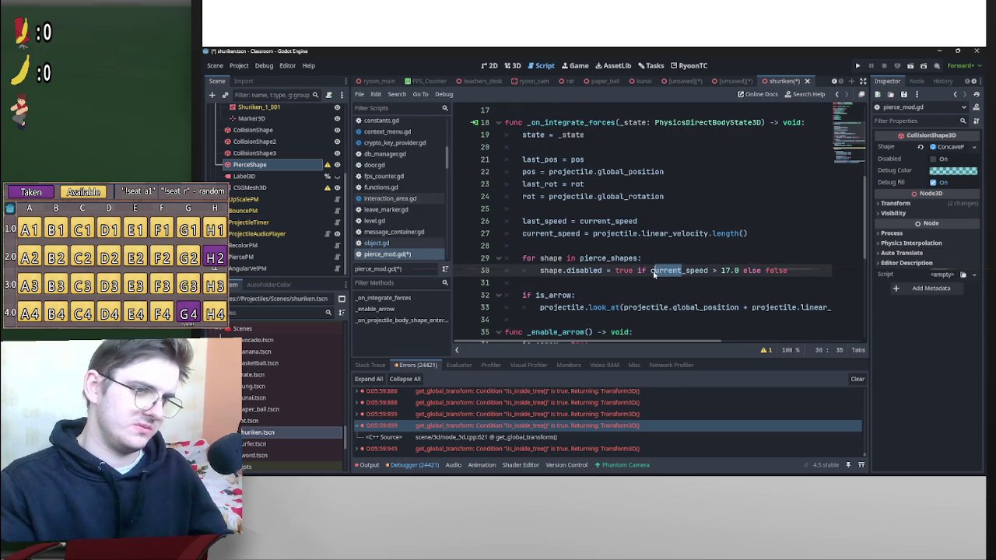
type("last")
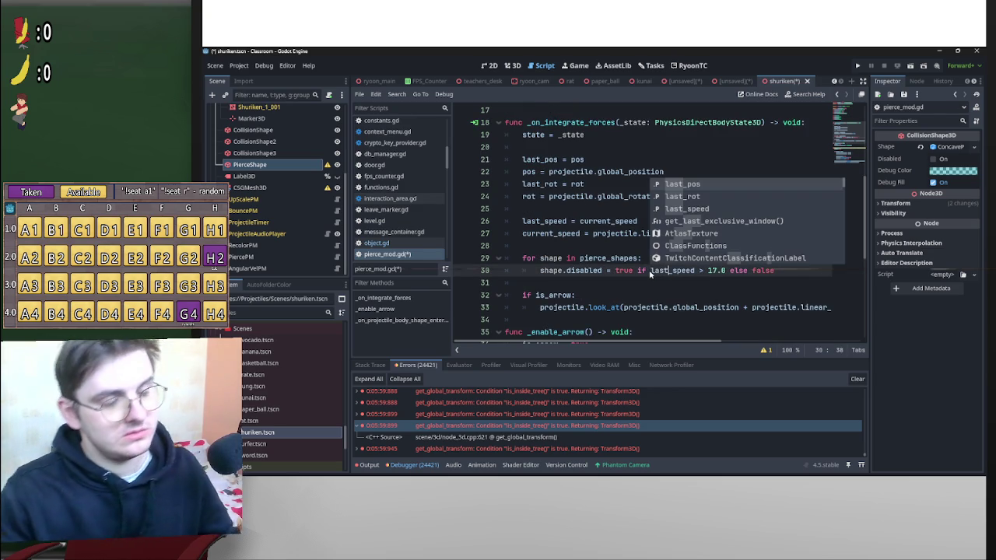
left_click(632, 247)
scroll(622, 249, "down", 6)
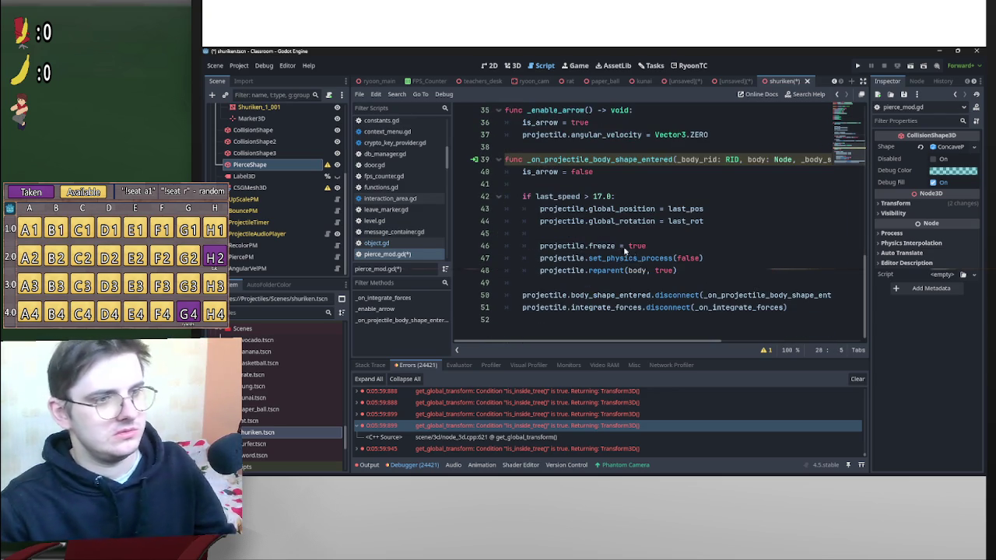
key("ctrl+s")
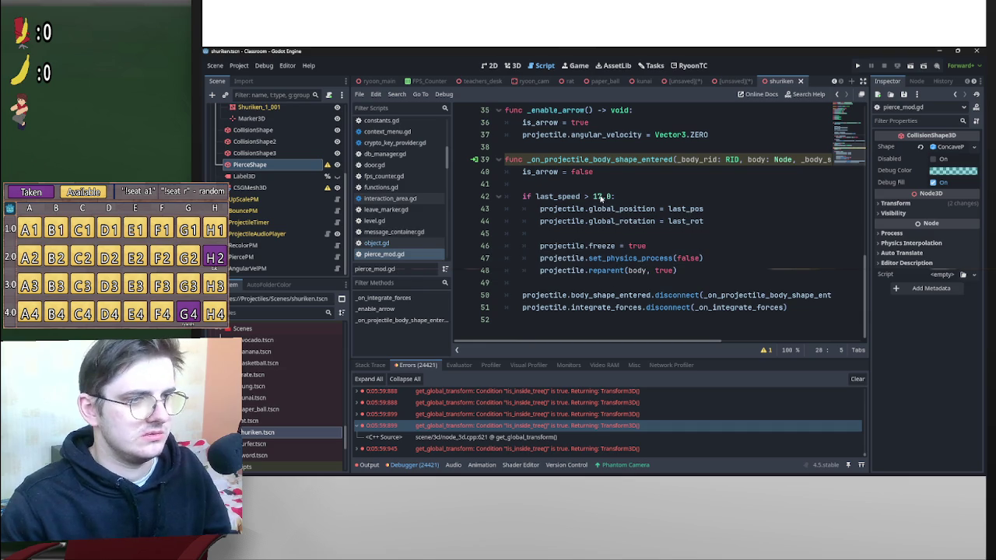
Review the 17.0 speed check and reparent call, then select the pierce shape loop on lines 29–30.
left_click(599, 198)
scroll(700, 245, "up", 6)
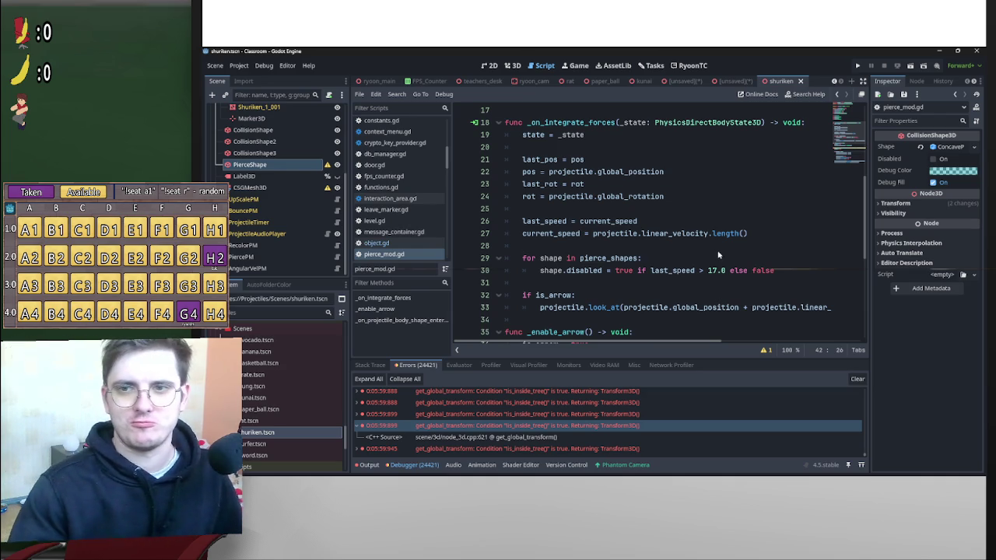
scroll(685, 296, "down", 5)
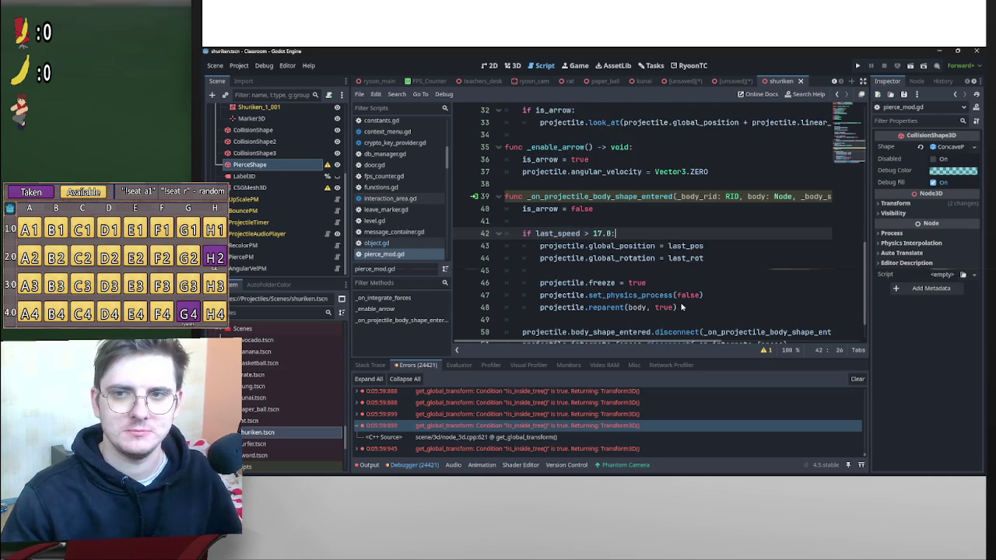
scroll(681, 307, "down", 1)
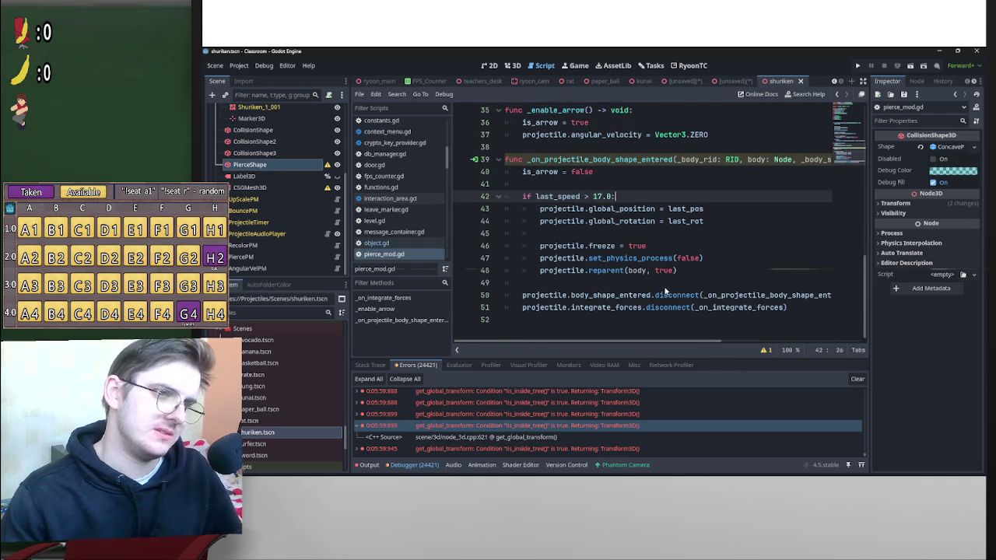
left_click(713, 274)
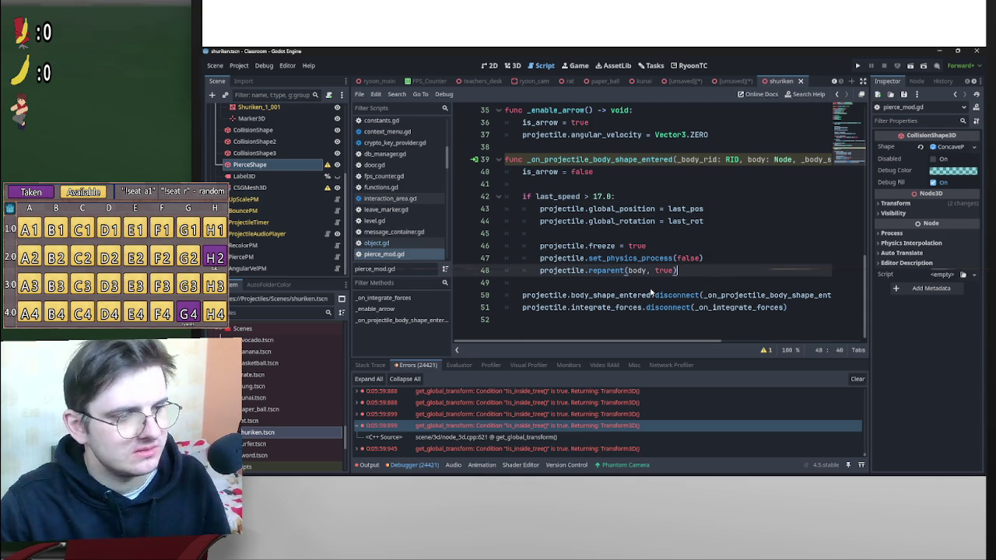
scroll(649, 293, "up", 8)
scroll(685, 294, "down", 2)
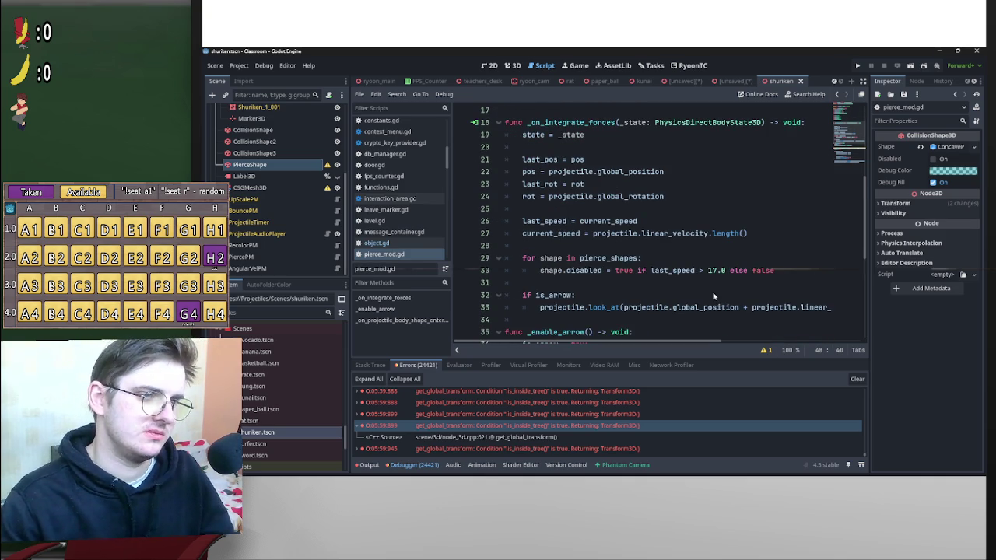
left_click_drag(778, 271, 509, 262)
key("ctrl+c")
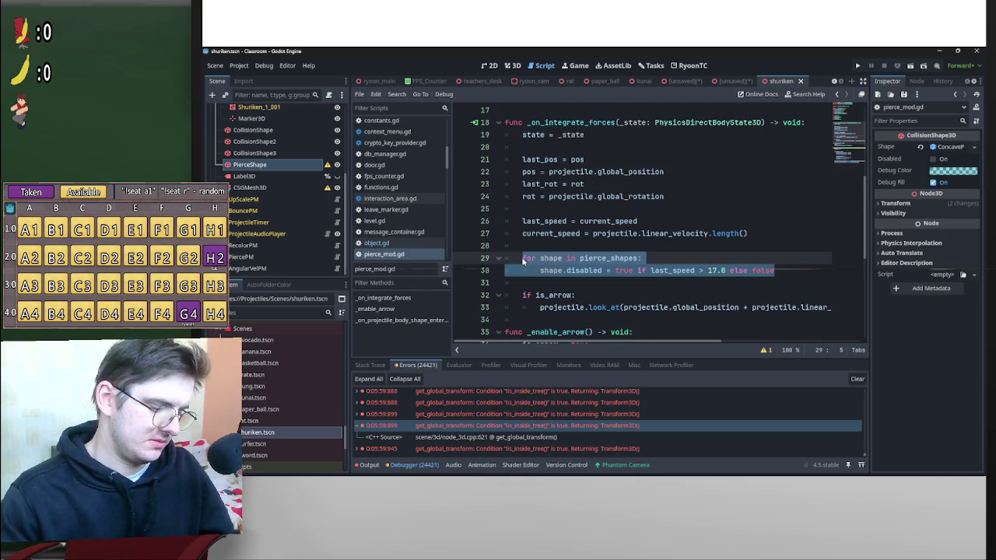
Paste the loop after the reparent call, trimming it to 'shape.disabled = false', and save.
scroll(544, 272, "down", 6)
left_click(566, 287)
key("Return")
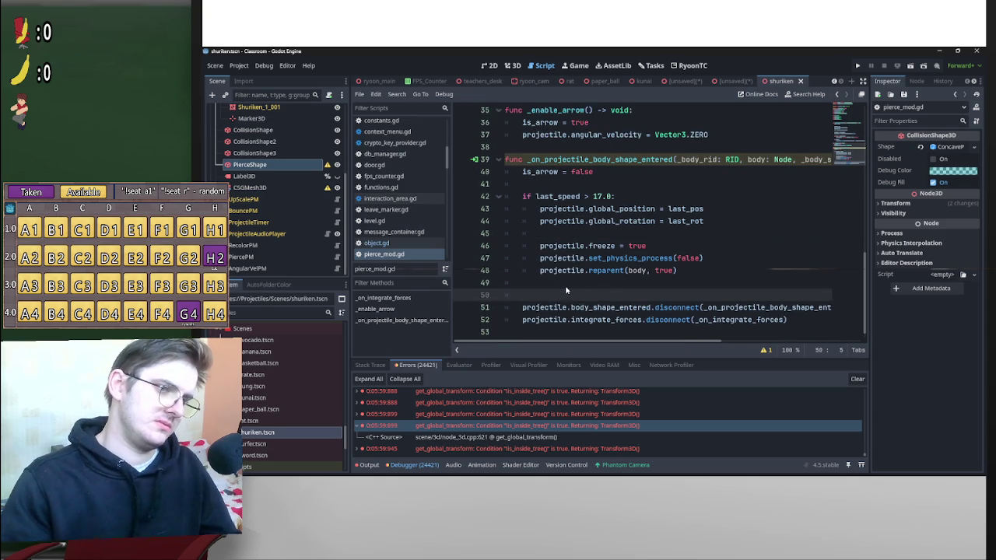
key("Return")
key("Up")
key("ctrl+v")
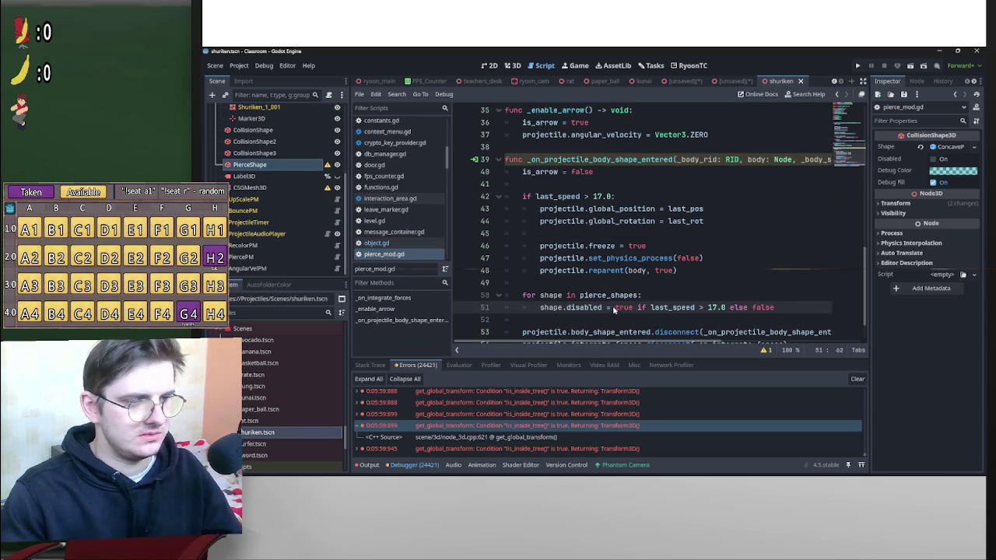
left_click_drag(615, 310, 748, 310)
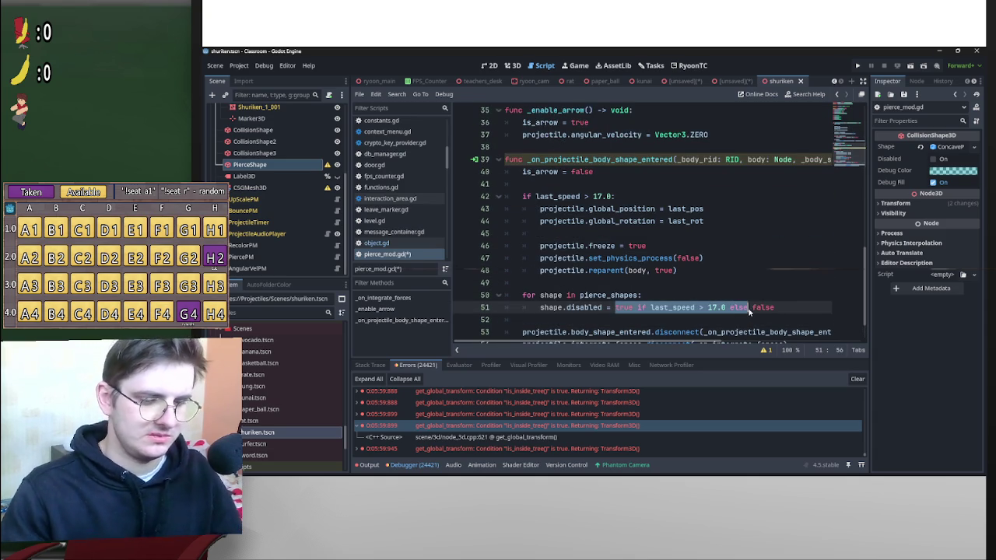
key("BackSpace")
key("BackSpace")
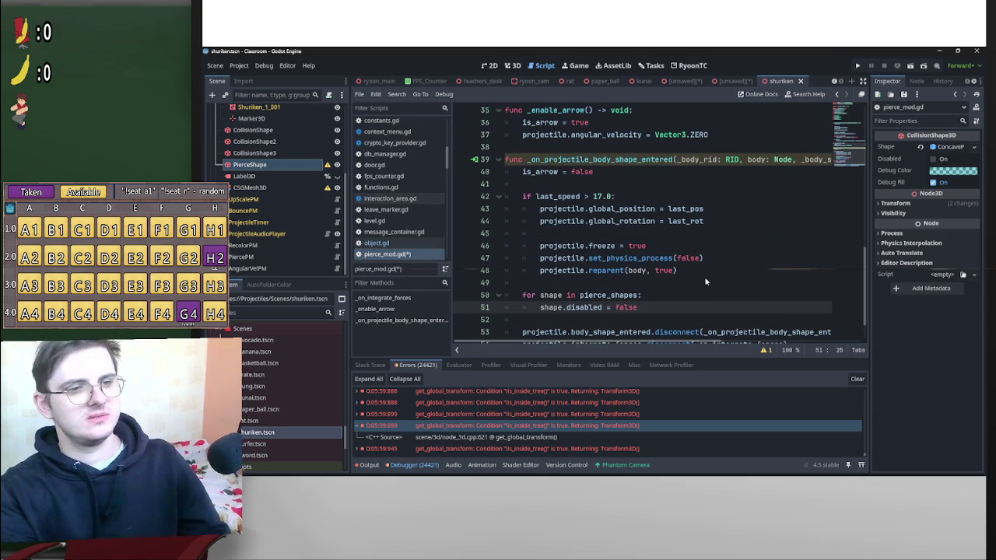
left_click(707, 278)
key("ctrl+s")
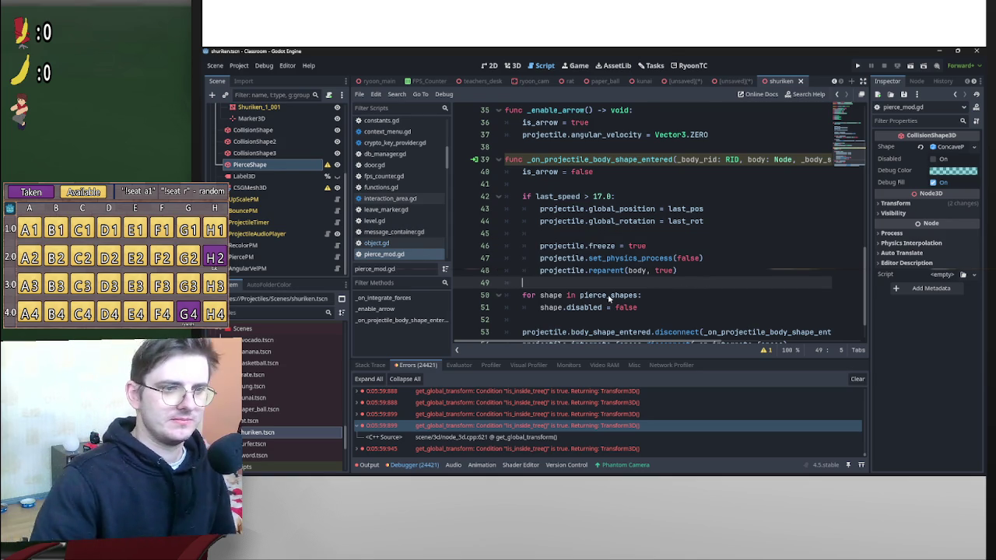
Indent the pasted loop into the speed-check block and bring up the paper_ball scene.
mouse_move(514, 300)
left_mouse_down()
mouse_move(643, 297)
mouse_move(643, 308)
left_mouse_up()
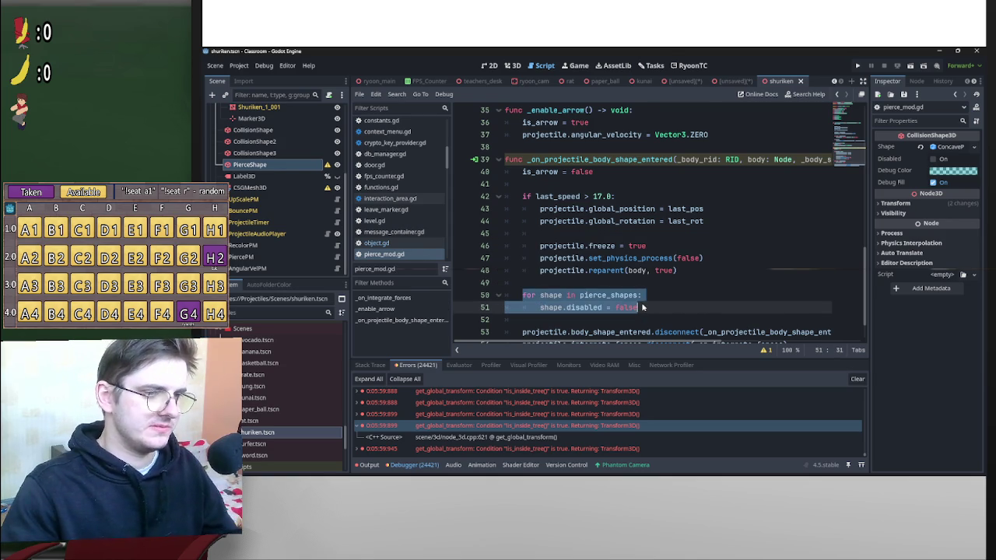
key("Tab")
left_click(670, 282)
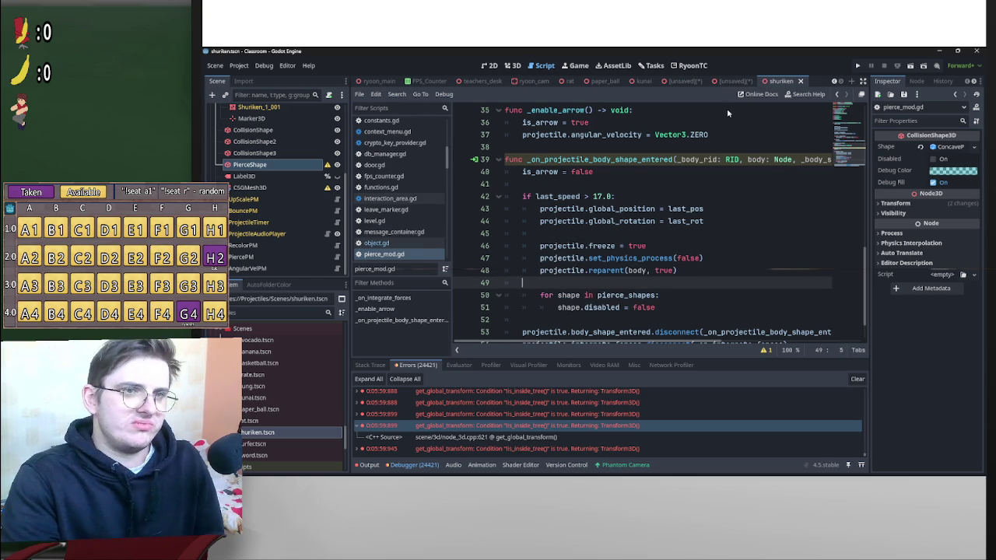
left_click(666, 82)
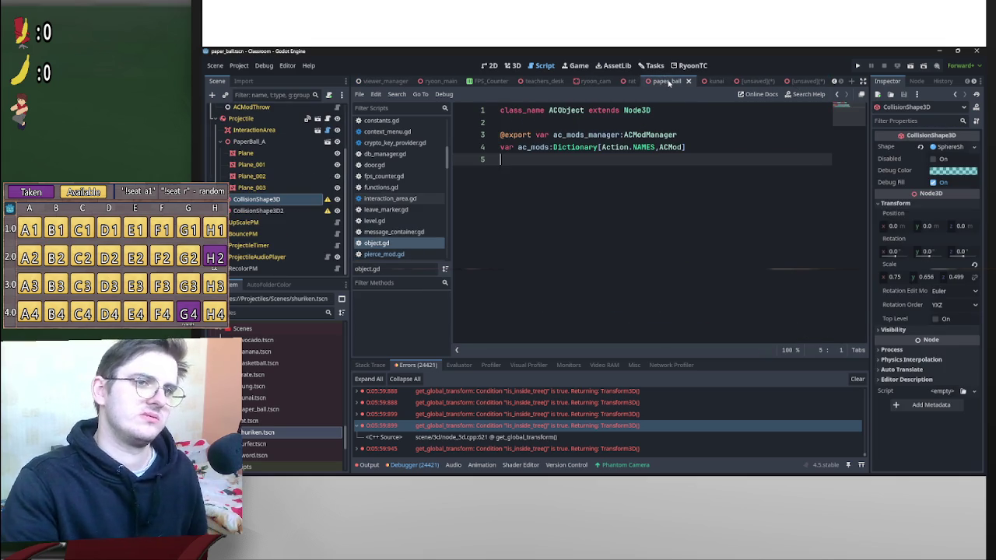
Return to the kunai scene and show it in 3D with CSGBakedCollisionShape3D selected.
left_click(688, 82)
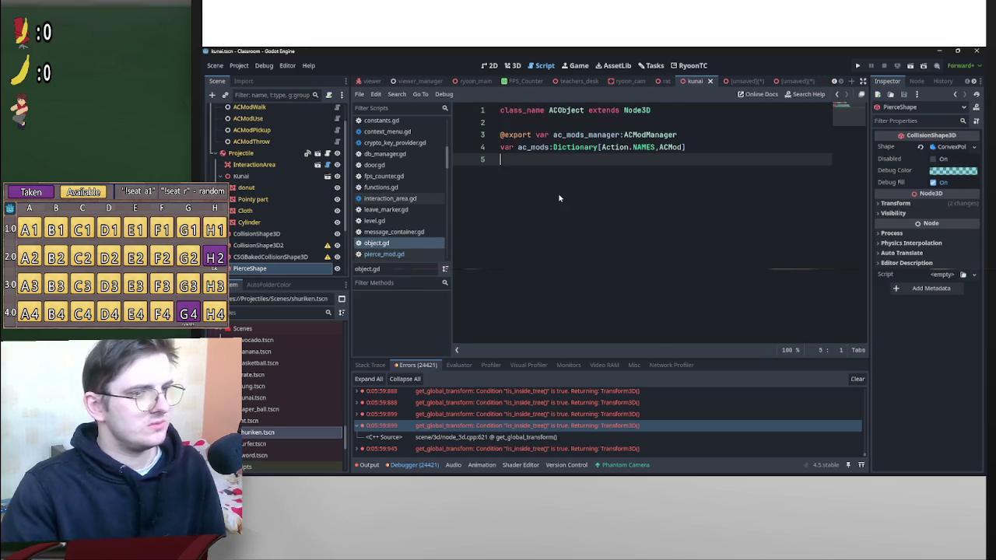
scroll(400, 233, "down", 1)
left_click(288, 268)
scroll(288, 271, "down", 3)
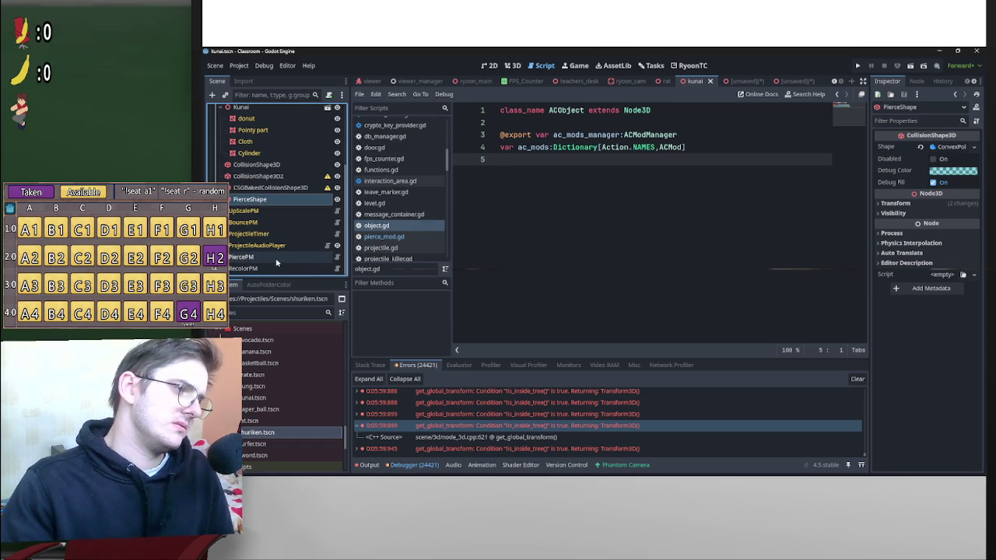
left_click(283, 190)
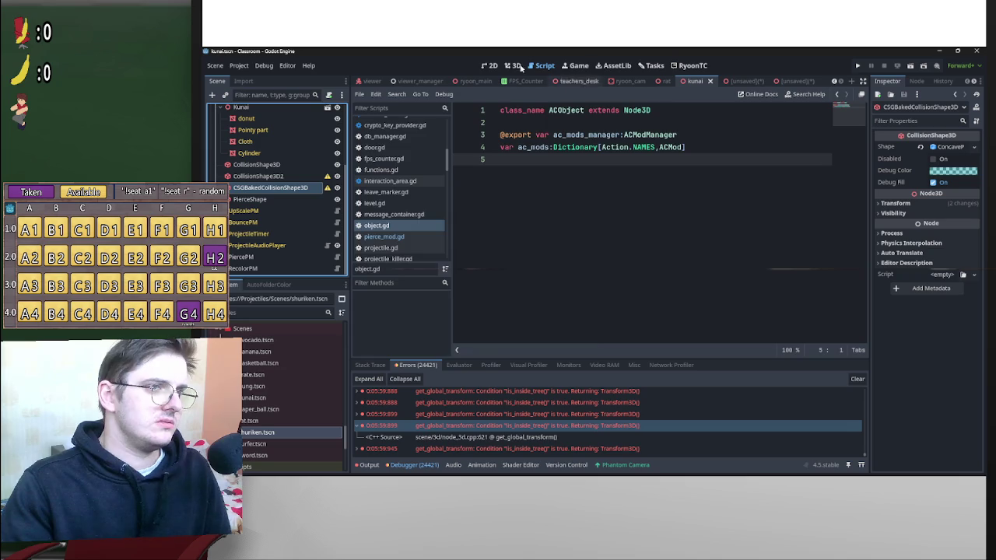
left_click(513, 66)
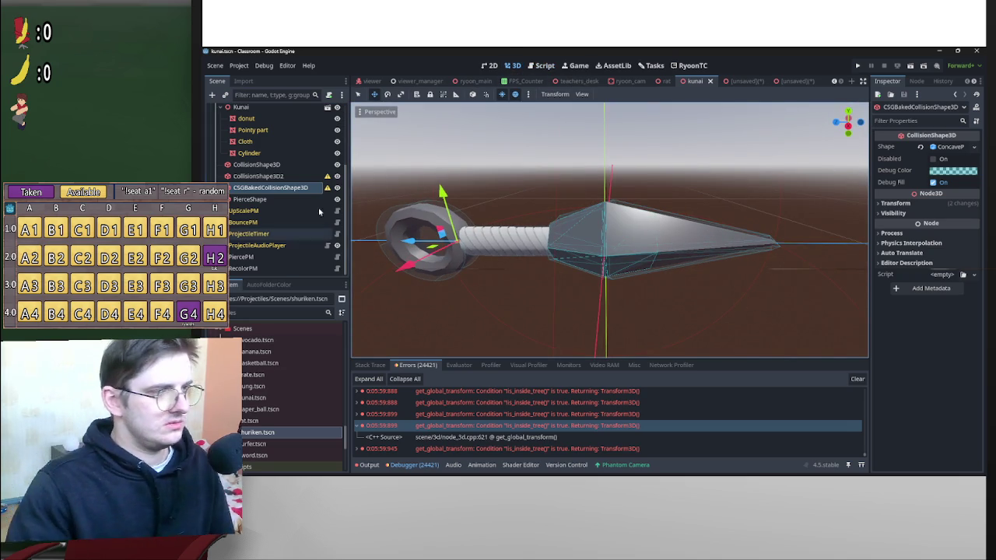
Inspect PierceShape's outline and PiercePM's expanded Pierce Shapes array.
left_click(280, 199)
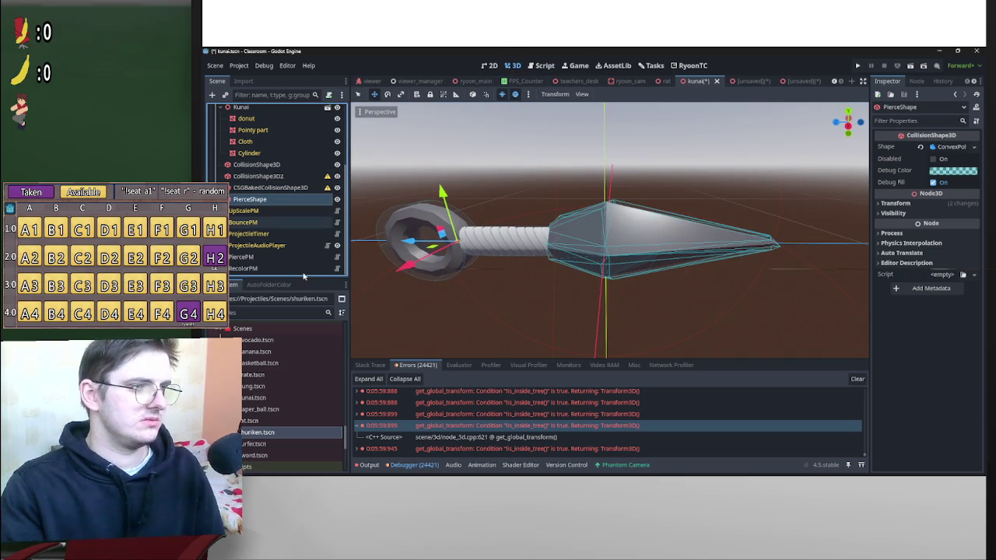
left_click(243, 257)
left_click(953, 147)
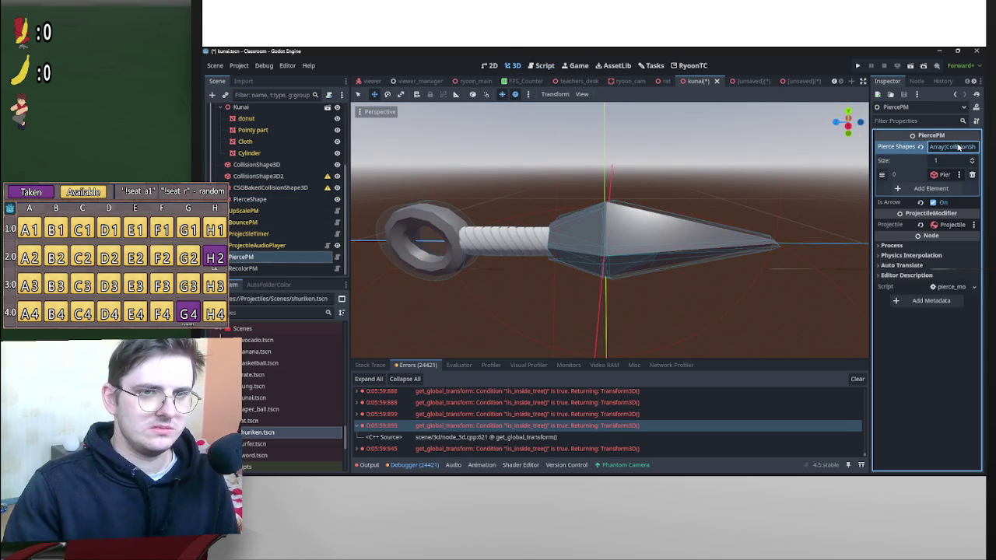
left_click(265, 199)
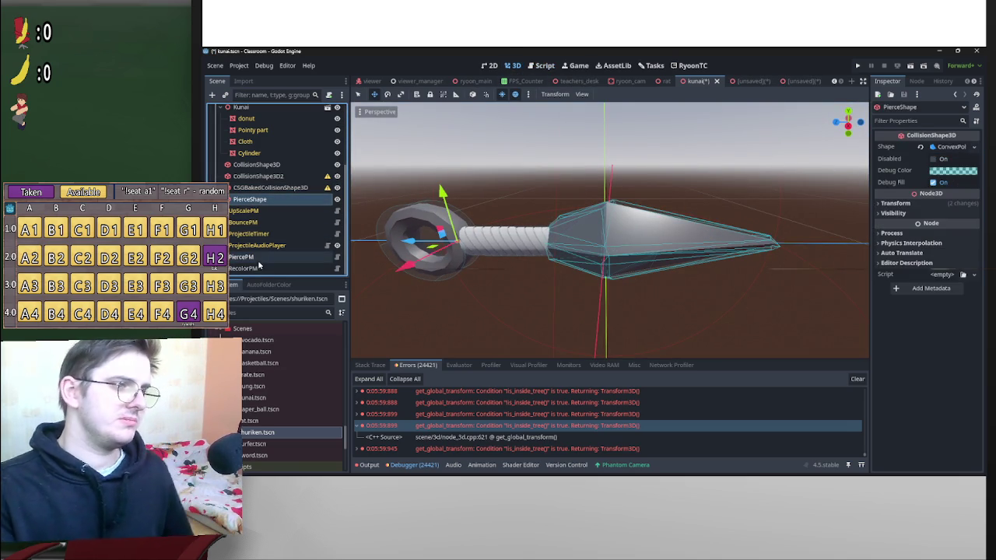
left_click(249, 257)
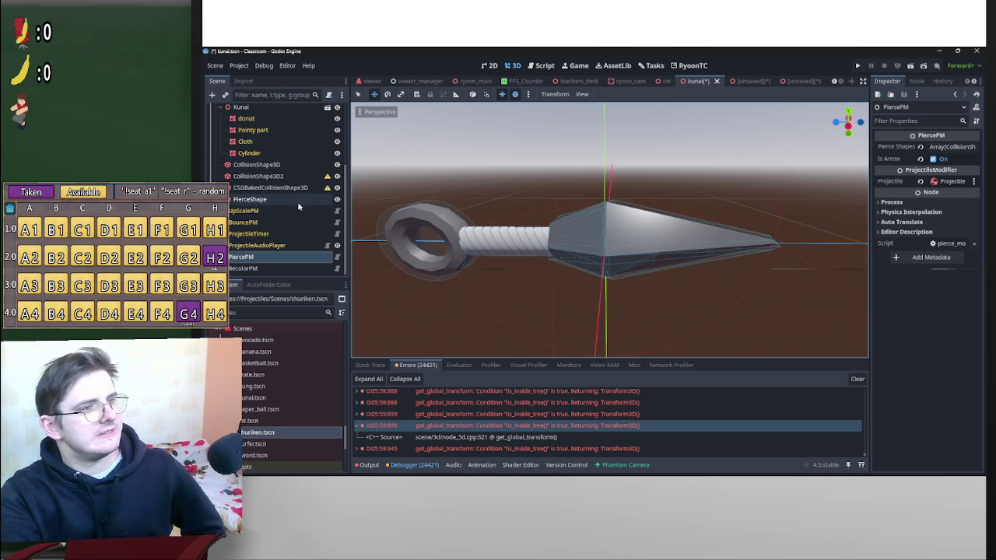
scroll(296, 201, "up", 2)
Route the kunai Projectile's integrate_forces signal to the existing _on_integrate_forces method on PiercePM.
left_click(263, 149)
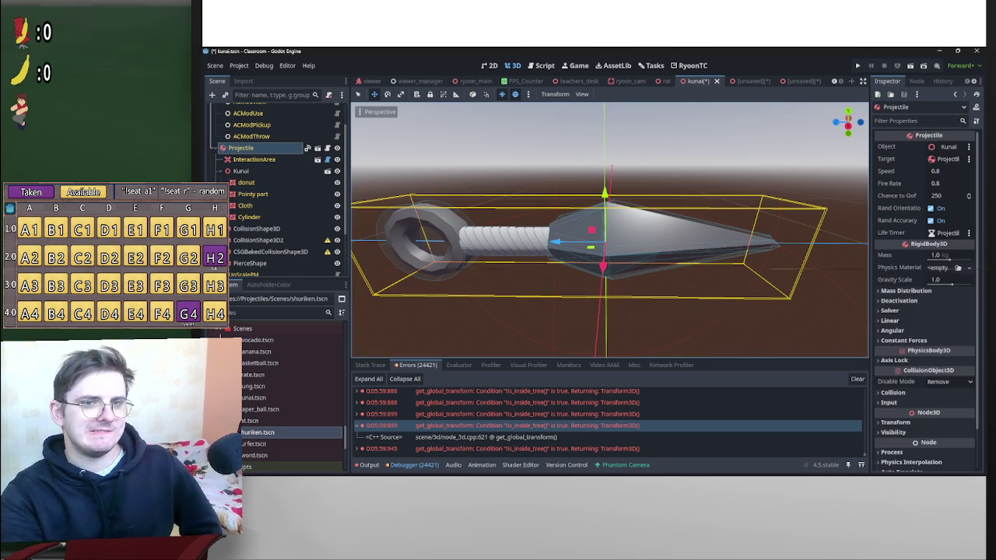
left_click(916, 81)
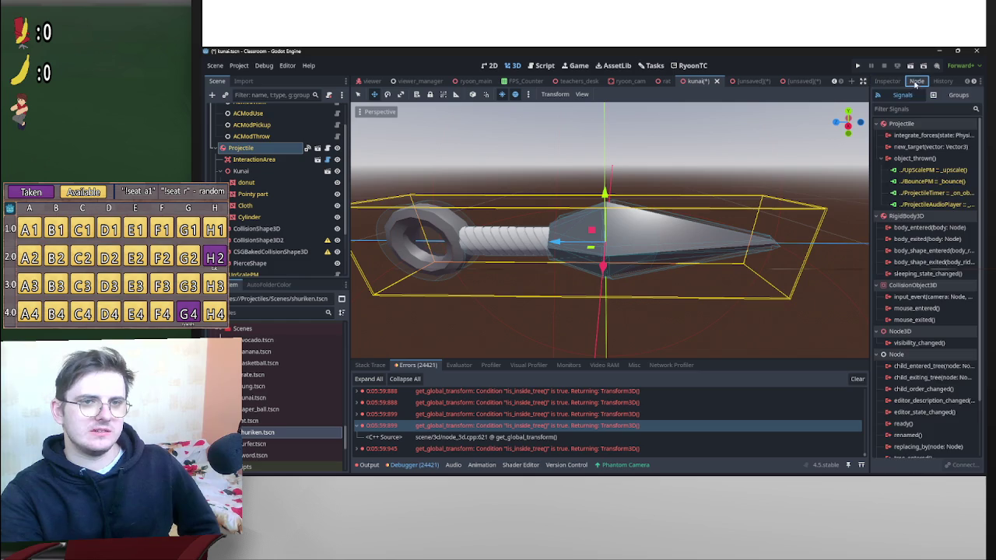
double_click(926, 135)
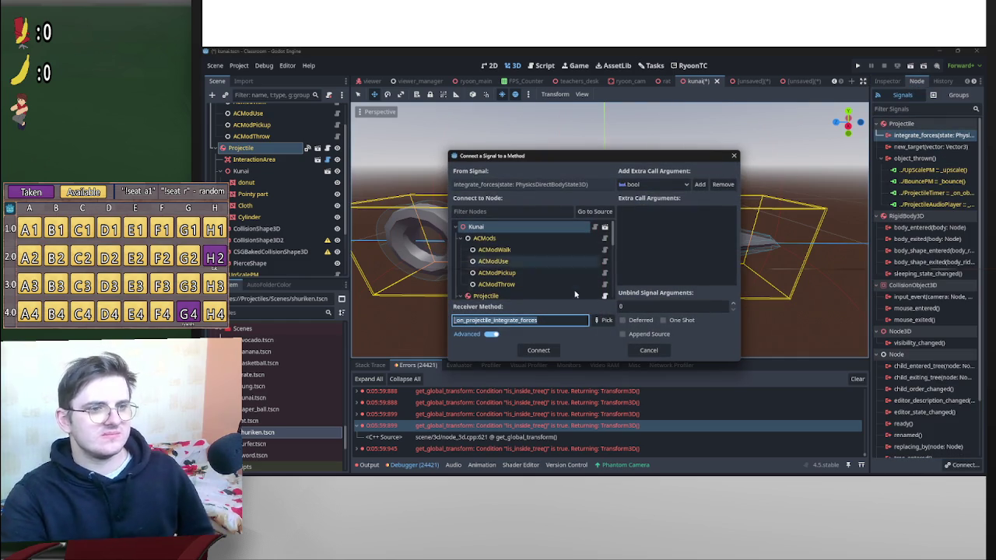
scroll(564, 273, "down", 6)
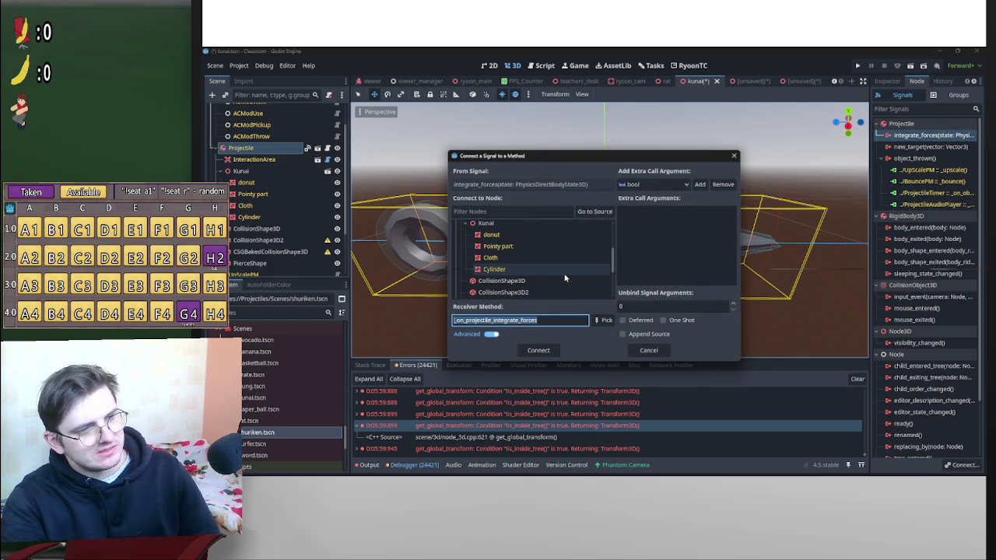
left_click(529, 280)
left_click(604, 319)
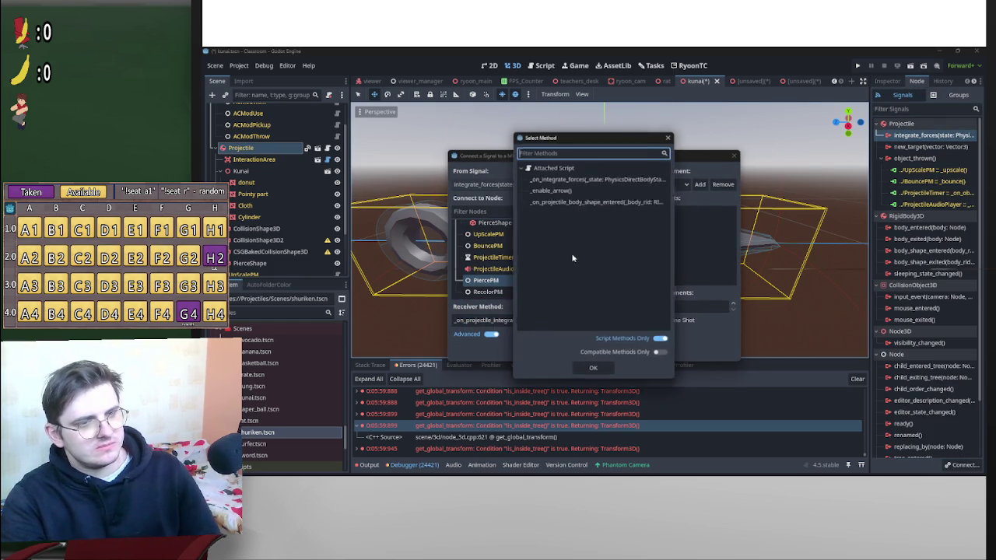
double_click(579, 204)
left_click(539, 350)
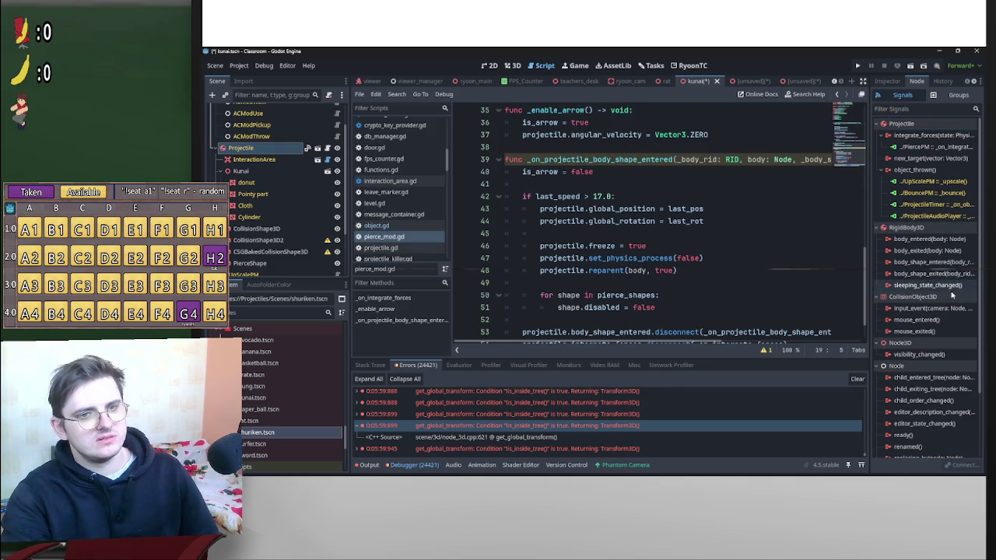
Connect the kunai Projectile's body_entered signal to PiercePM.
double_click(939, 242)
scroll(578, 273, "down", 5)
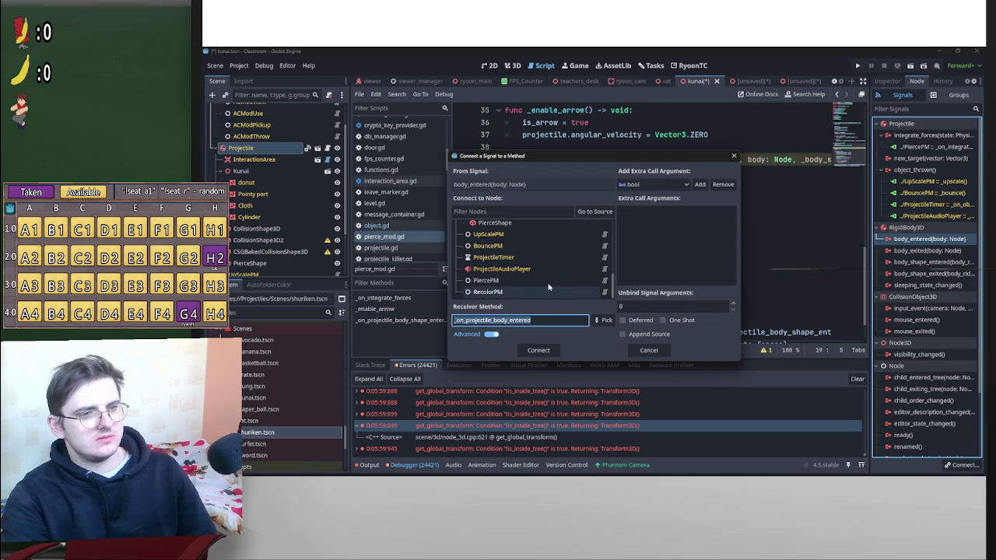
left_click(560, 280)
left_click(544, 350)
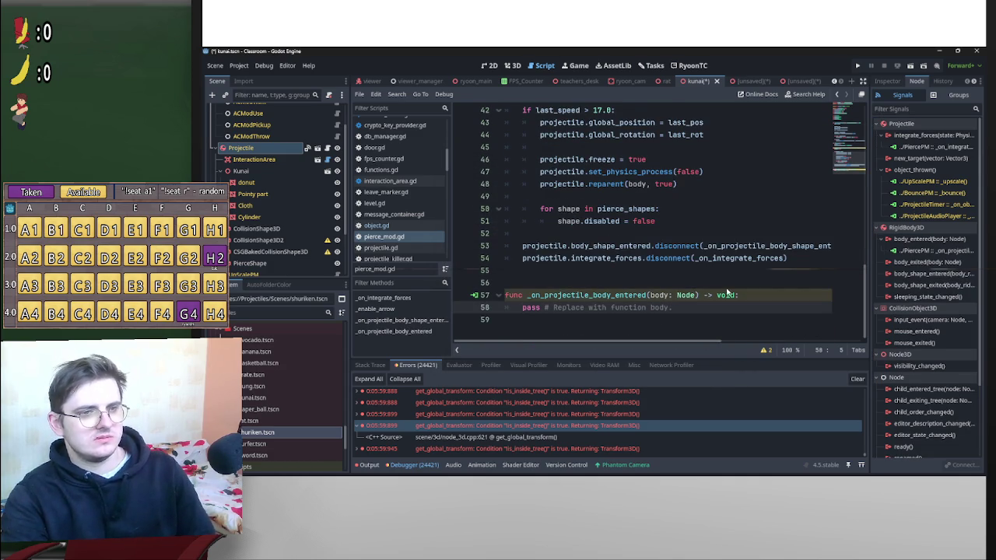
Move the old handler's pierce logic into _on_projectile_body_entered and delete the body_shape_entered header.
scroll(727, 293, "up", 2)
scroll(801, 299, "down", 1)
mouse_move(801, 296)
left_mouse_down()
mouse_move(537, 230)
mouse_move(511, 122)
left_mouse_up()
key("ctrl+c")
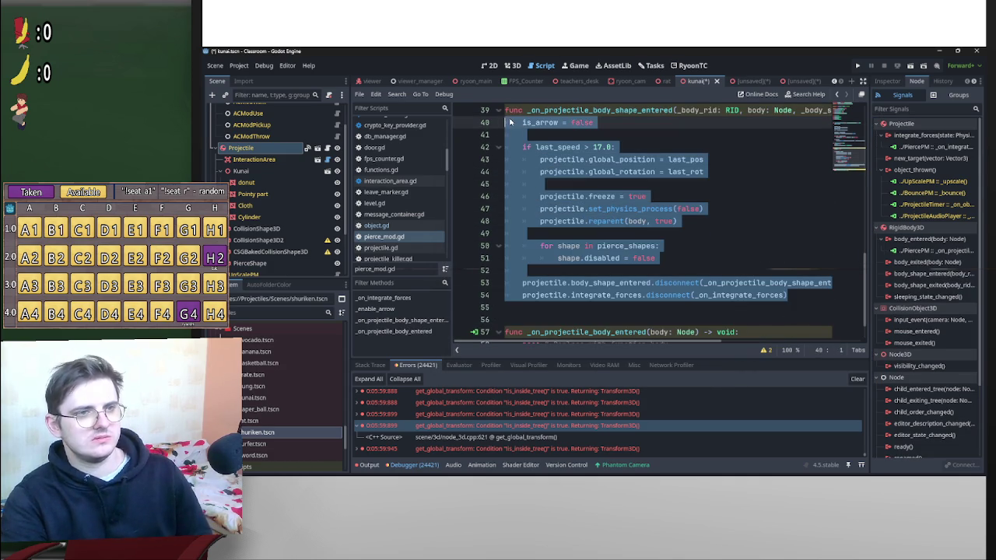
key("BackSpace")
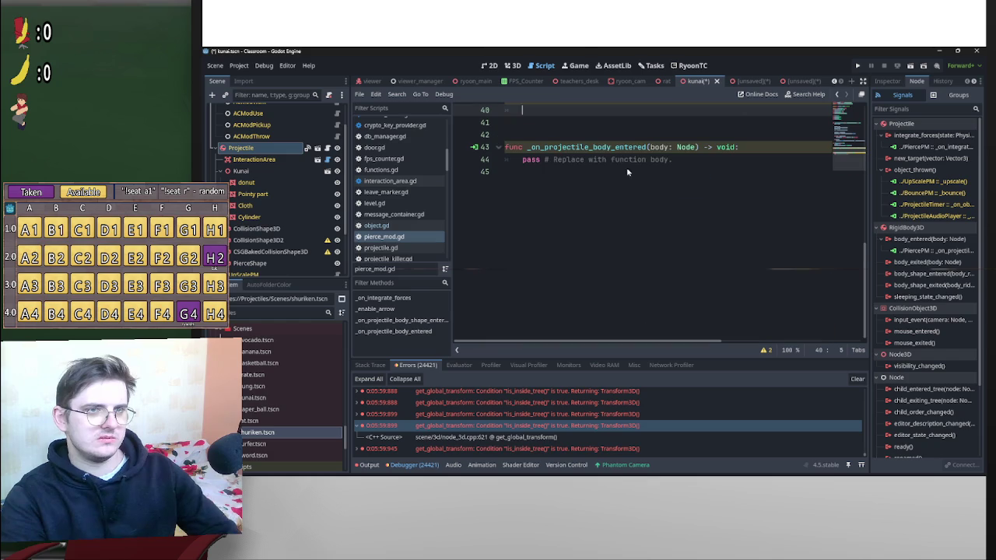
left_click_drag(521, 160, 696, 162)
key("ctrl+v")
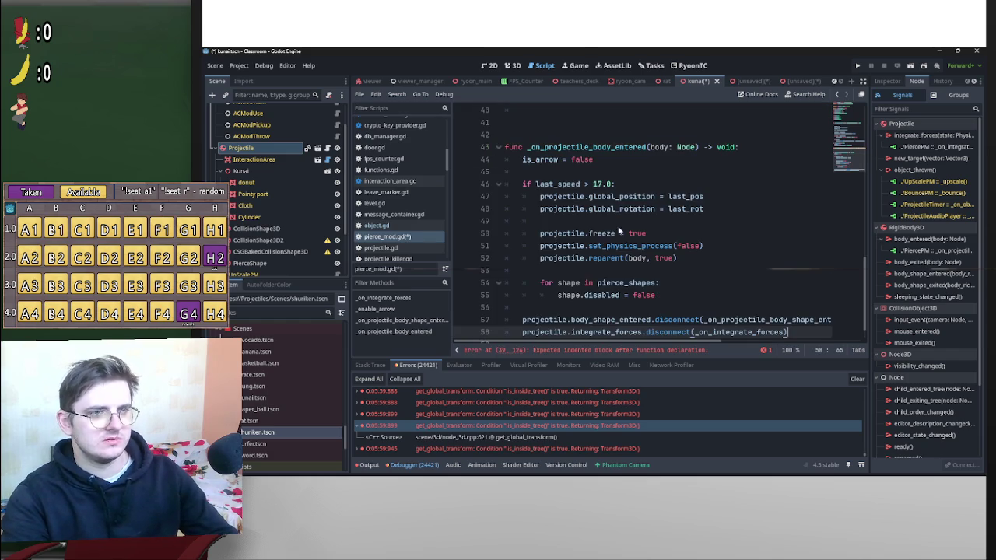
scroll(605, 239, "up", 2)
left_click_drag(506, 207, 500, 177)
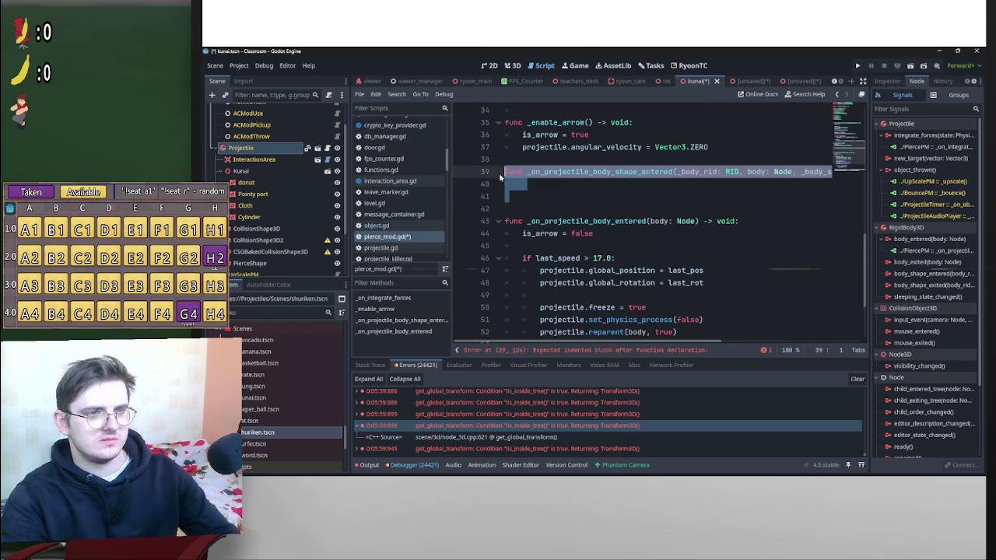
key("BackSpace")
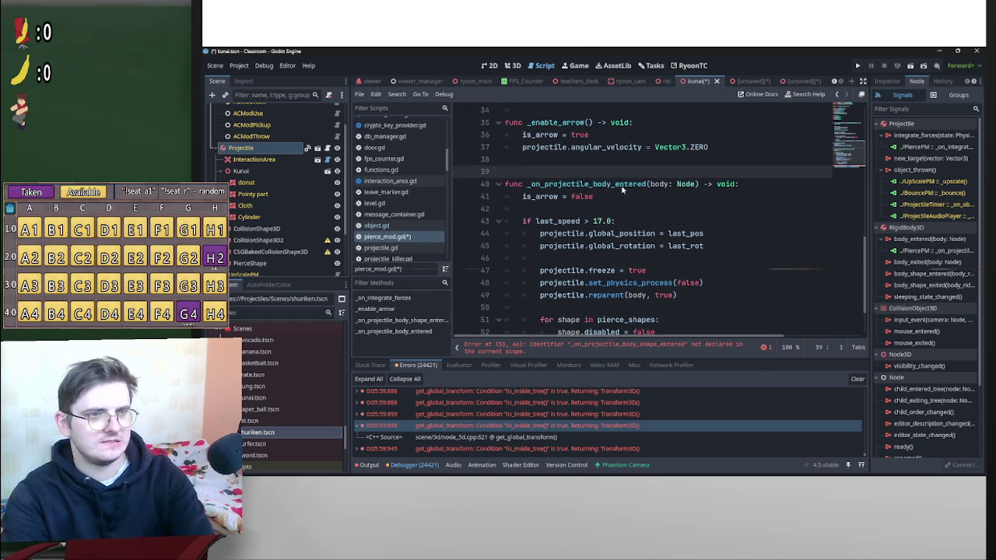
Point the line-54 disconnect call at _on_projectile_body_entered, save pierce_mod.gd, and reopen sword.tscn.
scroll(666, 284, "down", 2)
left_click(723, 295)
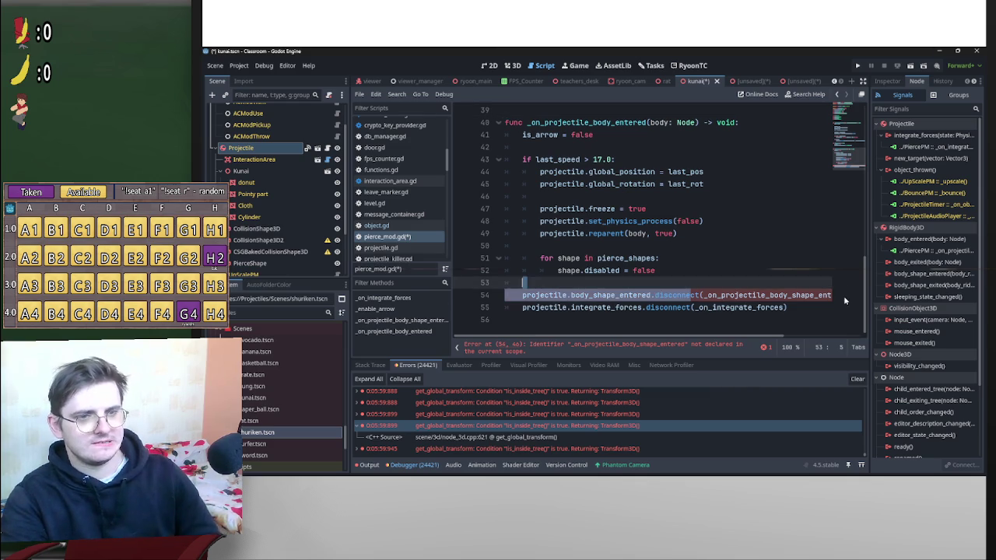
double_click(824, 295)
left_click(746, 299)
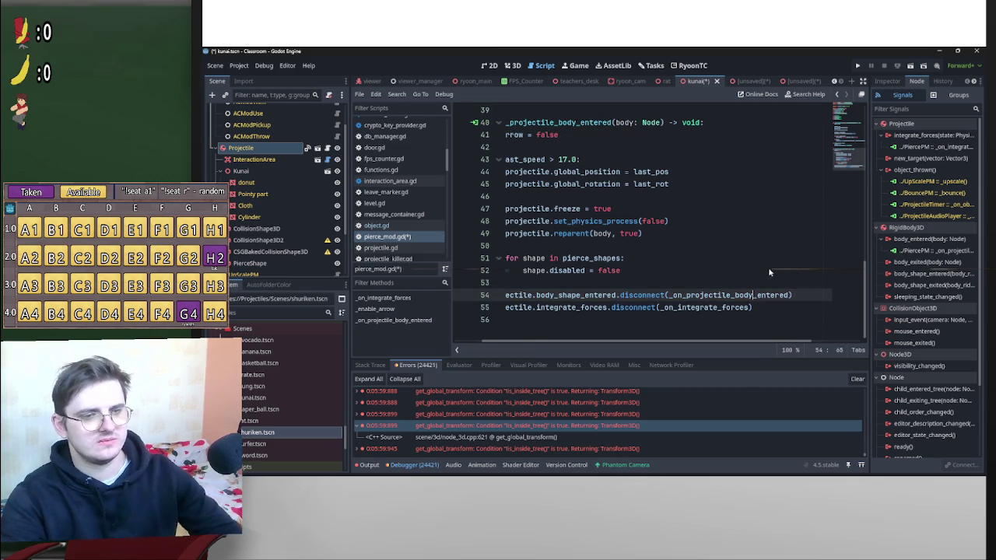
scroll(731, 304, "left", 2)
scroll(716, 280, "up", 4)
key("ctrl+s")
scroll(731, 86, "up", 2)
double_click(255, 455)
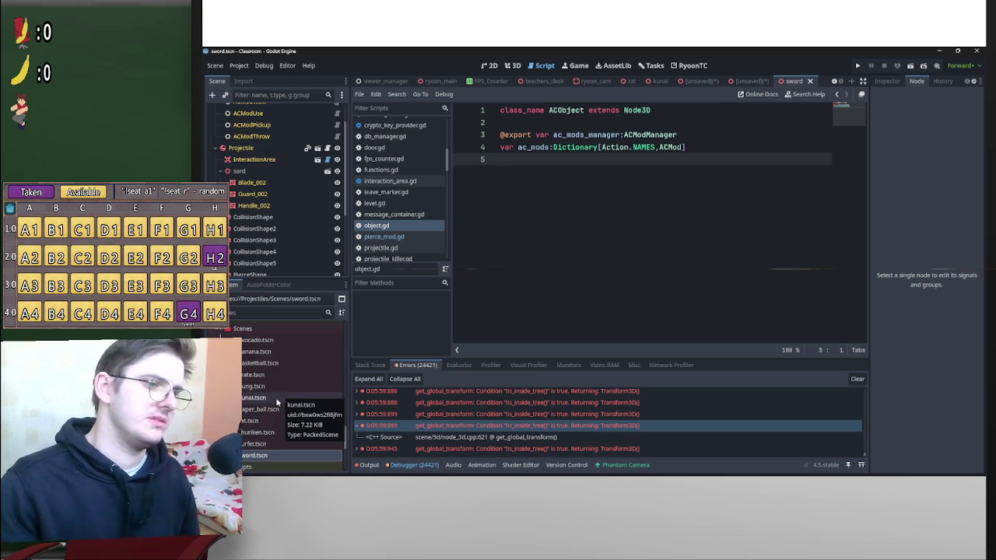
Open the shuriken scene and disconnect all body_shape_entered connections from its Projectile.
double_click(256, 432)
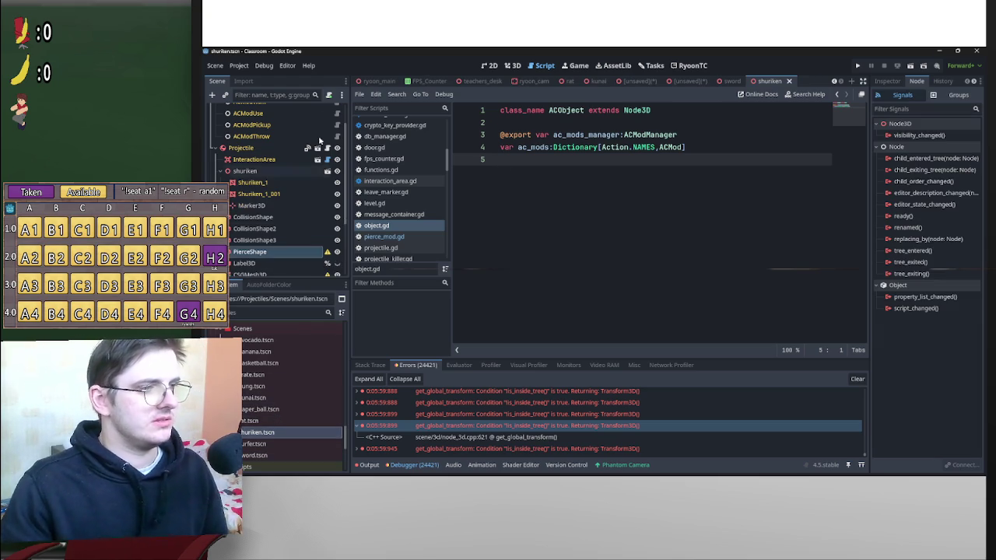
left_click(268, 148)
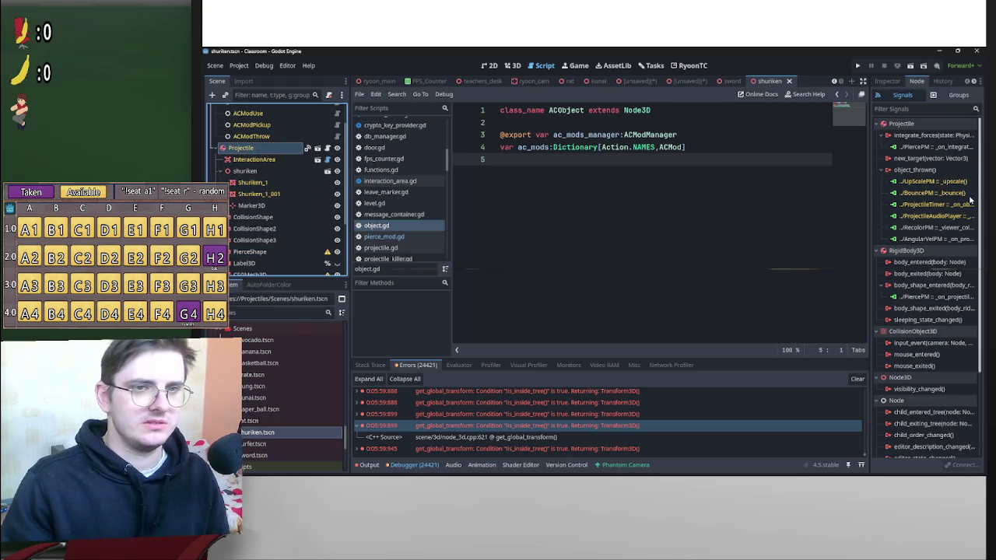
right_click(919, 287)
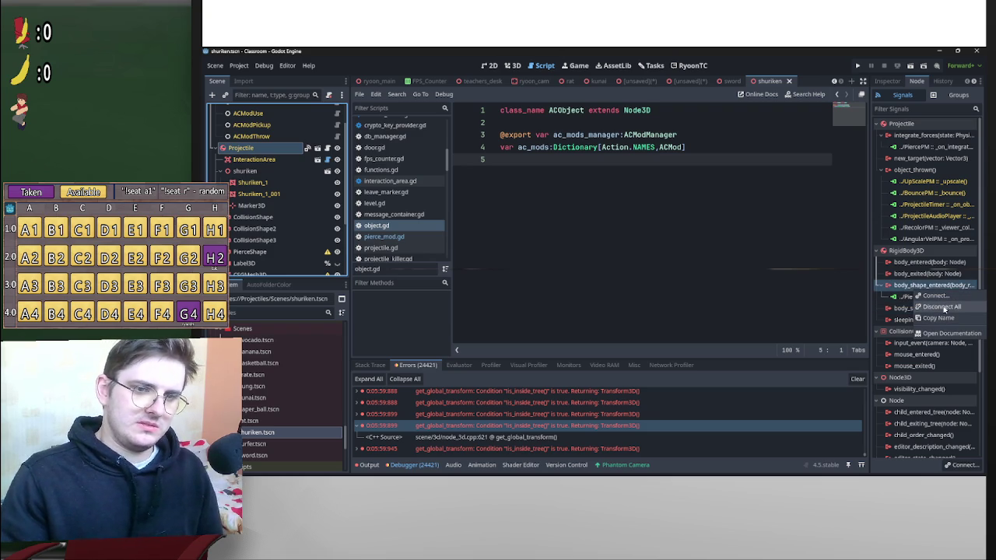
left_click(944, 309)
left_click(545, 275)
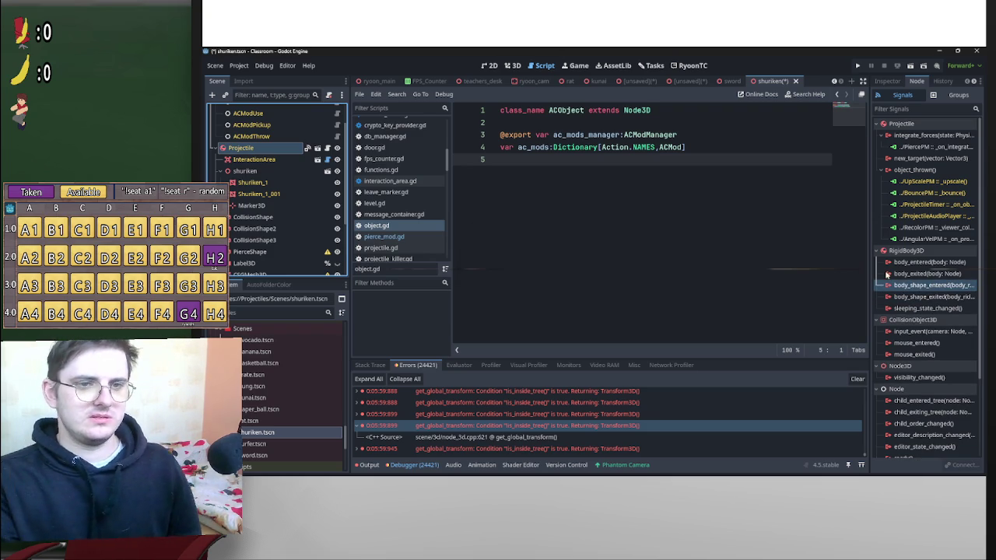
Connect the shuriken's body_entered signal to PiercePM, then select the sword's Projectile.
double_click(902, 265)
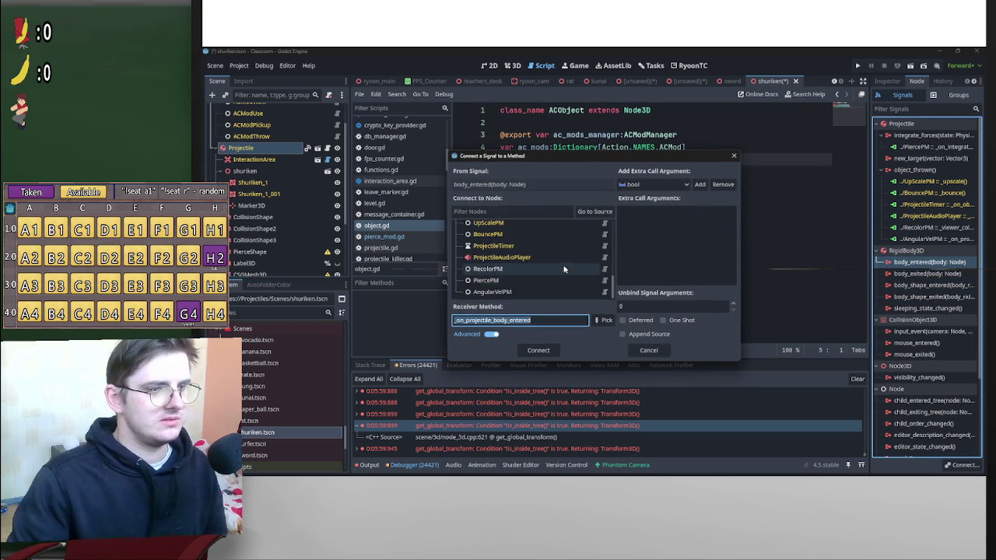
left_click(535, 280)
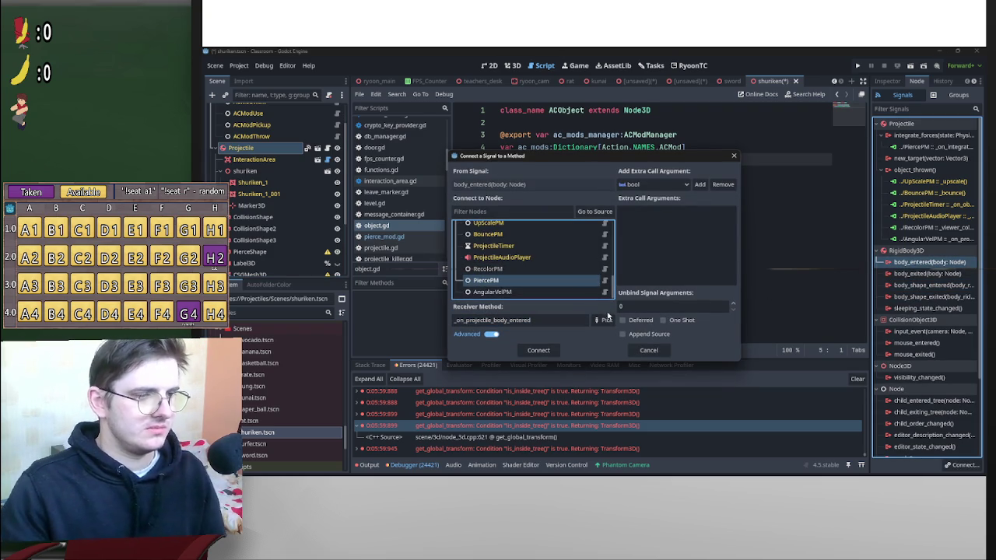
left_click(553, 351)
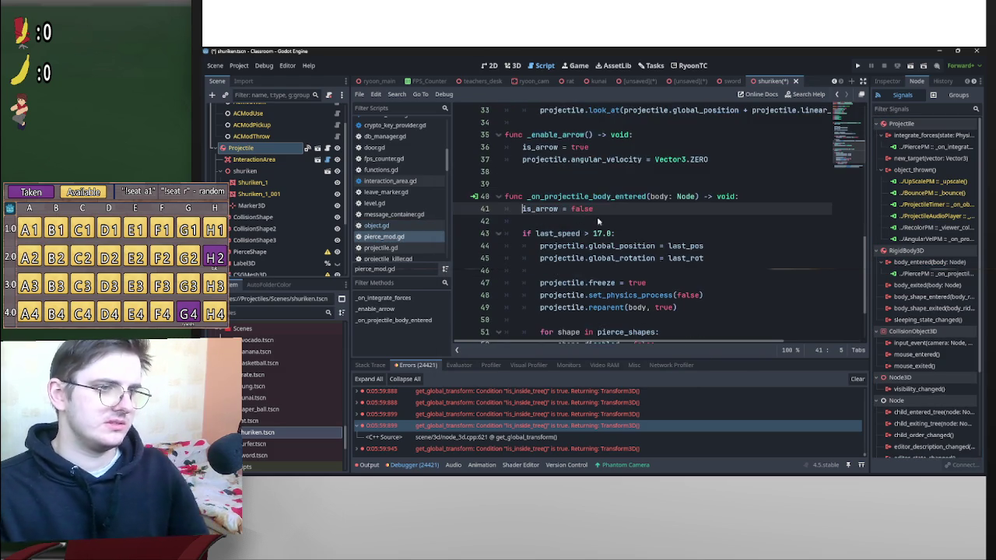
scroll(665, 191, "down", 2)
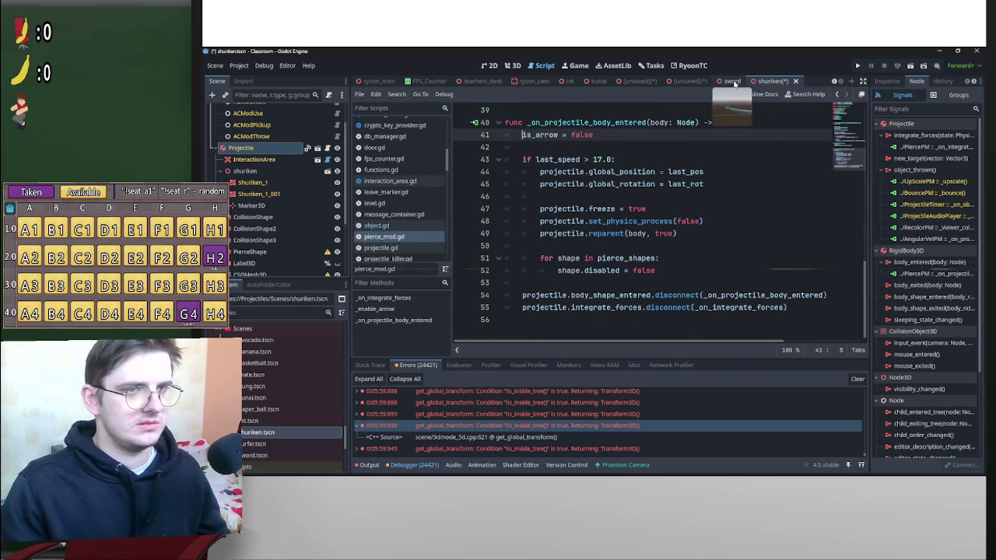
left_click(730, 82)
left_click(242, 147)
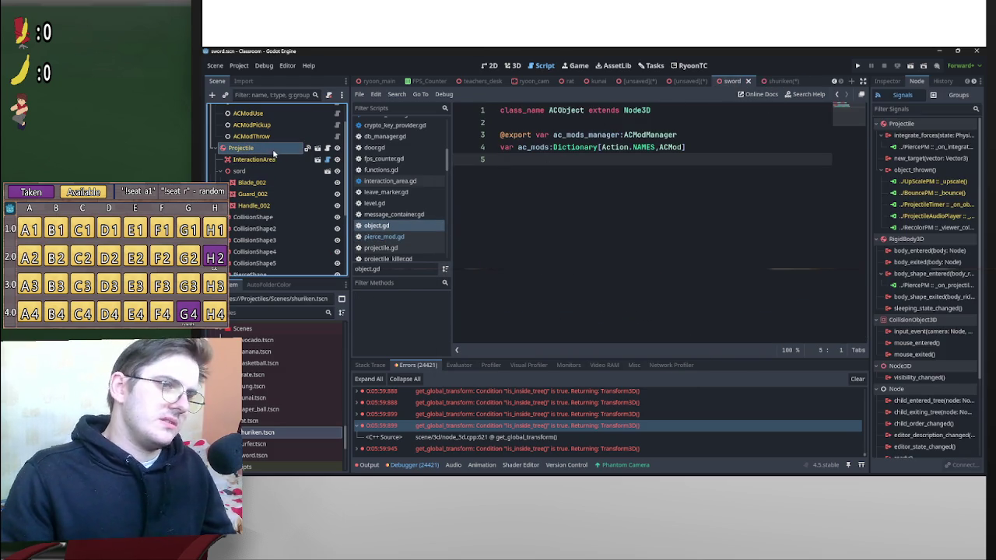
Look over the sword's body_shape_entered connection settings without changing anything.
right_click(920, 286)
left_click(927, 287)
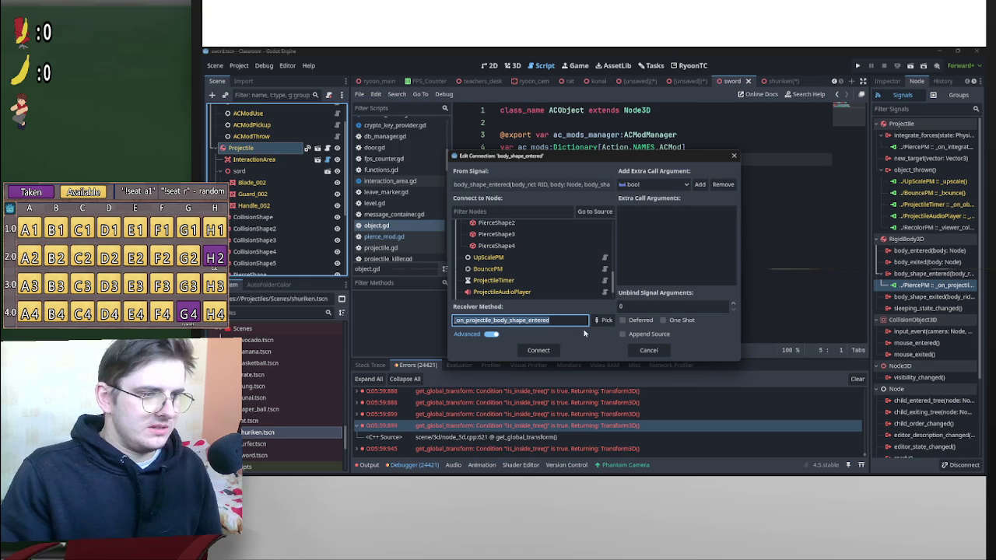
left_click(602, 319)
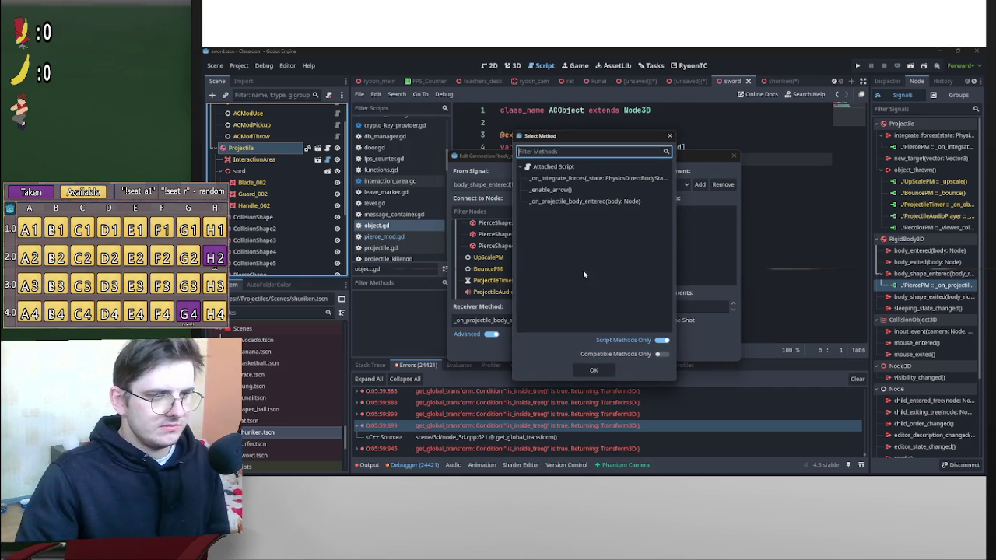
left_click(593, 370)
left_click(733, 156)
Disconnect body_shape_entered from PiercePM, connect body_entered to PiercePM instead, and show the Projectile scene.
right_click(921, 286)
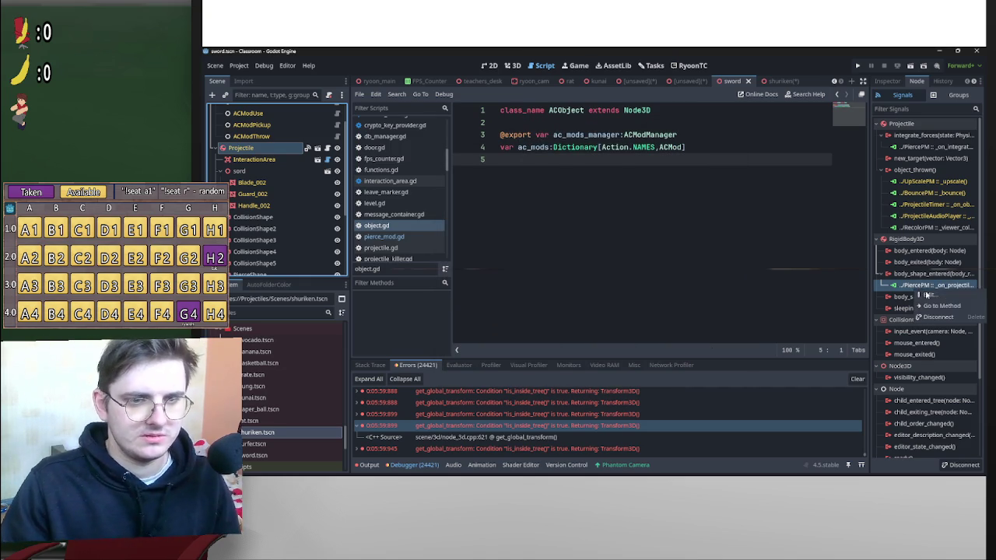
left_click(934, 313)
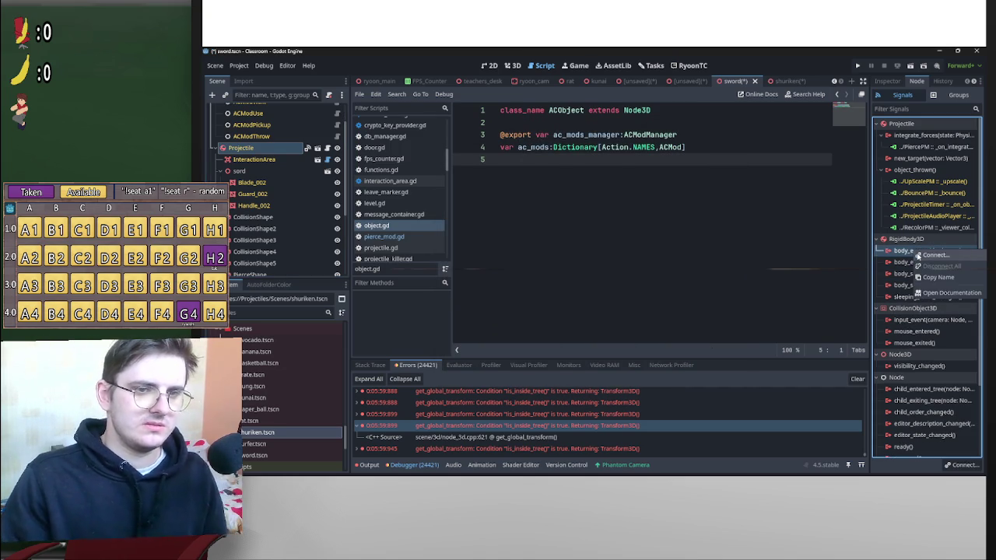
double_click(926, 250)
scroll(560, 275, "down", 5)
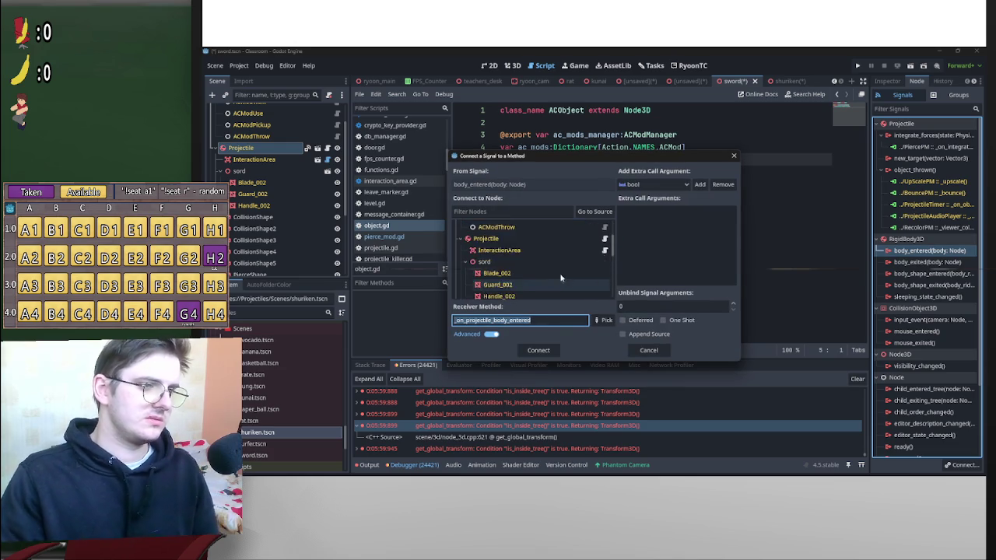
double_click(544, 273)
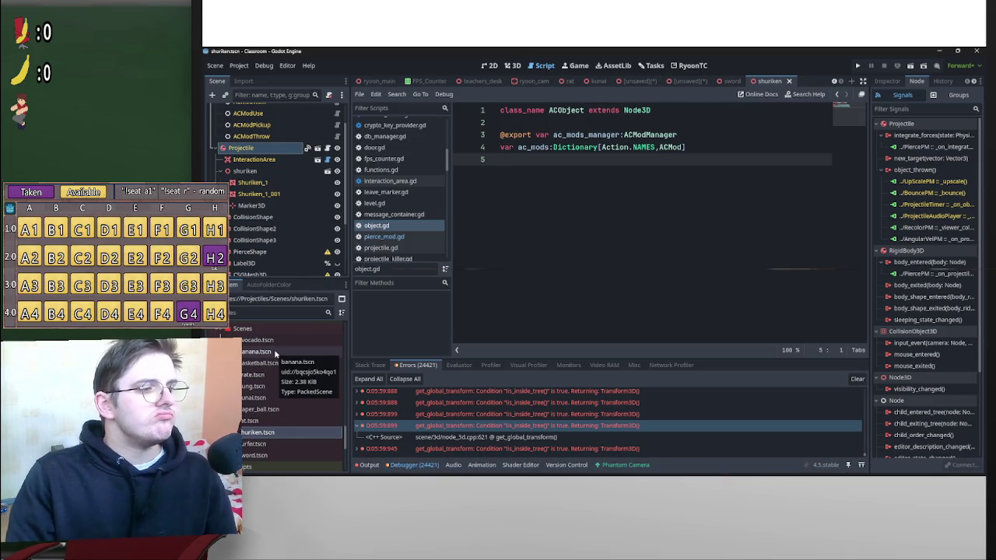
left_click(634, 81)
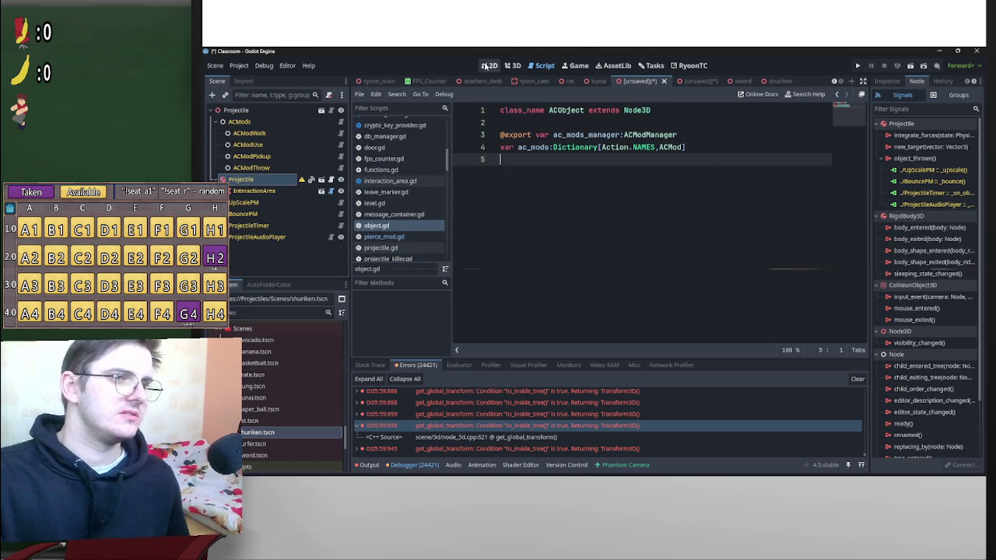
Return to the kunai scene viewport and select its PiercePM and Projectile nodes.
key("ctrl+F1")
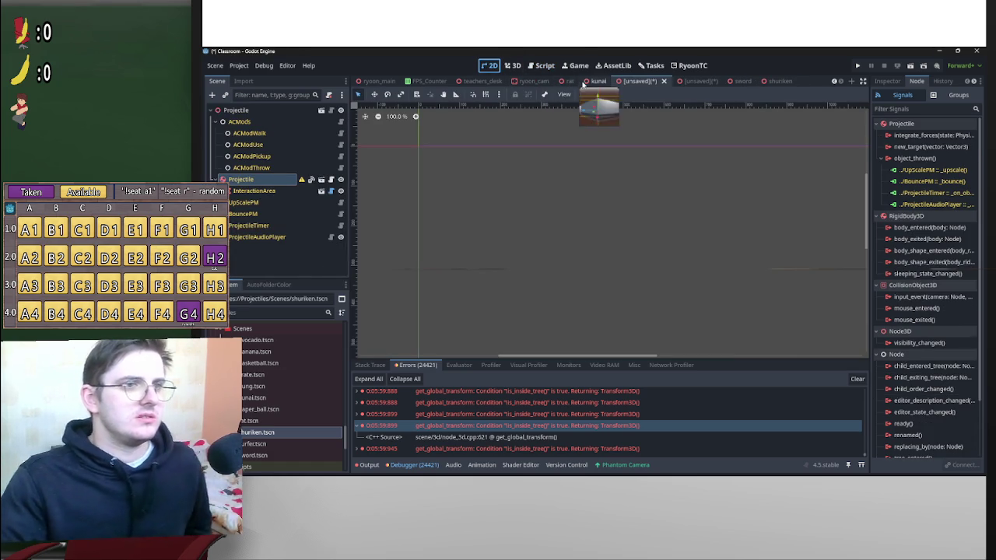
left_click(597, 81)
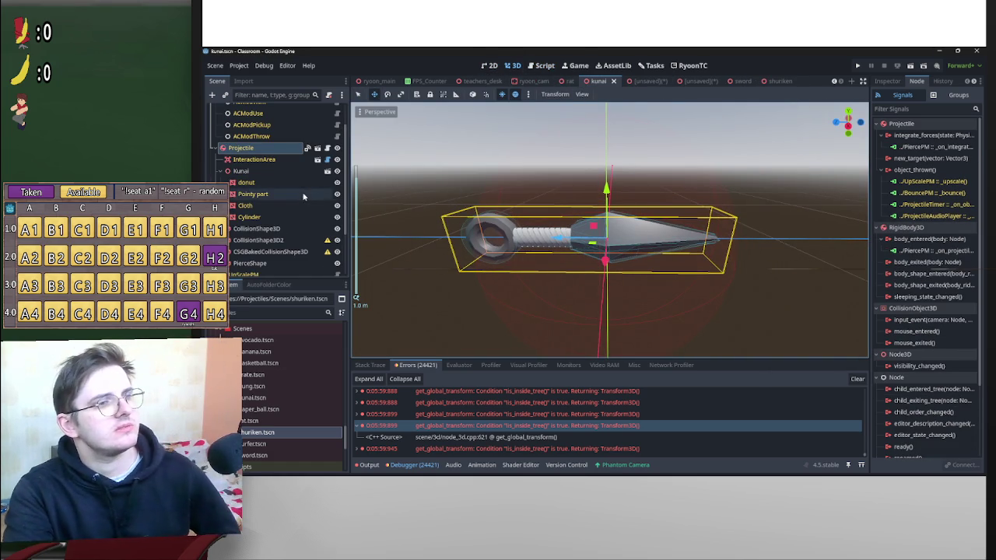
scroll(283, 235, "down", 3)
left_click(303, 257)
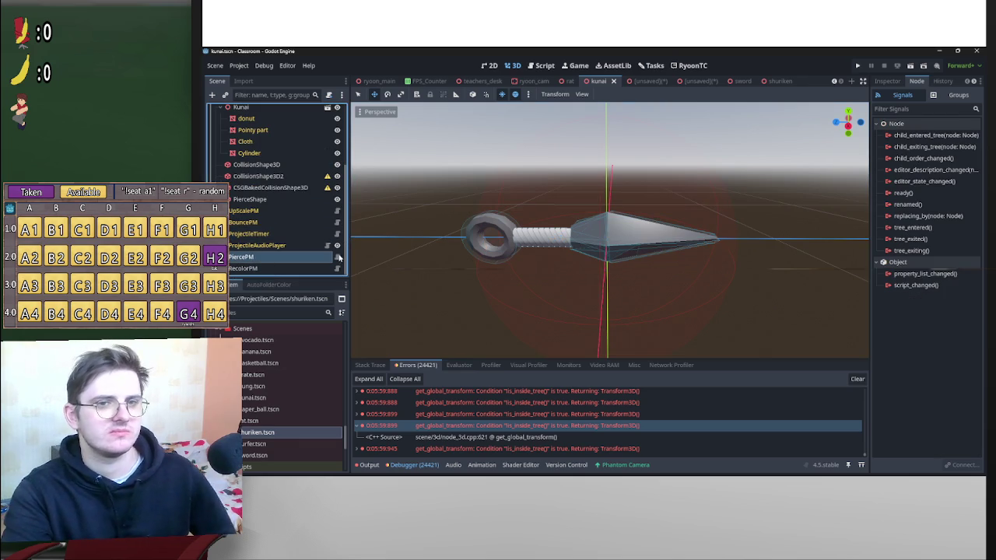
scroll(260, 157, "up", 4)
left_click(261, 169)
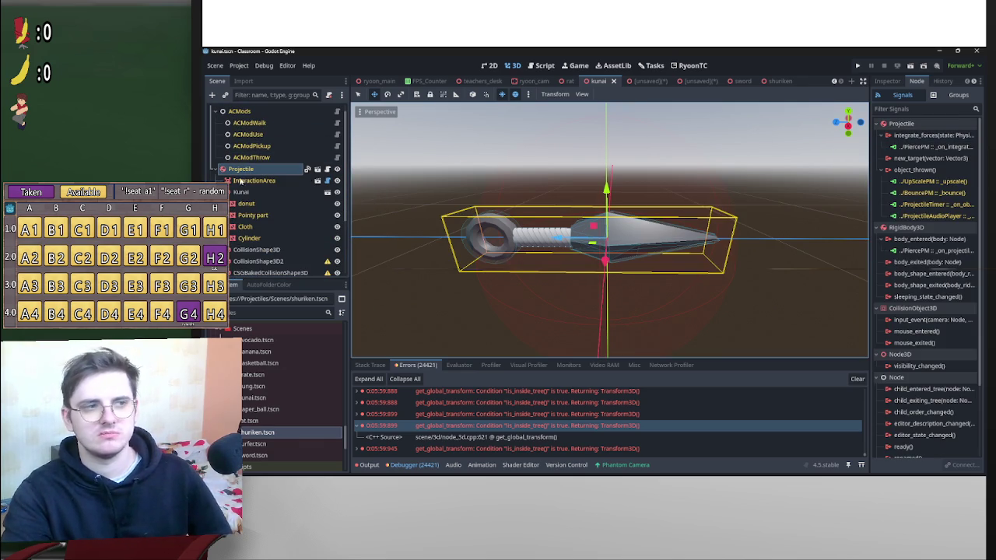
scroll(279, 233, "down", 4)
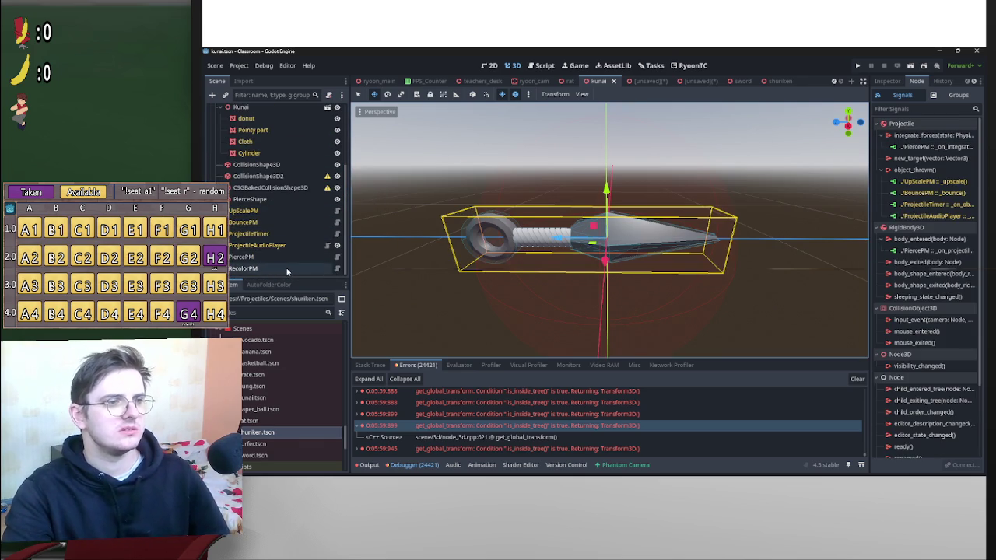
Inspect RecolorPM's and PiercePM's properties, dismissing the inherited-scene alert.
left_click(286, 269)
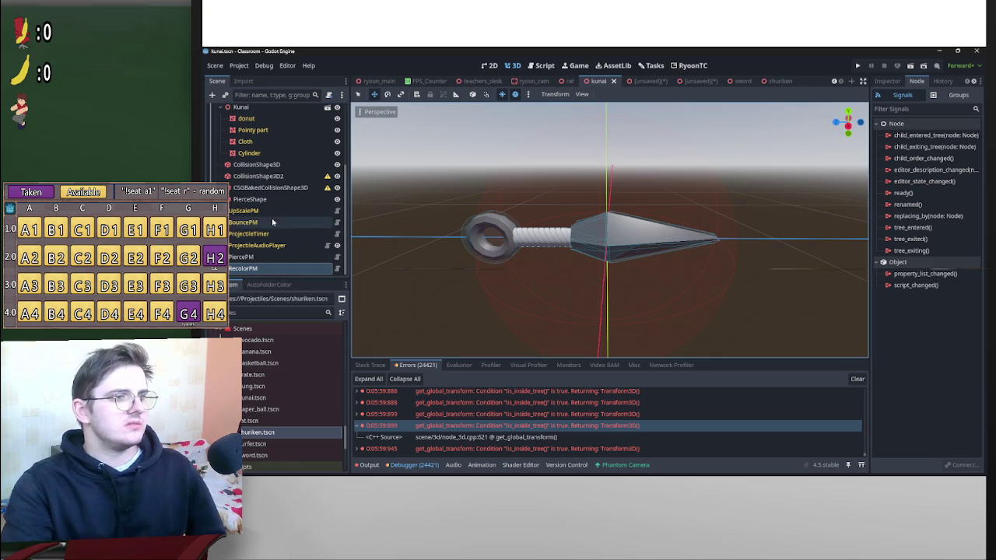
scroll(273, 202, "up", 1)
left_click(887, 81)
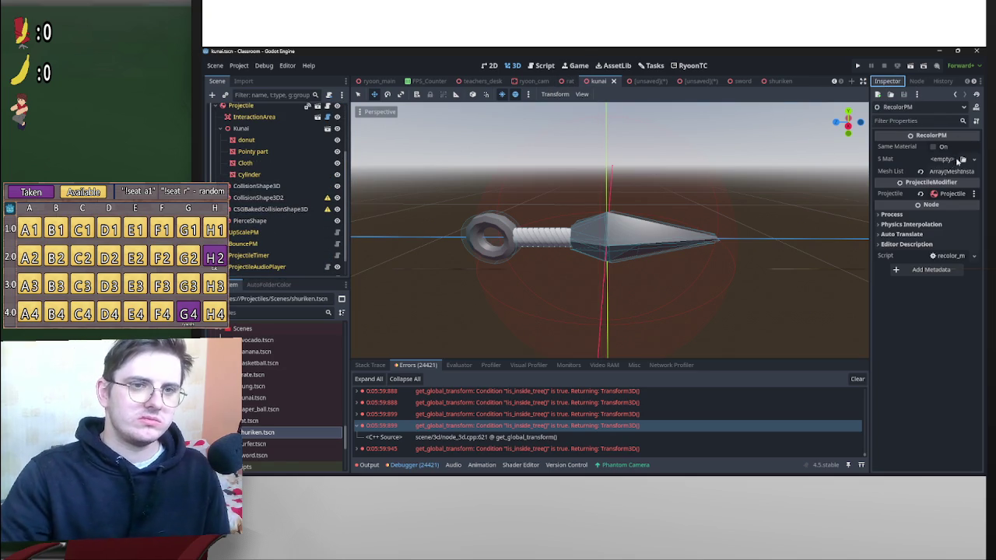
scroll(278, 257, "down", 1)
left_click(278, 256)
mouse_move(277, 256)
left_mouse_down()
mouse_move(277, 195)
mouse_move(256, 113)
mouse_move(247, 126)
left_mouse_up()
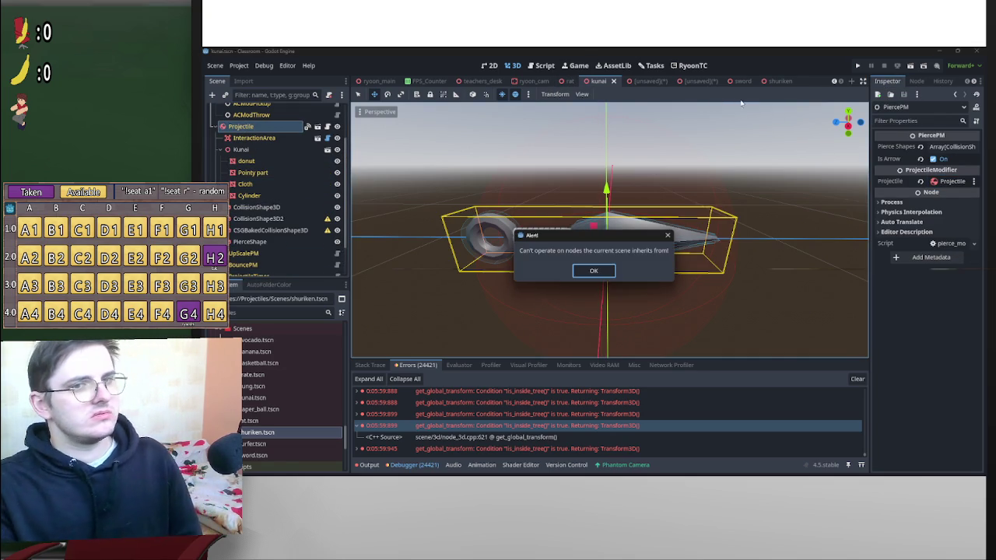
left_click(592, 272)
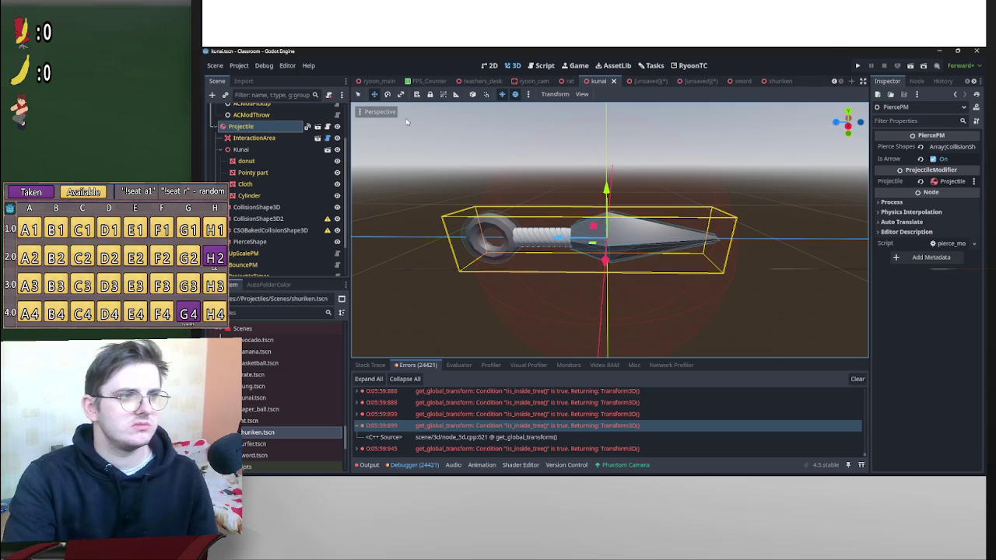
Begin connecting the kunai Projectile's object_thrown signal from its Signals list.
left_click(252, 126)
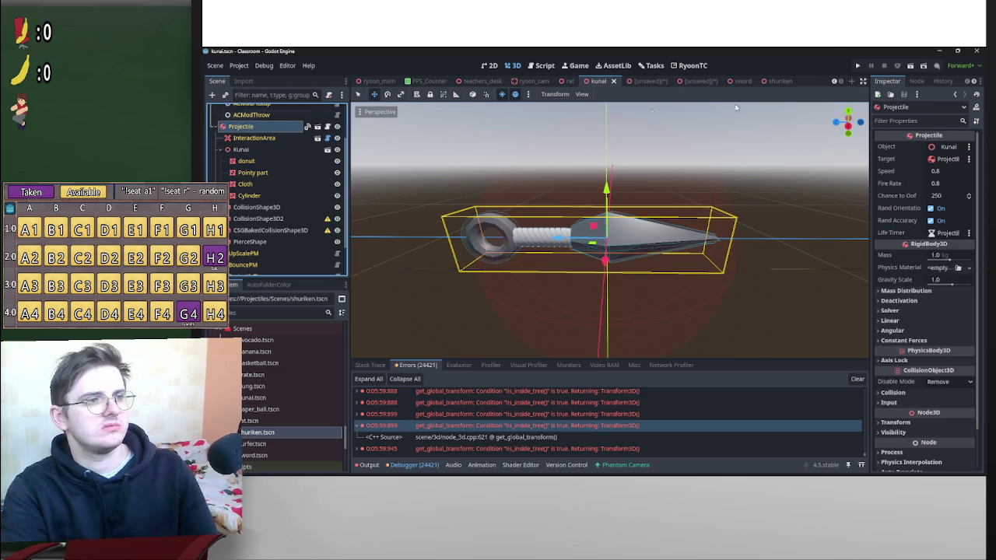
left_click(916, 81)
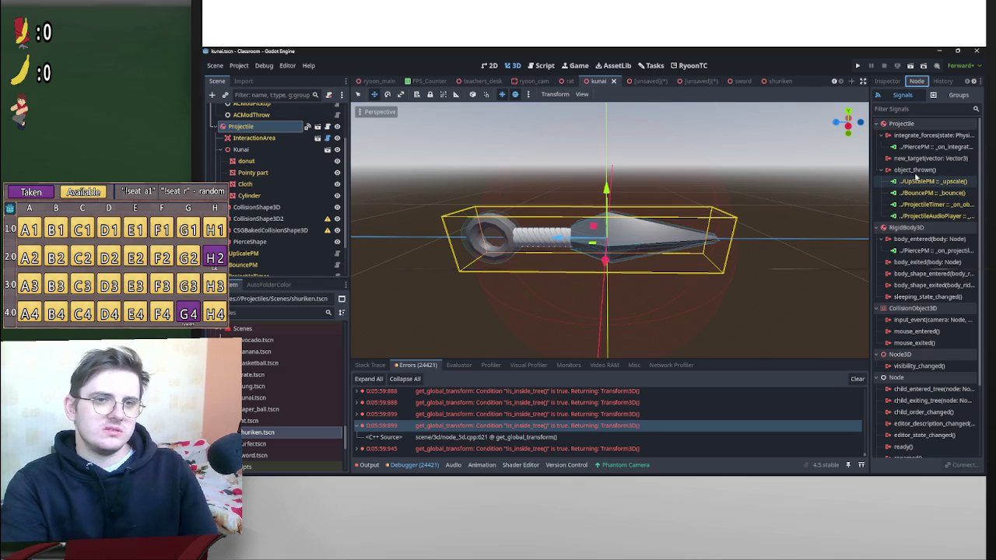
double_click(914, 169)
Wire the kunai's object_thrown signal to RecolorPM's _viewer_color method and confirm the connection.
left_click(556, 293)
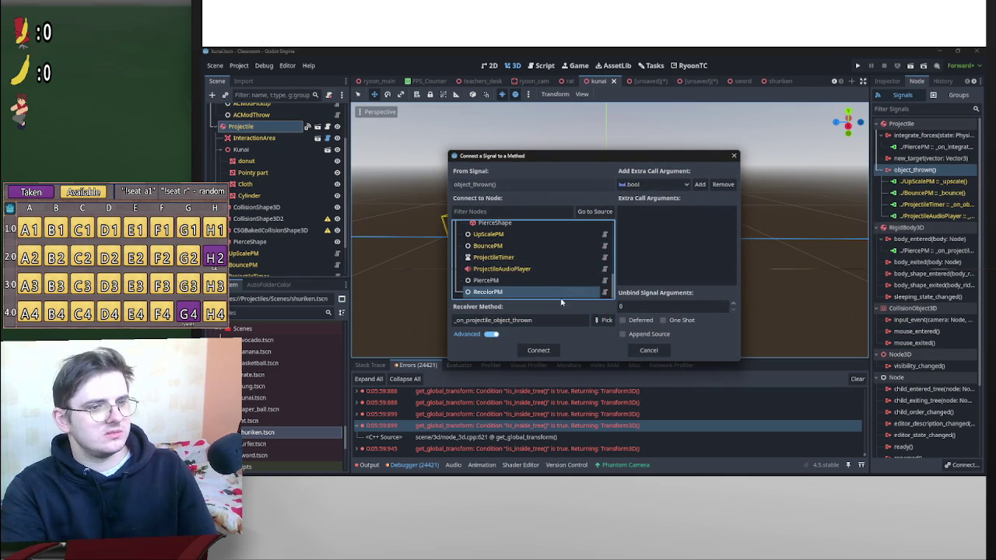
left_click(601, 320)
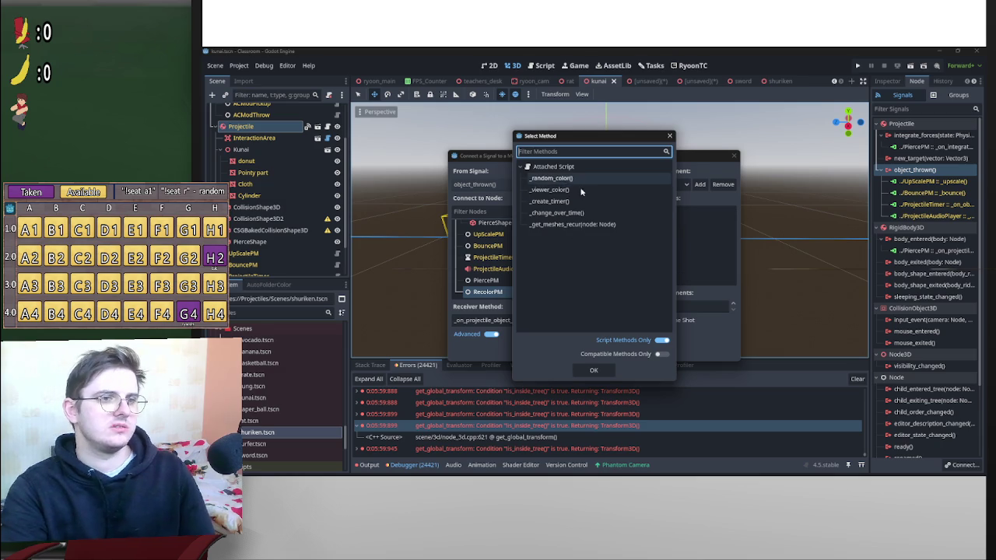
double_click(549, 190)
left_click(538, 349)
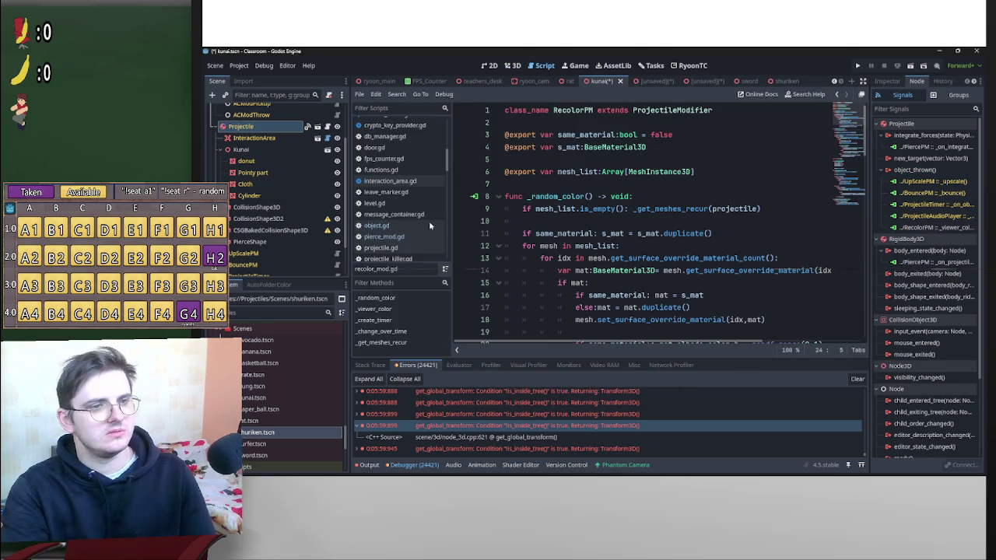
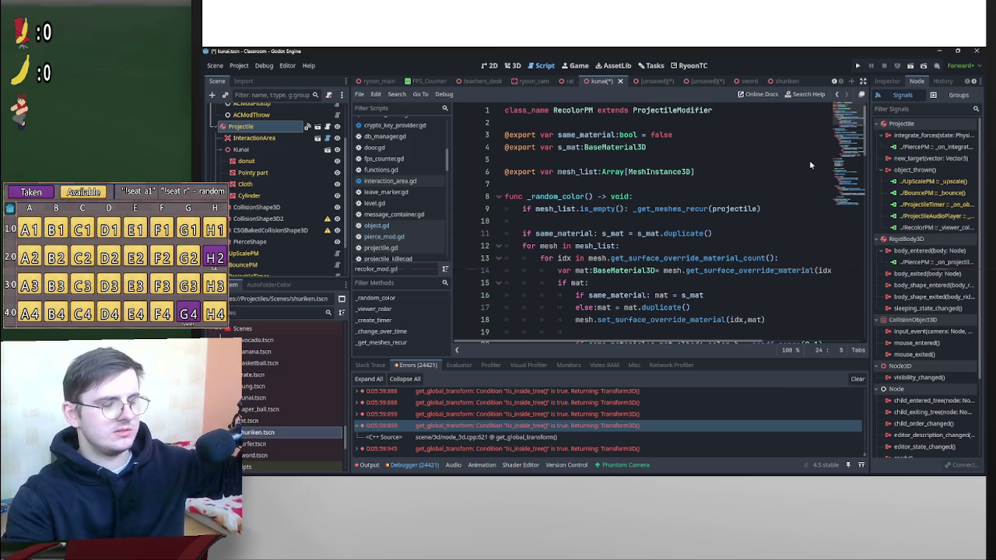
Scroll through the script and put the caret on line 35.
scroll(634, 250, "down", 4)
scroll(662, 249, "up", 4)
scroll(677, 249, "down", 13)
scroll(693, 250, "up", 9)
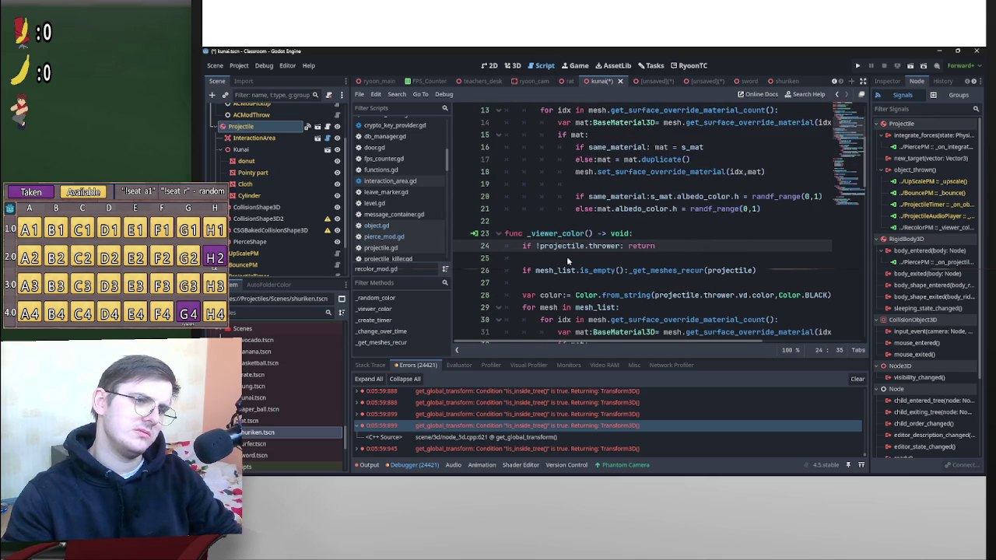
scroll(672, 255, "down", 2)
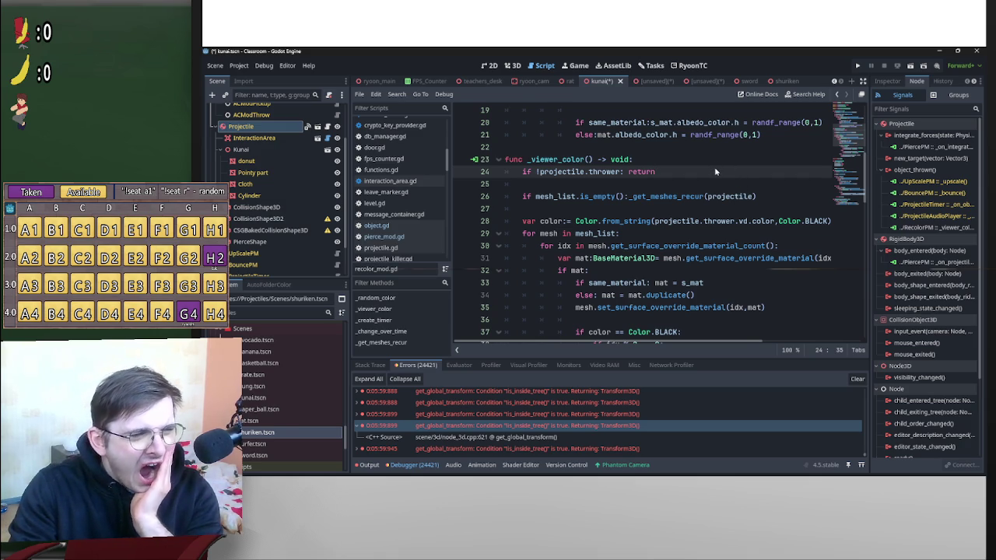
scroll(715, 171, "down", 2)
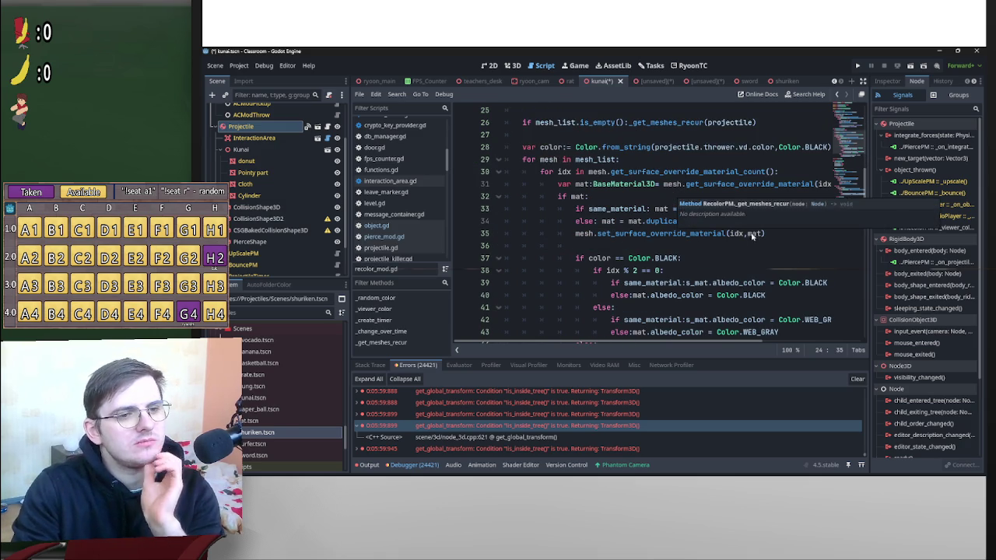
left_click(664, 244)
scroll(664, 243, "down", 4)
scroll(695, 249, "up", 3)
scroll(695, 249, "down", 2)
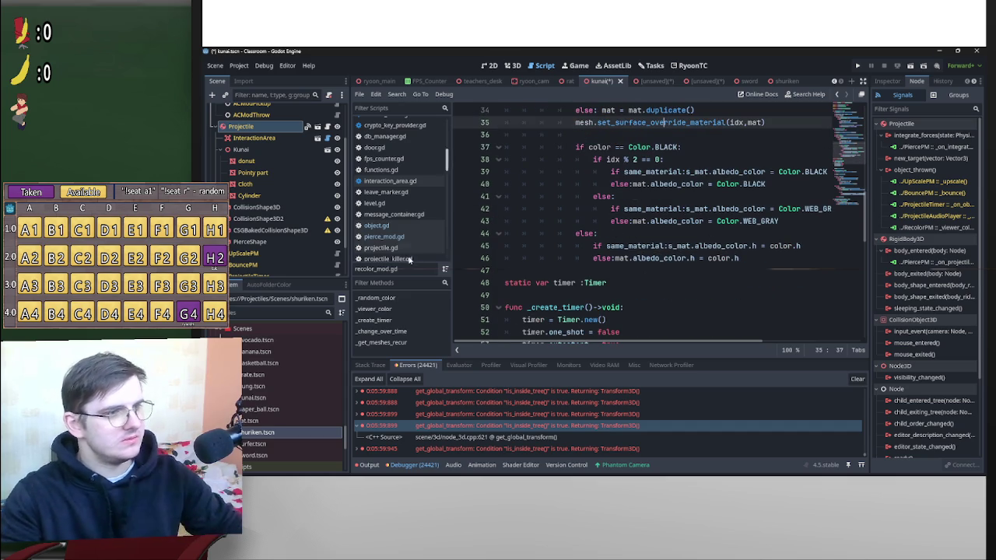
scroll(263, 252, "down", 2)
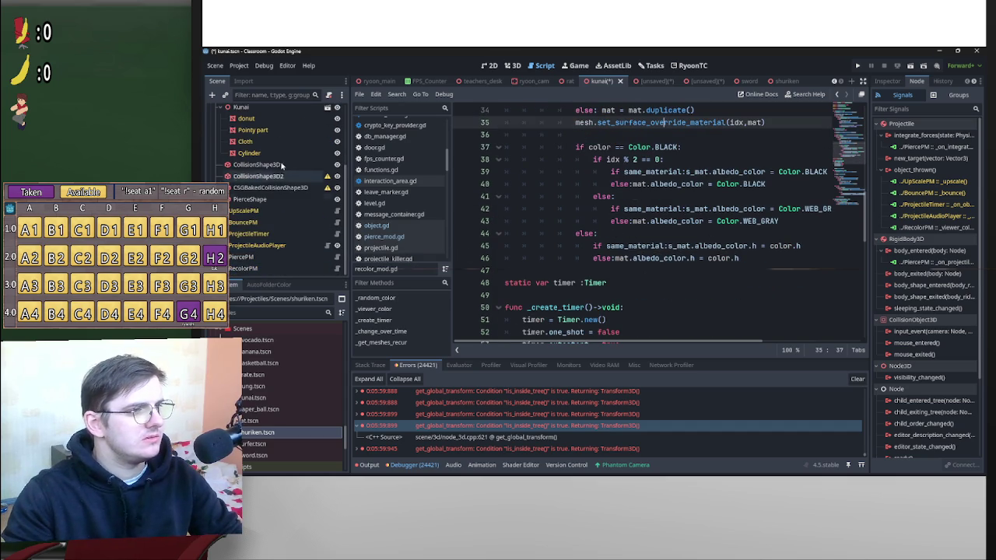
scroll(280, 193, "up", 2)
Select the kunai's Cloth mesh and inspect its mesh Surface 0 settings in the Inspector.
left_click(280, 185)
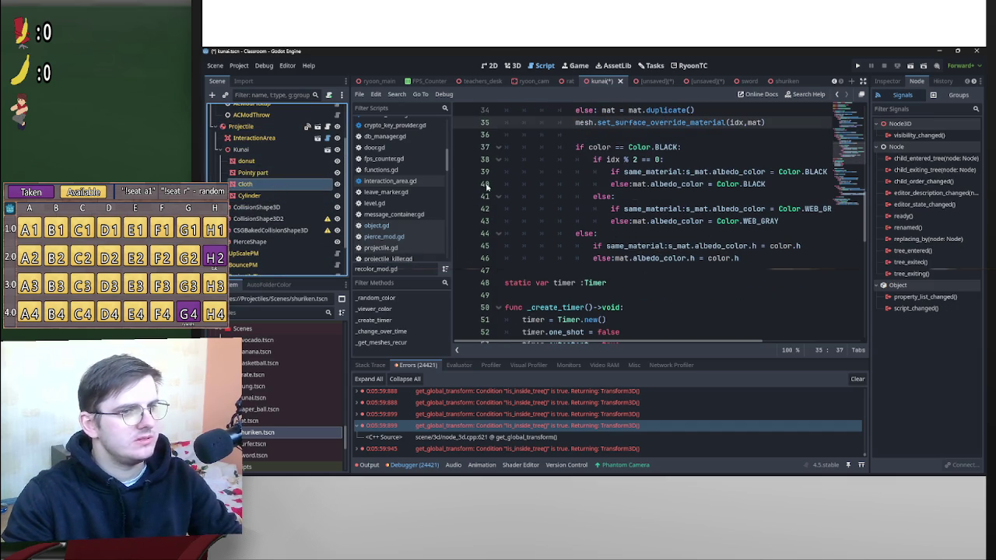
left_click(886, 82)
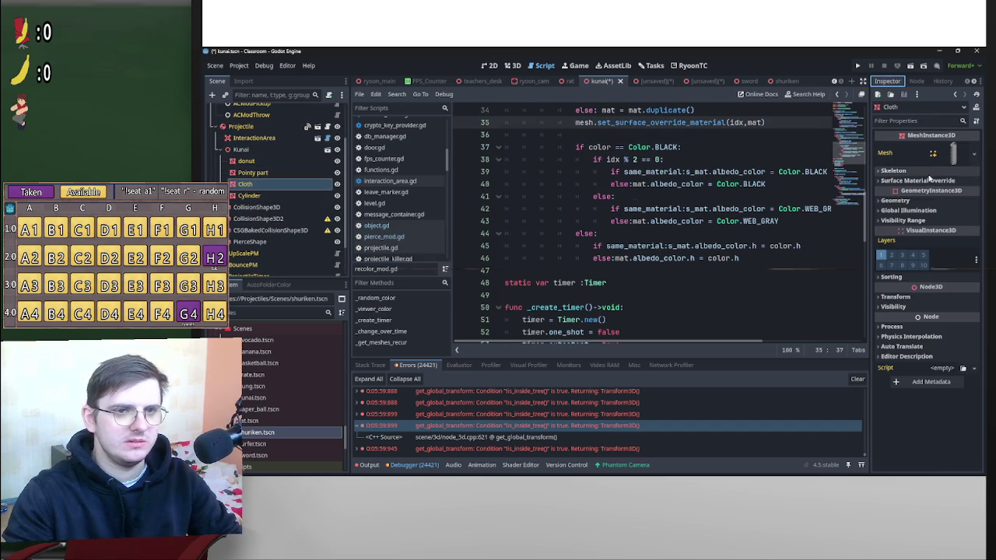
left_click(907, 171)
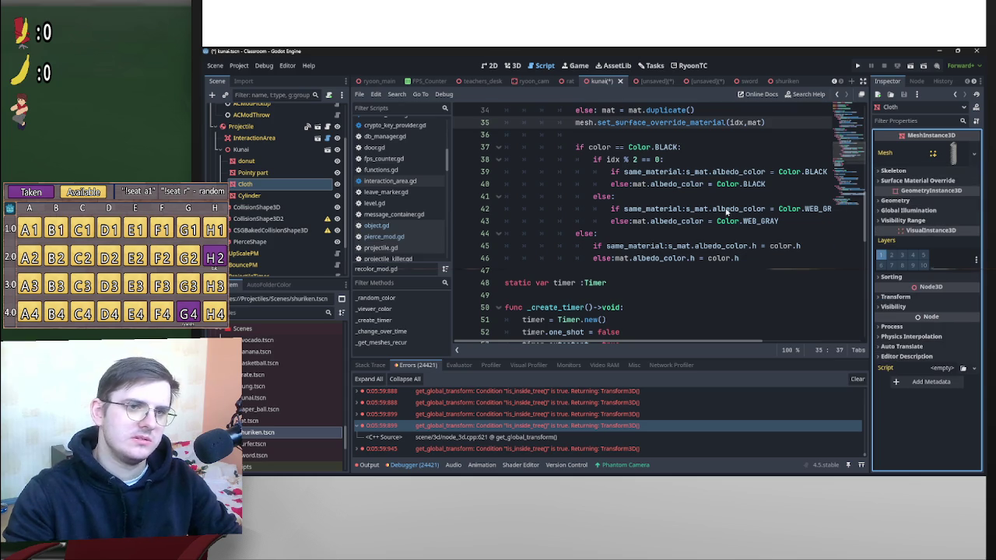
scroll(745, 215, "up", 6)
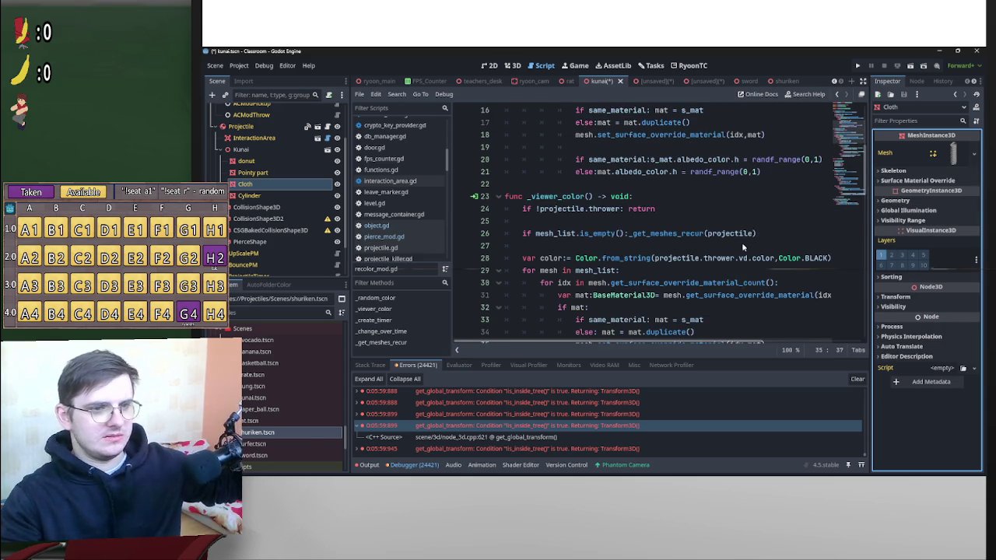
scroll(741, 242, "down", 2)
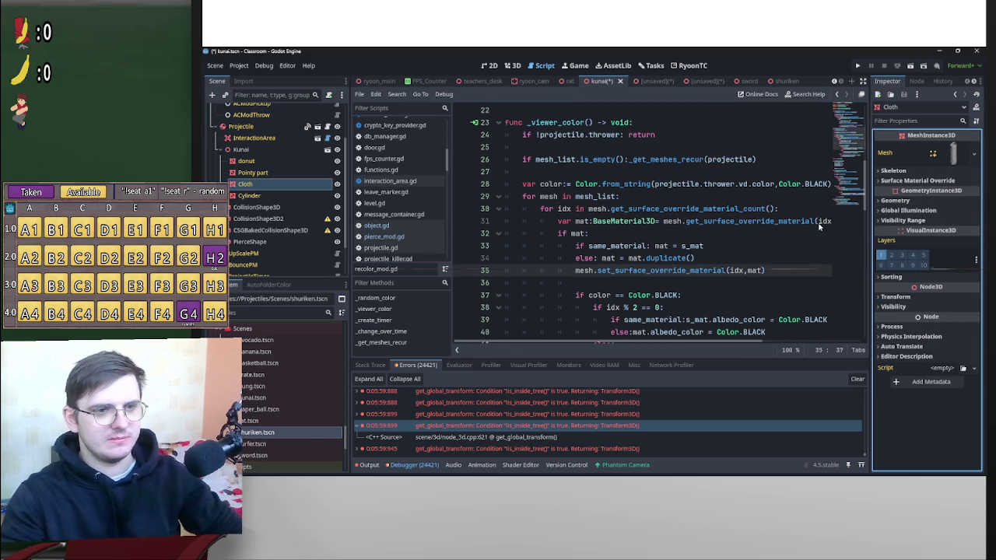
left_click(939, 156)
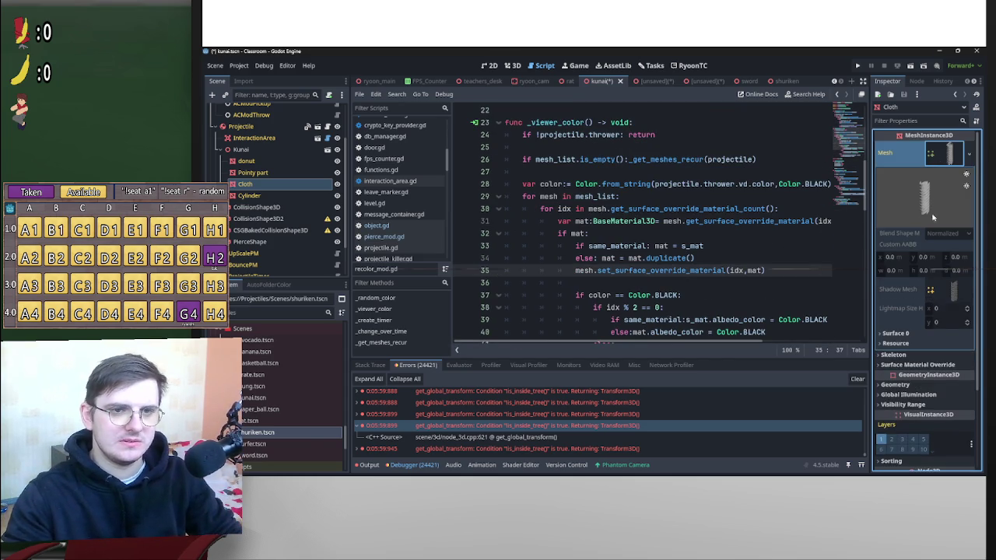
left_click(910, 340)
Assign a new material to Cloth's Surface Material Override slot 0.
right_click(951, 367)
left_click(960, 242)
left_click(947, 159)
left_click(930, 182)
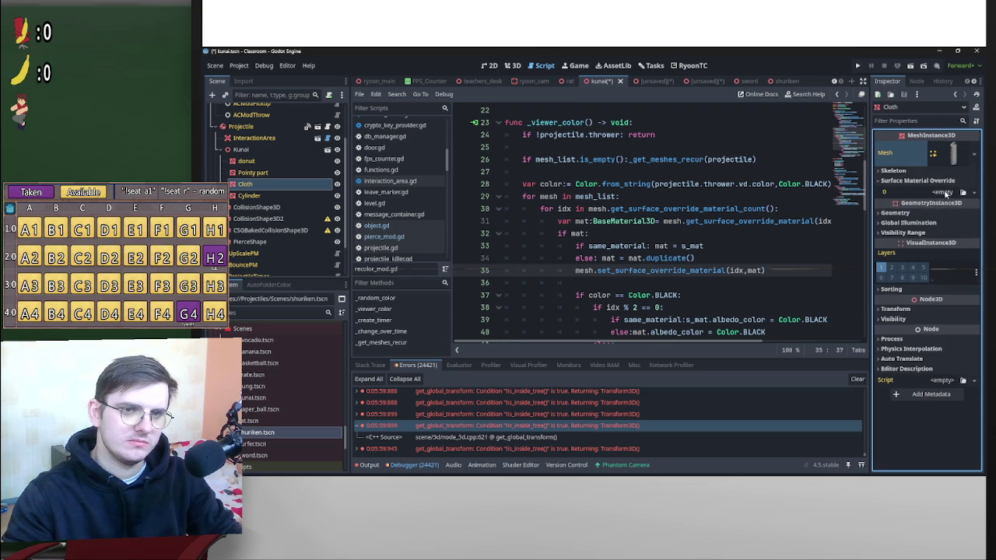
left_click(949, 192)
left_click(957, 274)
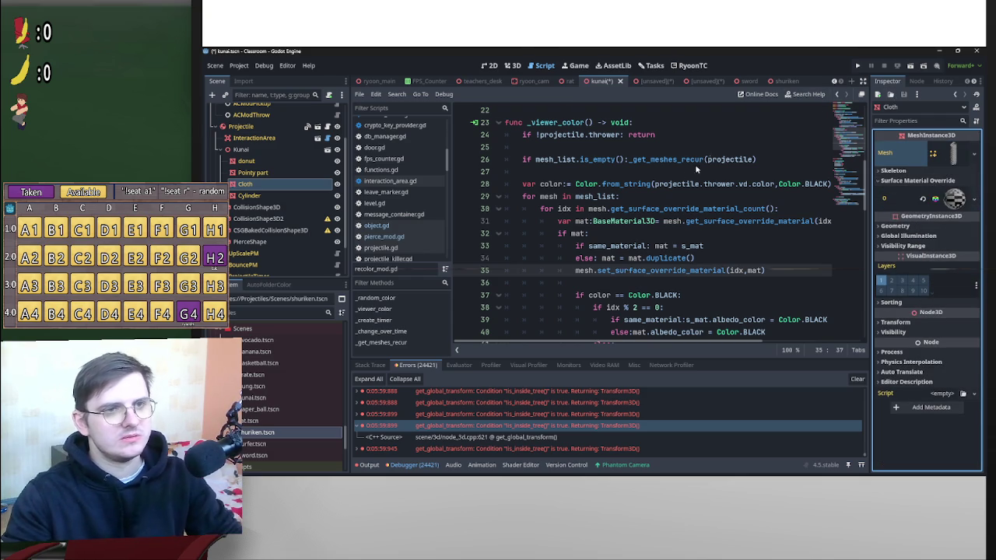
scroll(691, 170, "down", 10)
scroll(703, 181, "up", 3)
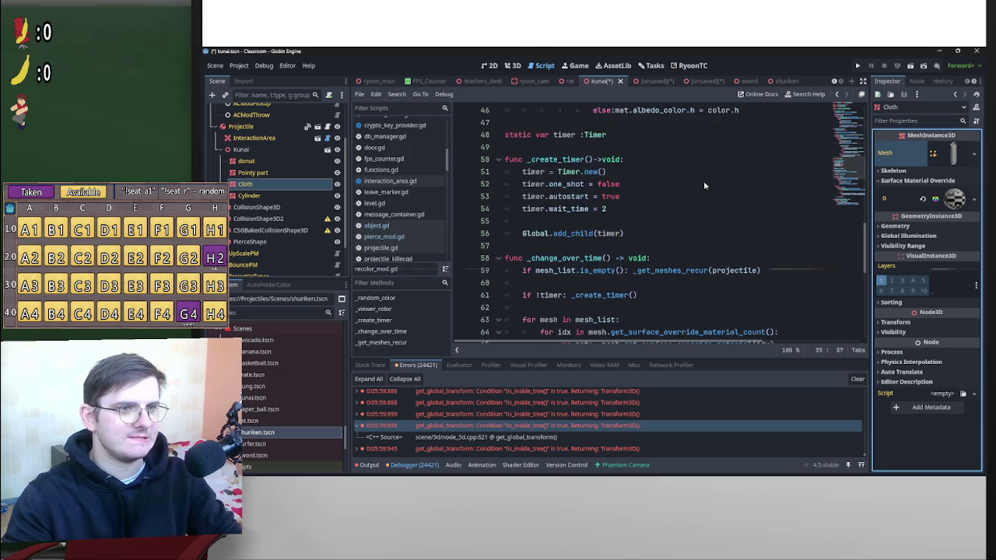
scroll(703, 181, "down", 4)
scroll(706, 183, "up", 5)
scroll(708, 186, "down", 10)
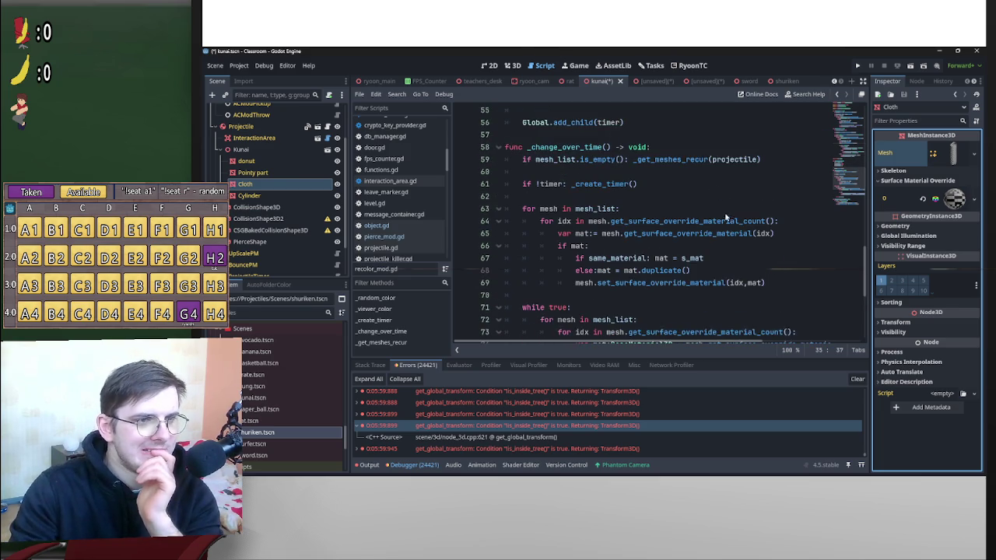
scroll(720, 218, "up", 15)
scroll(686, 235, "up", 8)
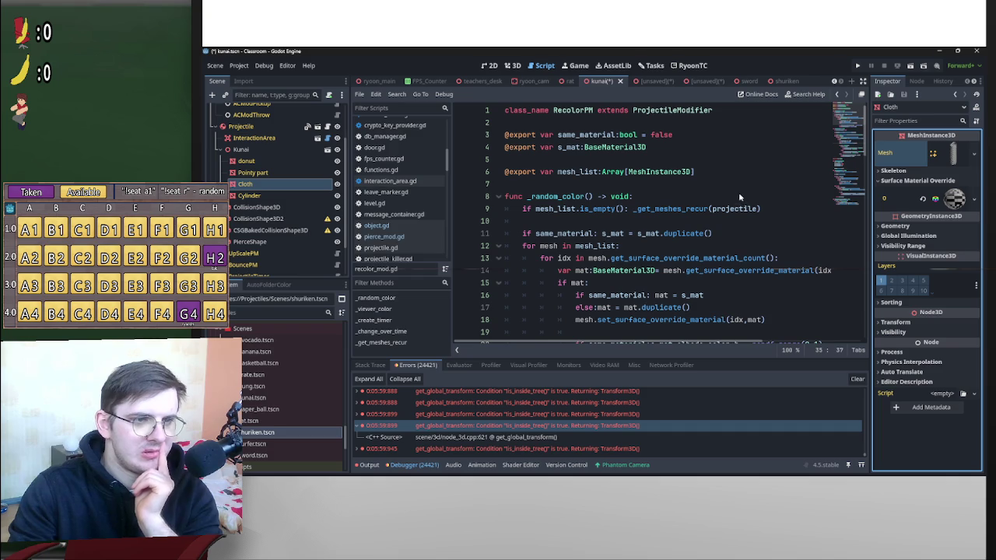
scroll(738, 191, "down", 1)
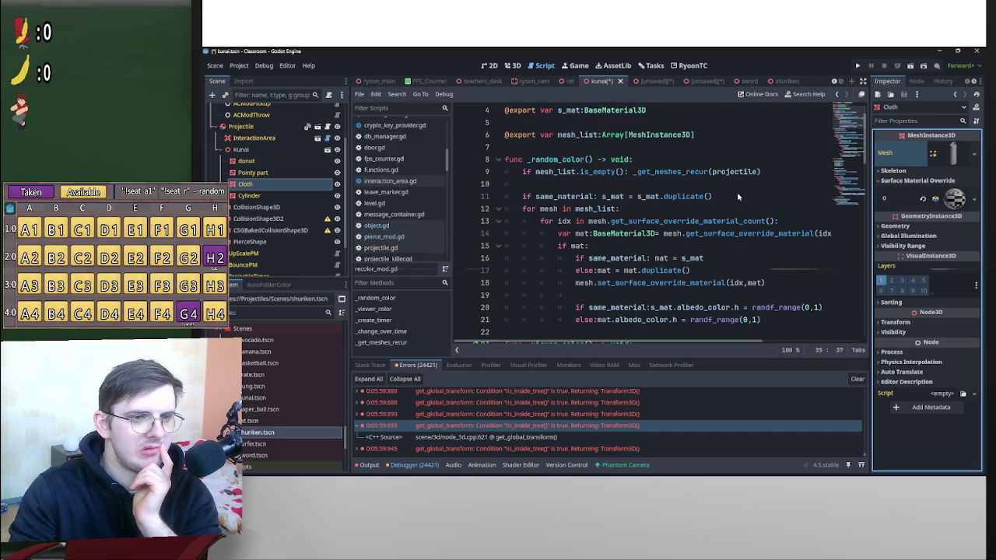
scroll(737, 196, "down", 1)
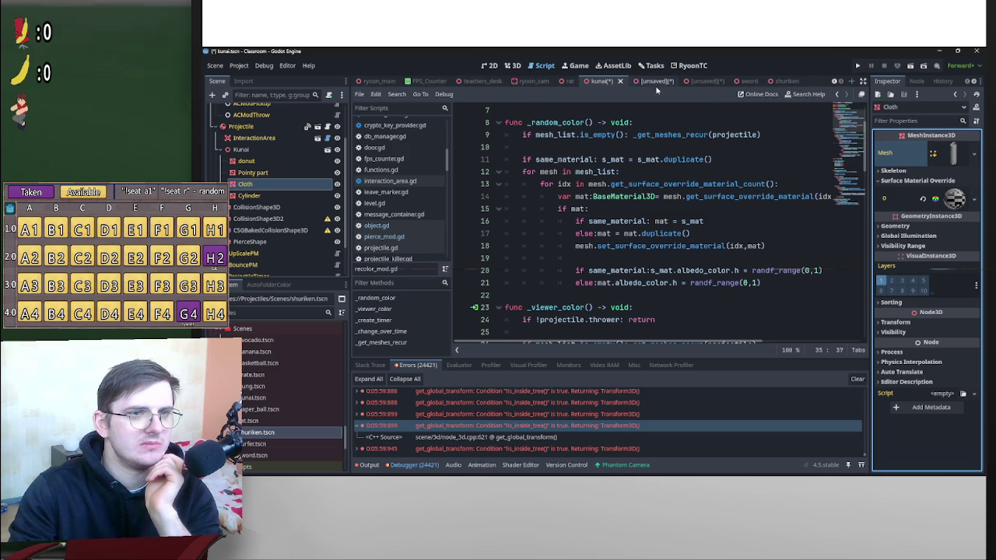
Open paper_ball.tscn, select its Plane mesh and drag its material toward the kunai scene.
double_click(287, 410)
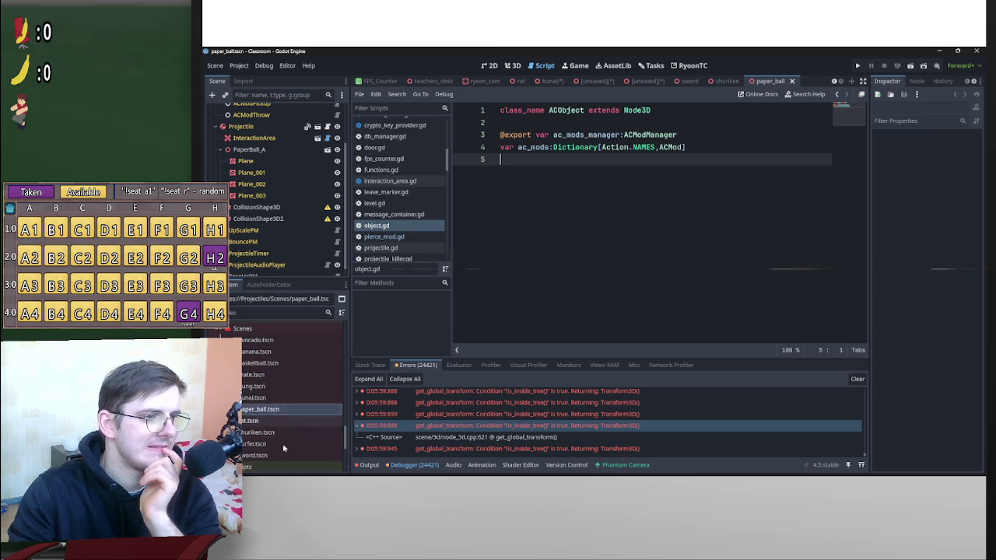
scroll(285, 256, "down", 1)
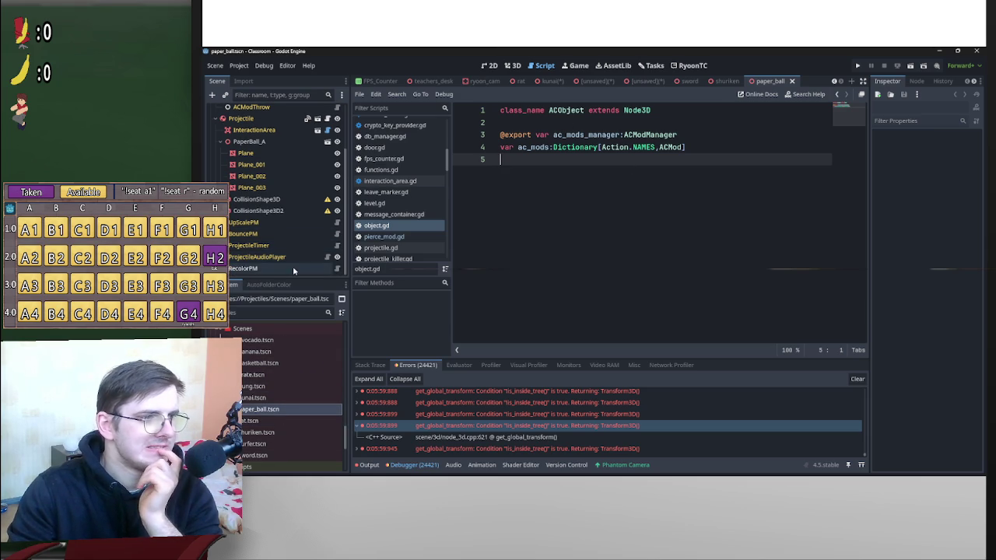
scroll(297, 244, "up", 3)
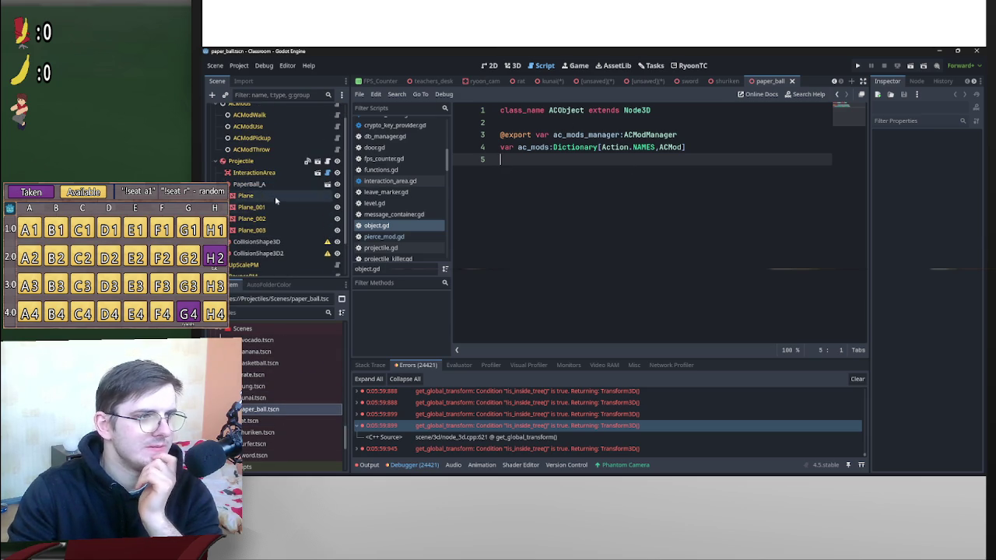
left_click(275, 195)
left_click(949, 154)
mouse_move(948, 154)
left_mouse_down()
mouse_move(708, 84)
mouse_move(536, 84)
mouse_move(942, 216)
mouse_move(955, 199)
left_mouse_up()
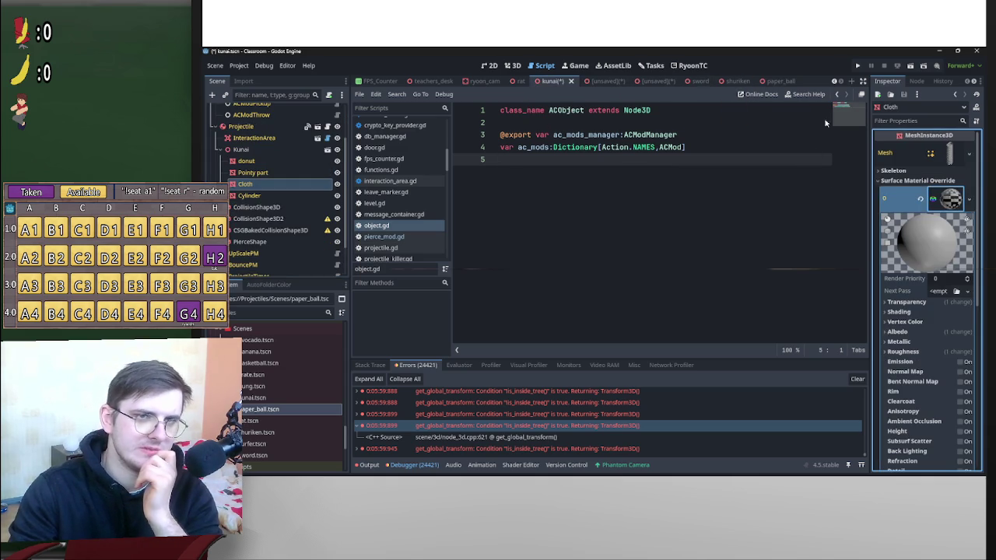
Drop the paper ball's material into Cloth's override slot 0 and reveal its properties.
left_click(510, 65)
scroll(758, 203, "up", 3)
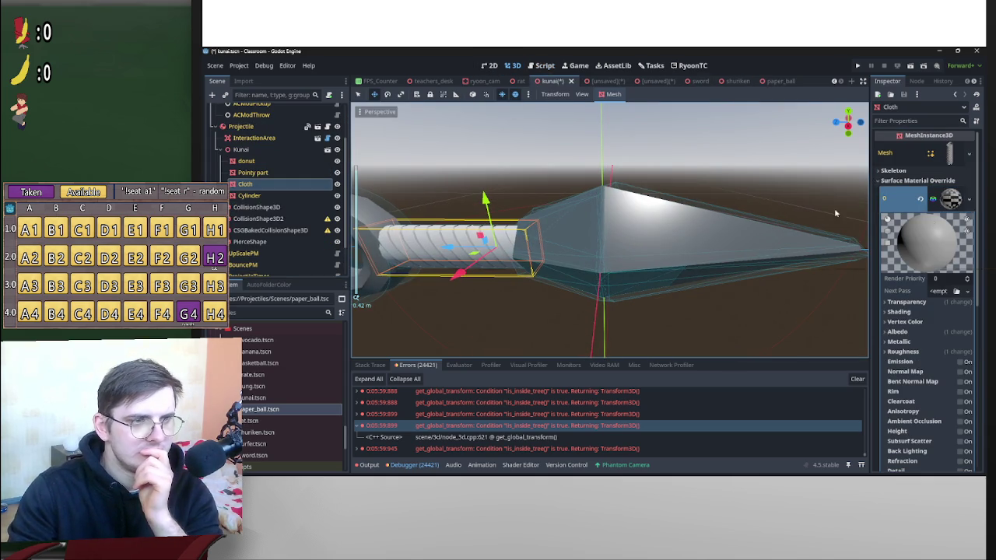
left_click(949, 200)
left_click(949, 200)
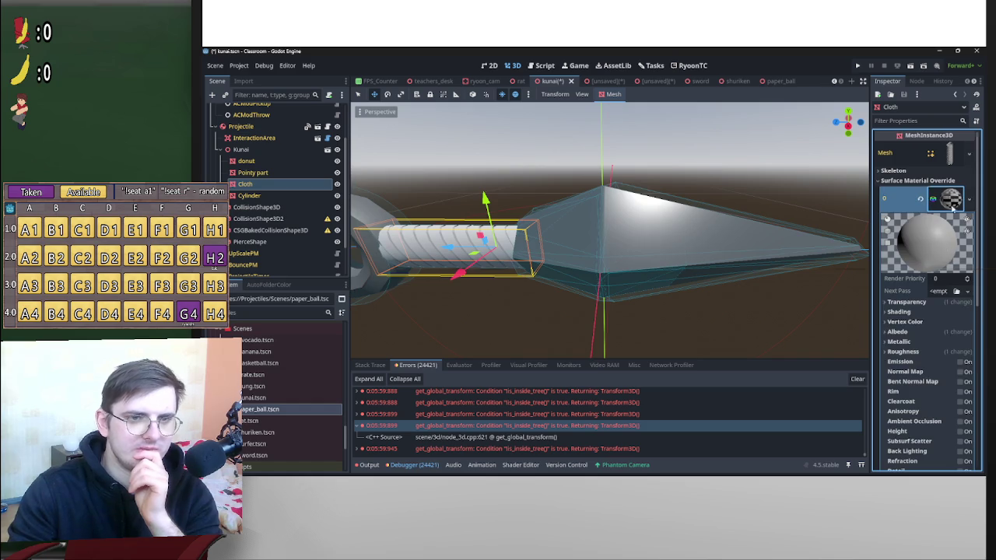
Set the Cloth material's Albedo color to pure red.
left_click(903, 331)
left_click(951, 342)
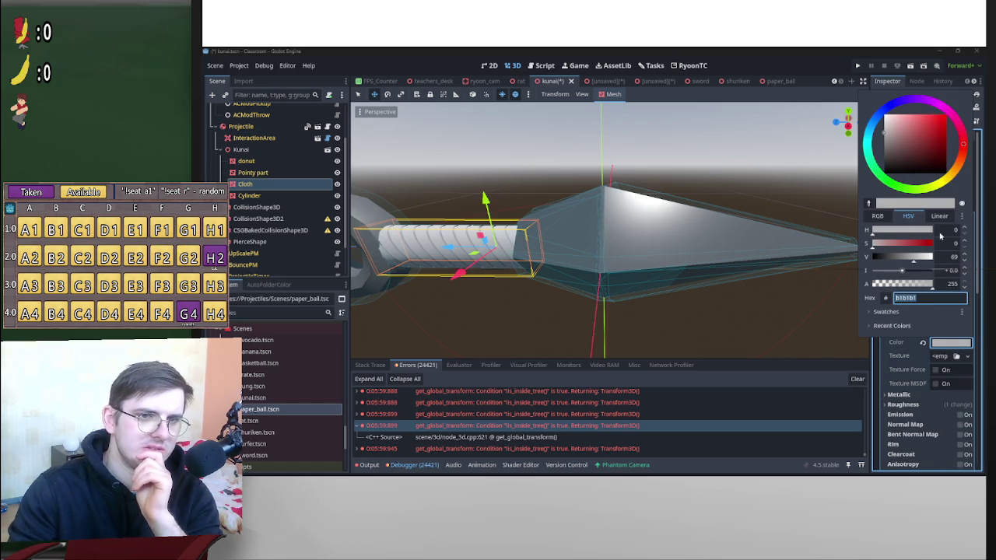
left_click_drag(918, 264, 910, 267)
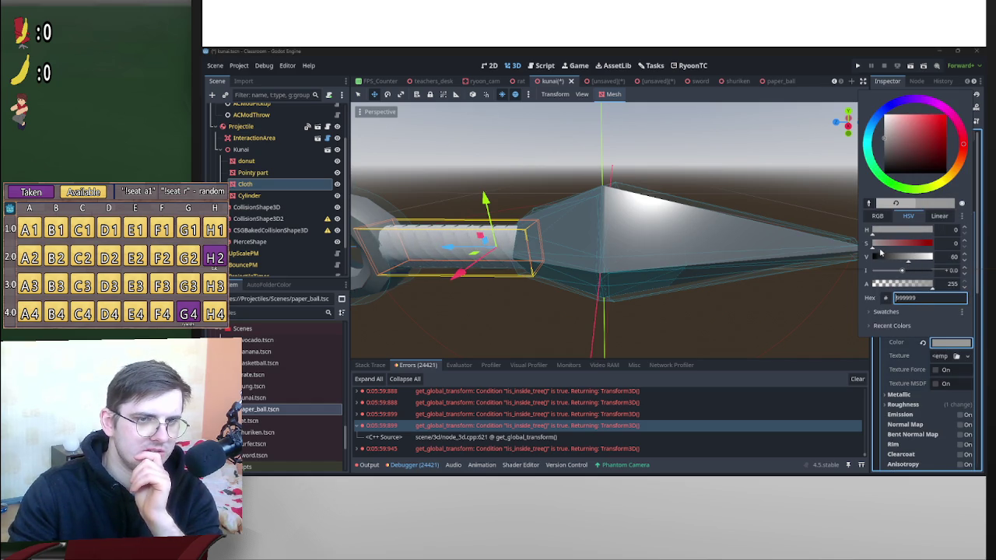
left_click_drag(926, 130, 956, 115)
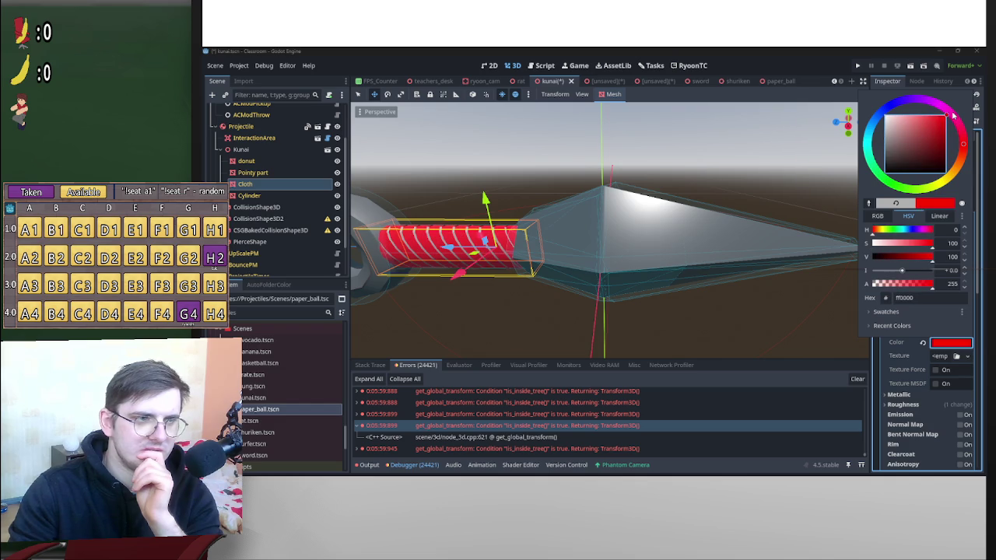
mouse_move(663, 171)
left_mouse_down()
mouse_move(799, 169)
mouse_move(708, 198)
left_mouse_up()
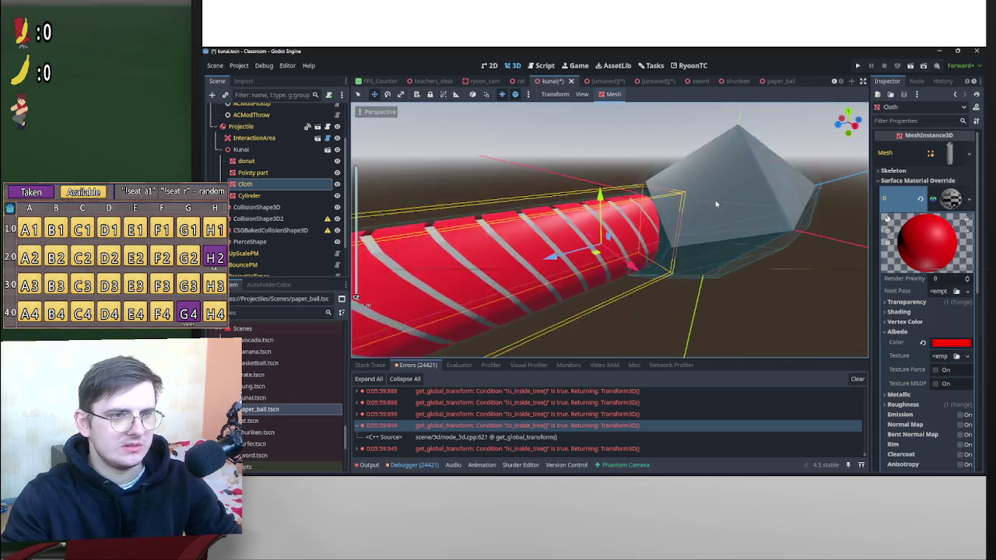
scroll(709, 198, "up", 3)
Adjust hue and lower saturation to a muted dark red, hex a33729.
left_click(951, 342)
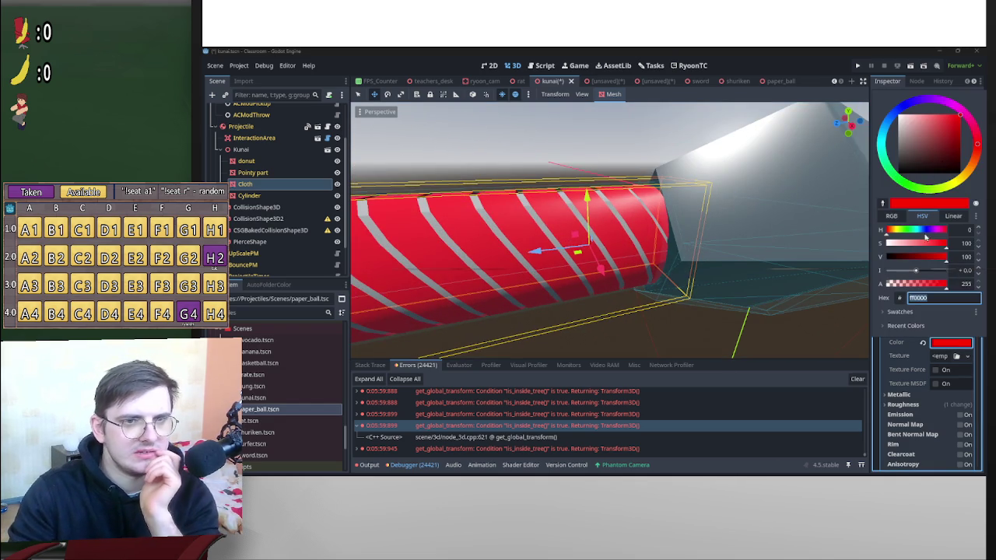
left_click(977, 152)
left_click(889, 229)
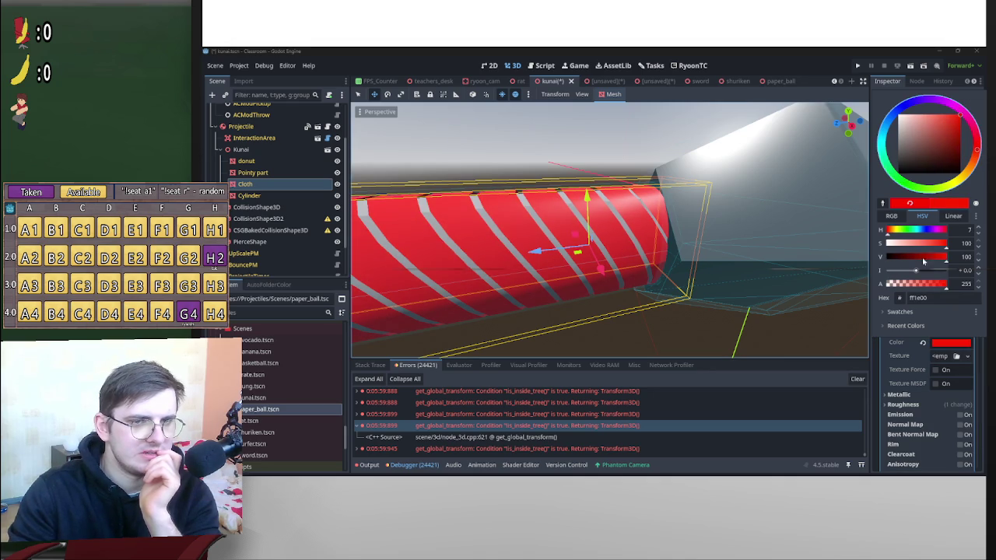
mouse_move(946, 248)
left_mouse_down()
mouse_move(931, 248)
mouse_move(925, 263)
left_mouse_up()
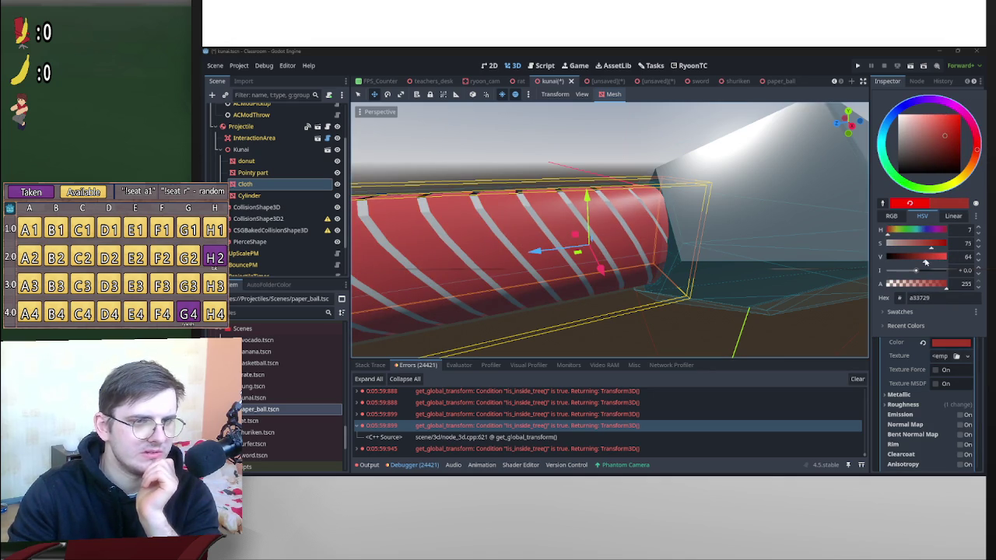
left_click_drag(751, 250, 873, 308)
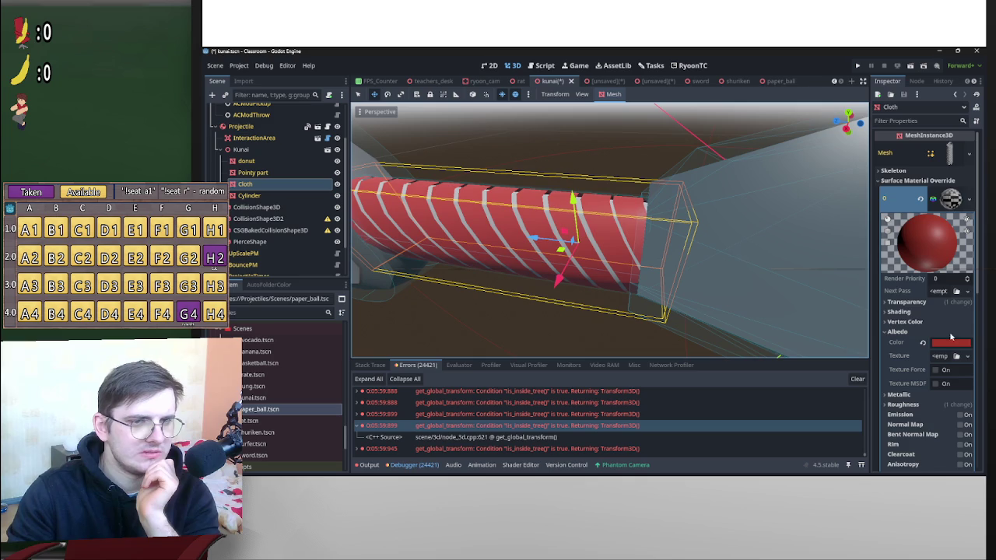
left_click(957, 343)
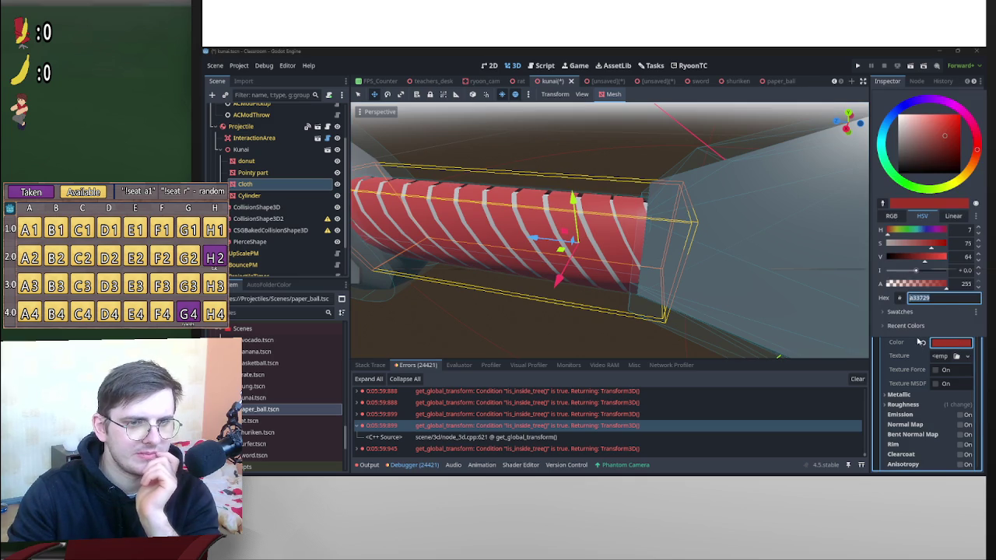
left_click(905, 370)
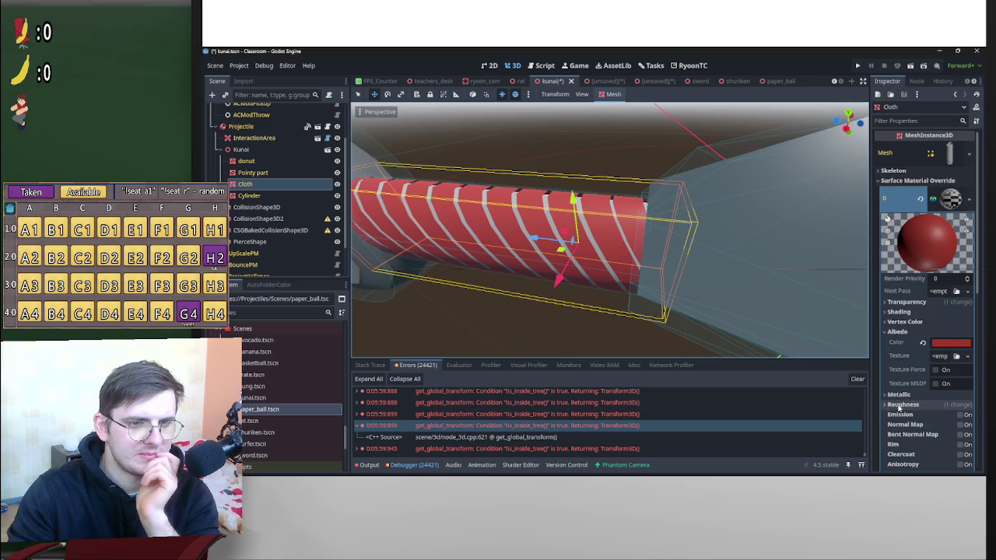
Raise the Cloth material's roughness to 0.7 and set Specular to 0.0.
left_click(900, 404)
left_click_drag(950, 420, 971, 420)
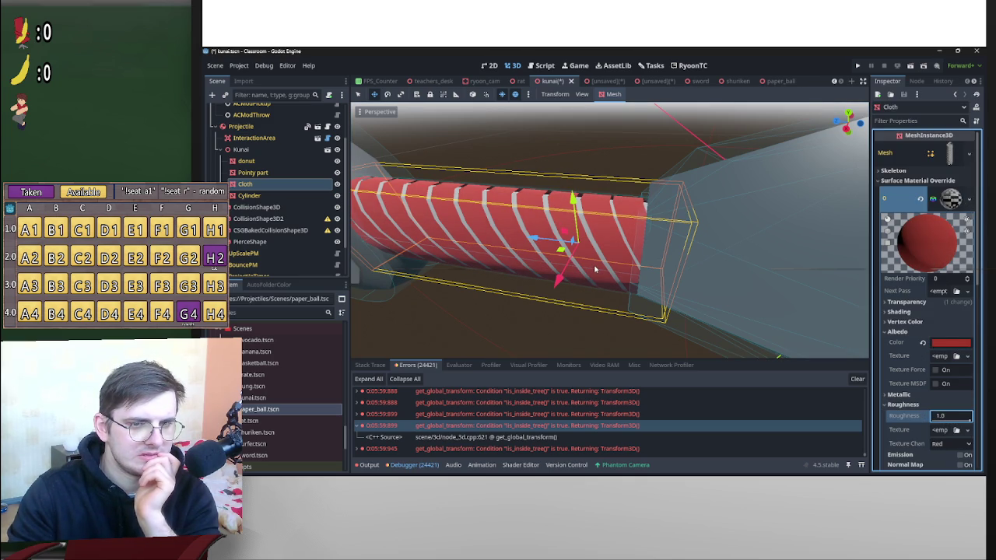
type("0.7")
scroll(907, 377, "down", 3)
left_click(901, 310)
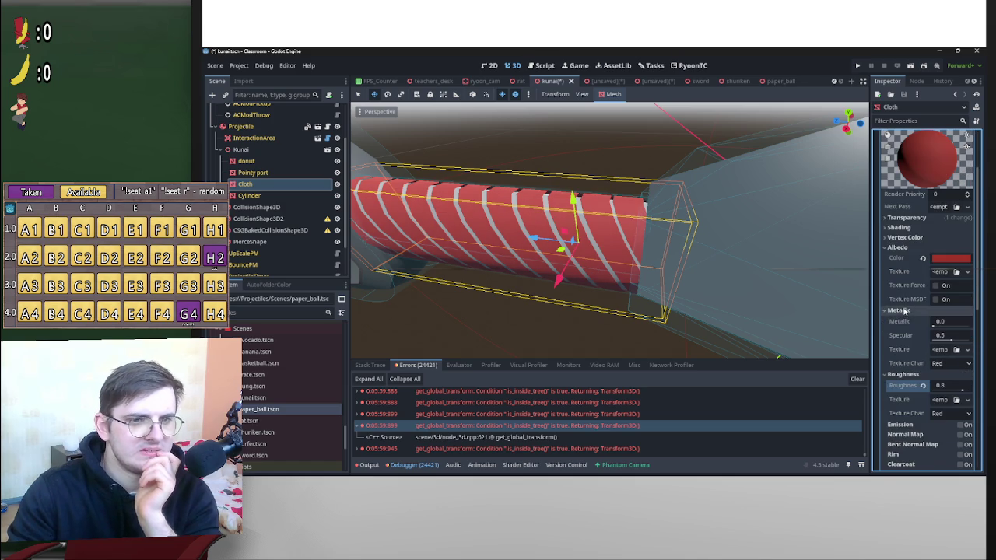
left_click_drag(950, 340, 594, 269)
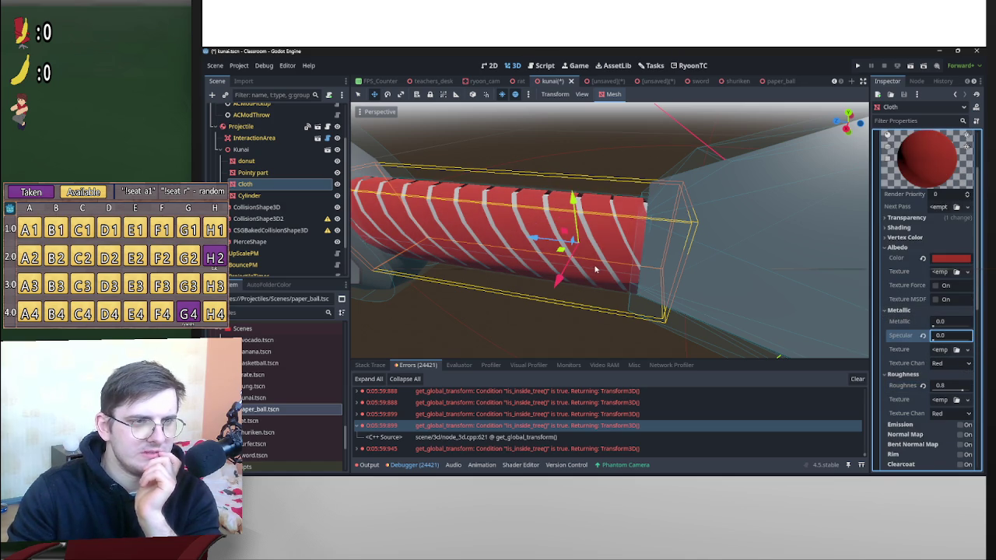
mouse_move(716, 251)
left_mouse_down()
mouse_move(778, 197)
mouse_move(371, 263)
mouse_move(563, 266)
left_mouse_up()
Deepen the Cloth albedo to red 992212 and save the kunai scene.
left_click(960, 257)
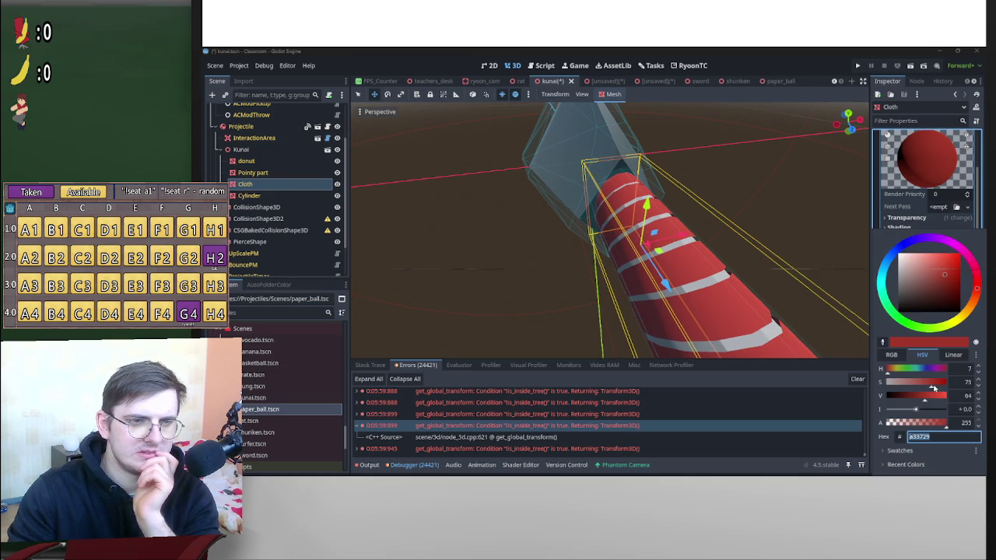
left_click_drag(934, 386, 940, 386)
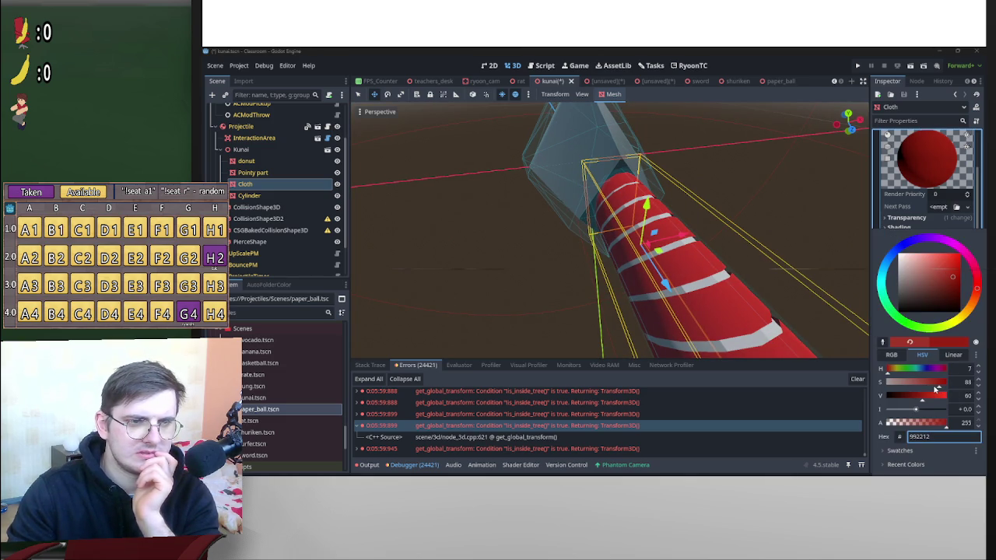
mouse_move(840, 233)
left_mouse_down()
mouse_move(591, 166)
mouse_move(622, 210)
mouse_move(721, 264)
mouse_move(646, 164)
mouse_move(669, 186)
mouse_move(755, 195)
mouse_move(778, 243)
mouse_move(689, 204)
mouse_move(729, 200)
mouse_move(567, 232)
left_mouse_up()
scroll(759, 276, "up", 5)
key("ctrl+s")
scroll(674, 182, "down", 5)
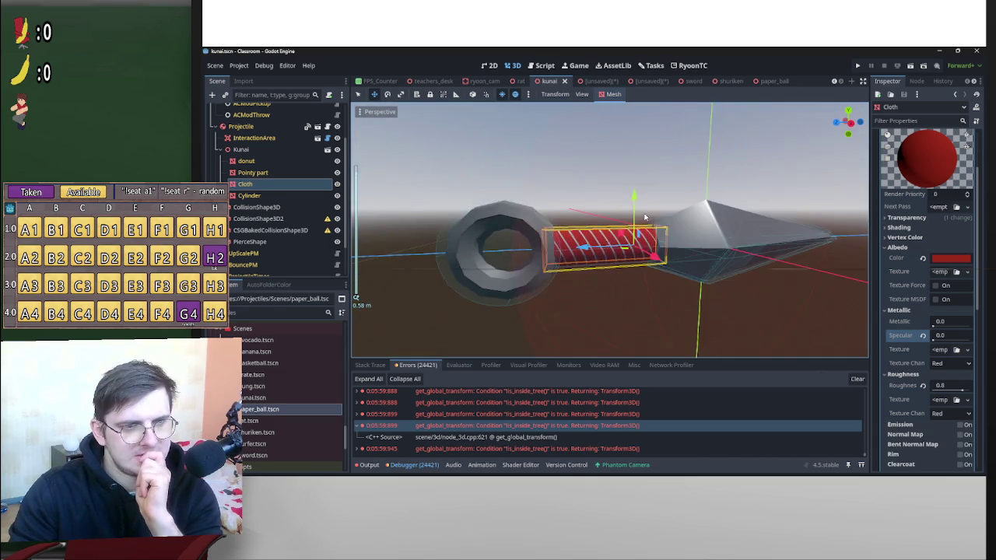
Inspect the kunai's RecolorPM and Projectile node settings.
scroll(567, 232, "up", 3)
scroll(568, 231, "down", 3)
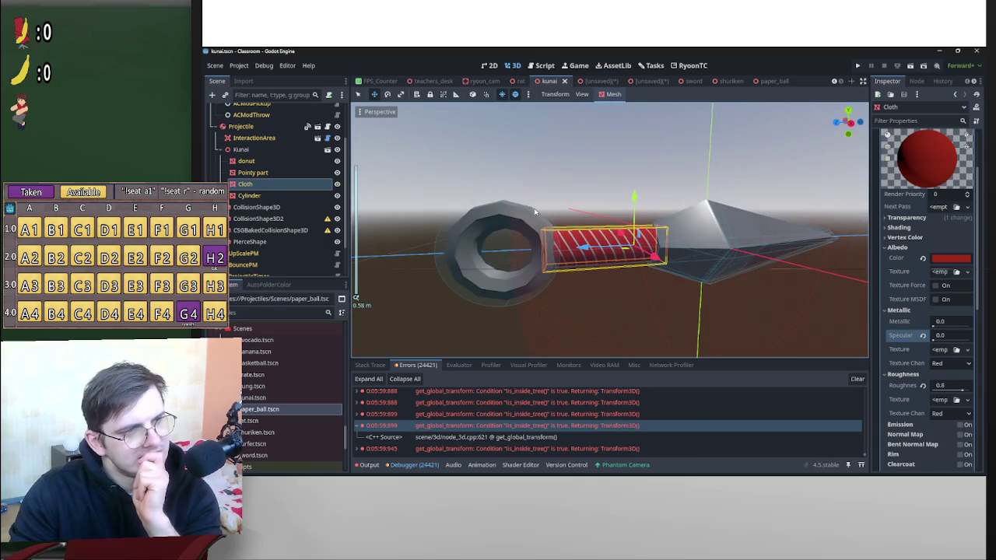
scroll(265, 226, "down", 2)
left_click(257, 268)
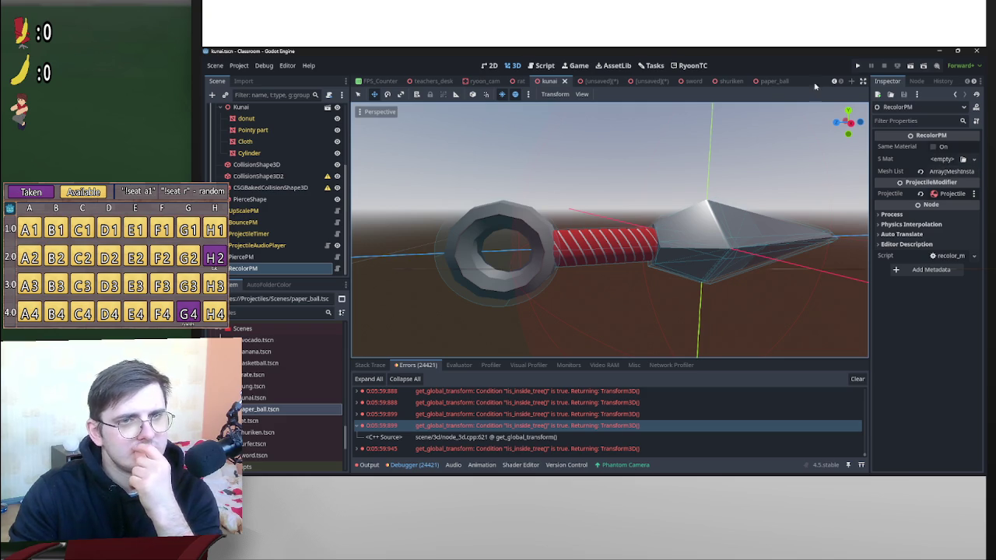
left_click(953, 193)
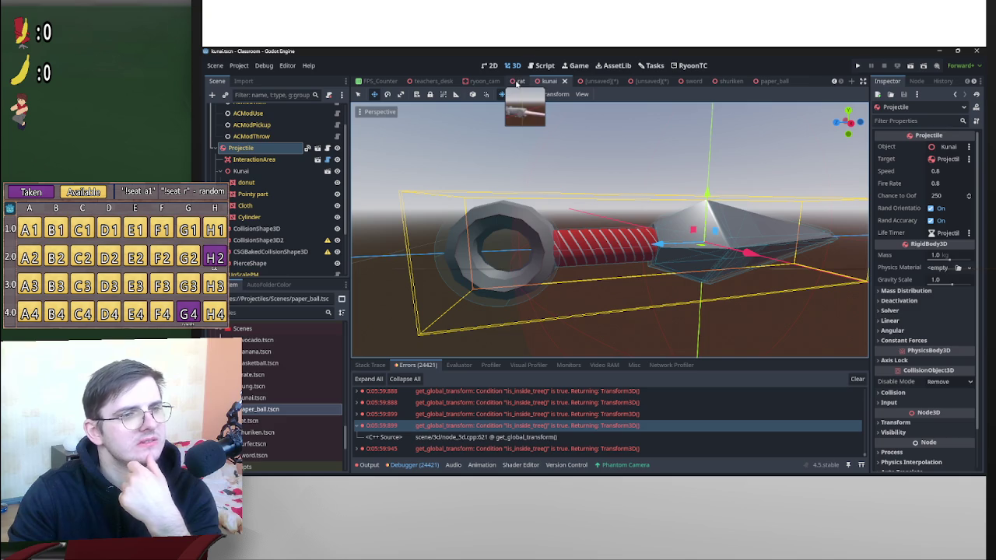
In the sword scene, review Guard_002's material overrides, the sord root and RecolorPM.
left_click(683, 81)
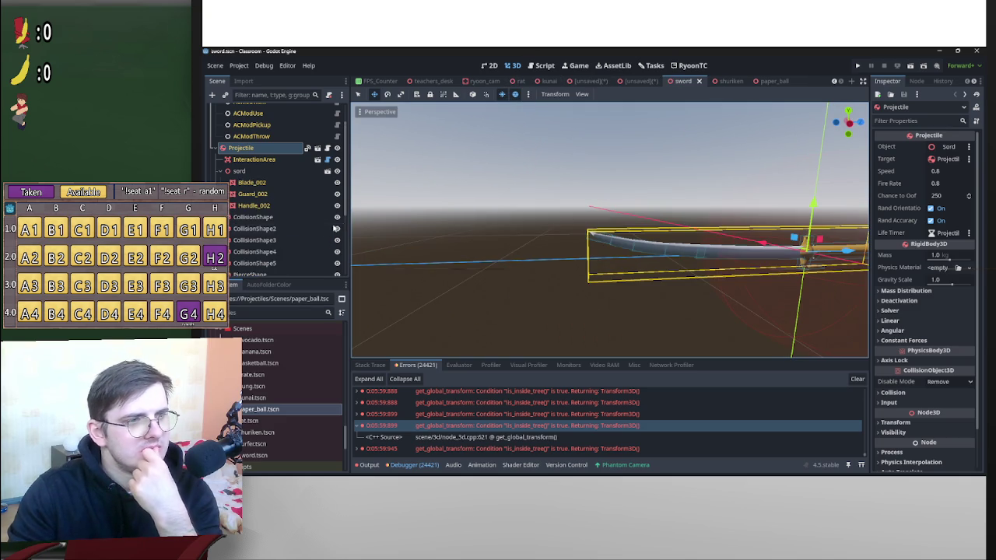
scroll(276, 233, "down", 3)
scroll(280, 247, "down", 1)
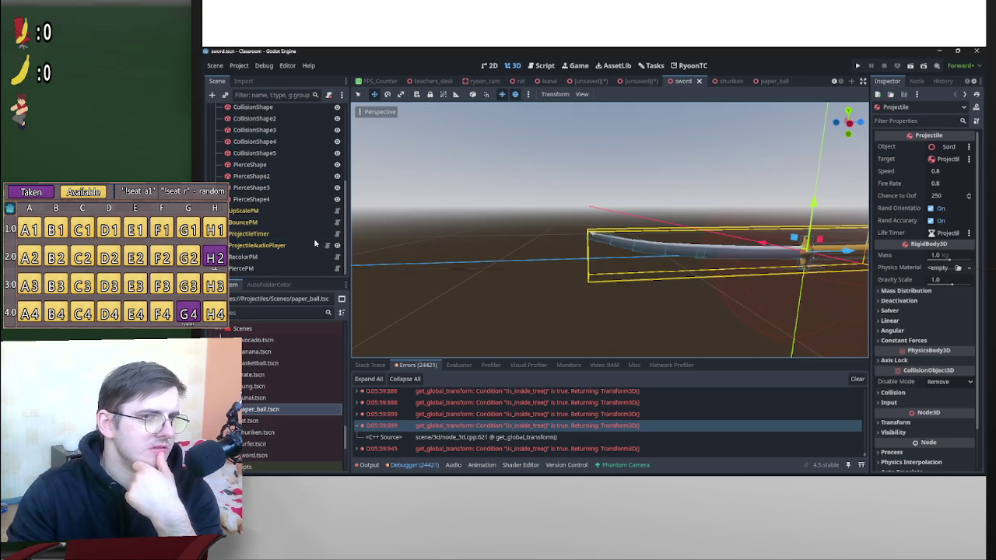
scroll(335, 244, "up", 5)
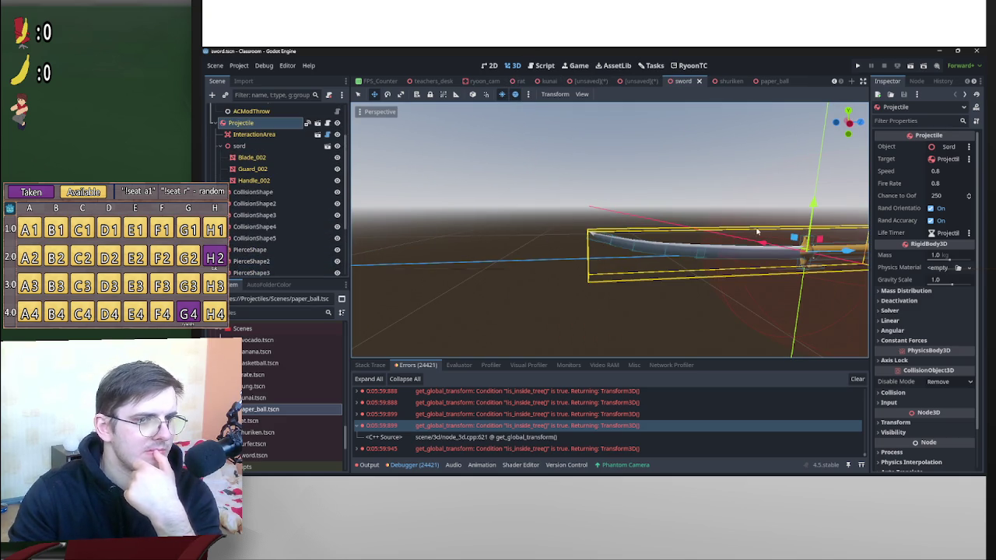
left_click(274, 169)
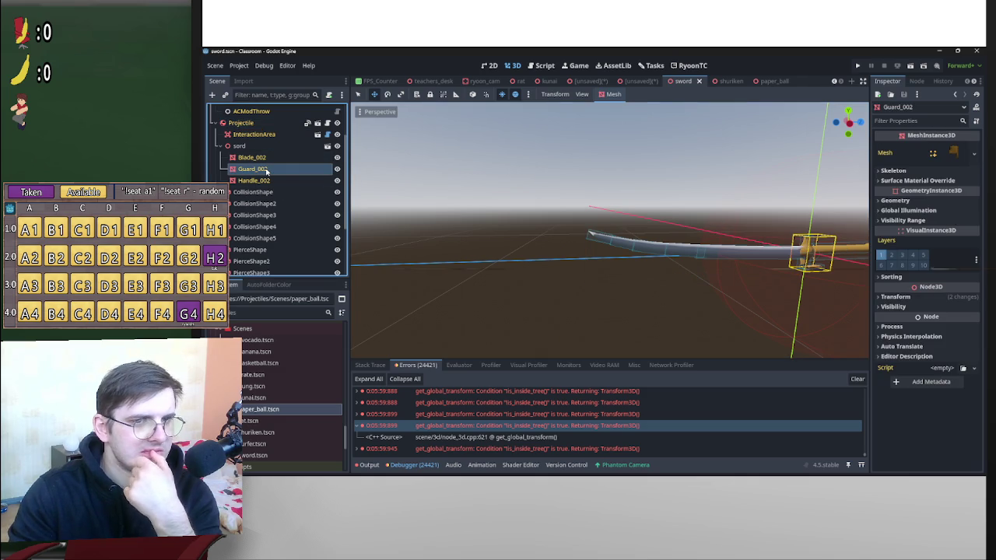
left_click(903, 180)
left_click(903, 181)
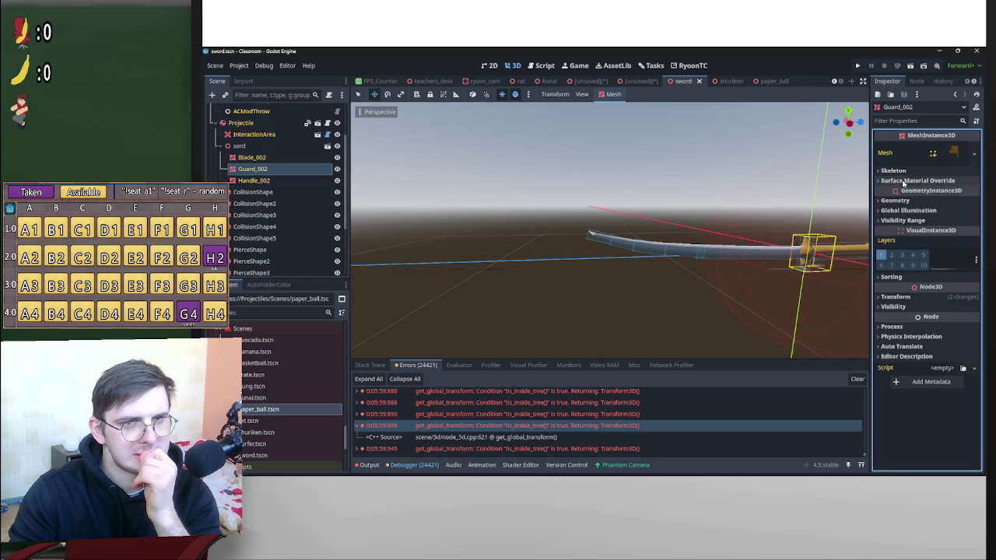
left_click(903, 181)
left_click(903, 181)
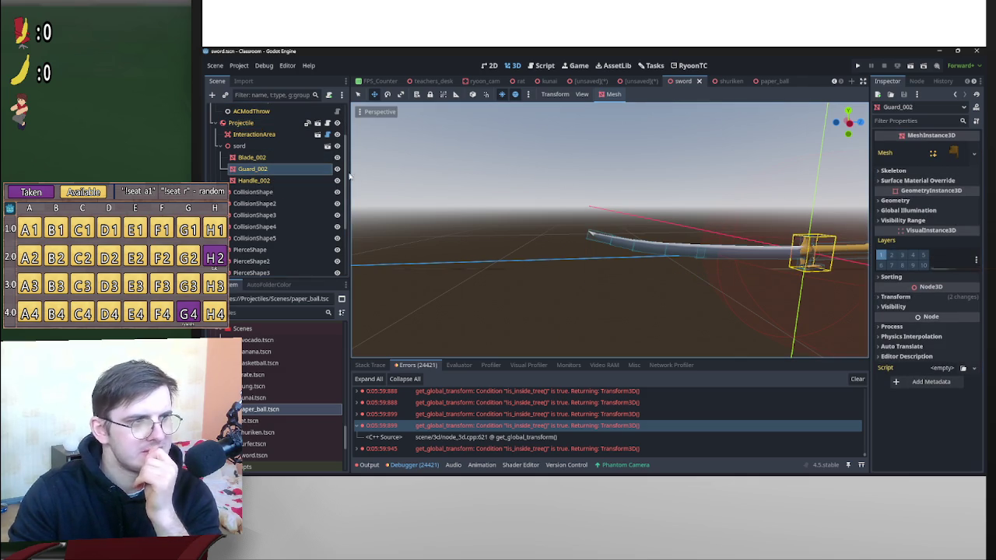
left_click(247, 146)
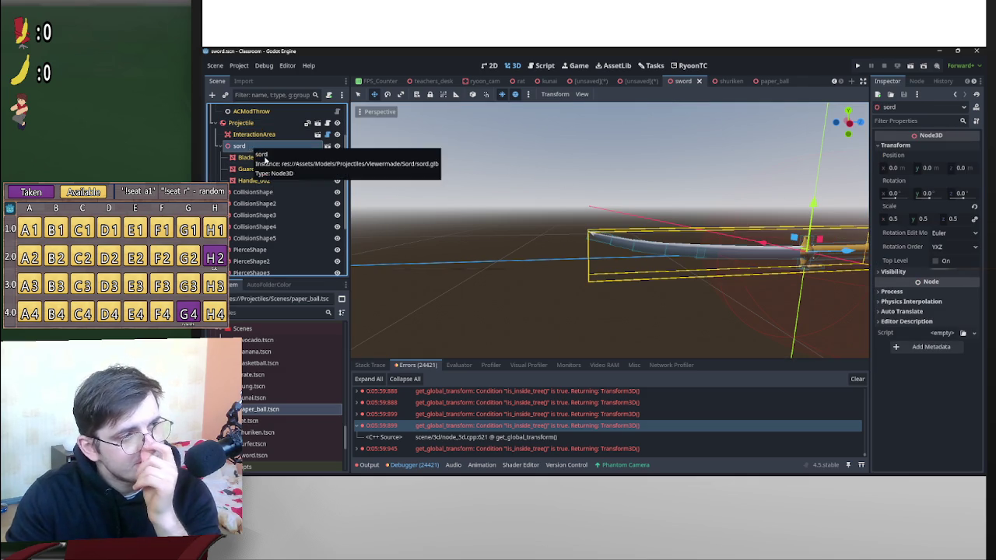
scroll(253, 178, "down", 3)
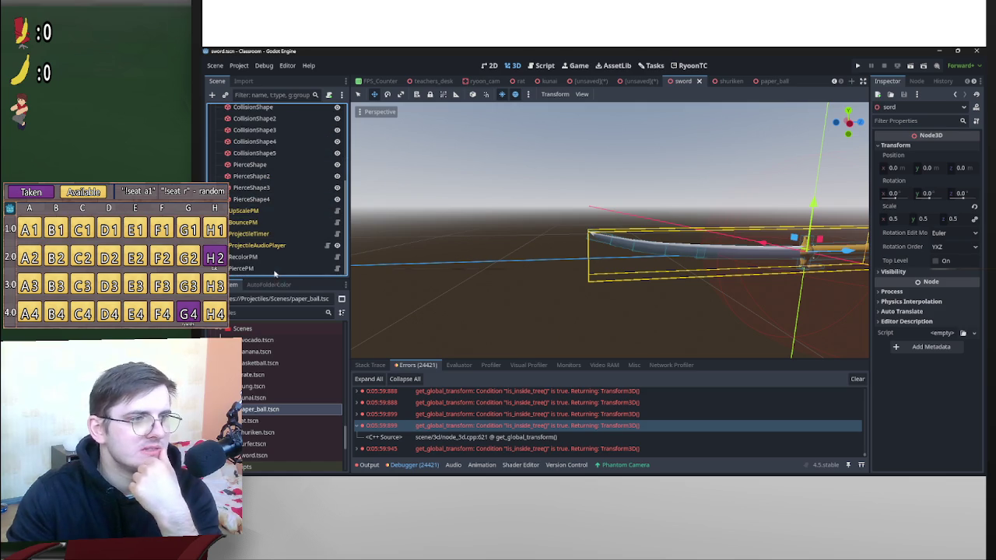
left_click(242, 256)
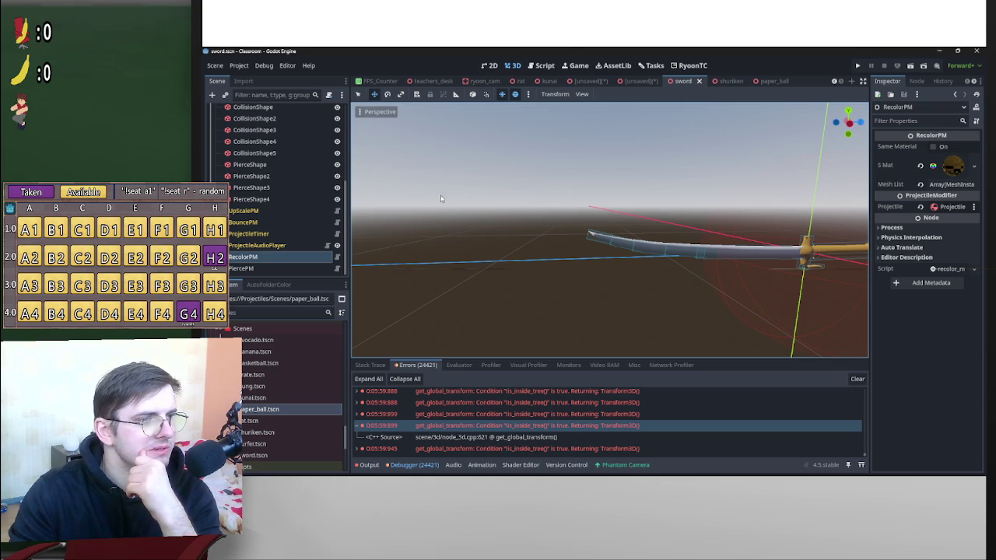
Frame the shuriken, check Shuriken_1's material, then return to the paper_ball scene.
left_click(729, 81)
key("f")
scroll(280, 189, "down", 3)
scroll(480, 195, "up", 5)
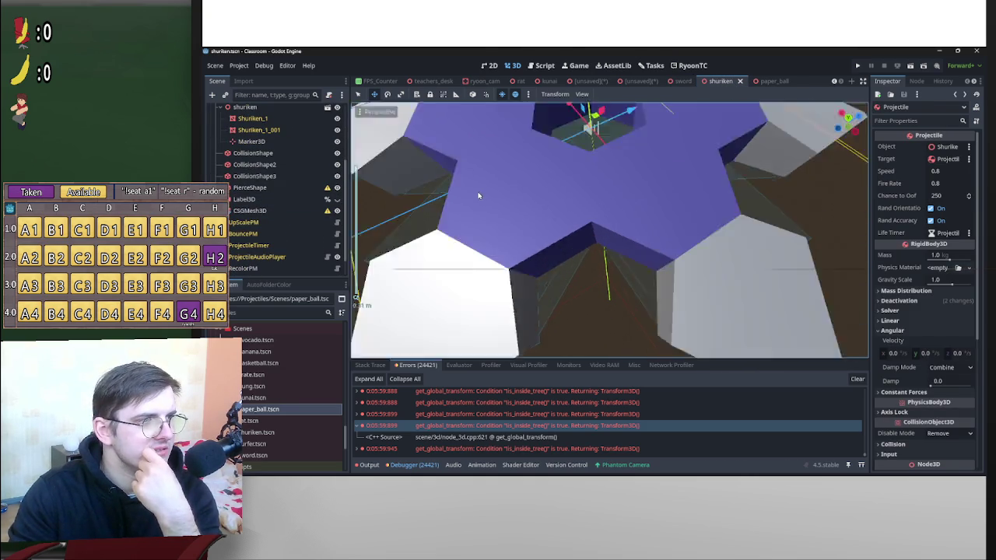
scroll(479, 195, "down", 5)
left_click(252, 118)
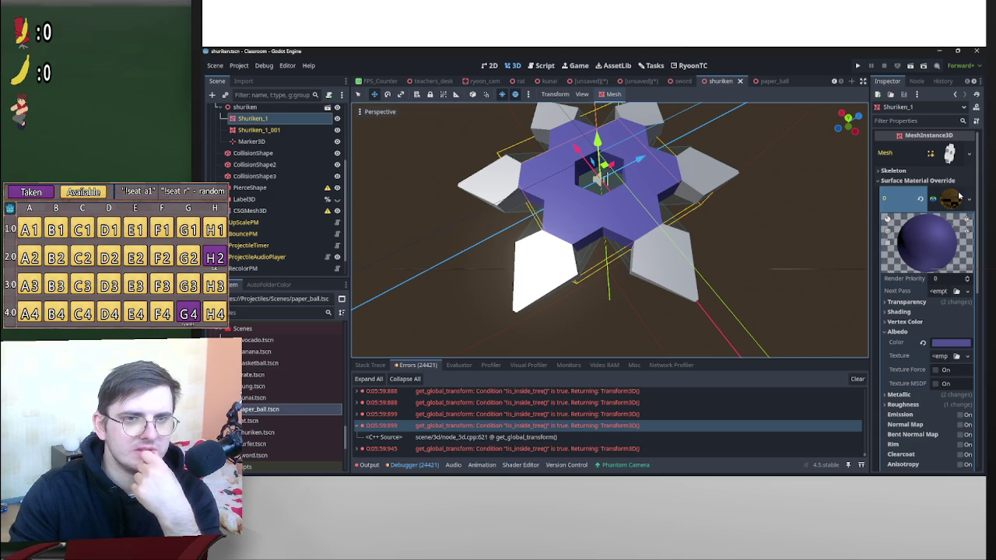
left_click(765, 81)
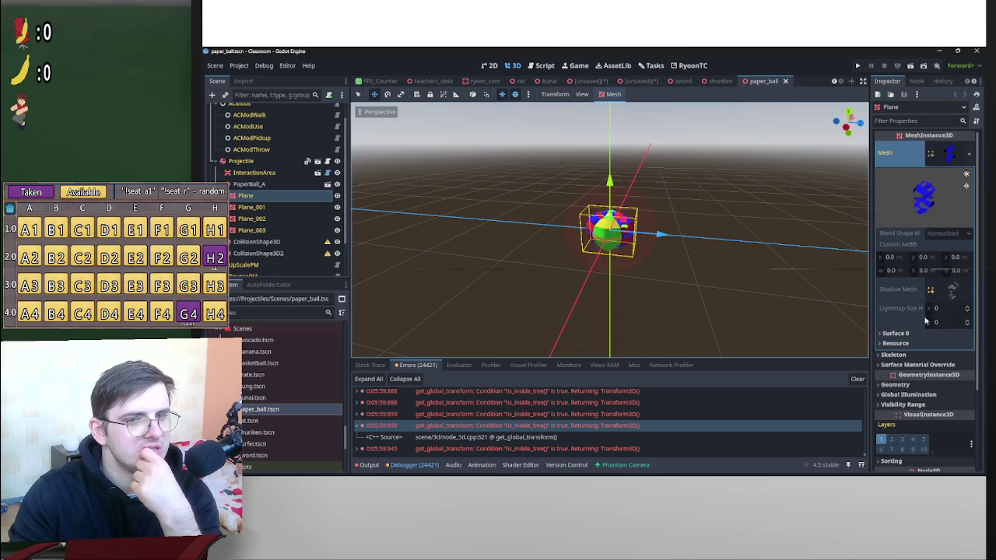
Paste a unique copy of Plane's Surface 0 material into its override slot 0.
scroll(925, 317, "down", 2)
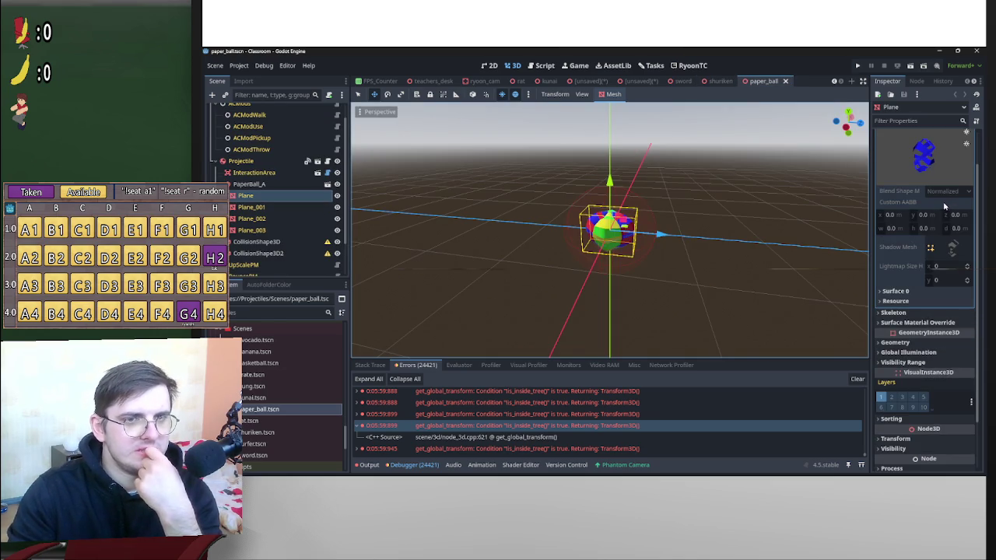
scroll(945, 202, "up", 2)
left_click(948, 158)
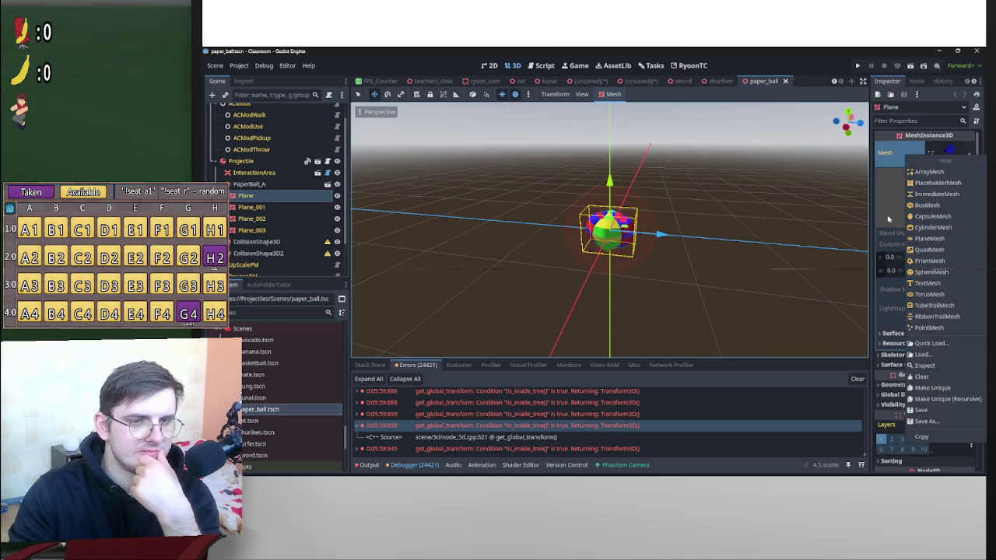
left_click(928, 295)
left_click(924, 343)
left_click(898, 333)
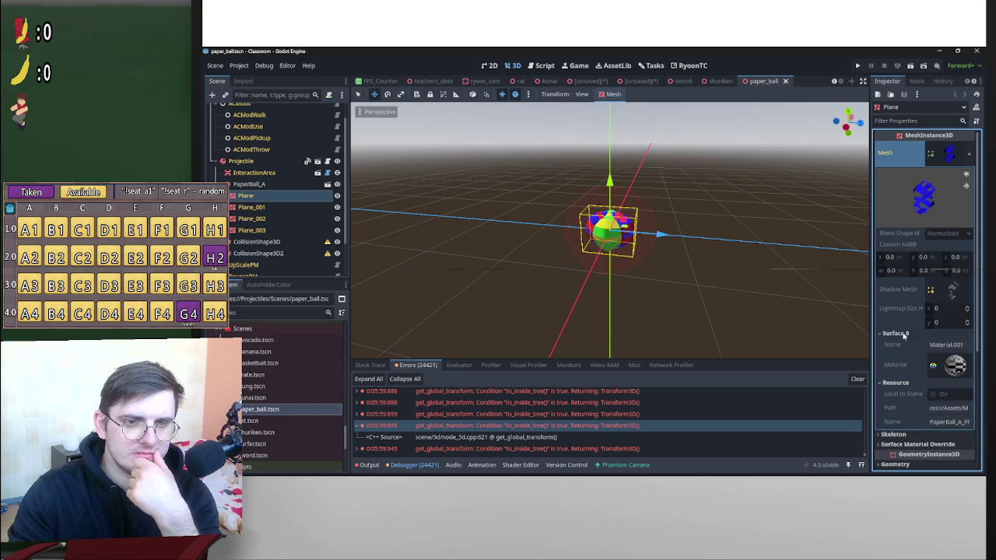
scroll(923, 362, "down", 3)
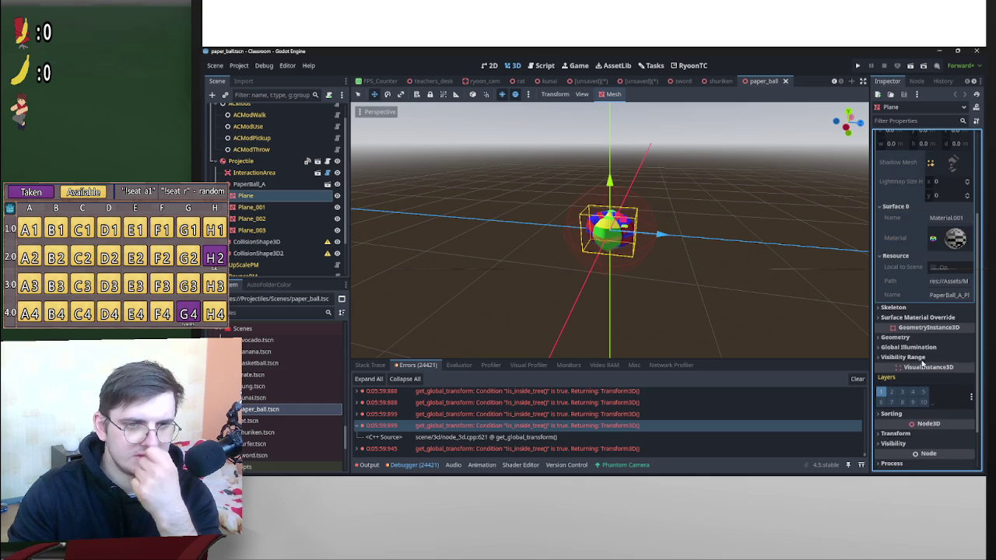
left_click(914, 318)
left_click(930, 331)
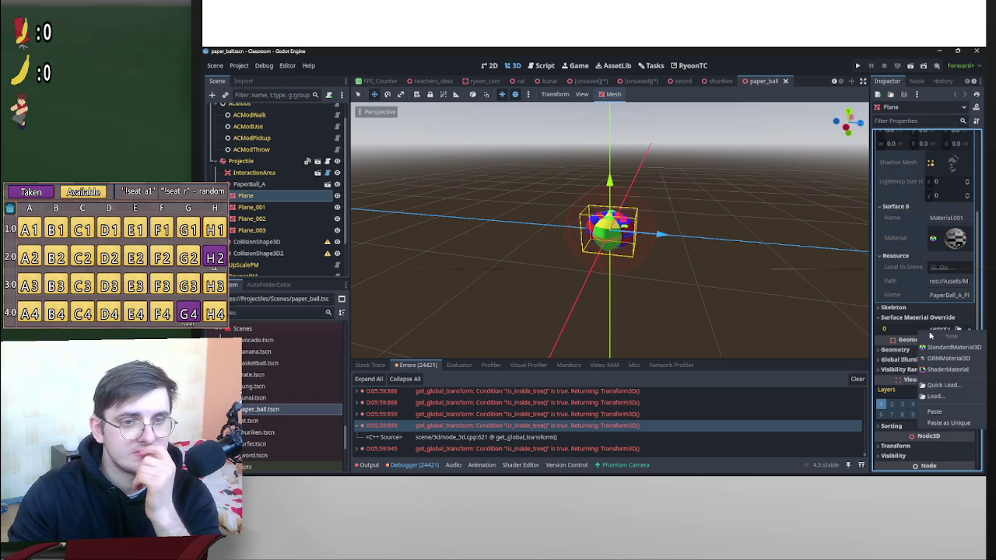
left_click(949, 422)
left_click(552, 331)
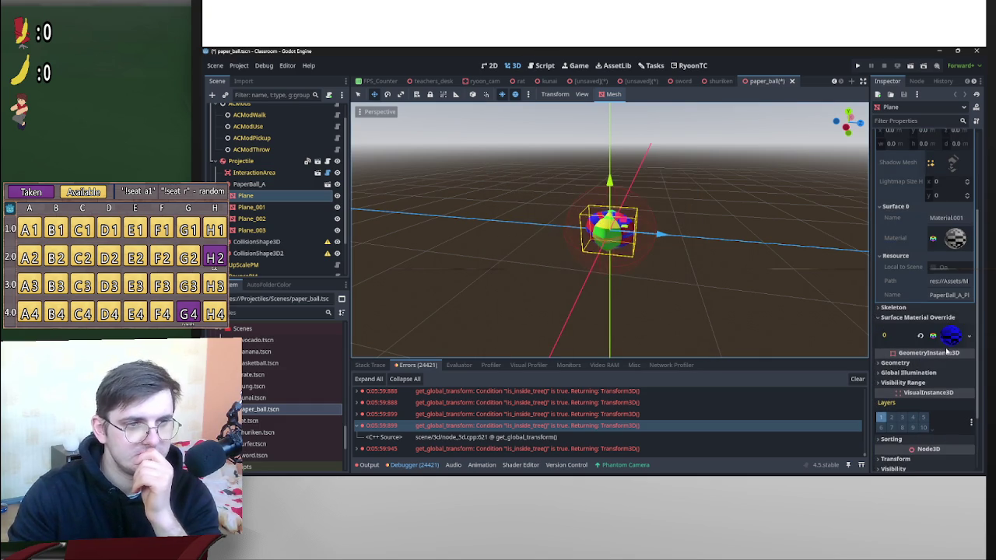
left_click(957, 341)
Copy Plane_001's Surface 0 material and paste it as unique into its override slot.
mouse_move(695, 278)
left_mouse_down()
mouse_move(747, 265)
mouse_move(566, 222)
left_mouse_up()
left_click_drag(722, 242, 661, 233)
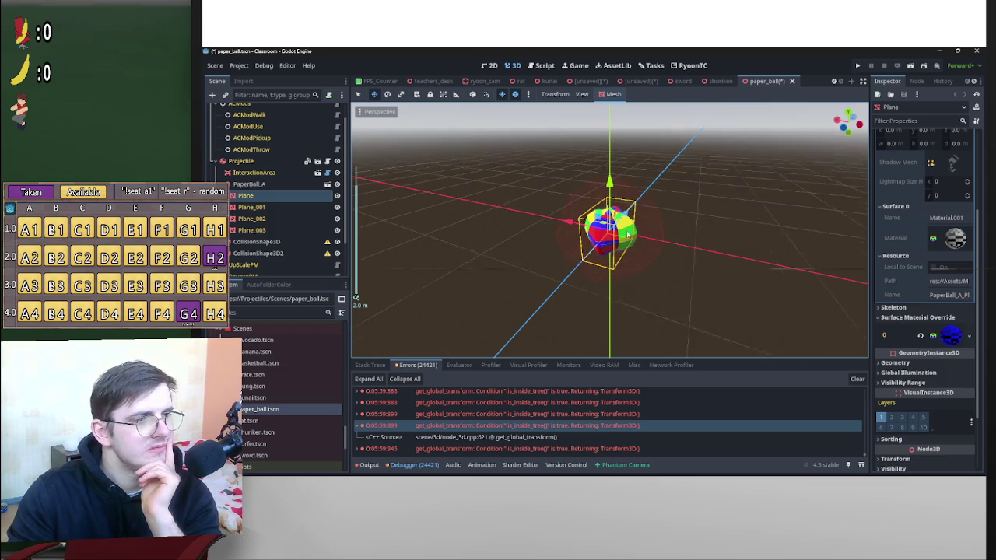
left_click(269, 207)
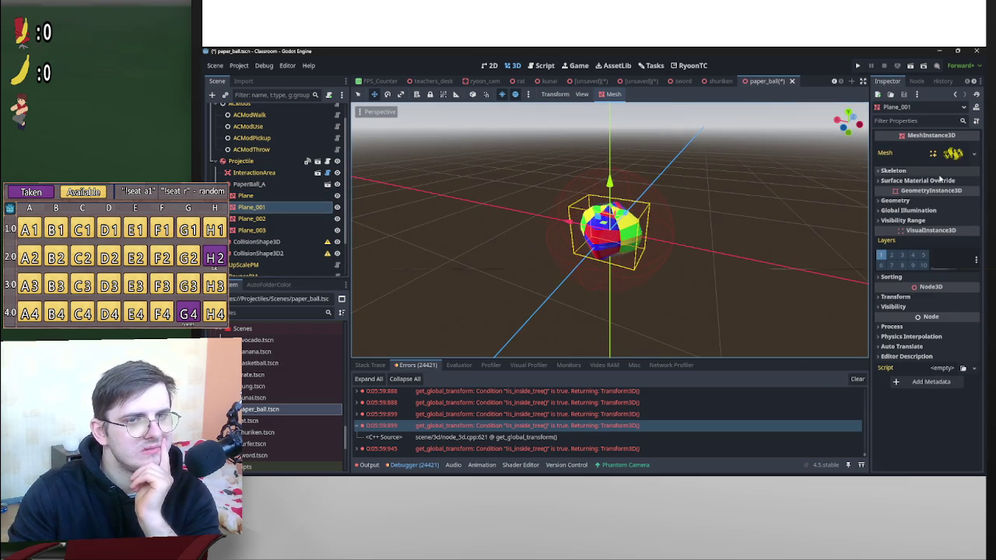
left_click(951, 156)
left_click(895, 333)
right_click(952, 369)
left_click(965, 389)
left_click(929, 403)
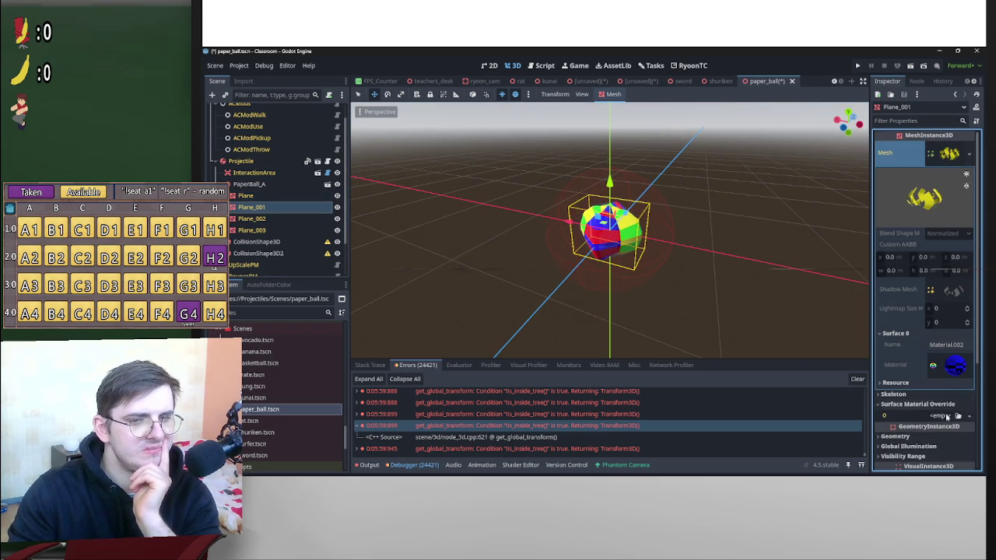
left_click(946, 416)
left_click(943, 470)
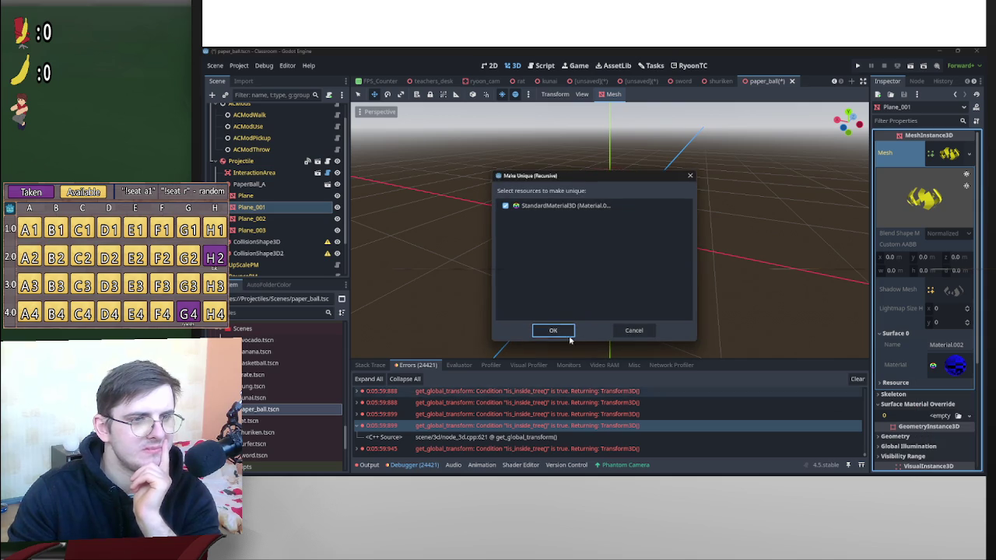
left_click(554, 330)
Copy Plane_002's Surface 0 material and paste it as unique into its override slot.
left_click(261, 220)
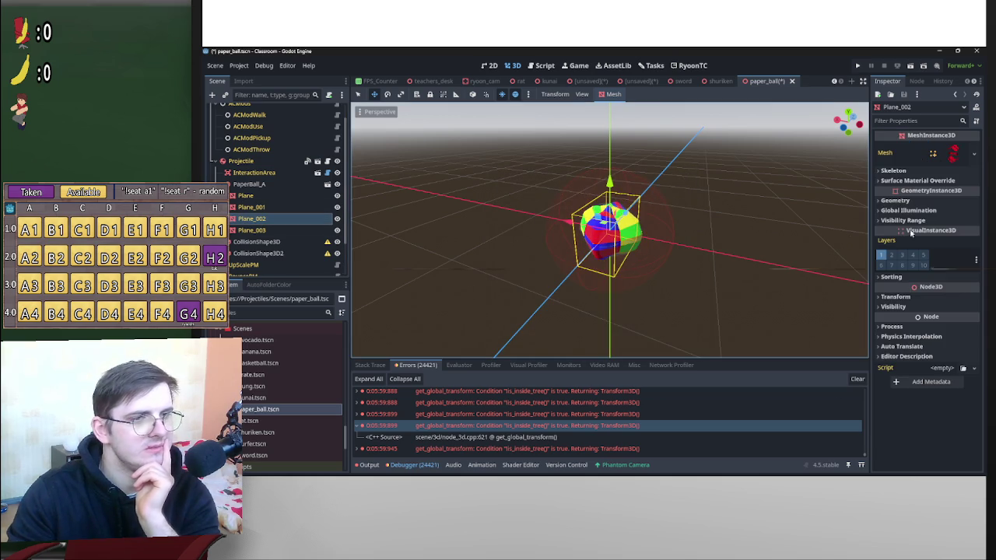
left_click(955, 153)
left_click(895, 333)
right_click(954, 368)
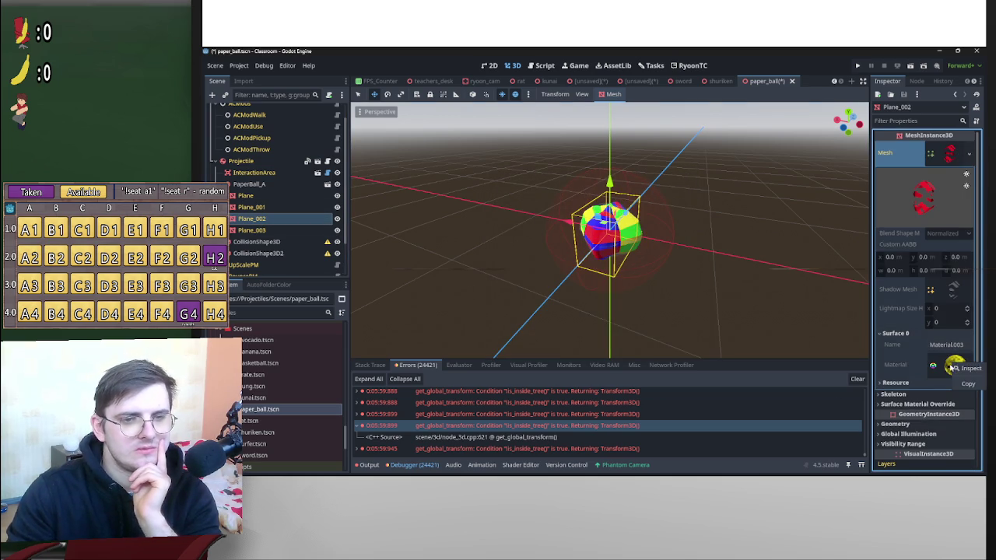
left_click(968, 384)
left_click(918, 404)
left_click(949, 415)
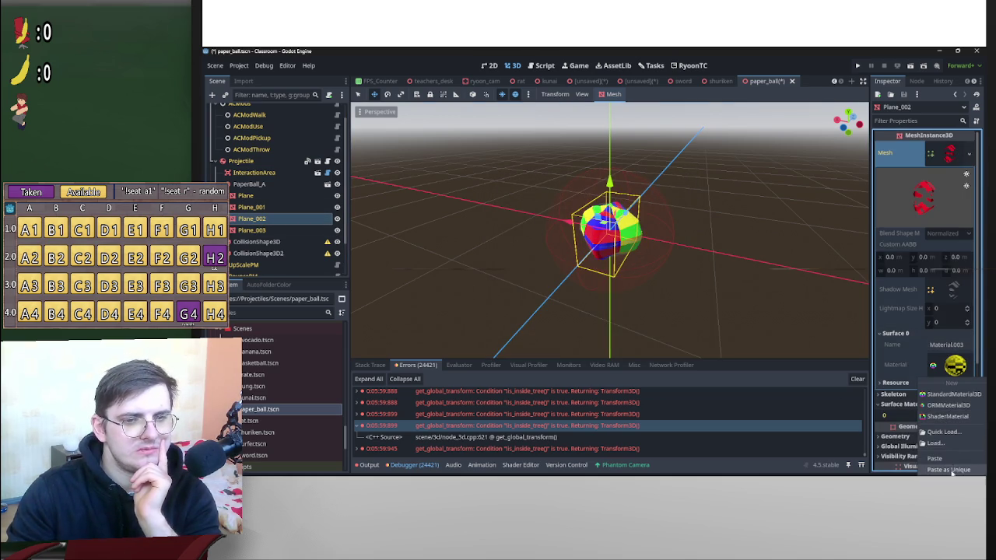
left_click(952, 470)
left_click(554, 333)
Paste a unique copy of Plane_003's Material.004 into its override slot and save.
left_click(622, 233)
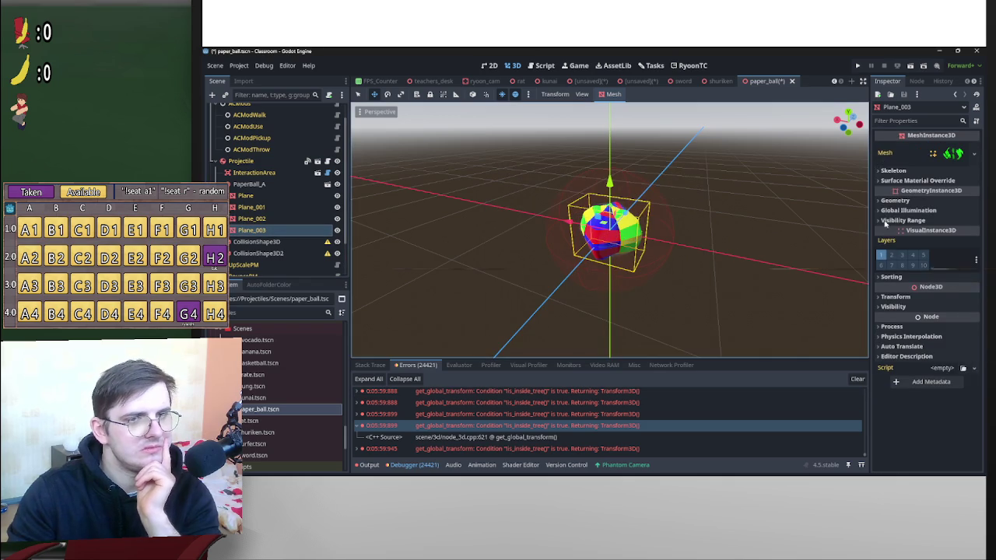
left_click(955, 156)
left_click(953, 332)
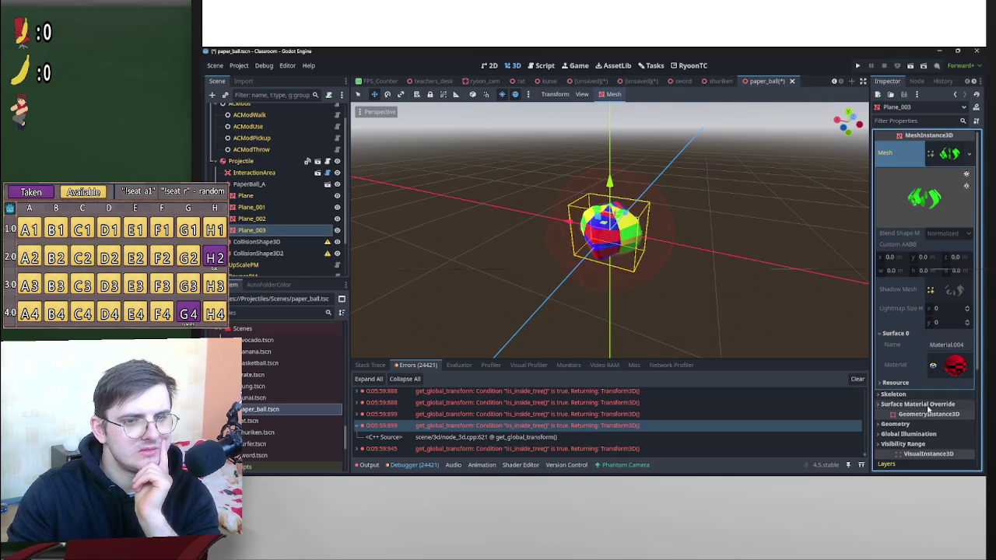
left_click(956, 371)
left_click(955, 473)
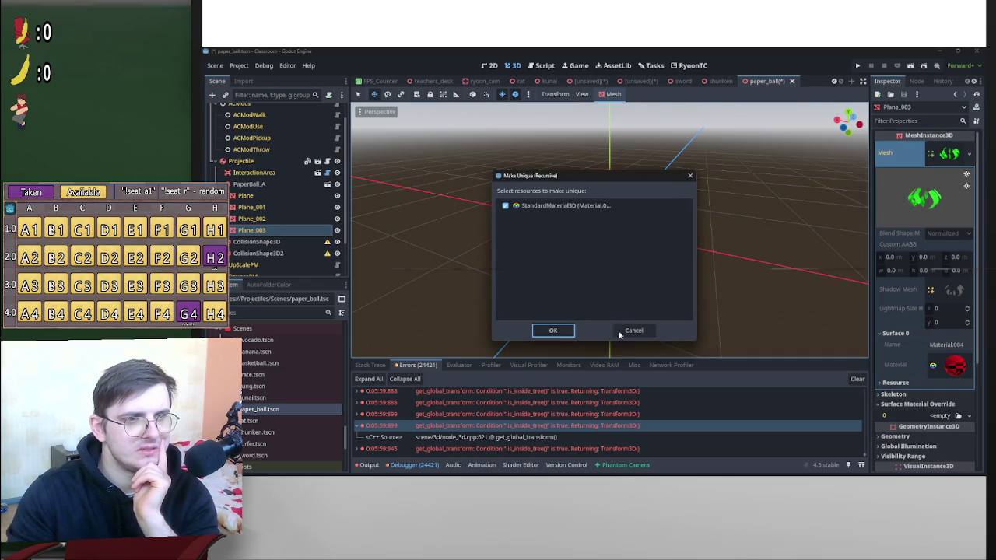
left_click(559, 328)
key("ctrl+s")
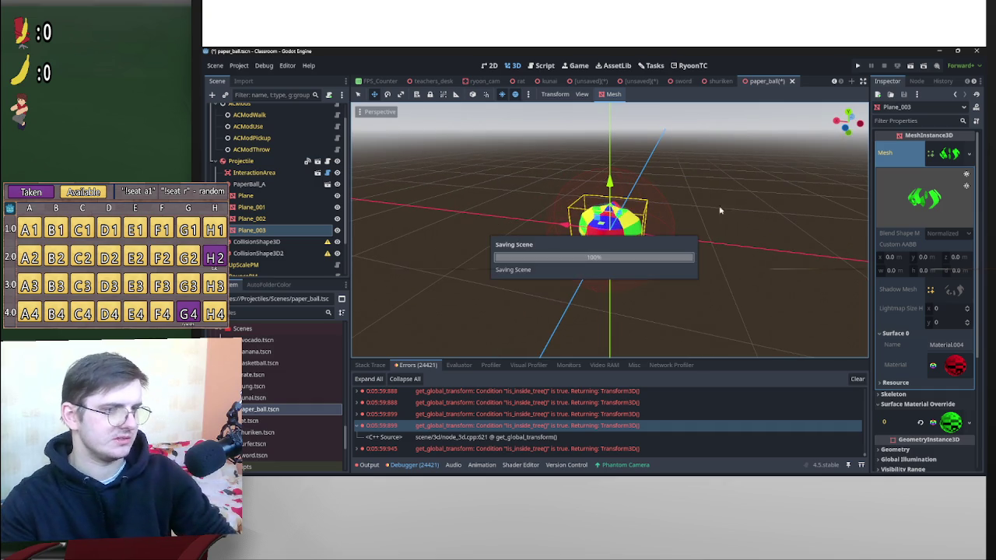
scroll(313, 194, "down", 2)
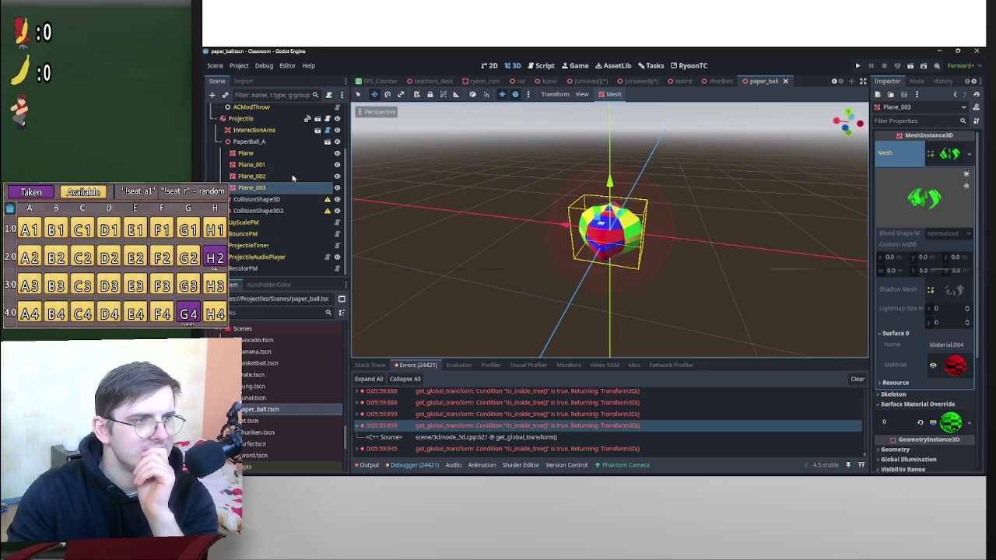
Lower the saturation of the Plane override material's blue Albedo color.
scroll(620, 213, "up", 3)
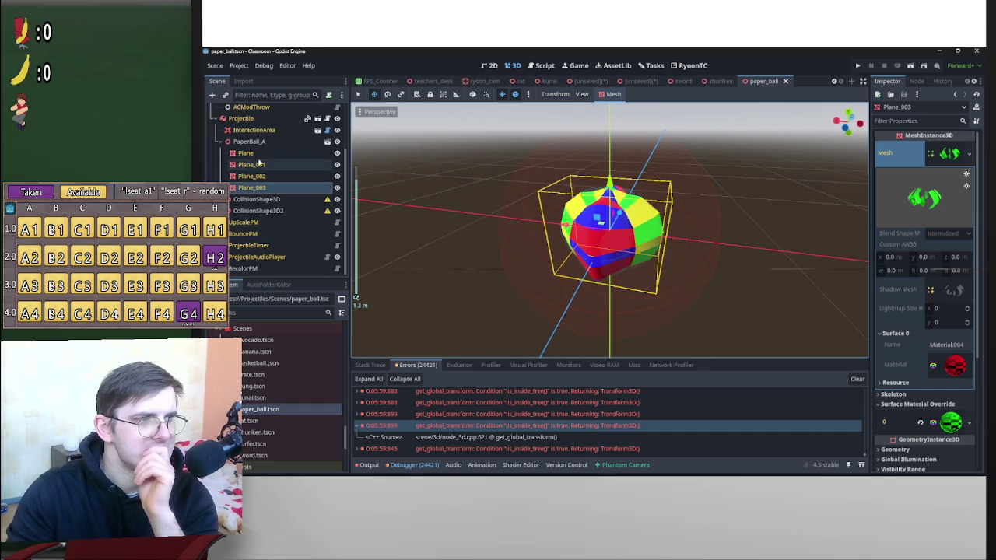
left_click(246, 153)
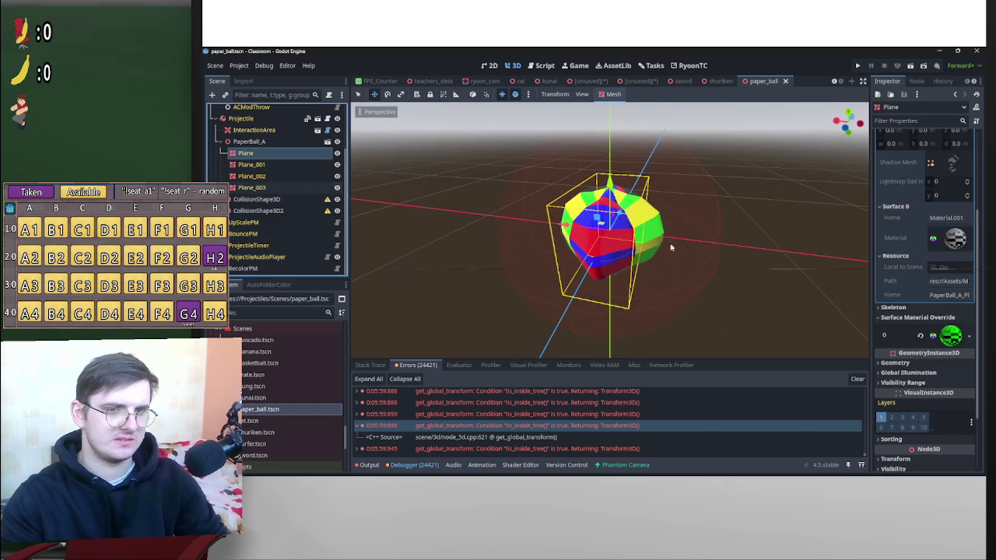
left_click(961, 330)
scroll(942, 326, "down", 2)
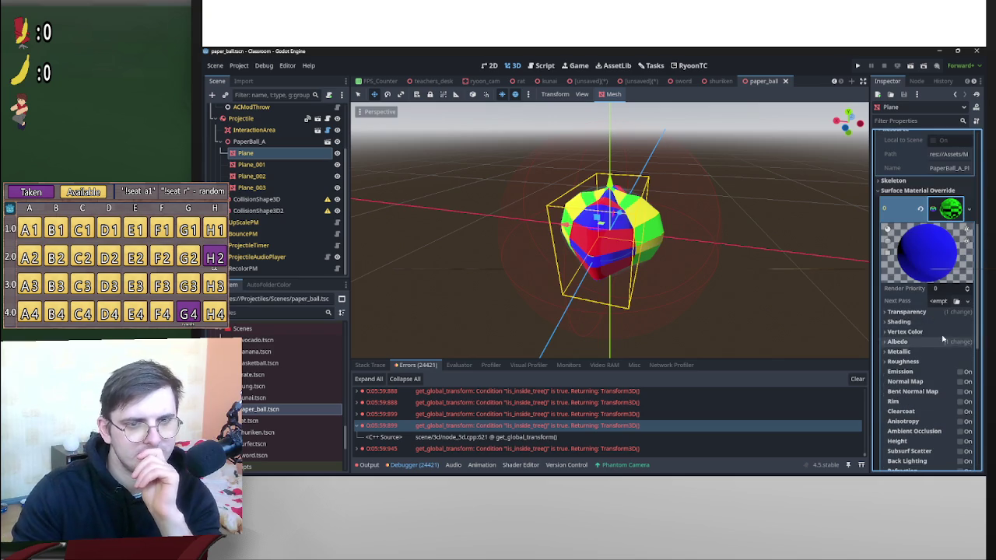
left_click(918, 339)
left_click(952, 353)
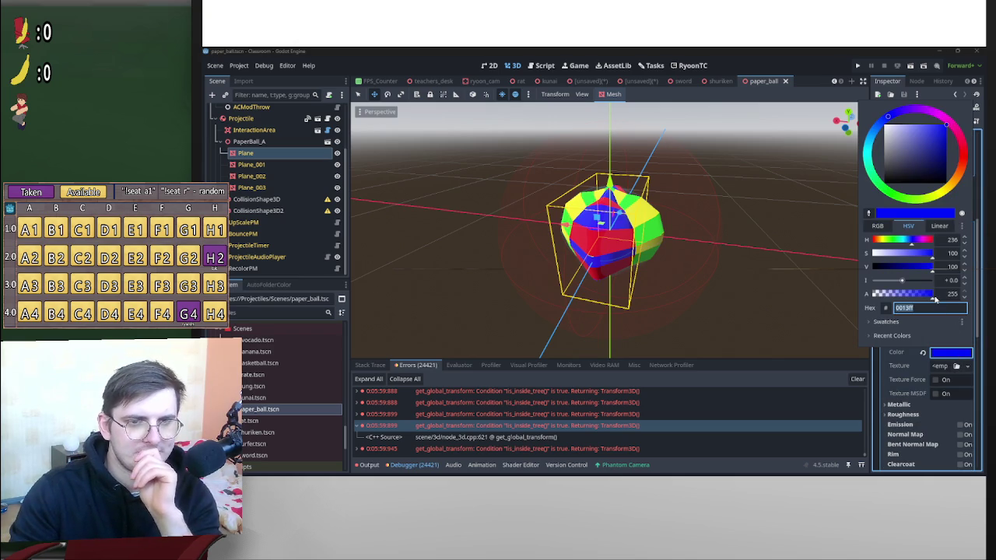
left_click_drag(928, 258, 925, 260)
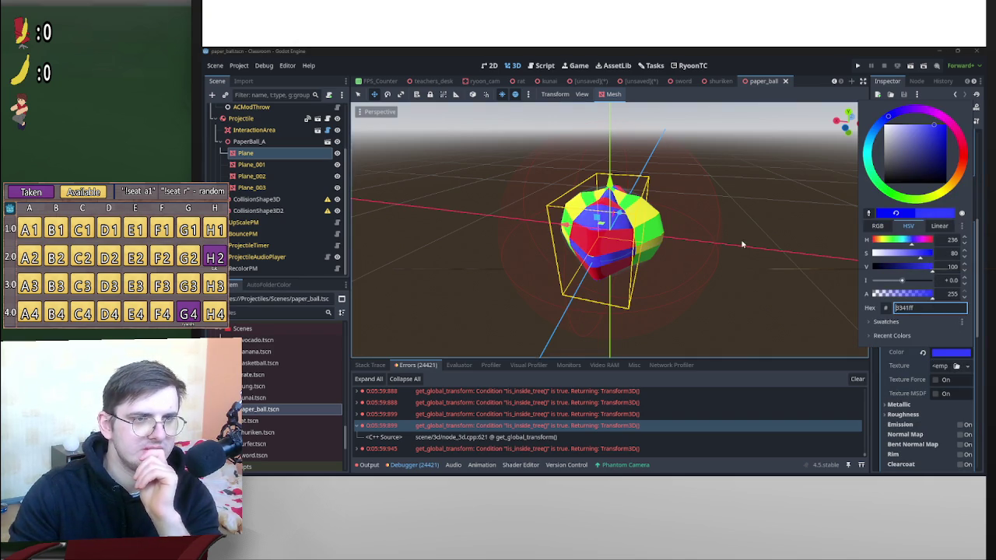
scroll(696, 234, "up", 8)
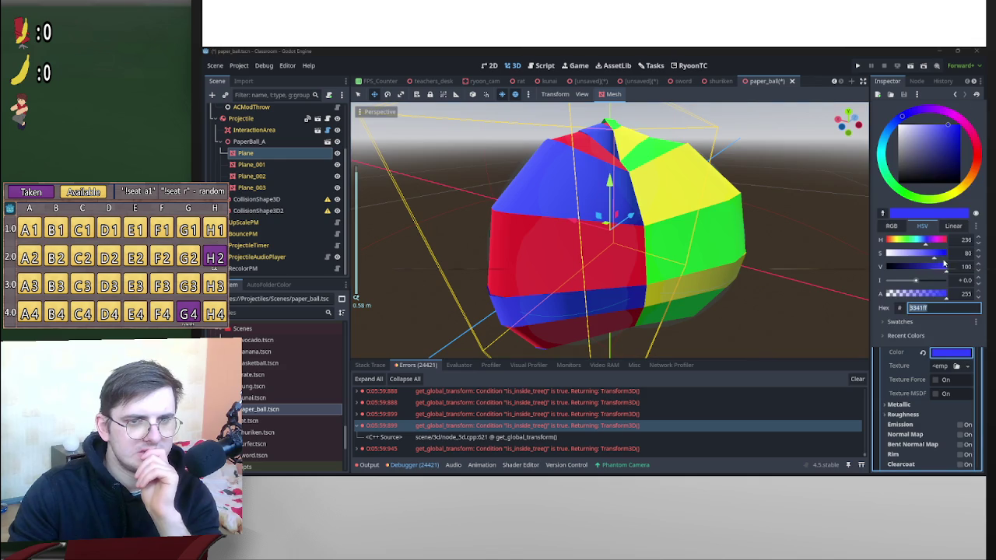
mouse_move(935, 260)
left_mouse_down()
mouse_move(924, 258)
mouse_move(933, 269)
mouse_move(914, 257)
left_mouse_up()
mouse_move(790, 222)
left_mouse_down()
mouse_move(400, 267)
mouse_move(562, 264)
mouse_move(498, 256)
mouse_move(762, 285)
mouse_move(599, 226)
mouse_move(591, 233)
left_mouse_up()
Raise the color's saturation and brightness to blue-purple 5059de.
left_click(937, 352)
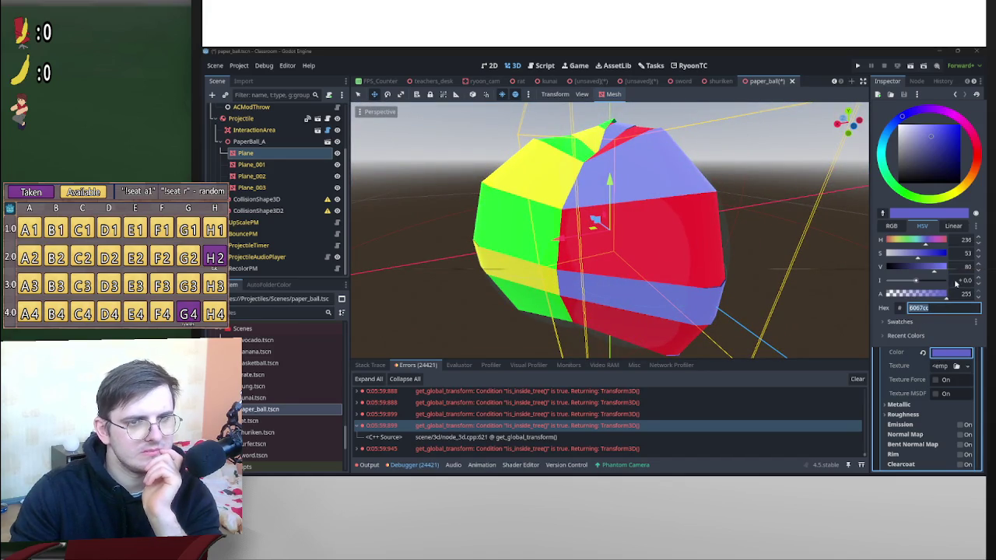
left_click(925, 255)
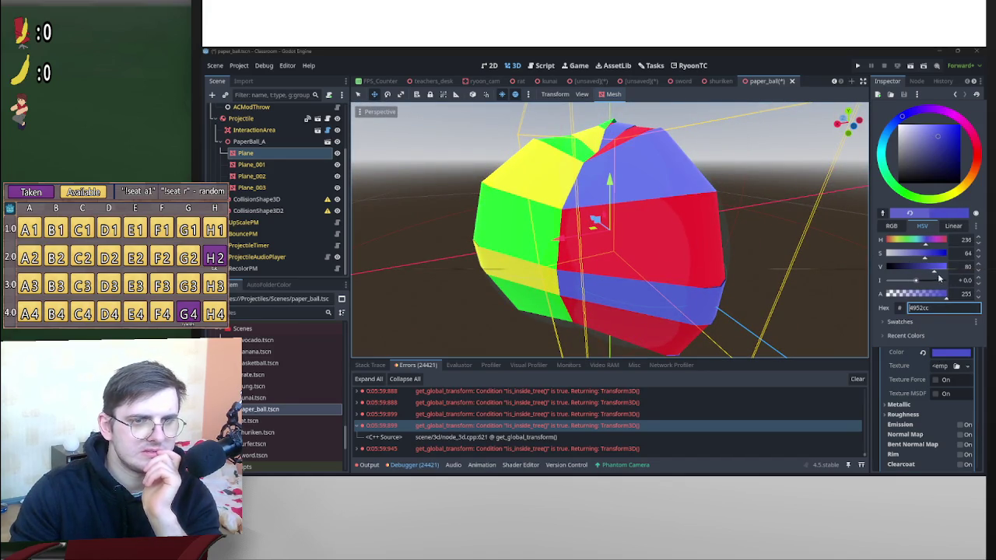
left_click(939, 271)
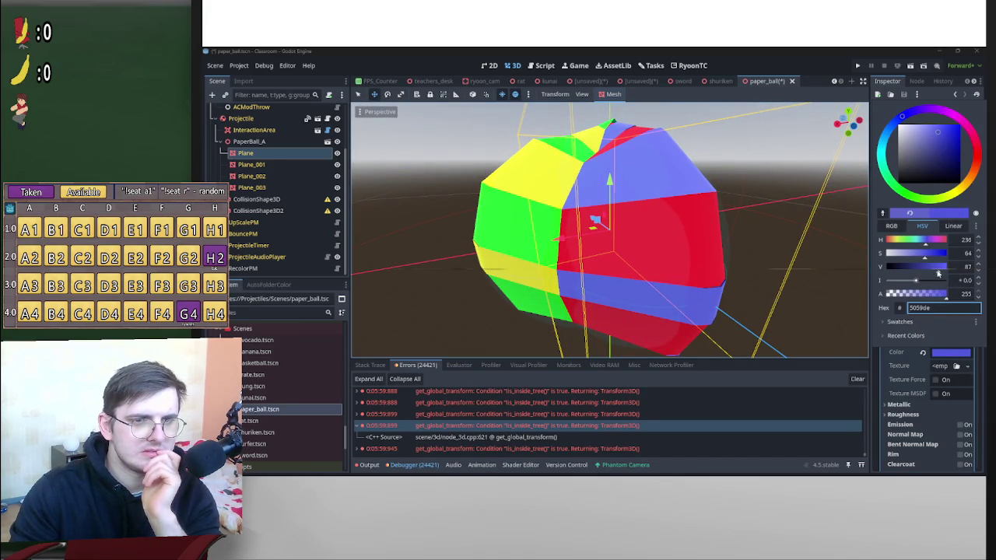
left_click(926, 374)
left_click(910, 415)
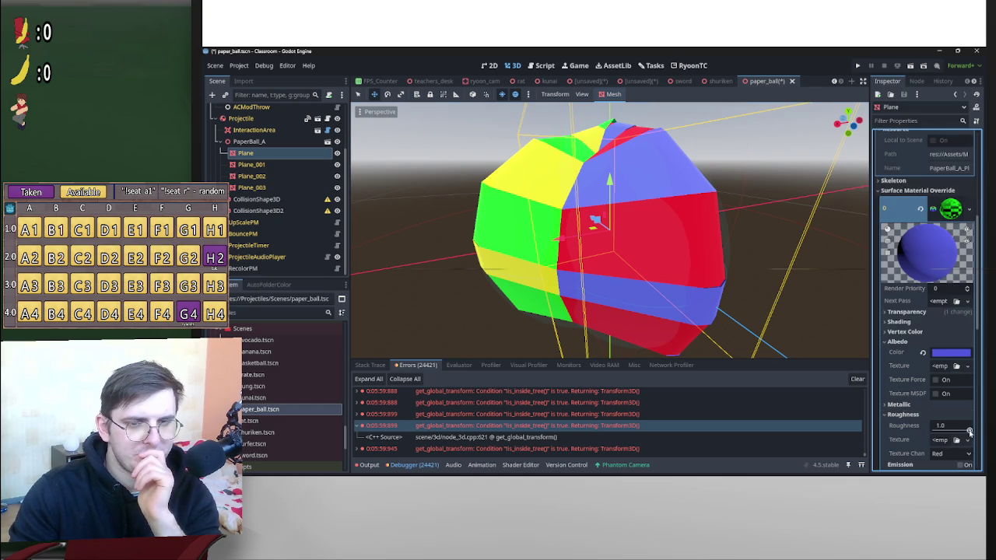
Reset the Plane override material's roughness to 1.0 and lower its Specular to about 0.
left_click_drag(969, 432, 928, 427)
left_click(924, 426)
left_click(950, 405)
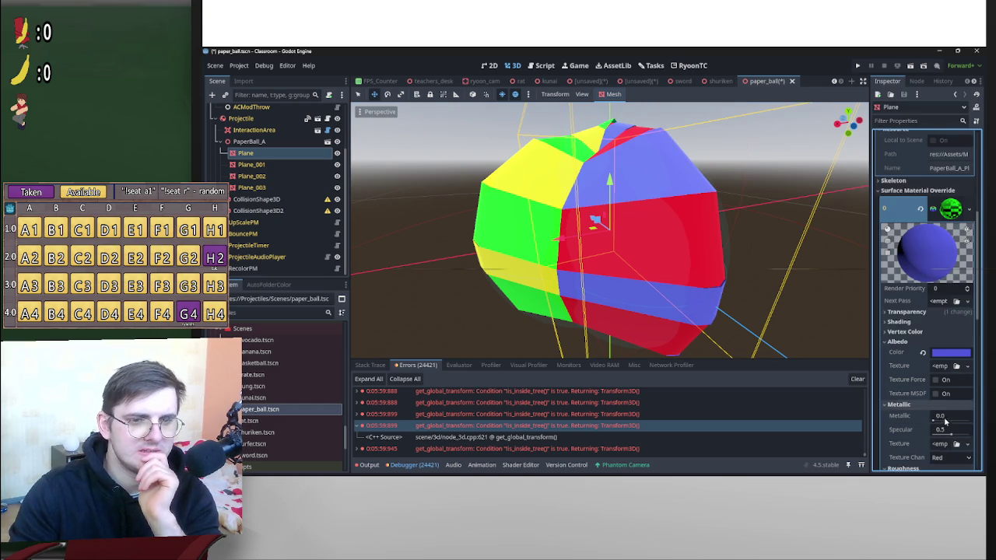
left_click_drag(951, 434, 933, 430)
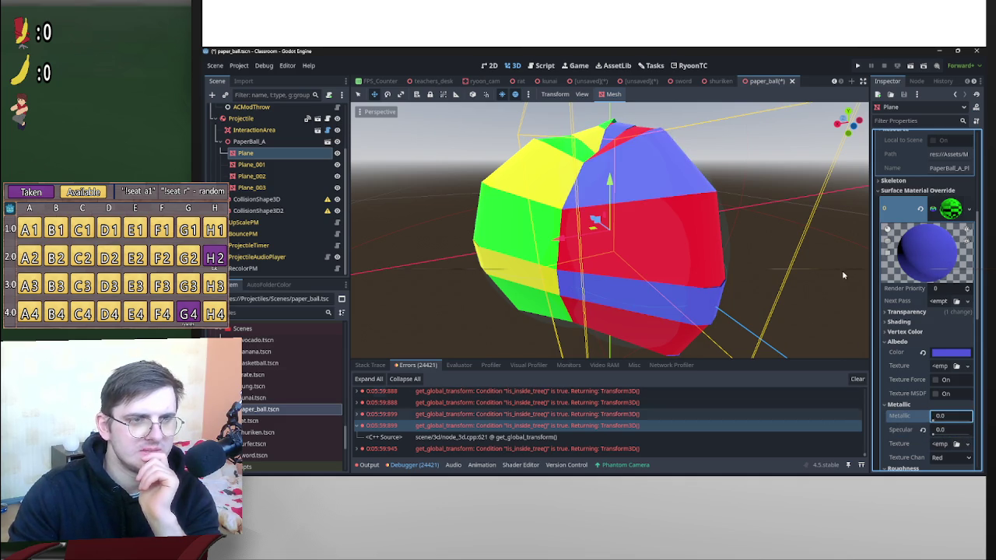
left_click_drag(845, 277, 781, 279)
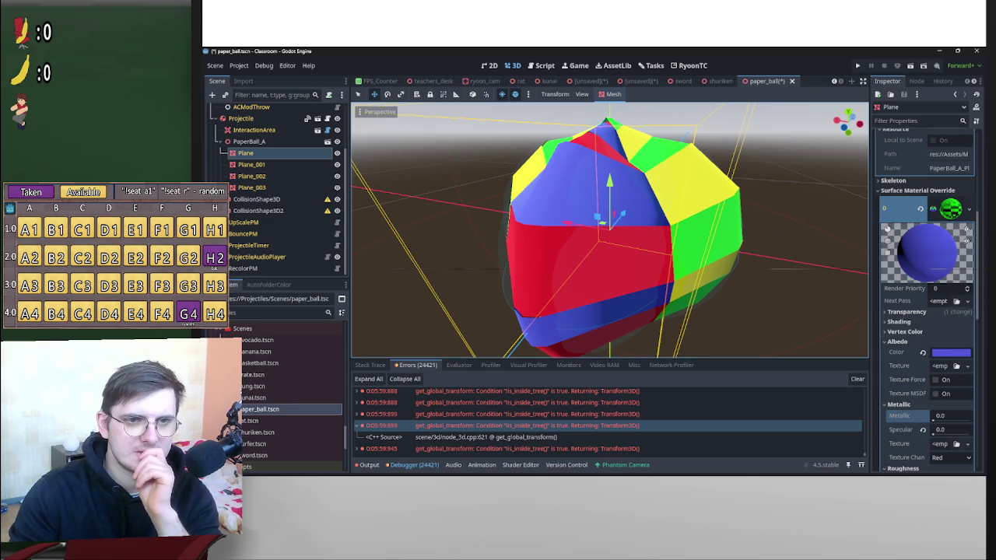
Select Plane_001, Plane_002 and Plane_003 together in the Scene tree.
left_click(956, 214)
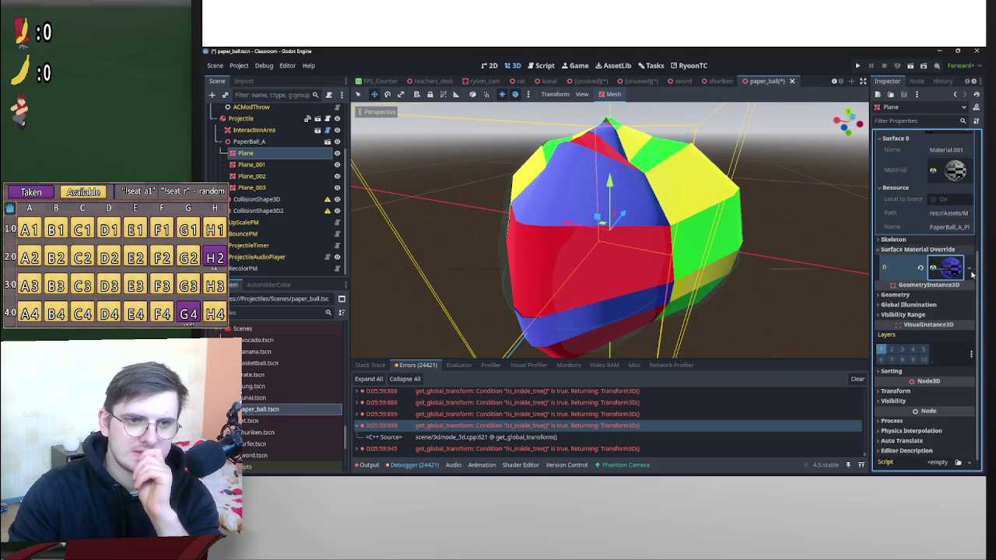
right_click(954, 270)
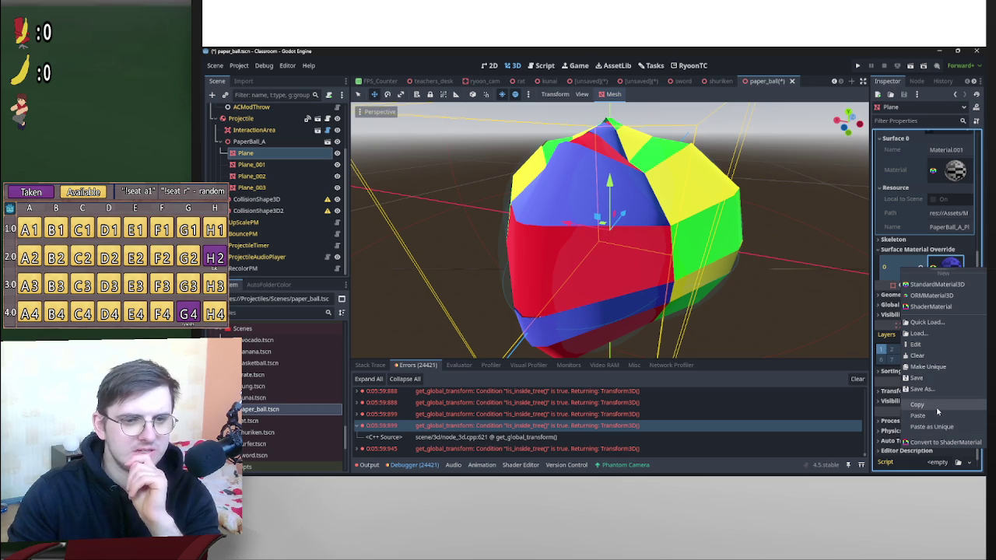
left_click(373, 180)
left_click(277, 165)
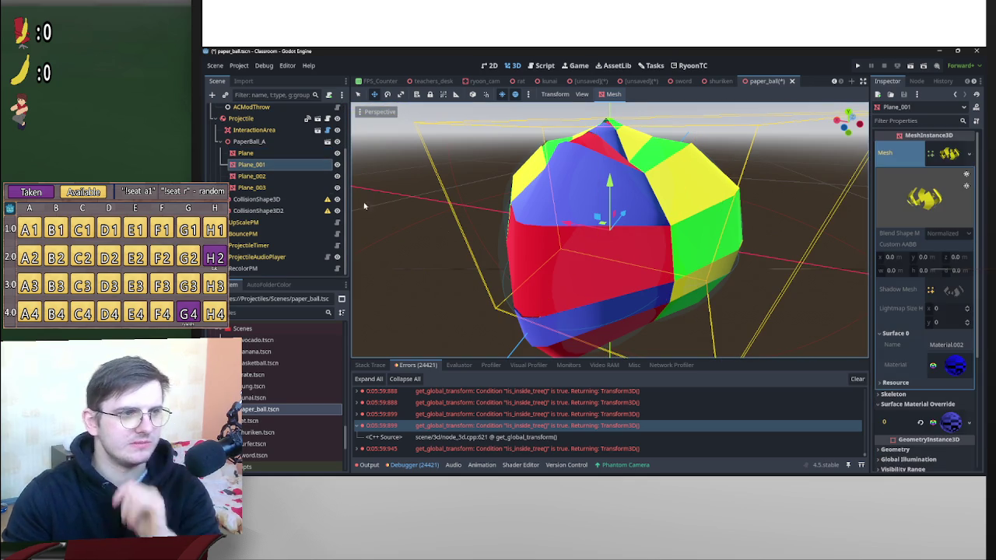
left_click(276, 188, "shift")
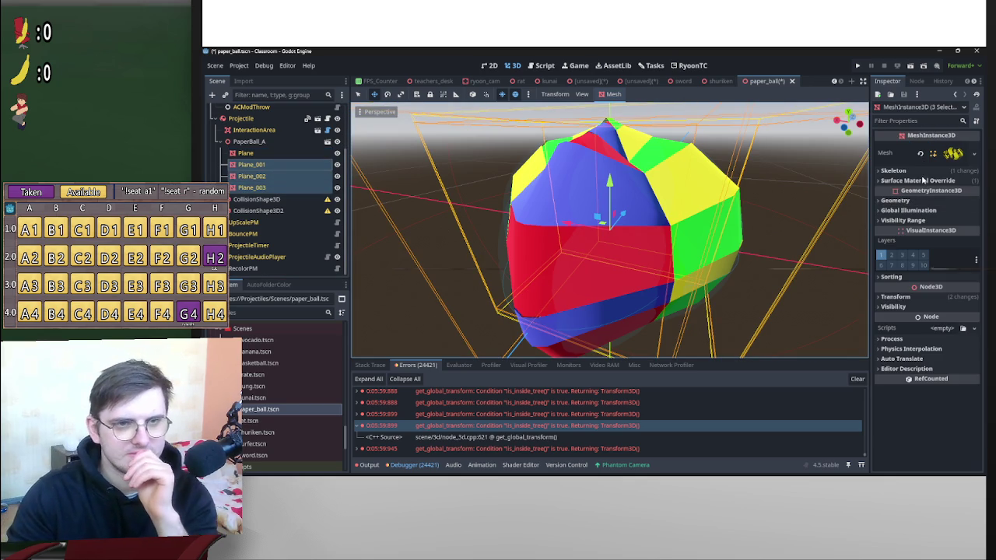
Make the shared blue override material unique (recursive) for the three selected planes.
left_click(973, 200)
left_click(941, 355)
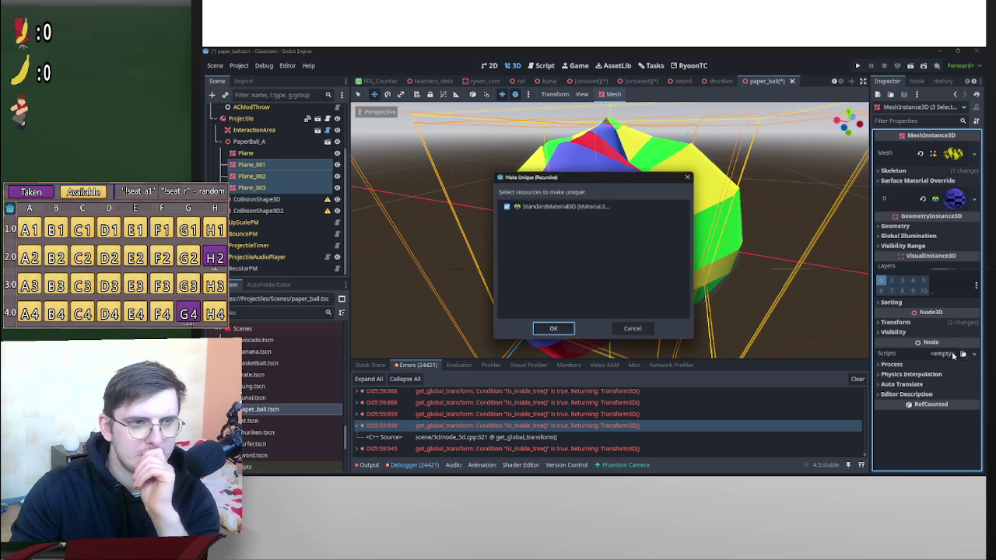
left_click(552, 330)
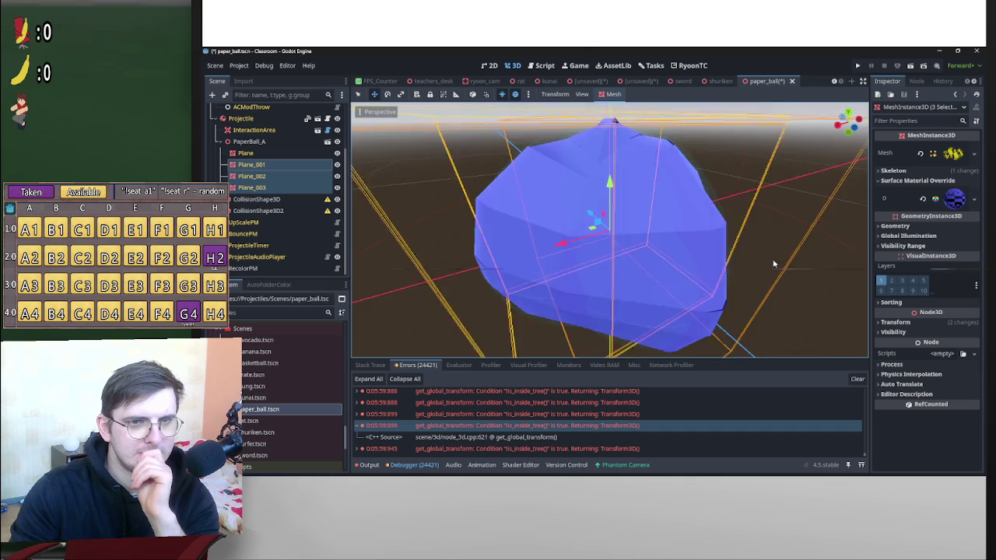
Try a red albedo on Plane_002's override material, then undo it back to blue.
left_click(289, 177)
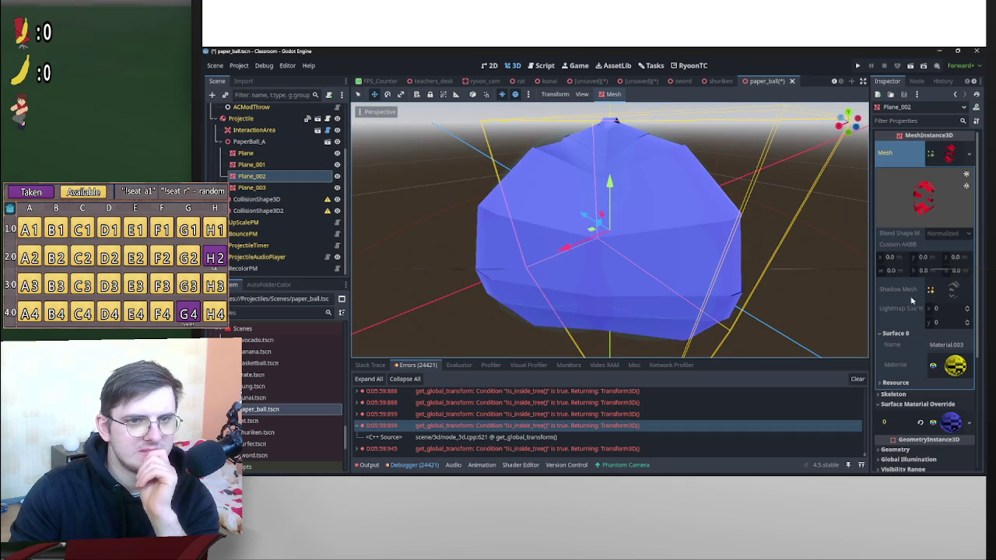
left_click(949, 160)
left_click(958, 199)
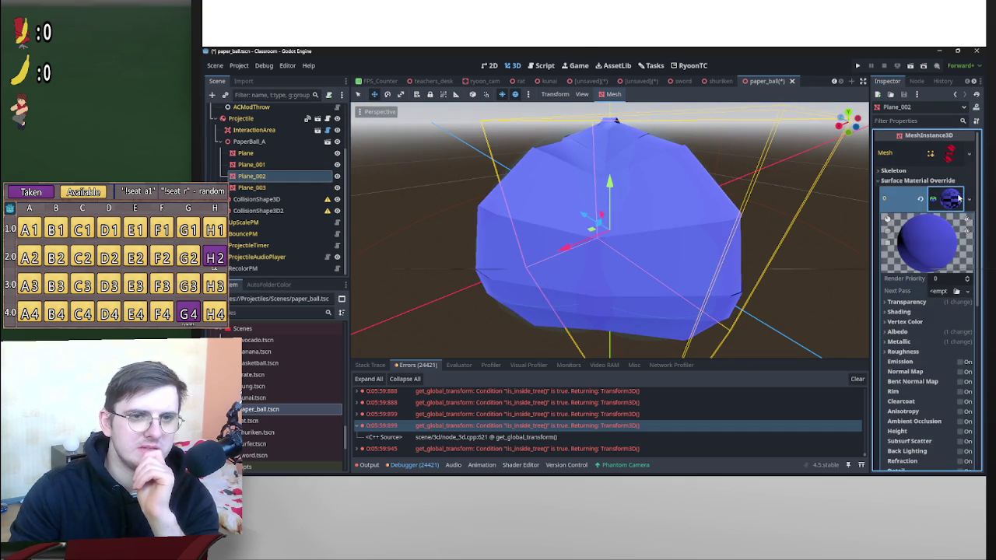
left_click(957, 196)
left_click(956, 195)
left_click(904, 321)
left_click(901, 331)
left_click(950, 342)
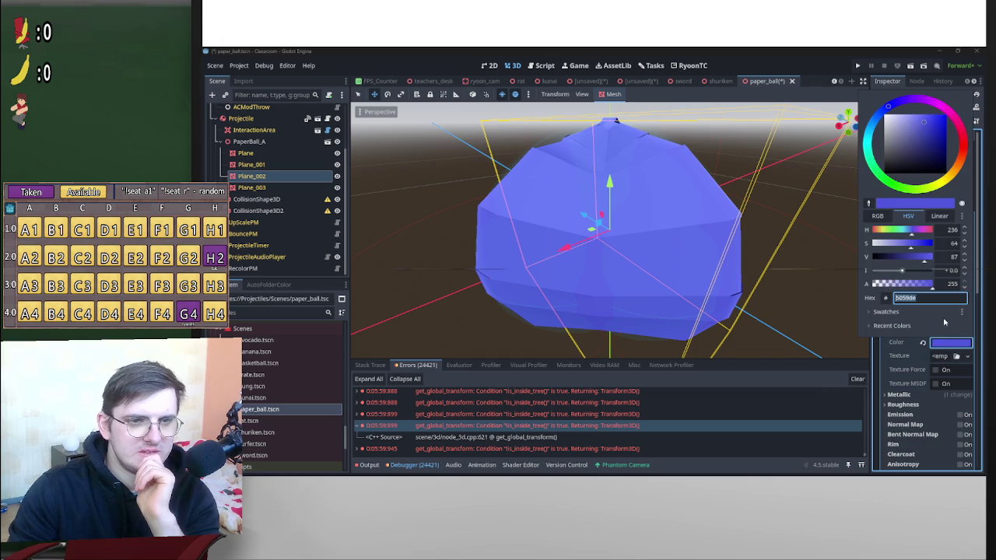
left_click(968, 145)
mouse_move(705, 161)
left_mouse_down()
mouse_move(788, 156)
mouse_move(682, 186)
mouse_move(591, 187)
left_mouse_up()
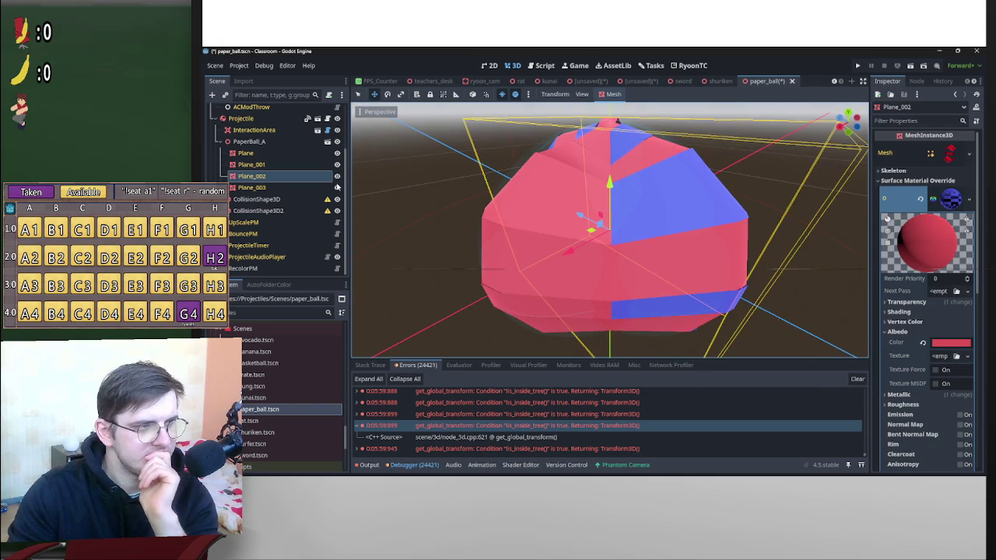
key("ctrl+z")
left_click(264, 165)
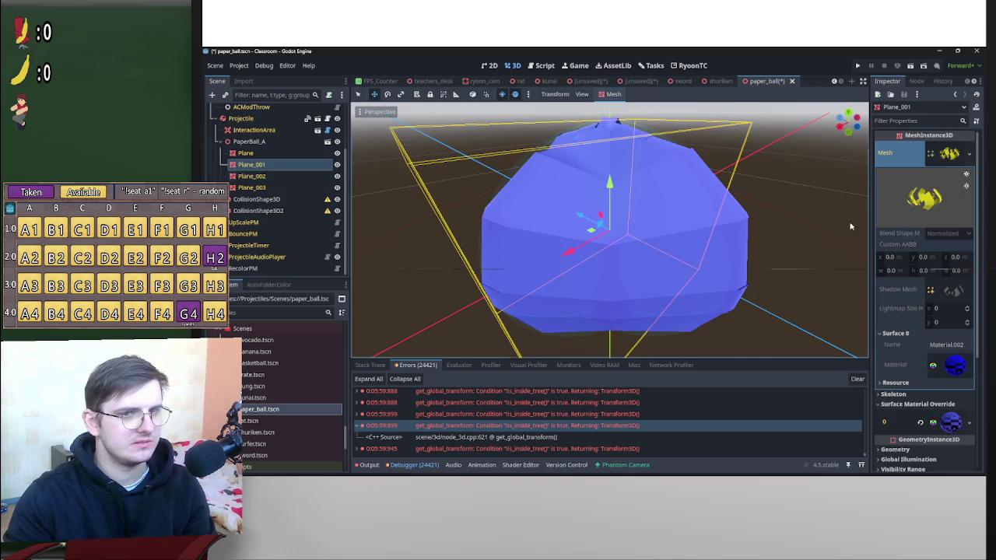
Make the override material unique on Plane_001 and on Plane_002.
left_click(951, 156)
left_click(969, 198)
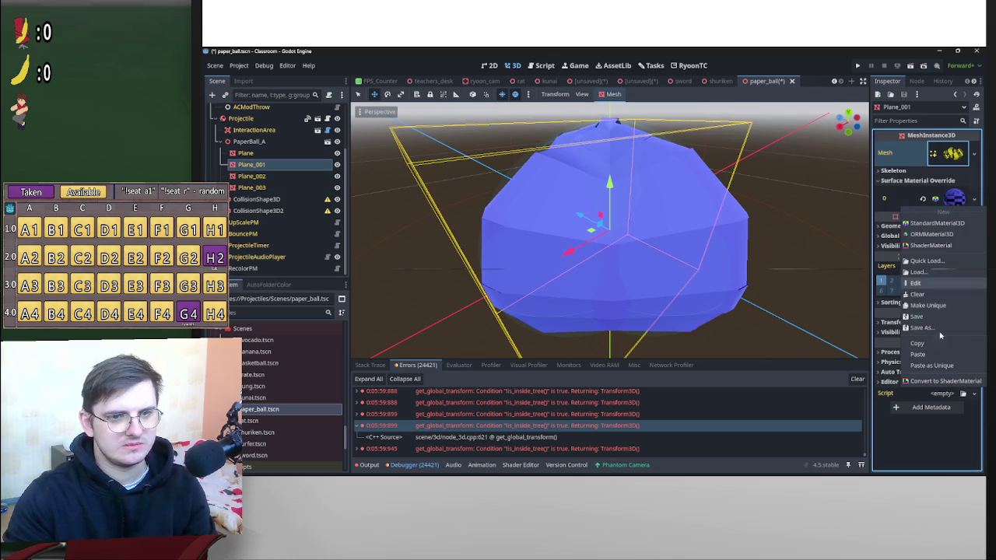
left_click(930, 362)
left_click(561, 330)
left_click(251, 176)
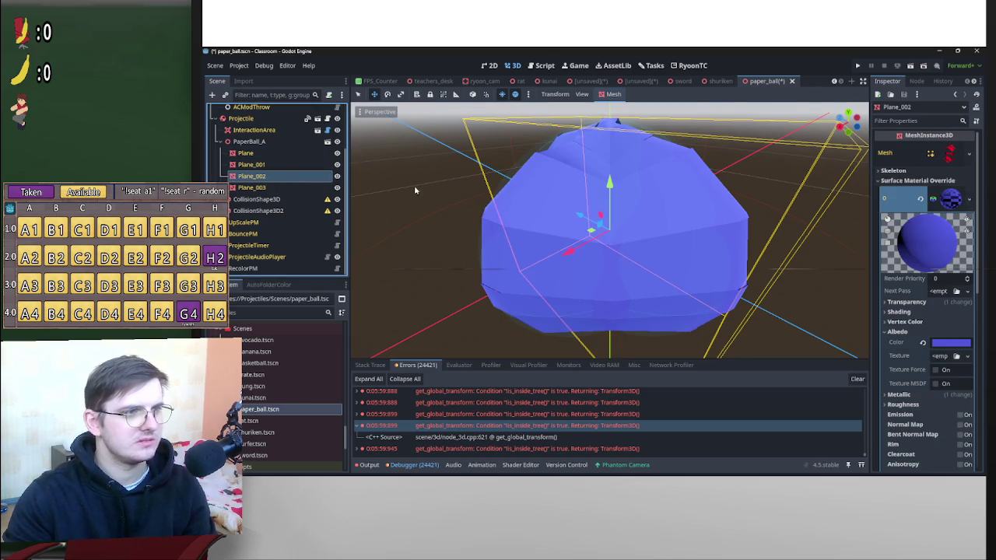
left_click(968, 199)
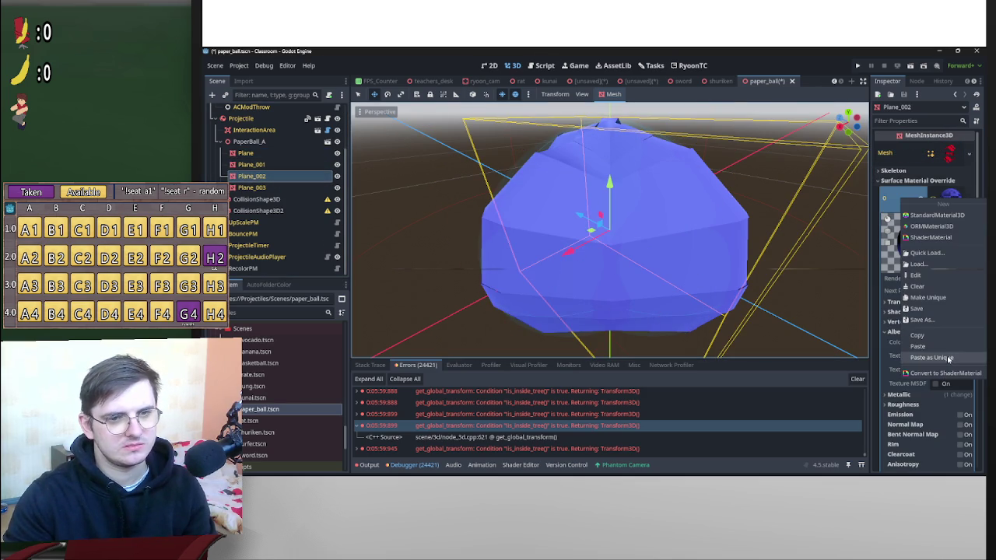
left_click(950, 361)
left_click(553, 330)
Make the override material unique on Plane and on Plane_003.
left_click(245, 153)
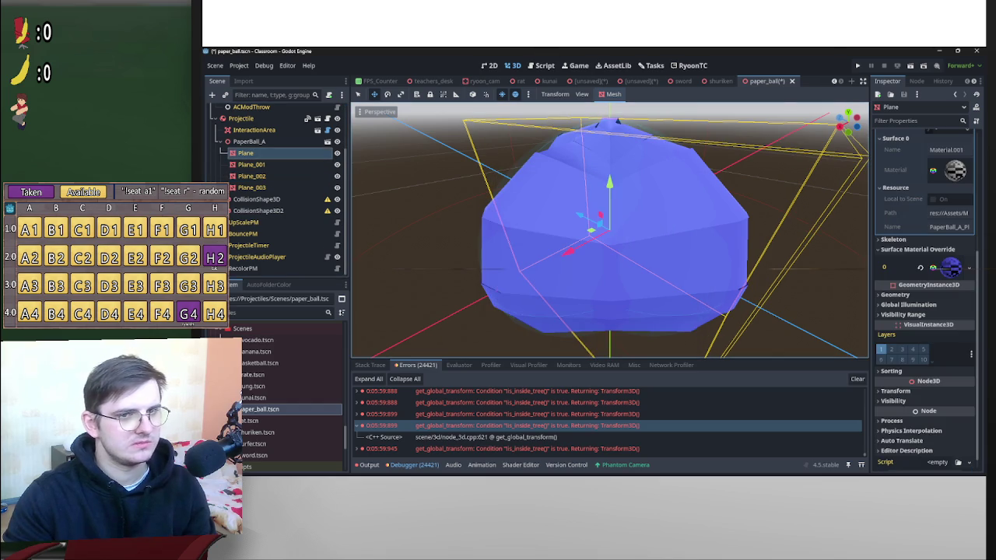
left_click(971, 268)
left_click(937, 430)
left_click(553, 327)
left_click(302, 186)
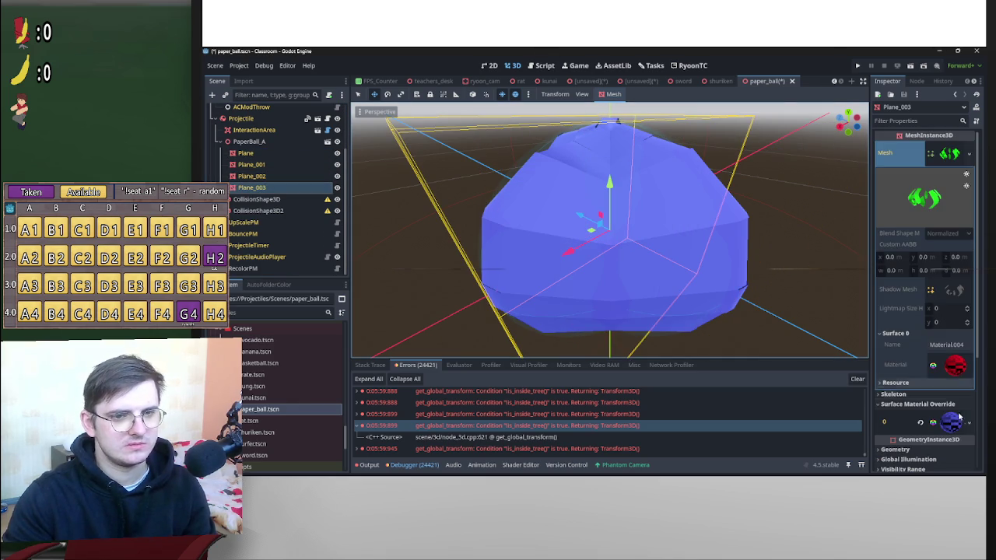
left_click(963, 420)
left_click(938, 453)
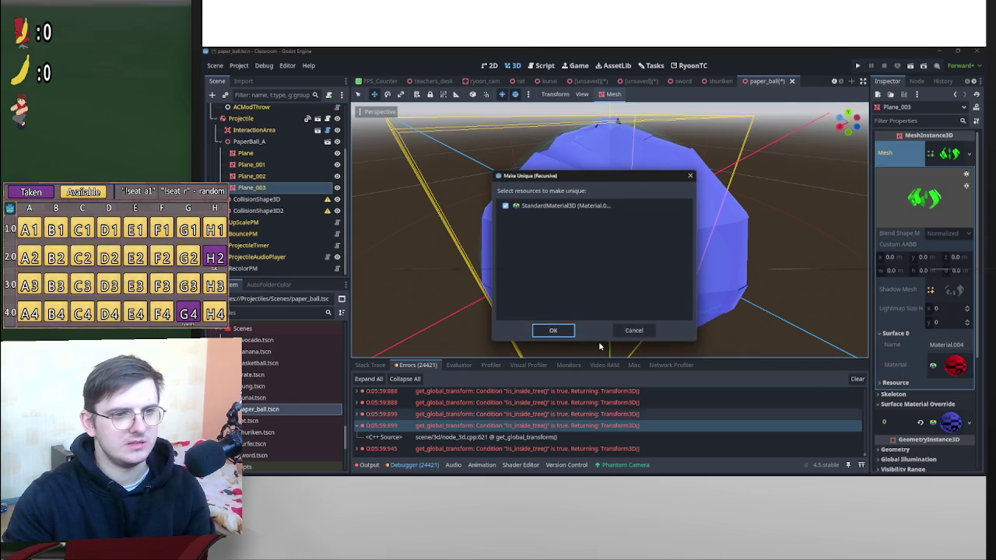
left_click(552, 329)
left_click_drag(746, 218, 809, 204)
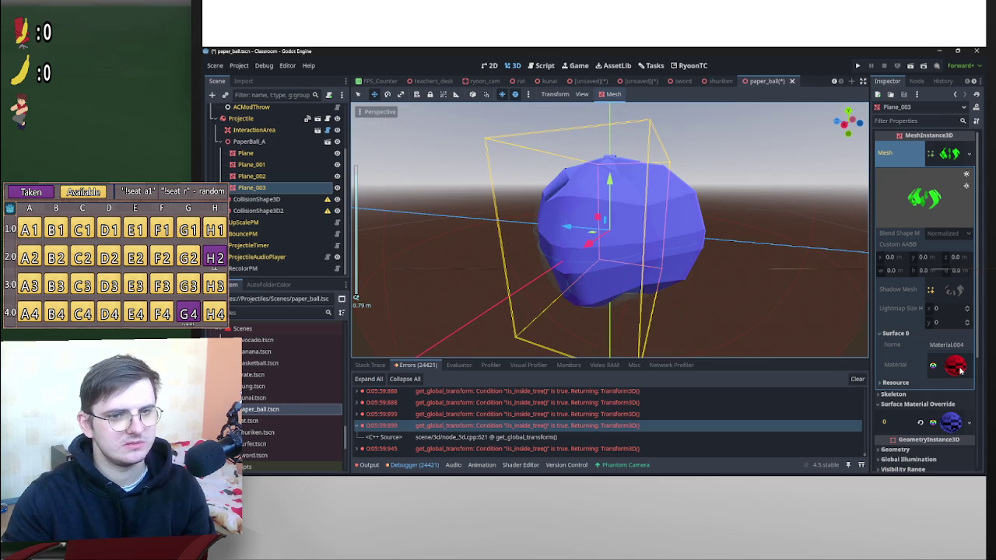
left_click(952, 420)
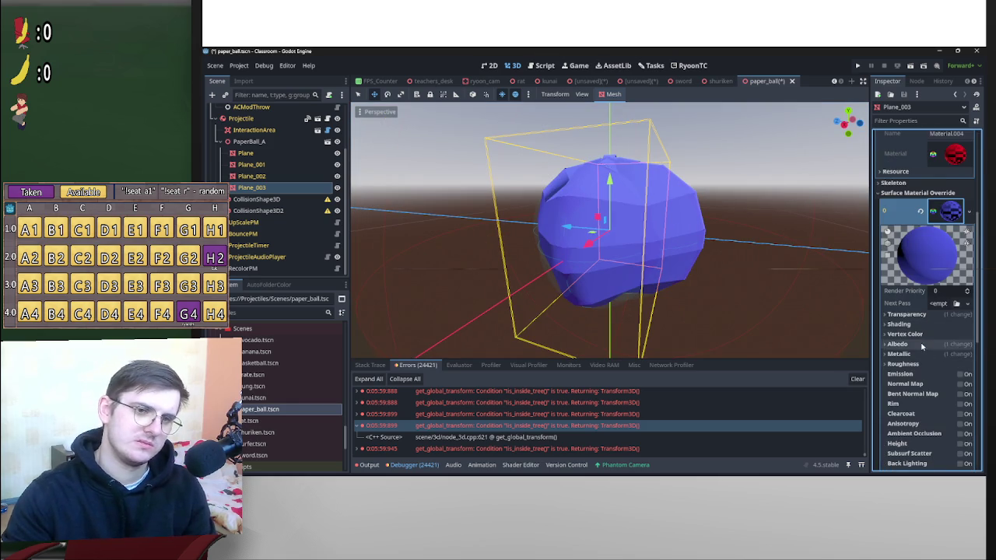
Set Plane_003's override albedo to red (#de3835) and save the paper_ball scene.
left_click(952, 356)
left_click(964, 154)
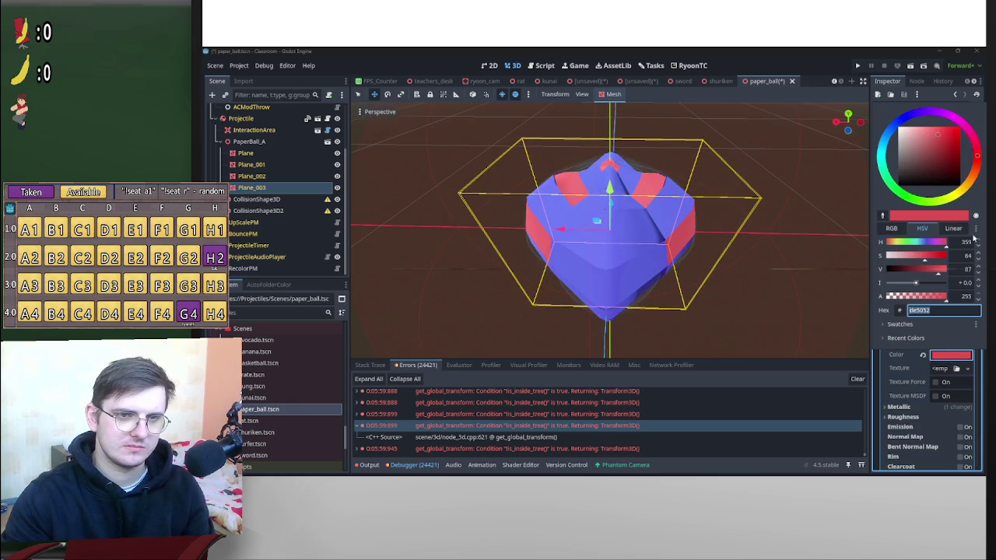
left_click(974, 160)
left_click_drag(703, 239, 848, 187)
left_click(950, 356)
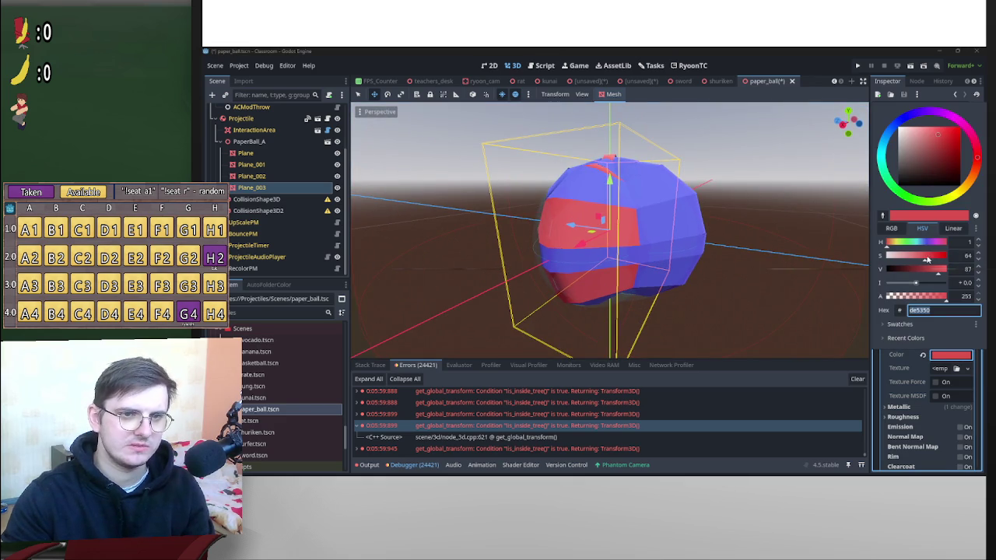
left_click_drag(928, 259, 935, 259)
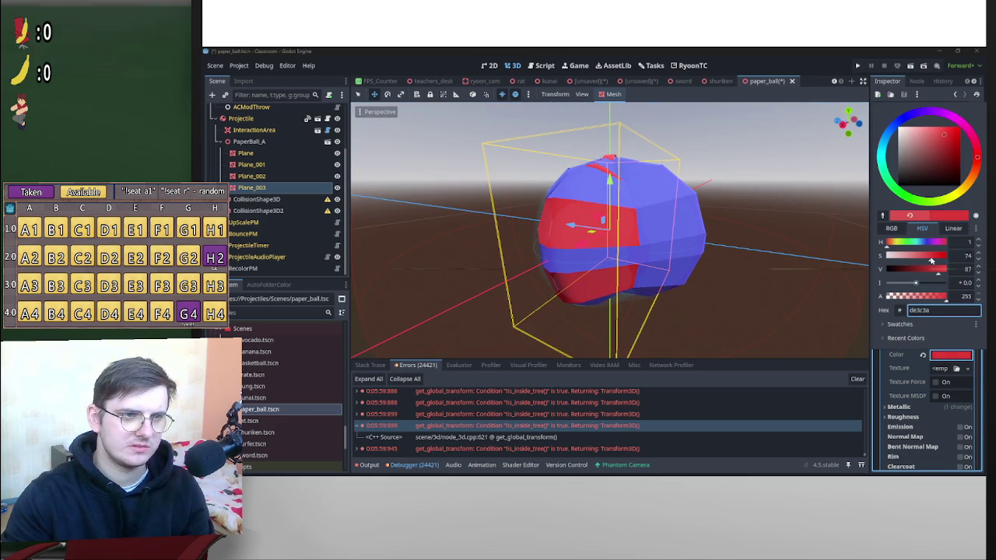
mouse_move(783, 260)
left_mouse_down()
mouse_move(694, 269)
mouse_move(709, 312)
left_mouse_up()
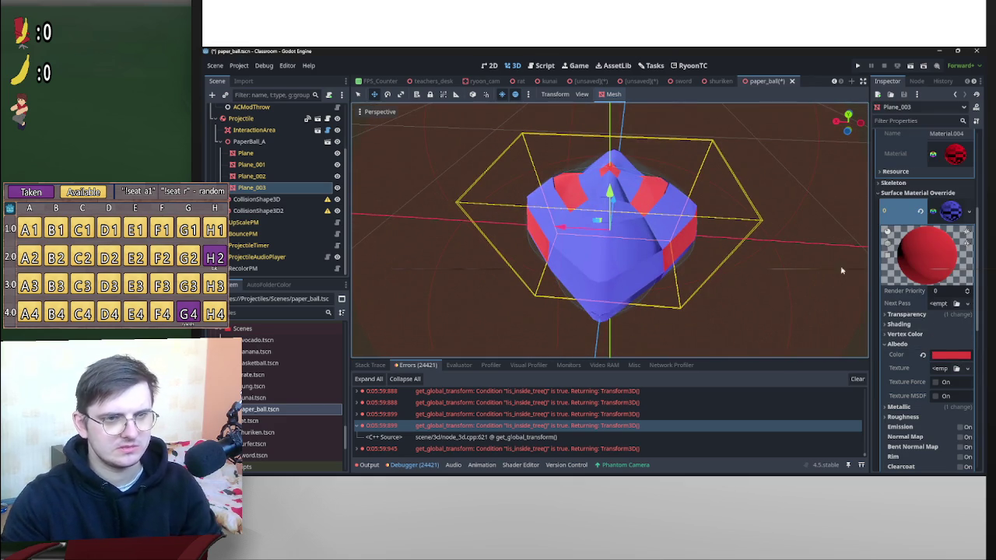
left_click(951, 355)
left_click_drag(933, 257, 937, 258)
mouse_move(824, 257)
left_mouse_down()
mouse_move(789, 215)
mouse_move(767, 233)
left_mouse_up()
left_click(951, 356)
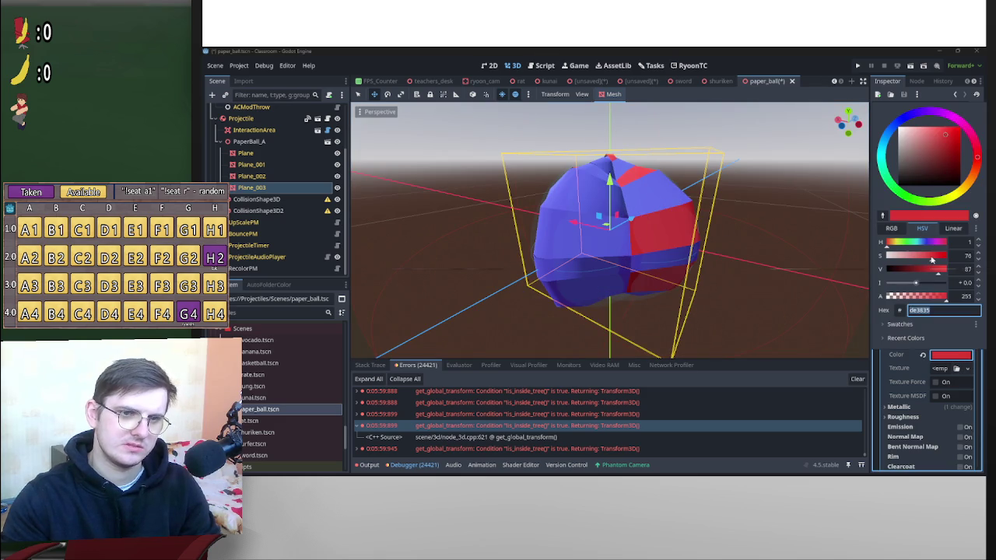
left_click(788, 253)
key("ctrl+s")
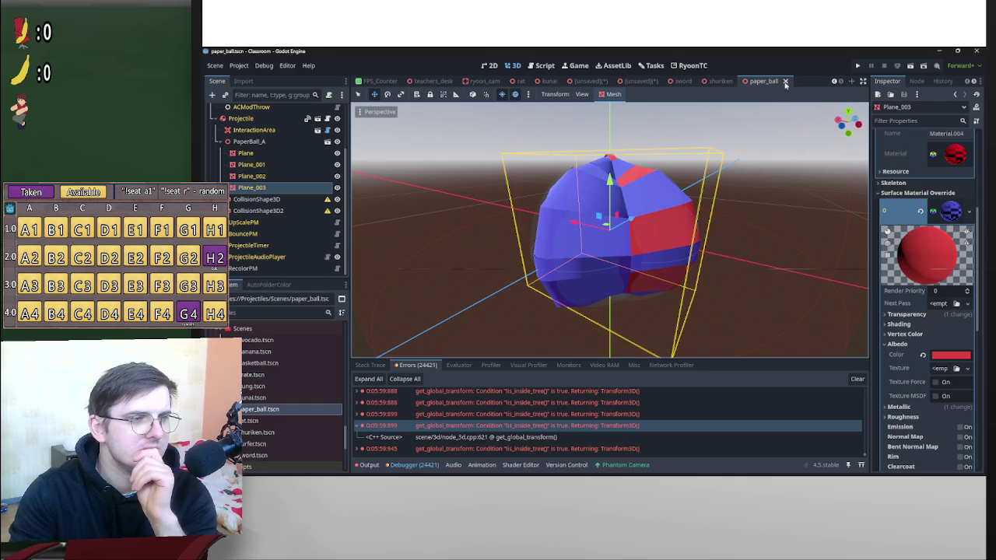
Check RecolorPM's Mesh List, then switch to the unsaved Projectile scene.
left_click(243, 268)
left_click(957, 172)
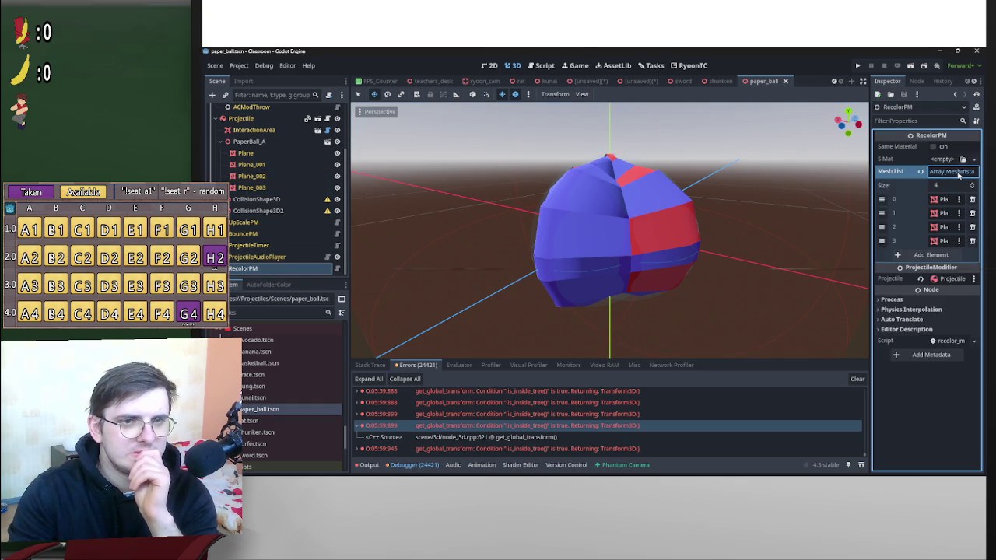
left_click(957, 171)
left_click(574, 79)
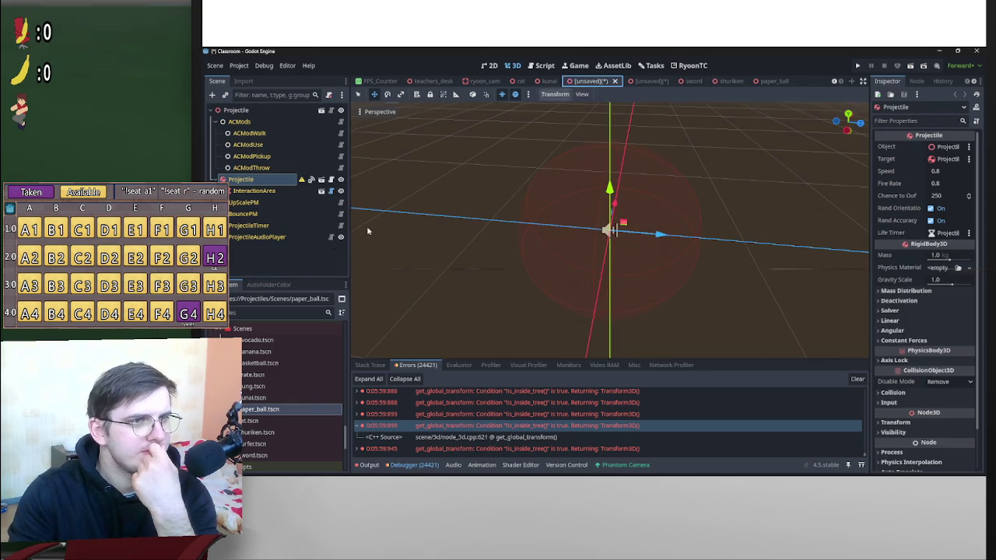
Collapse the Kunai and Viewermade folders and scroll to Cupcake.glb and its Base Color textures.
scroll(279, 420, "up", 2)
scroll(279, 441, "up", 10)
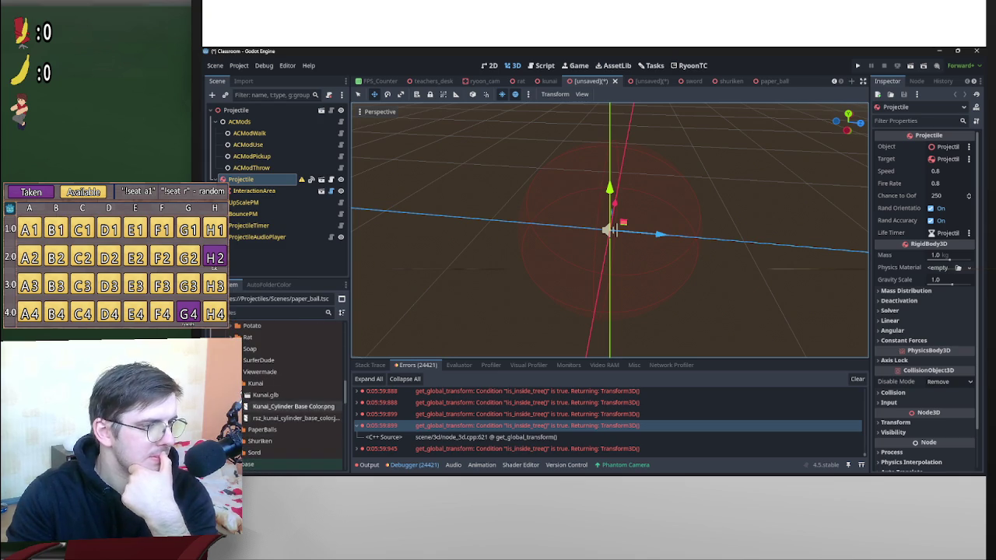
left_click(239, 346)
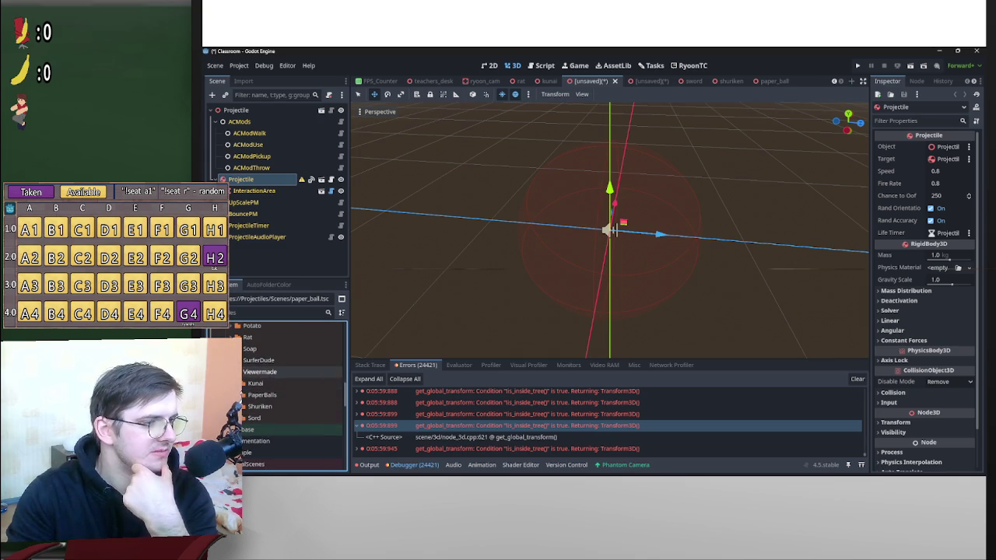
left_click(239, 372)
left_click_drag(600, 270, 466, 296)
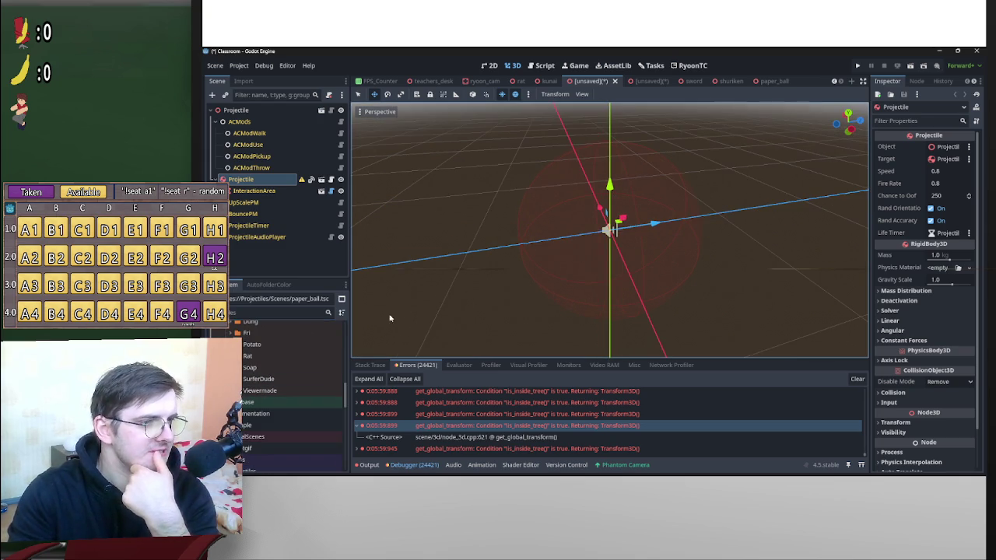
left_click(249, 367)
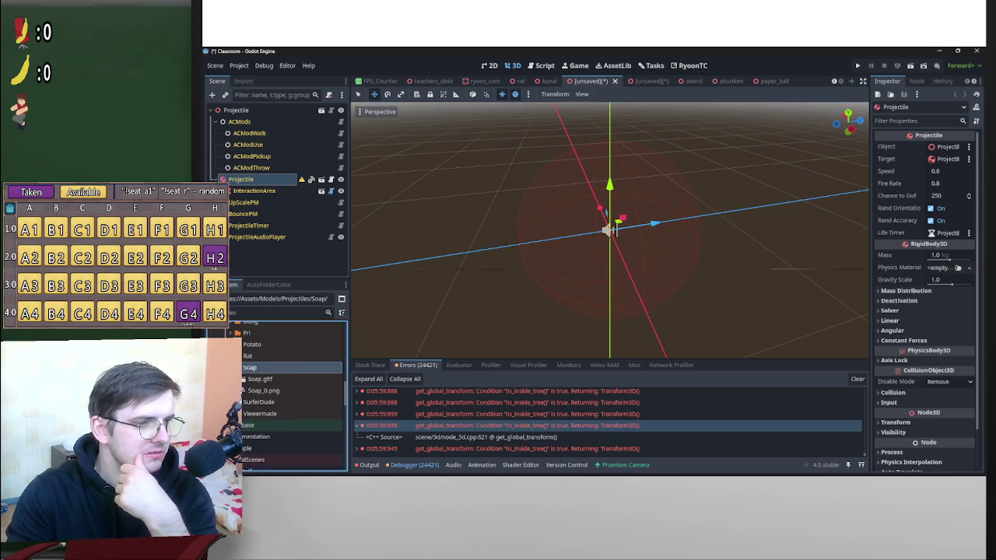
scroll(296, 375, "up", 2)
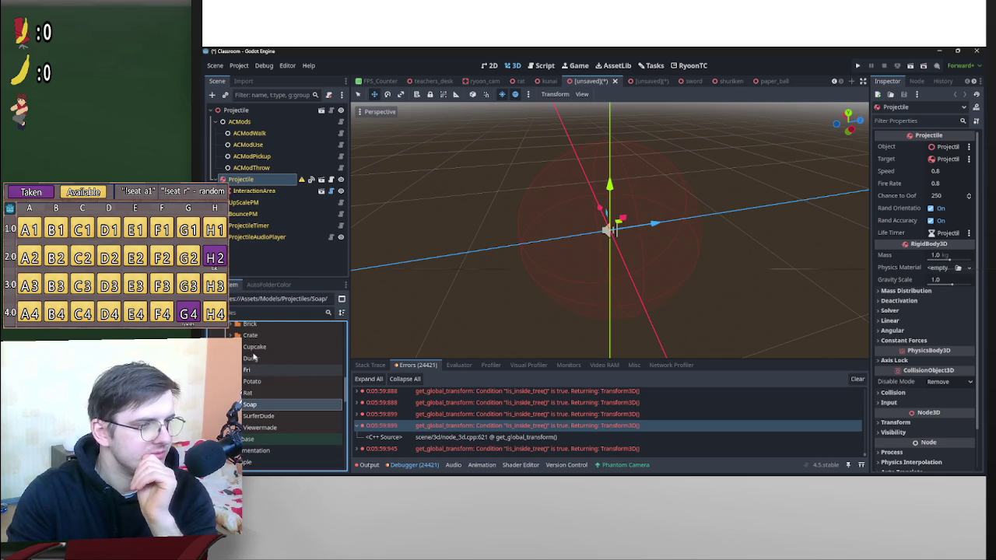
scroll(296, 377, "up", 4)
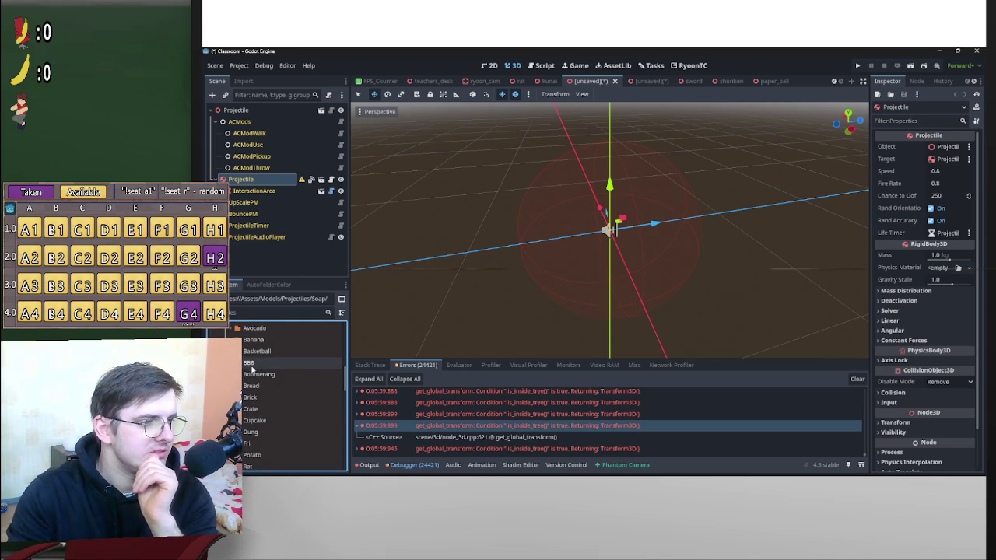
scroll(268, 371, "down", 2)
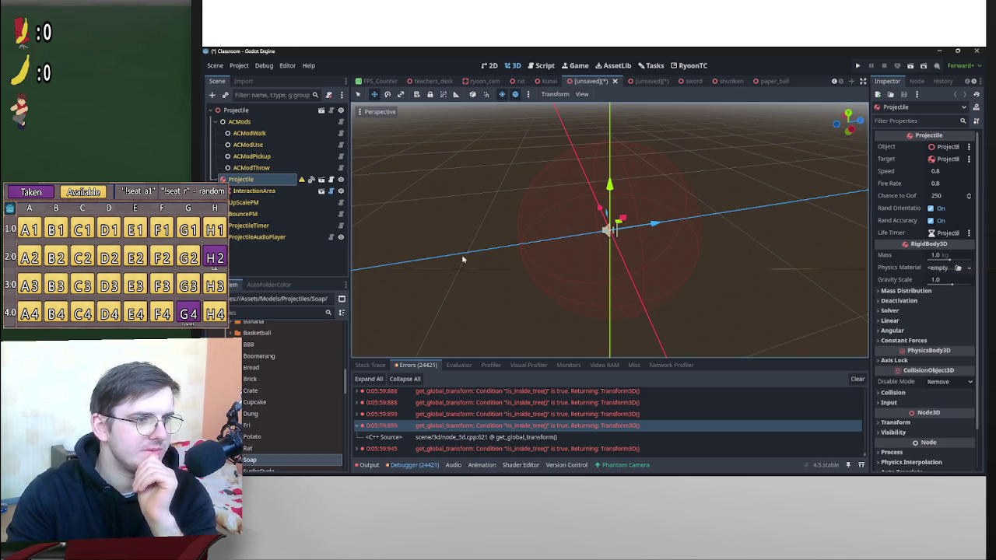
scroll(308, 382, "down", 4)
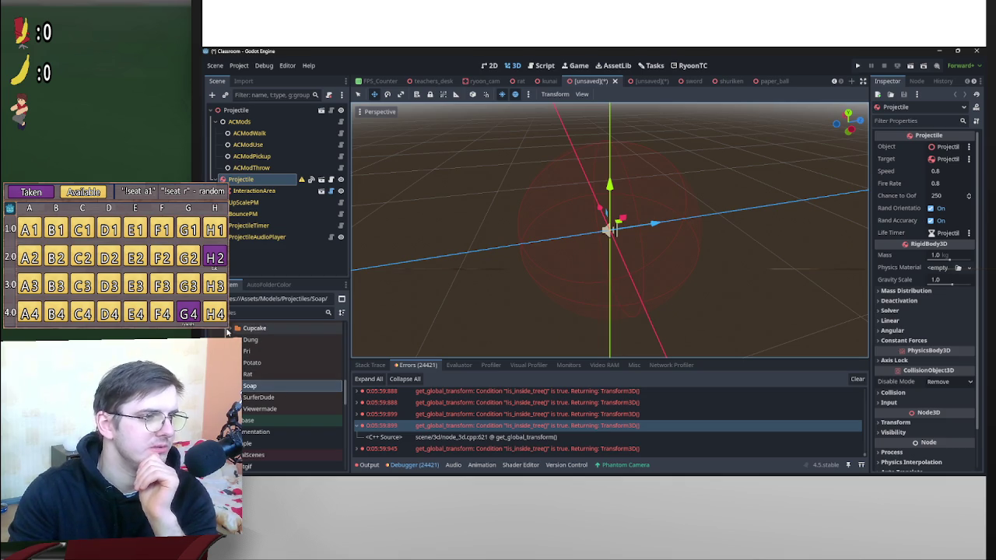
scroll(309, 442, "down", 10)
scroll(309, 443, "down", 3)
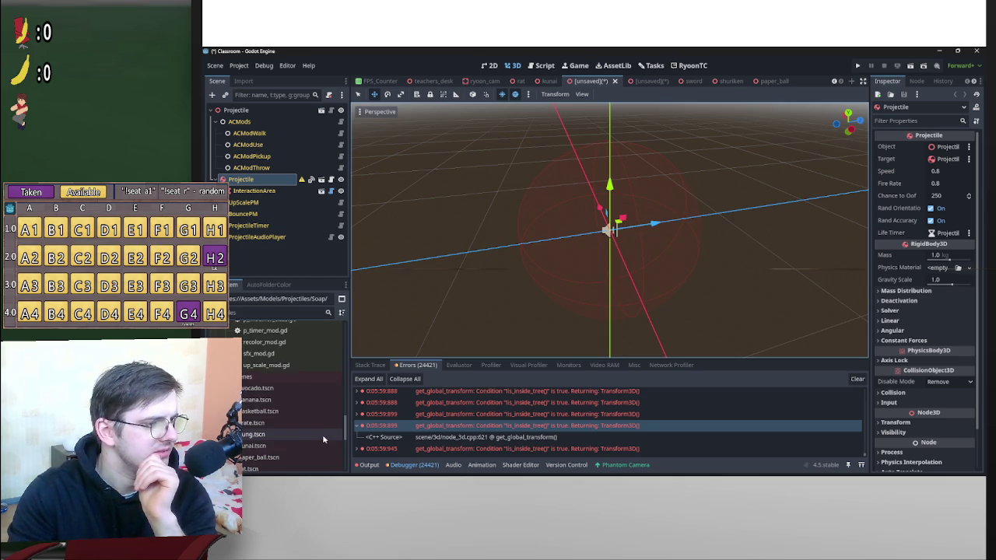
scroll(315, 436, "up", 10)
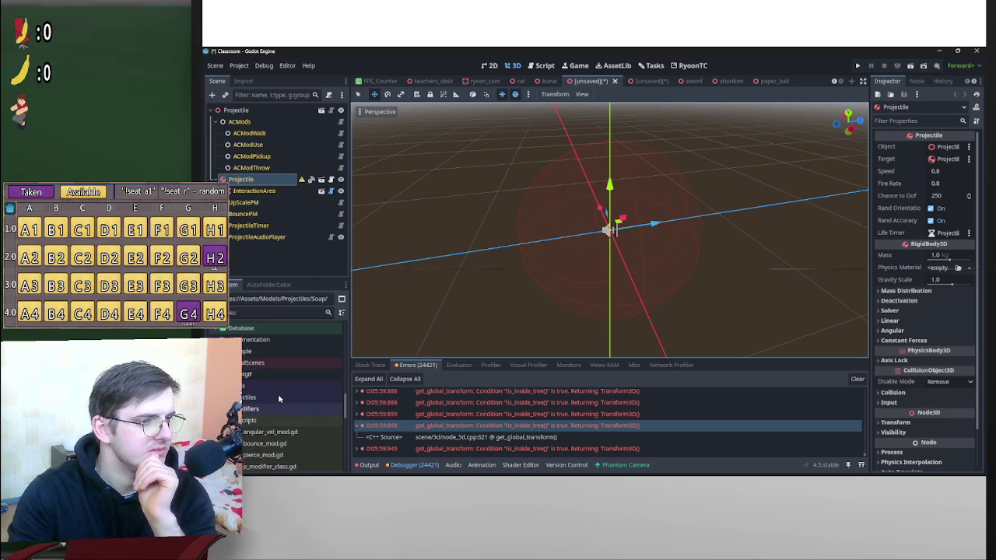
scroll(295, 387, "up", 5)
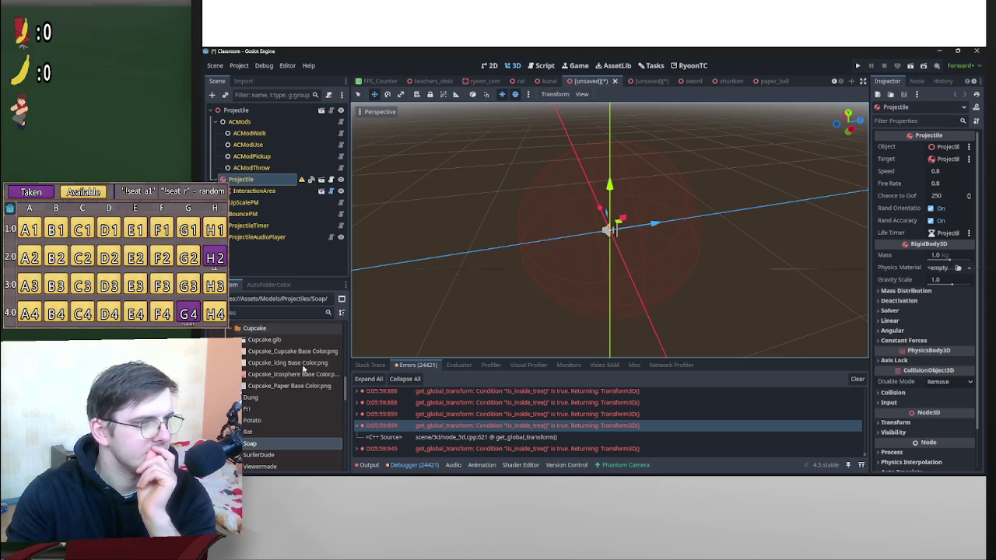
Add Cupcake.glb under the Projectile root as a new Cupcake2 node.
mouse_move(265, 340)
left_mouse_down()
mouse_move(279, 181)
mouse_move(262, 184)
left_mouse_up()
scroll(707, 244, "down", 5)
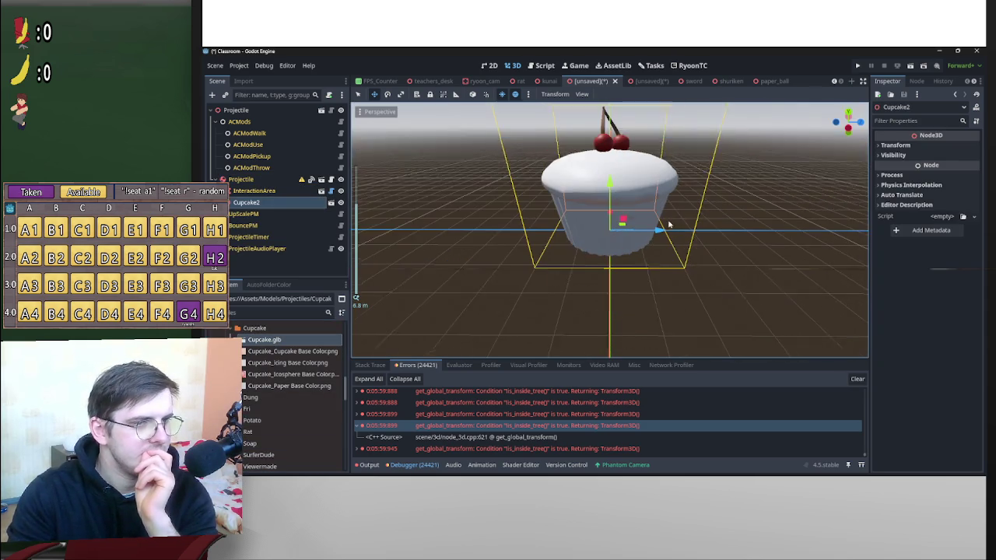
scroll(288, 385, "up", 5)
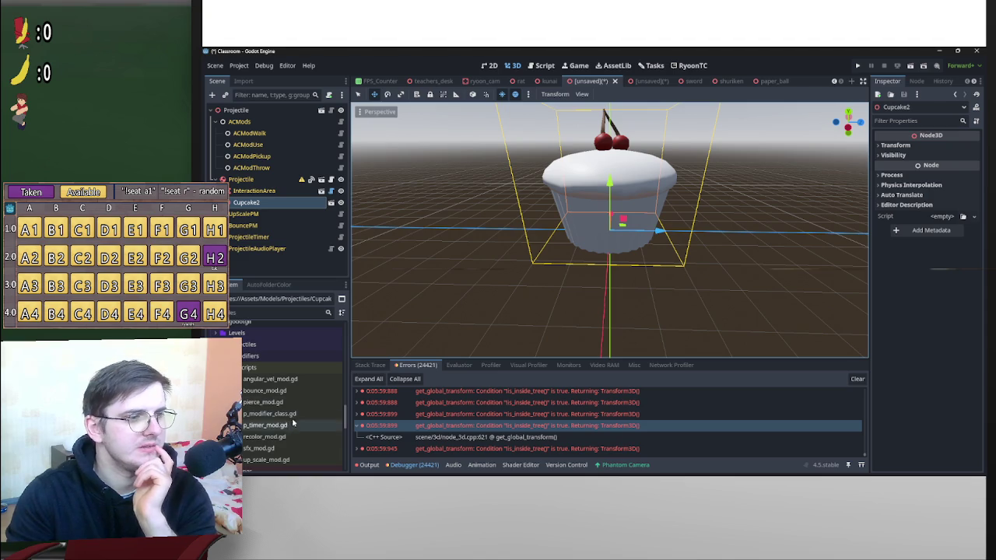
scroll(327, 428, "down", 3)
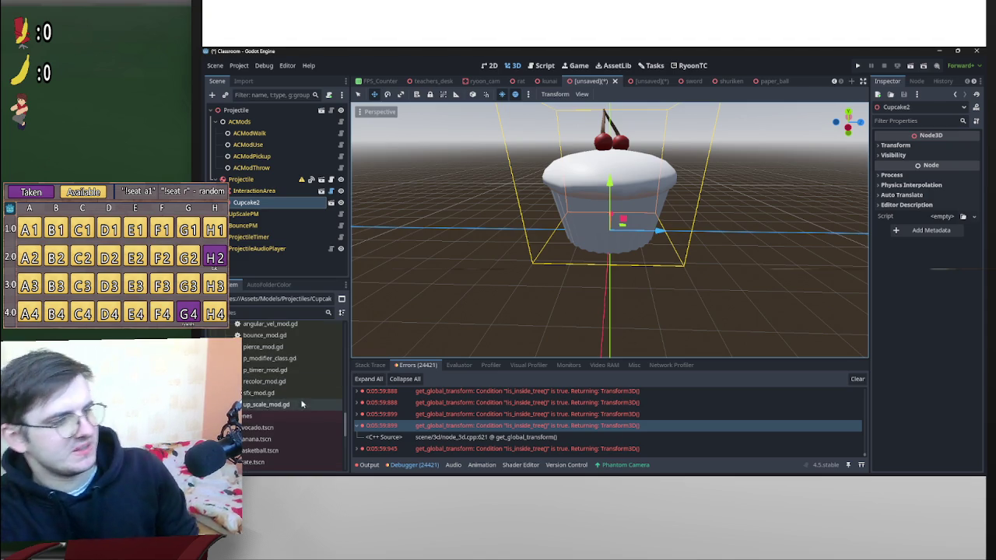
scroll(311, 448, "up", 2)
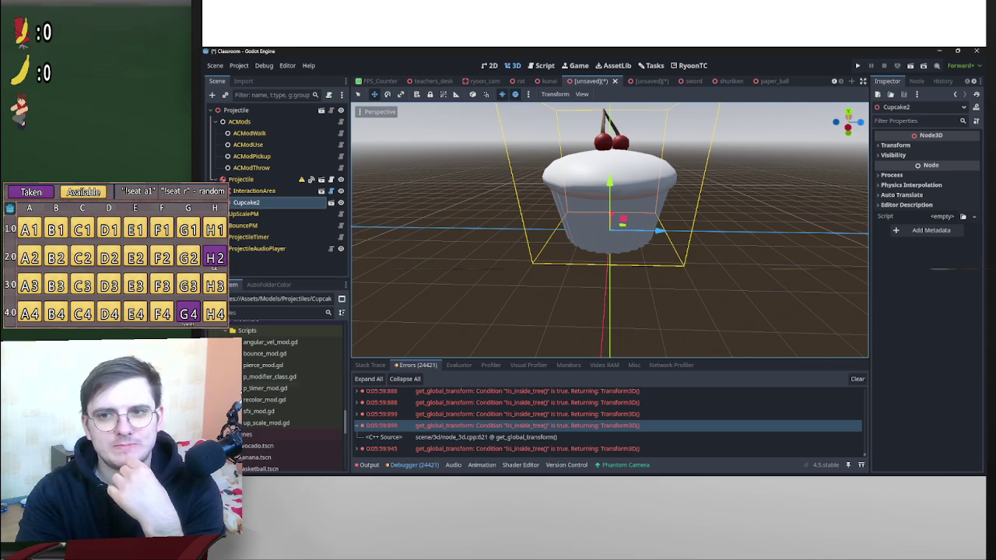
scroll(257, 440, "down", 3)
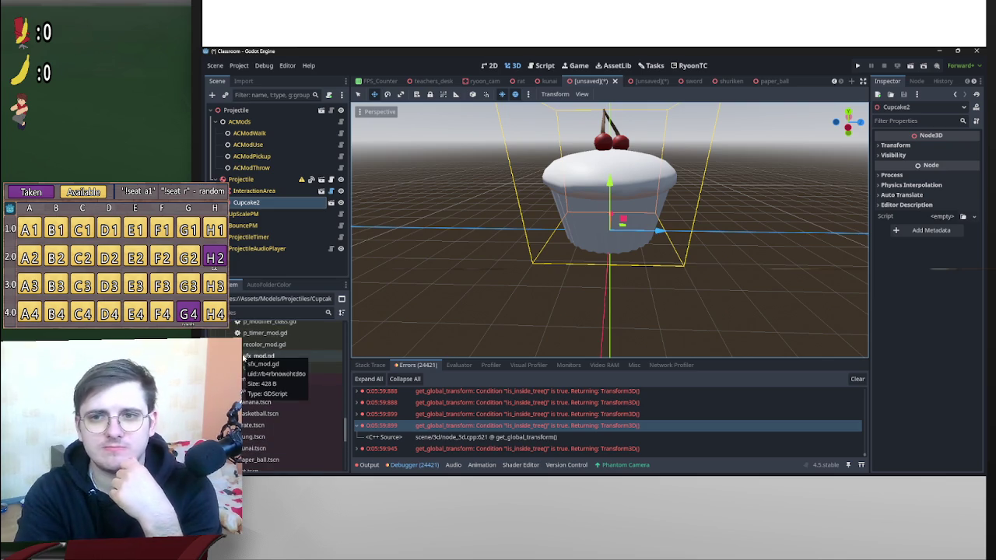
scroll(293, 426, "down", 2)
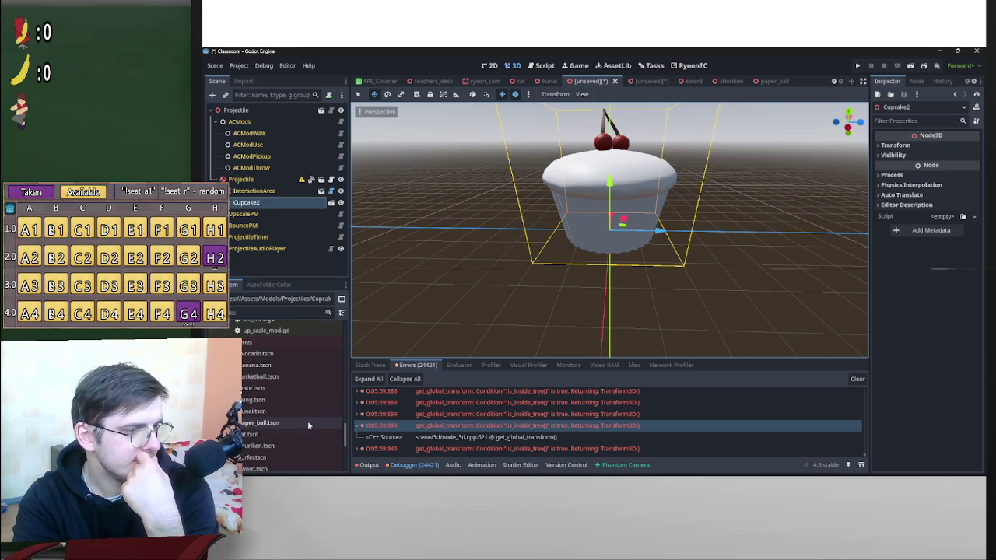
Orbit and zoom around the cupcake to inspect its sides, underside and top.
mouse_move(652, 245)
left_mouse_down()
mouse_move(722, 236)
mouse_move(522, 249)
mouse_move(648, 251)
mouse_move(617, 161)
left_mouse_up()
left_click_drag(637, 192, 591, 204)
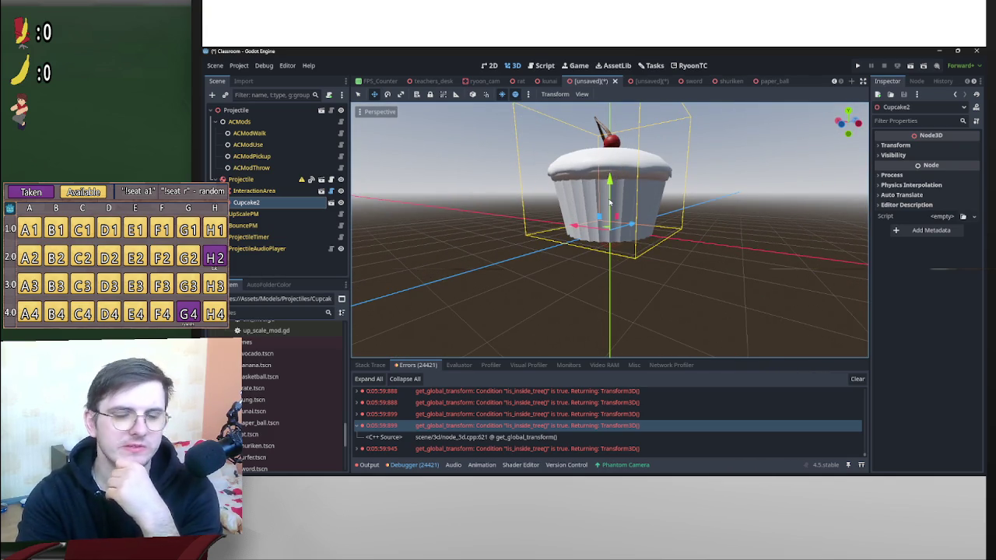
left_click_drag(663, 221, 622, 187)
scroll(618, 181, "up", 4)
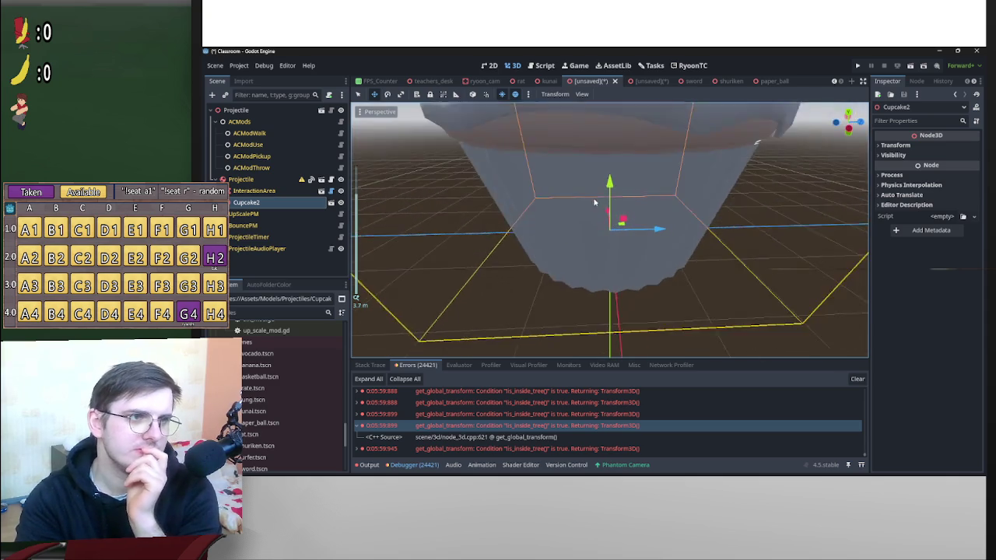
scroll(596, 177, "down", 3)
scroll(585, 173, "down", 3)
left_click_drag(584, 173, 588, 218)
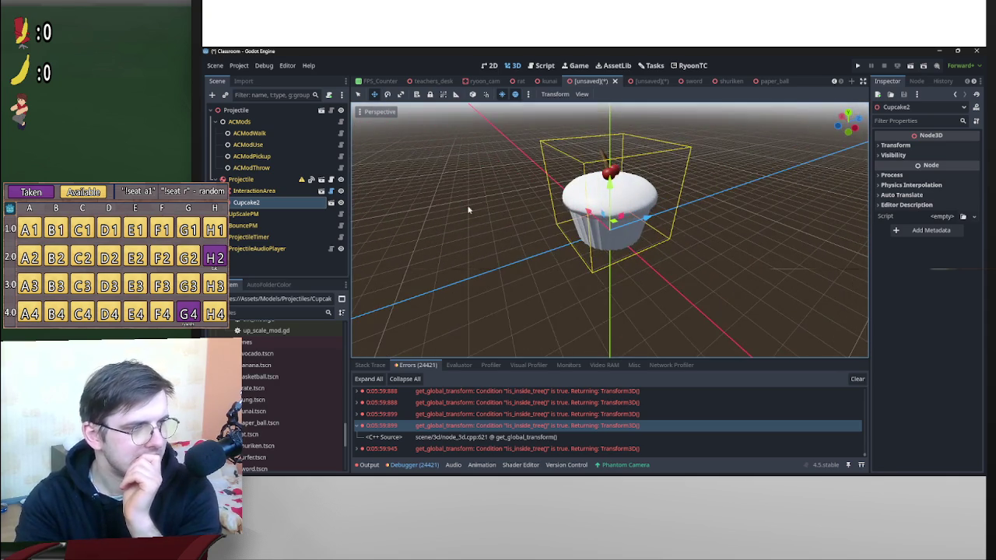
mouse_move(468, 209)
left_mouse_down()
mouse_move(387, 184)
mouse_move(636, 167)
left_mouse_up()
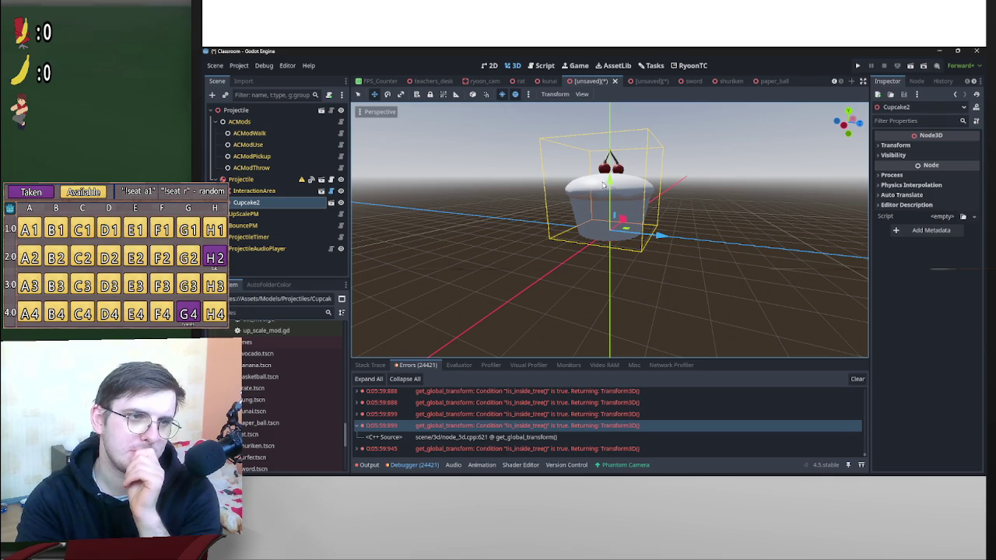
scroll(686, 233, "up", 5)
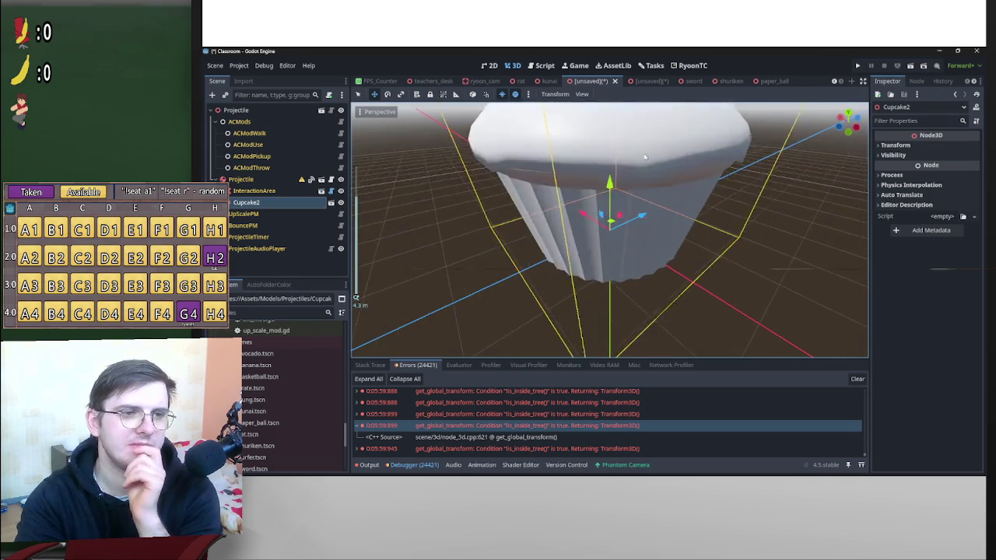
Select Cupcake2 and try opening its source scene, raising the Cupcake.glb can't-be-modified warning.
scroll(610, 164, "down", 2)
scroll(622, 165, "up", 2)
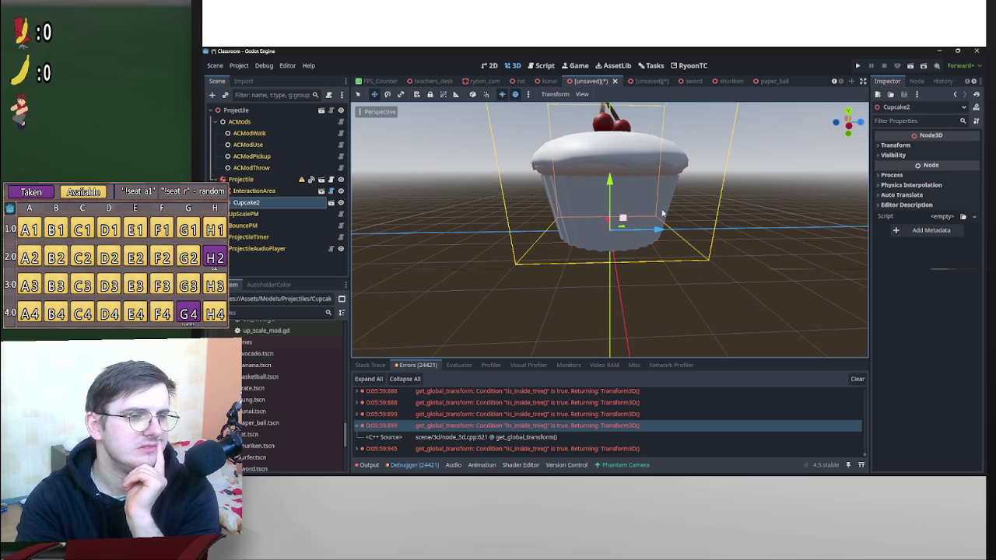
scroll(677, 214, "down", 3)
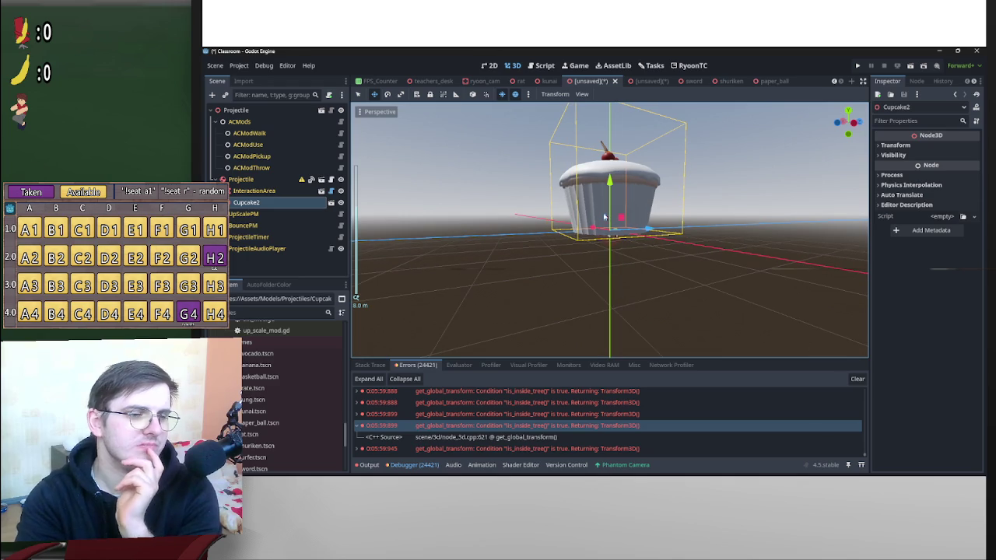
mouse_move(648, 216)
left_mouse_down()
mouse_move(506, 206)
mouse_move(543, 192)
mouse_move(506, 192)
mouse_move(578, 183)
left_mouse_up()
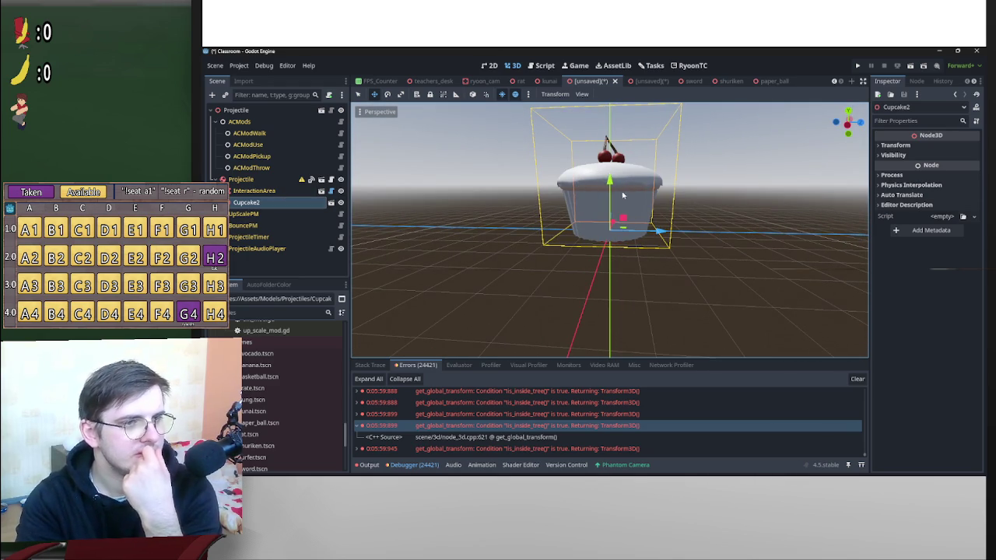
left_click(301, 203)
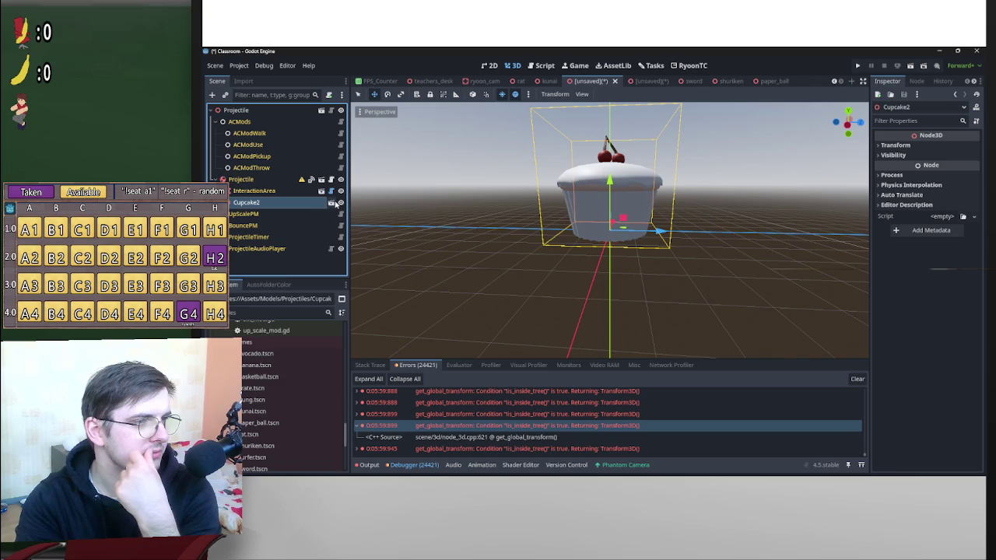
left_click(331, 202)
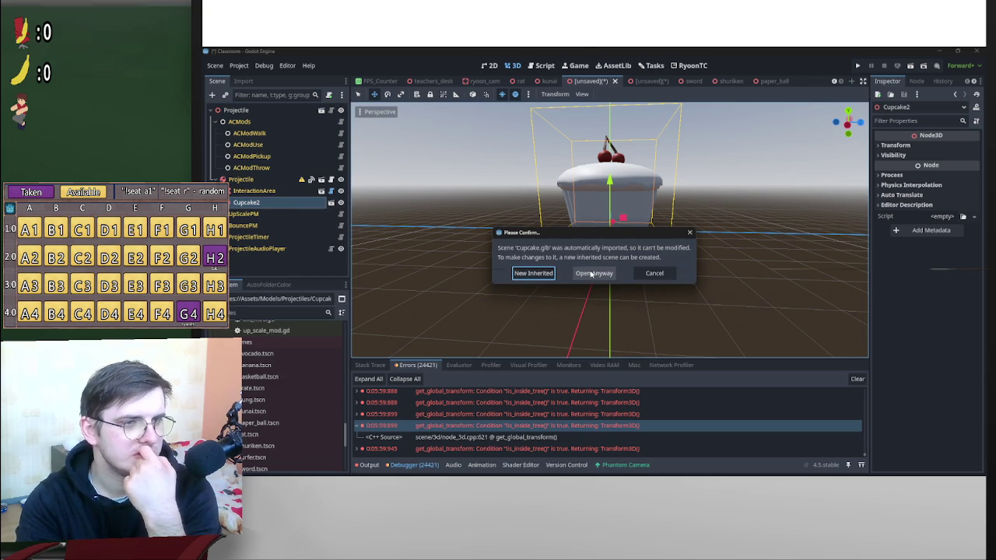
Cancel the Cupcake.glb warning and inspect the cherry-topped cupcake from above and low angles.
left_click(661, 274)
mouse_move(661, 214)
left_mouse_down()
mouse_move(723, 233)
mouse_move(640, 261)
mouse_move(661, 233)
mouse_move(740, 257)
mouse_move(770, 227)
mouse_move(715, 205)
mouse_move(498, 236)
mouse_move(456, 222)
mouse_move(428, 229)
mouse_move(837, 223)
mouse_move(459, 218)
mouse_move(609, 332)
mouse_move(601, 345)
mouse_move(464, 271)
mouse_move(393, 275)
mouse_move(482, 203)
left_mouse_up()
scroll(644, 164, "up", 3)
mouse_move(644, 163)
left_mouse_down()
mouse_move(686, 203)
mouse_move(630, 240)
mouse_move(629, 229)
mouse_move(710, 208)
mouse_move(700, 227)
left_mouse_up()
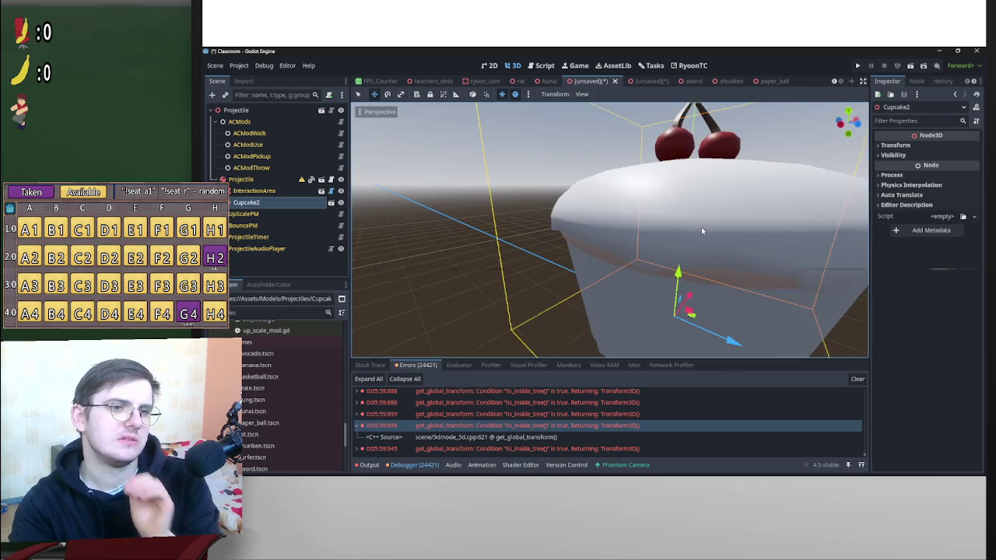
scroll(697, 234, "down", 3)
scroll(722, 273, "down", 2)
mouse_move(723, 285)
left_mouse_down()
mouse_move(782, 256)
mouse_move(686, 320)
mouse_move(515, 317)
mouse_move(723, 311)
mouse_move(745, 327)
mouse_move(724, 296)
mouse_move(630, 268)
mouse_move(647, 249)
mouse_move(702, 227)
left_mouse_up()
scroll(767, 263, "up", 2)
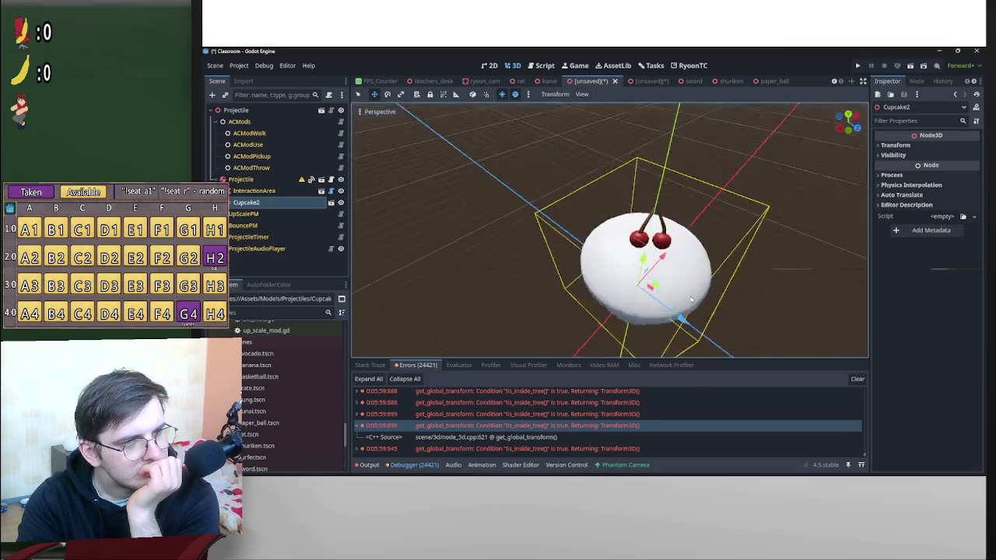
scroll(720, 280, "up", 4)
scroll(717, 272, "down", 1)
scroll(647, 248, "down", 3)
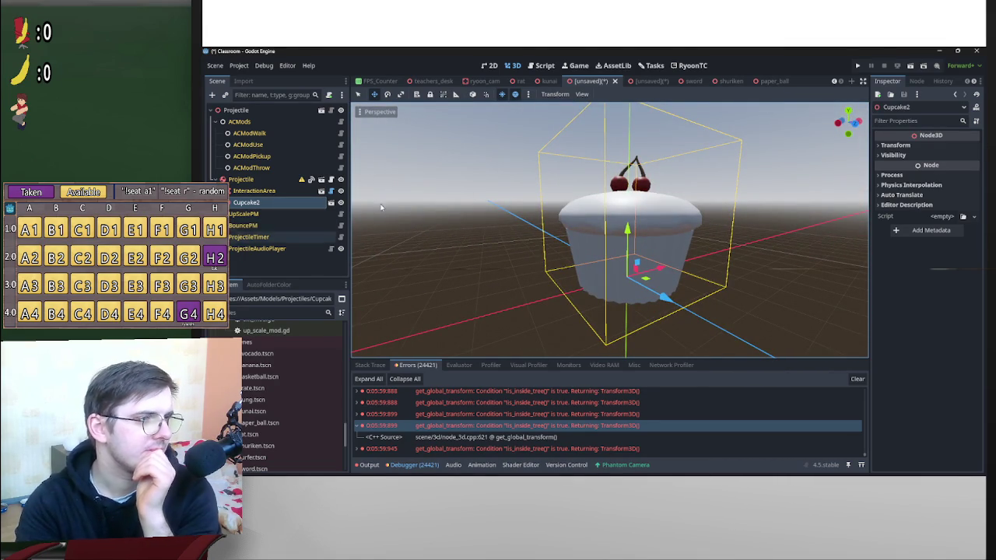
scroll(511, 189, "down", 4)
left_click_drag(511, 189, 556, 218)
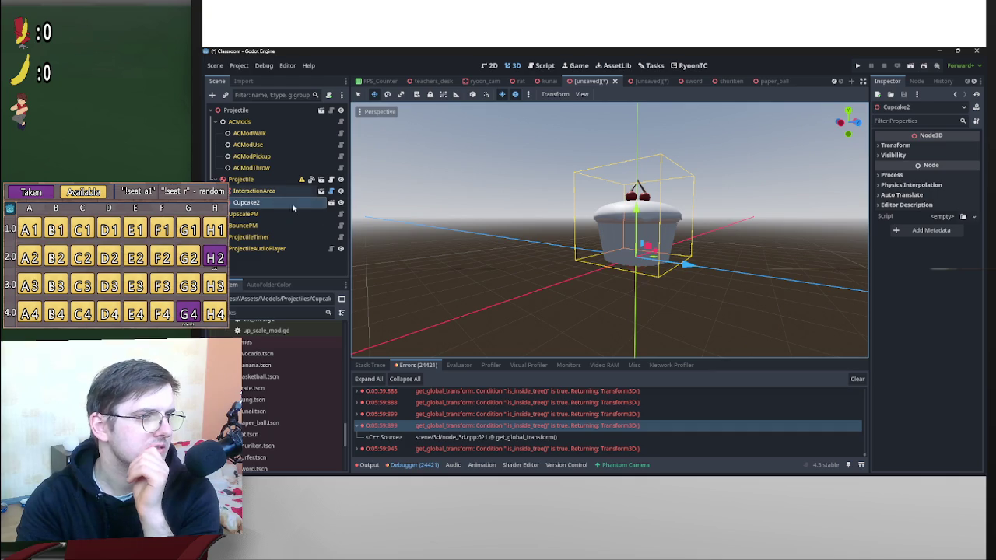
right_click(310, 204)
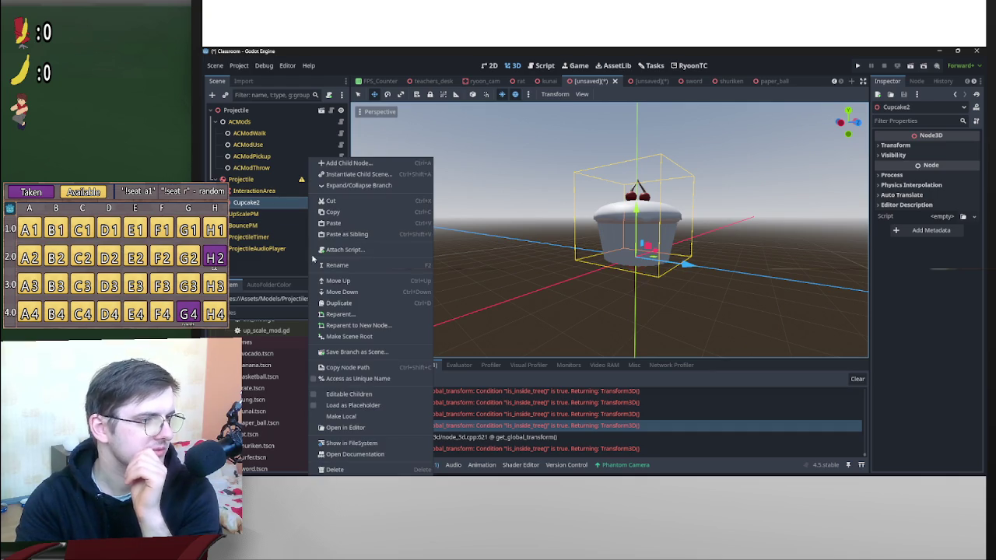
Make Cupcake2's children editable and nudge the Cupcake mesh along Z back onto the cup.
left_click(335, 395)
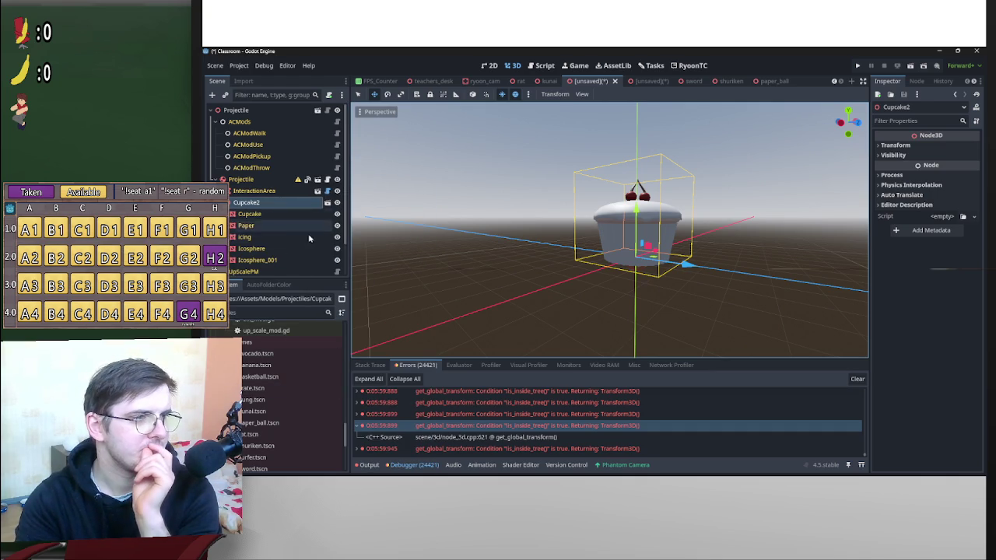
left_click(252, 214)
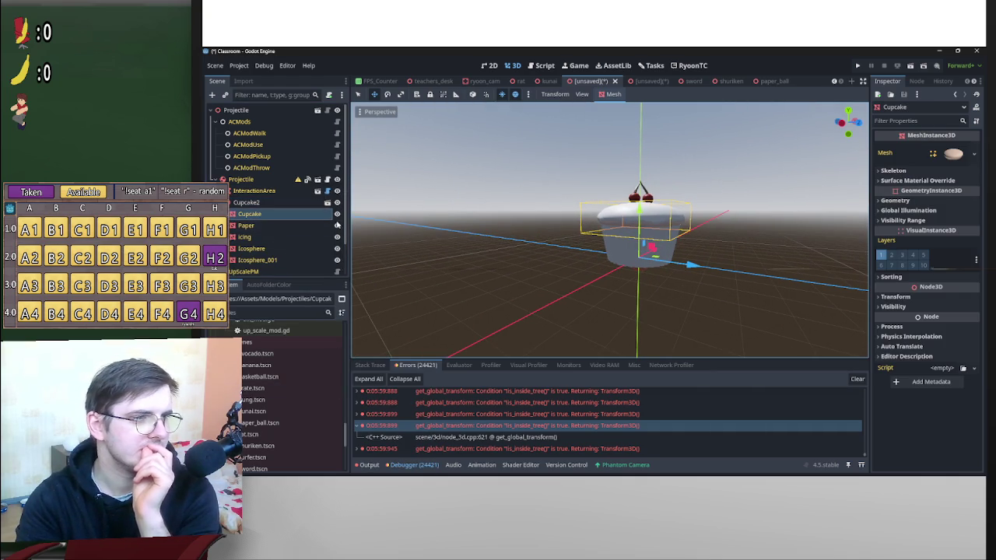
left_click_drag(679, 263, 622, 257)
scroll(678, 254, "up", 5)
mouse_move(578, 236)
left_mouse_down()
mouse_move(544, 224)
mouse_move(641, 239)
left_mouse_up()
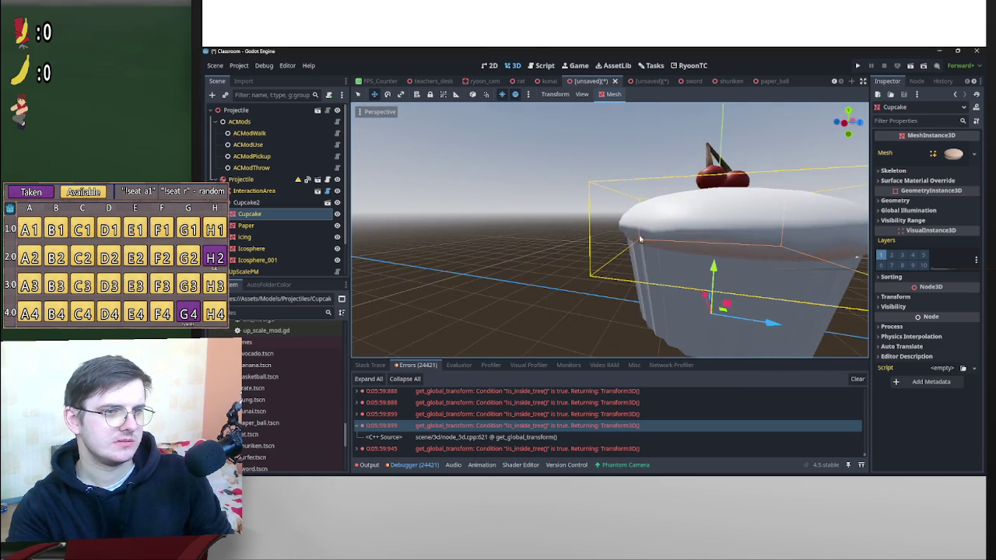
left_click(676, 181)
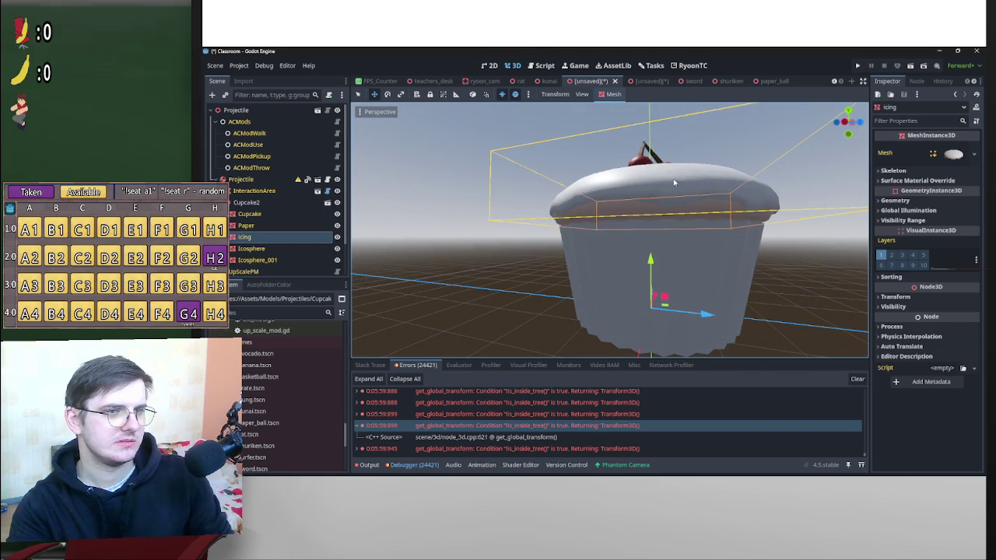
key("f")
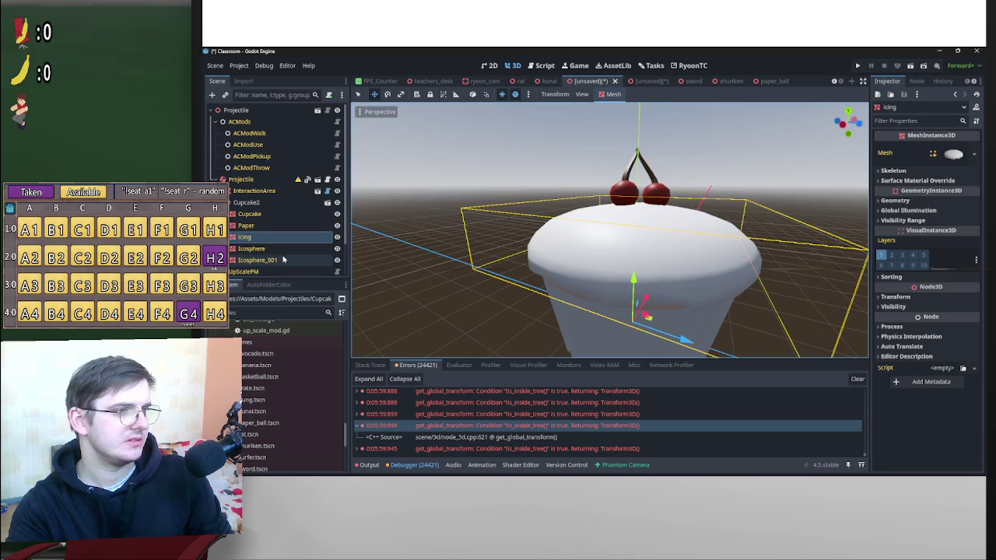
Select the Icosphere cherries and focus the view on the cherries and stem.
left_click(273, 249)
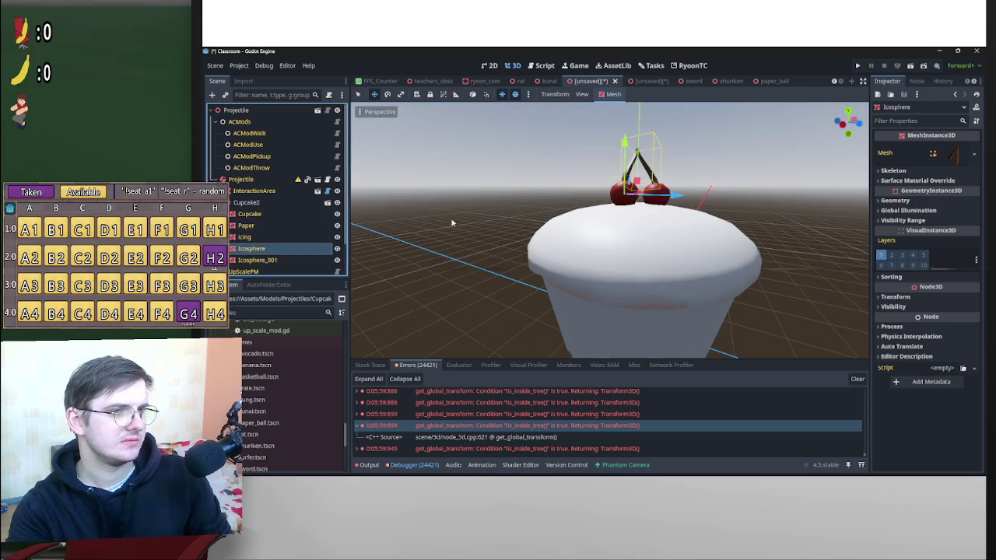
key("f")
scroll(495, 249, "up", 3)
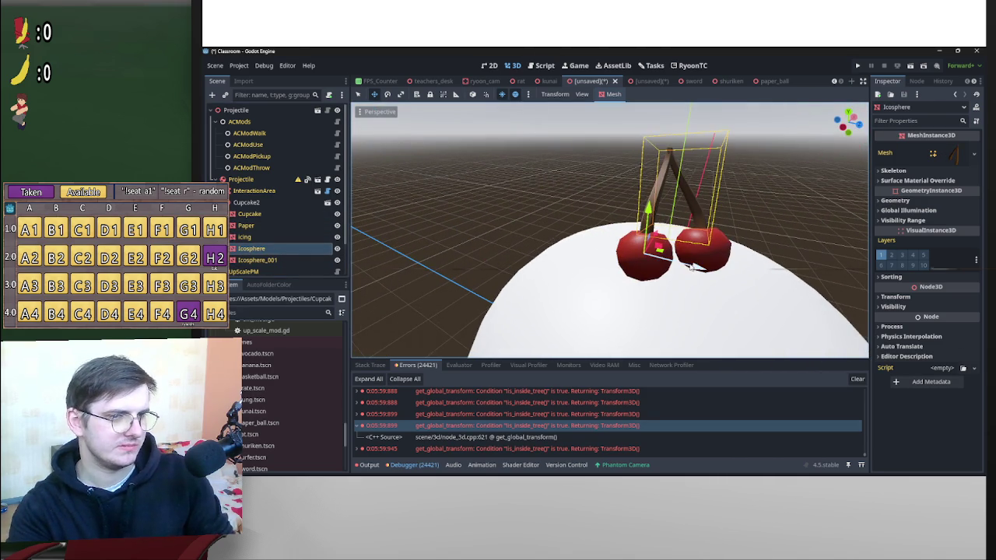
scroll(690, 266, "down", 5)
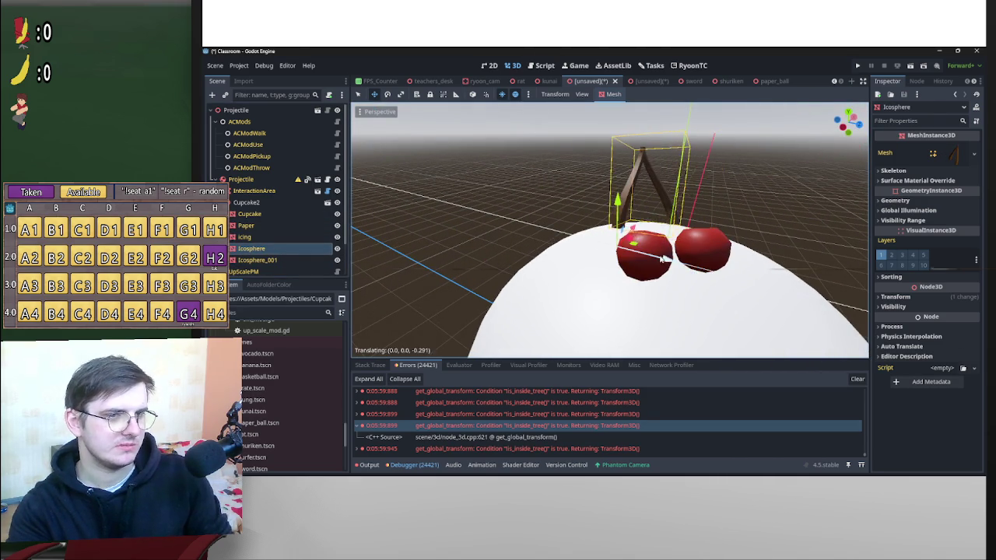
scroll(657, 255, "up", 5)
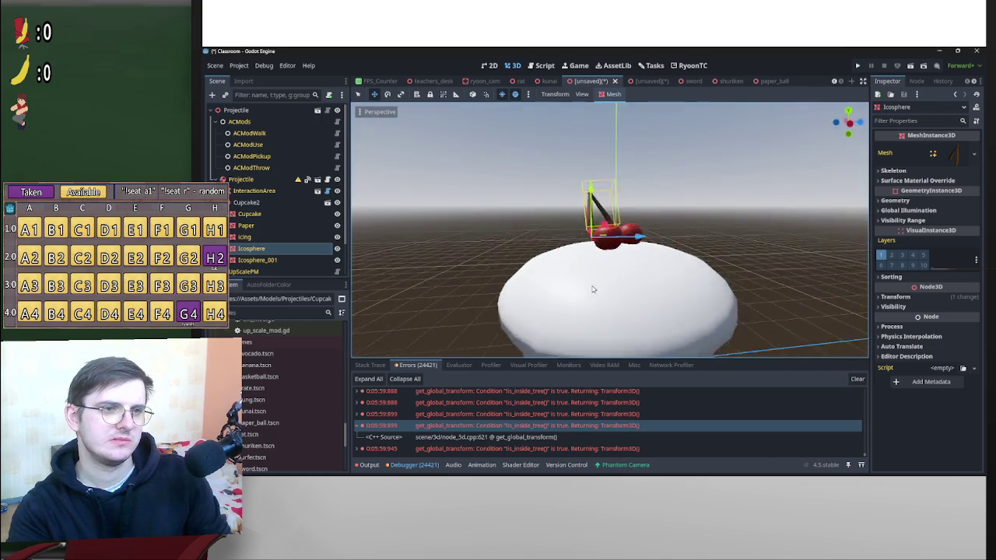
scroll(618, 256, "up", 5)
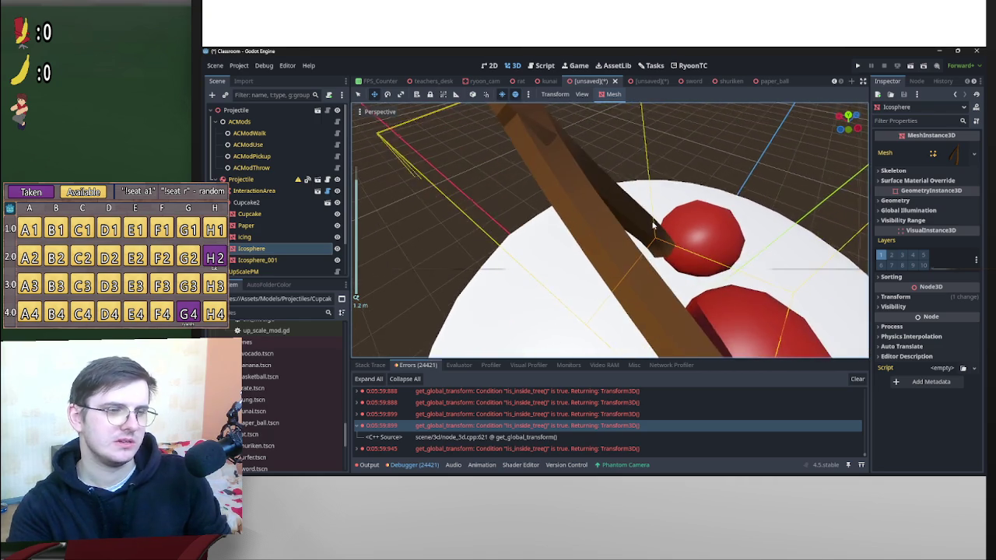
scroll(653, 225, "down", 3)
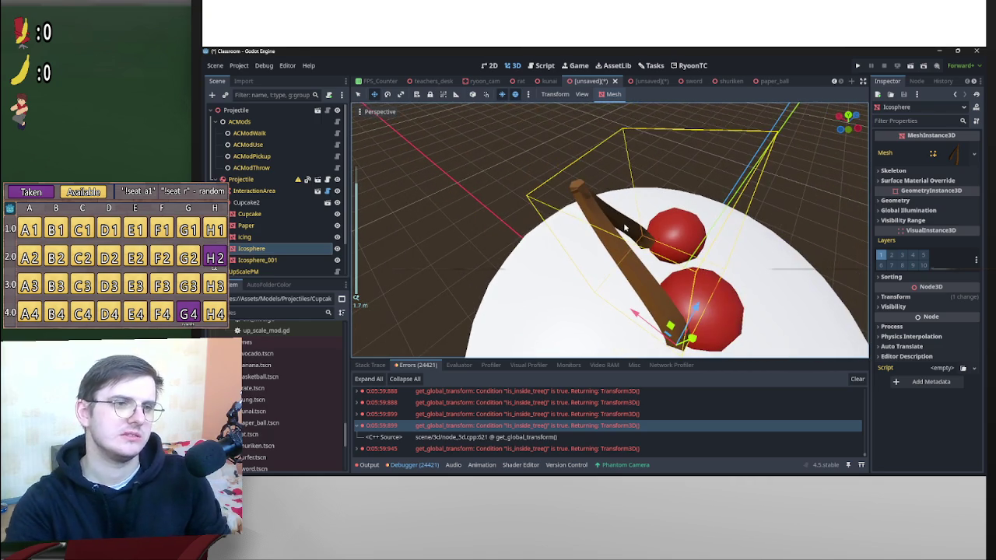
mouse_move(626, 227)
left_mouse_down()
mouse_move(566, 198)
mouse_move(566, 227)
mouse_move(617, 263)
left_mouse_up()
scroll(575, 186, "up", 2)
Select the Icosphere_001 cherry, then the icing, checking them from a low side view.
left_click(621, 301)
left_click_drag(621, 300, 700, 235)
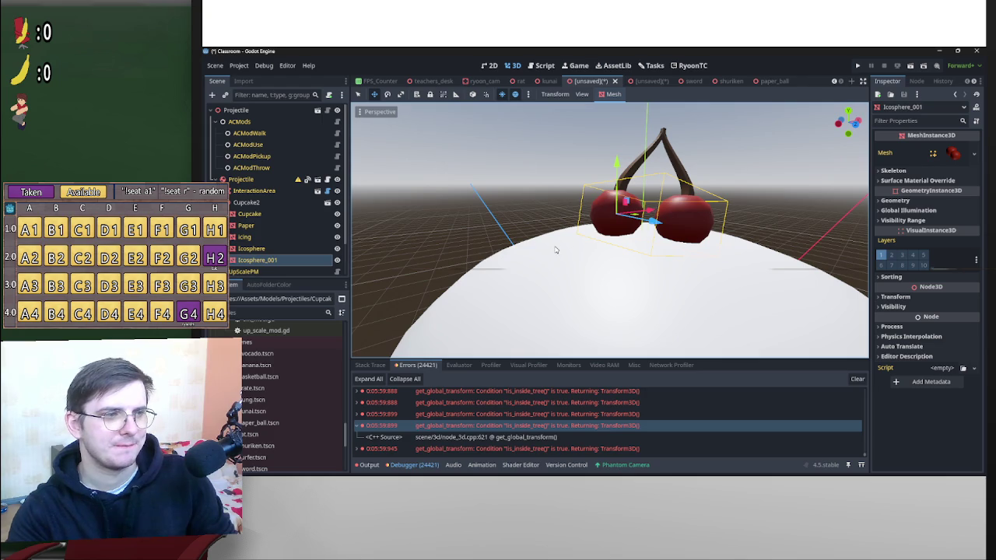
scroll(607, 278, "down", 4)
mouse_move(623, 272)
left_mouse_down()
mouse_move(680, 245)
mouse_move(701, 265)
left_mouse_up()
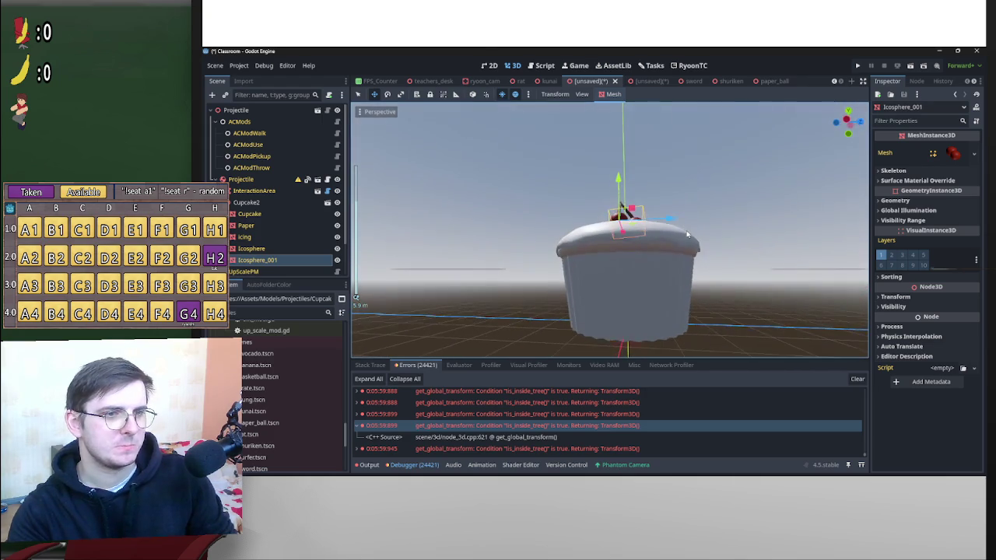
left_click(680, 244)
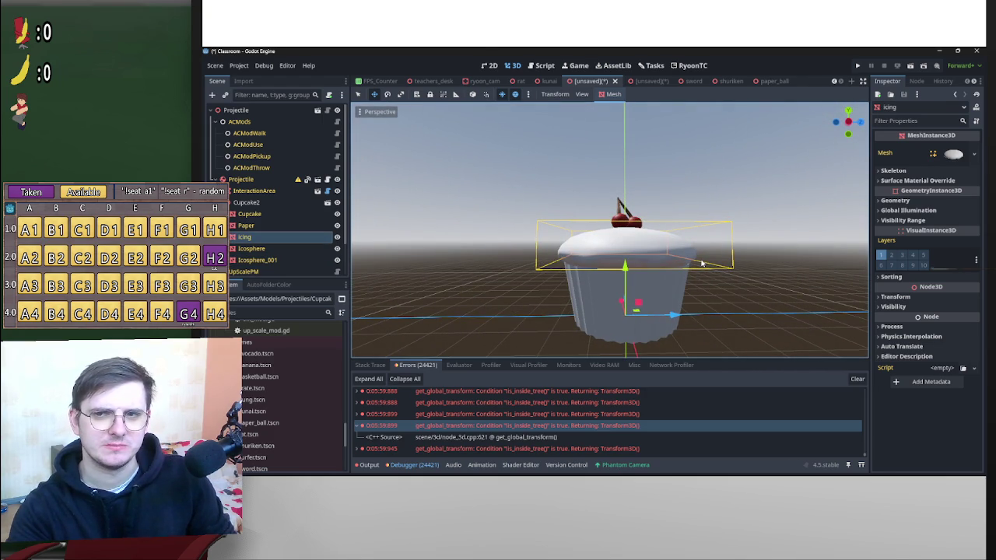
left_click_drag(701, 263, 702, 264)
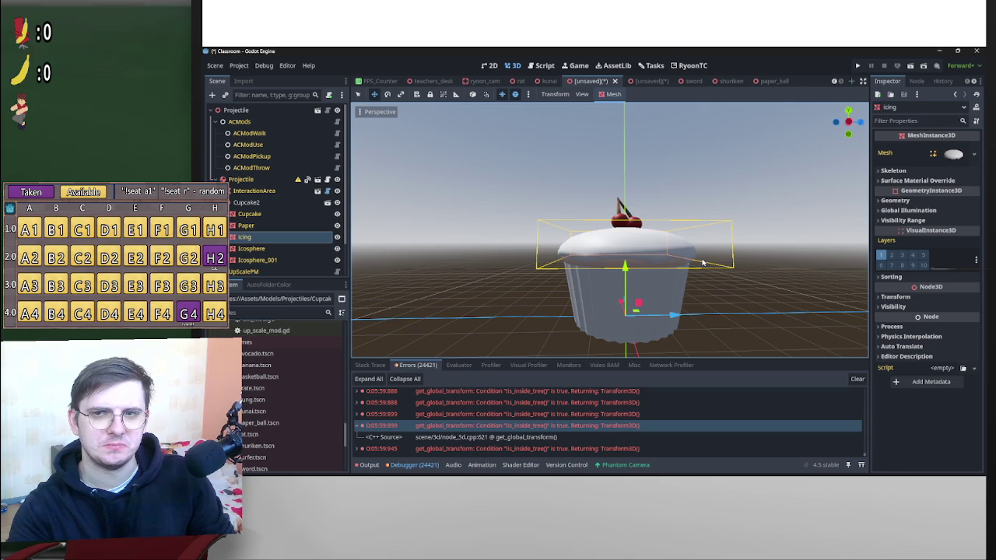
mouse_move(702, 263)
left_mouse_down()
mouse_move(579, 192)
mouse_move(605, 307)
mouse_move(654, 273)
mouse_move(601, 225)
mouse_move(623, 270)
mouse_move(623, 230)
mouse_move(609, 297)
mouse_move(561, 258)
left_mouse_up()
scroll(561, 258, "up", 8)
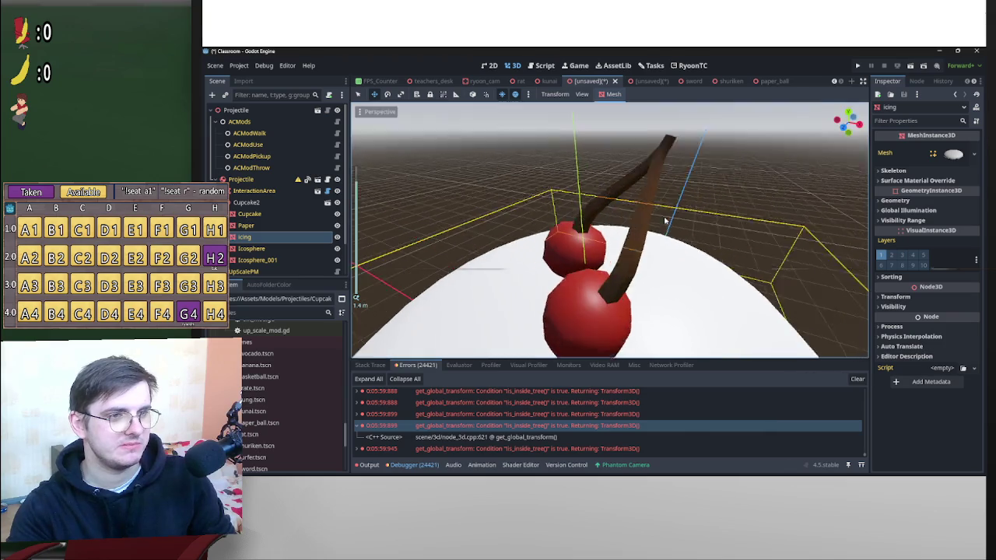
mouse_move(665, 222)
left_mouse_down()
mouse_move(699, 248)
mouse_move(611, 305)
mouse_move(544, 200)
mouse_move(599, 251)
mouse_move(622, 150)
left_mouse_up()
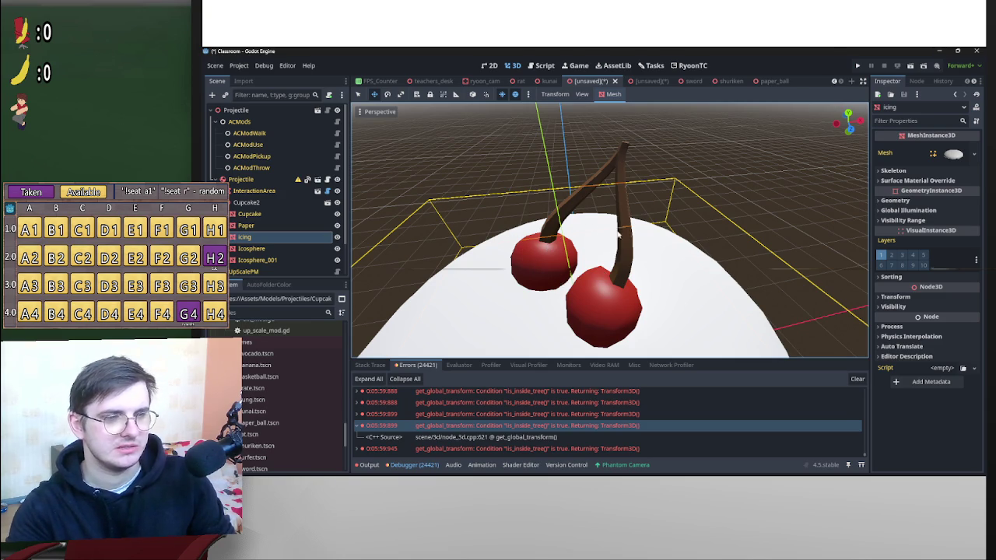
mouse_move(644, 270)
left_mouse_down()
mouse_move(694, 245)
mouse_move(412, 269)
mouse_move(814, 258)
mouse_move(700, 265)
mouse_move(801, 272)
mouse_move(618, 300)
mouse_move(448, 229)
left_mouse_up()
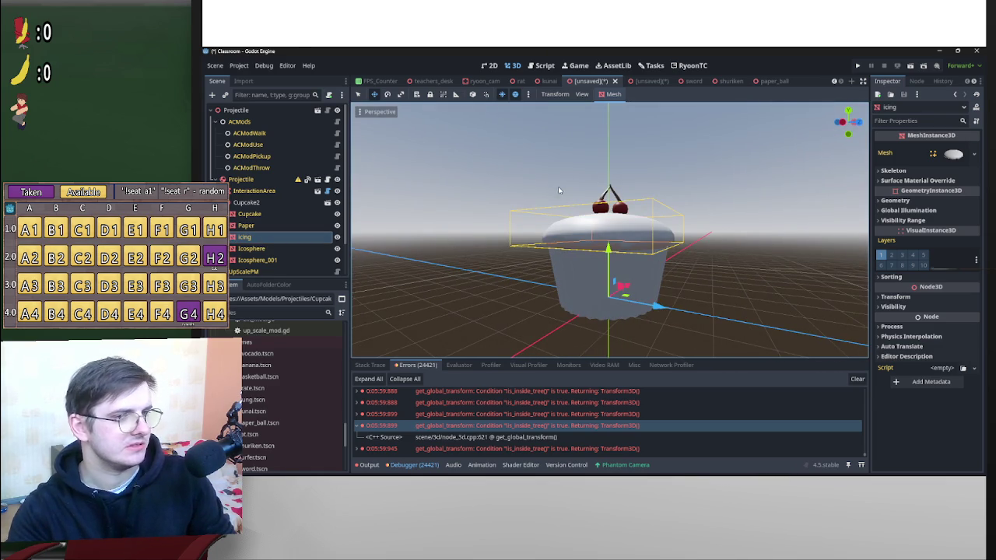
left_click_drag(537, 204, 569, 194)
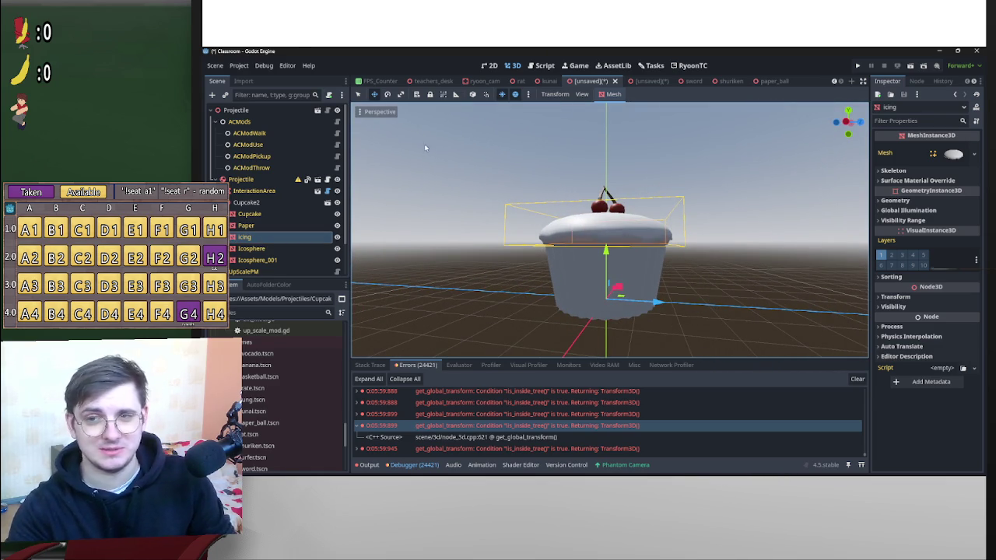
double_click(235, 111)
type("Cupcake")
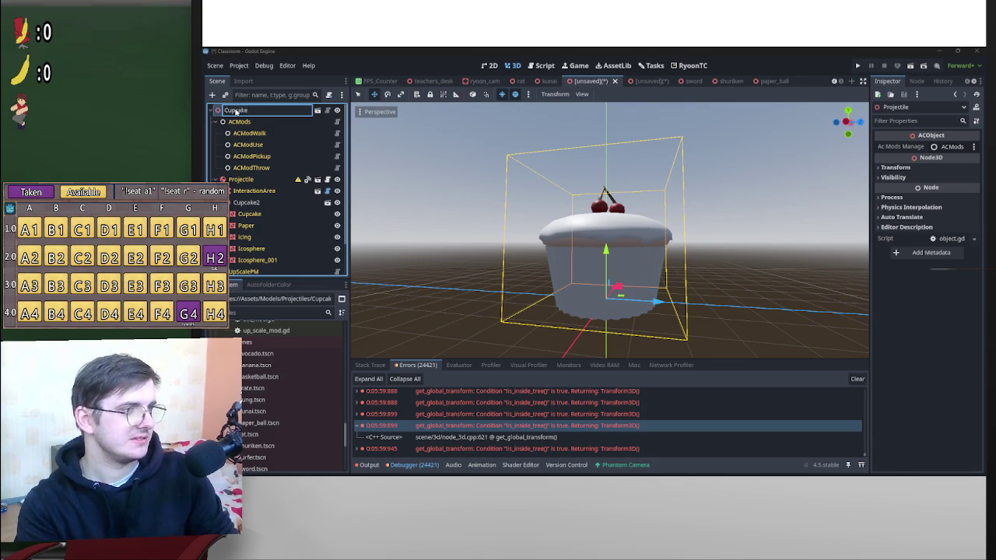
Rename the scene root to Cupcake.
key("Return")
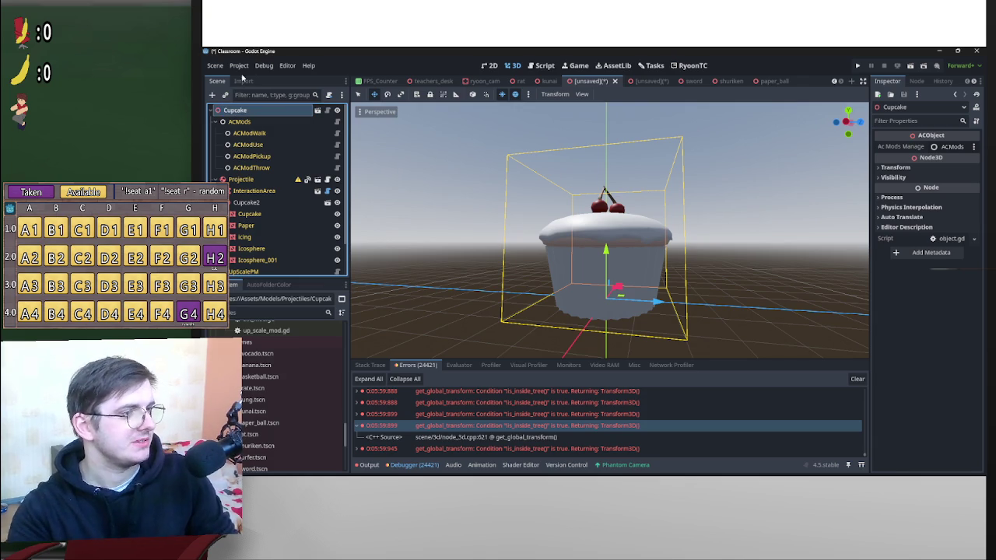
scroll(296, 246, "down", 2)
scroll(295, 246, "up", 2)
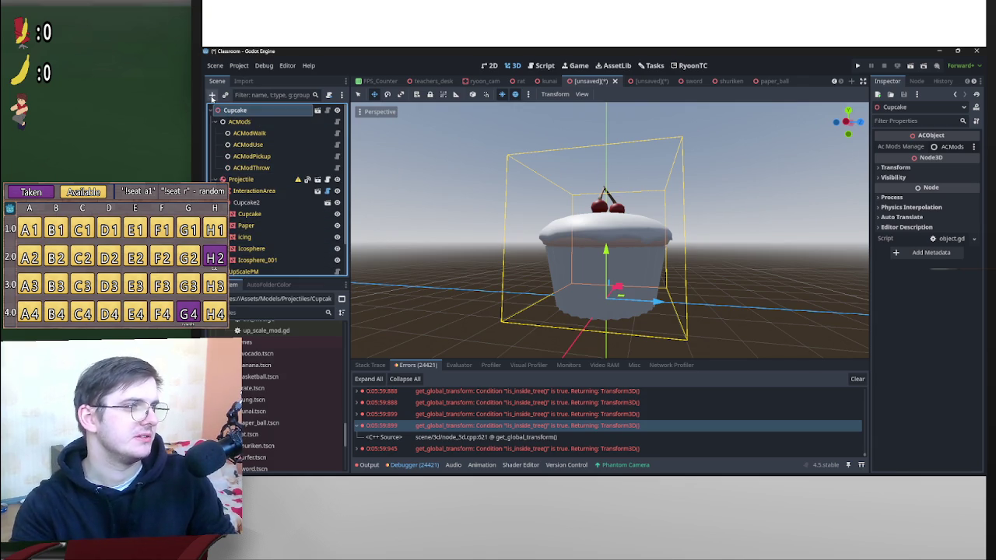
Add a RecolorPM node whose target is the Projectile node.
left_click(211, 94)
scroll(567, 216, "down", 3)
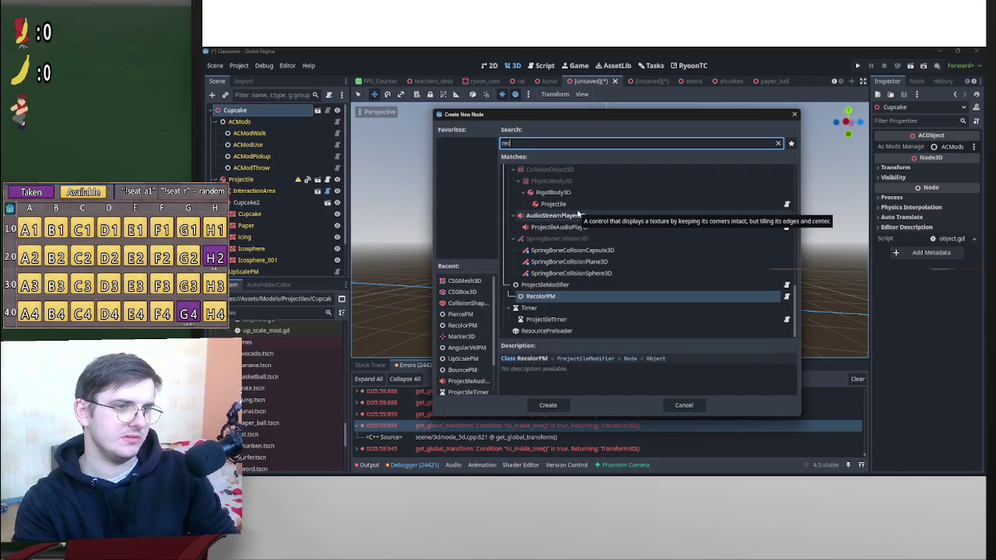
key("Escape")
key("ctrl+v")
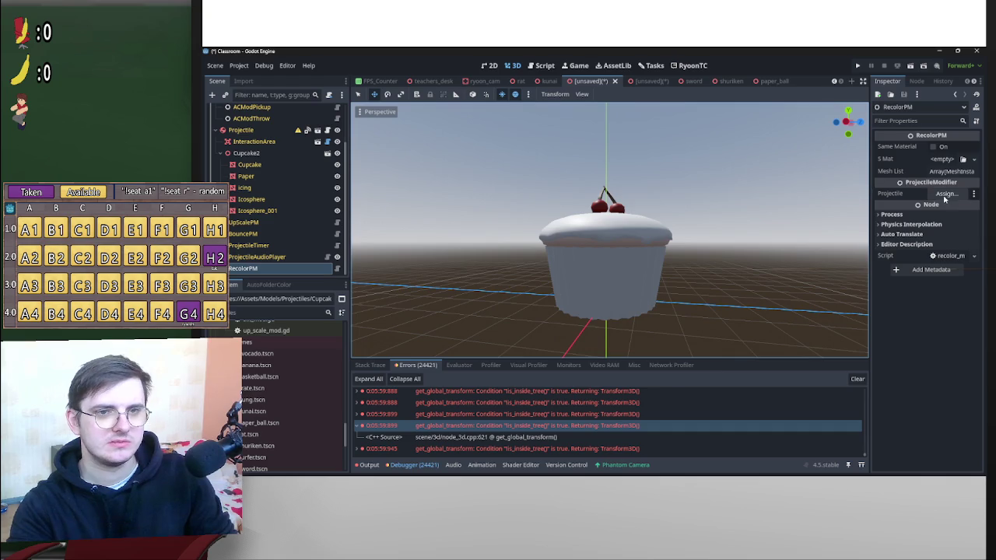
left_click(946, 193)
left_click(563, 177)
double_click(578, 170)
Duplicate it, name the pair RecolorIcing and RecolorWrapper, and give RecolorIcing the icing mesh.
left_click(264, 256)
left_click(282, 268)
key("ctrl+d")
left_click(265, 256)
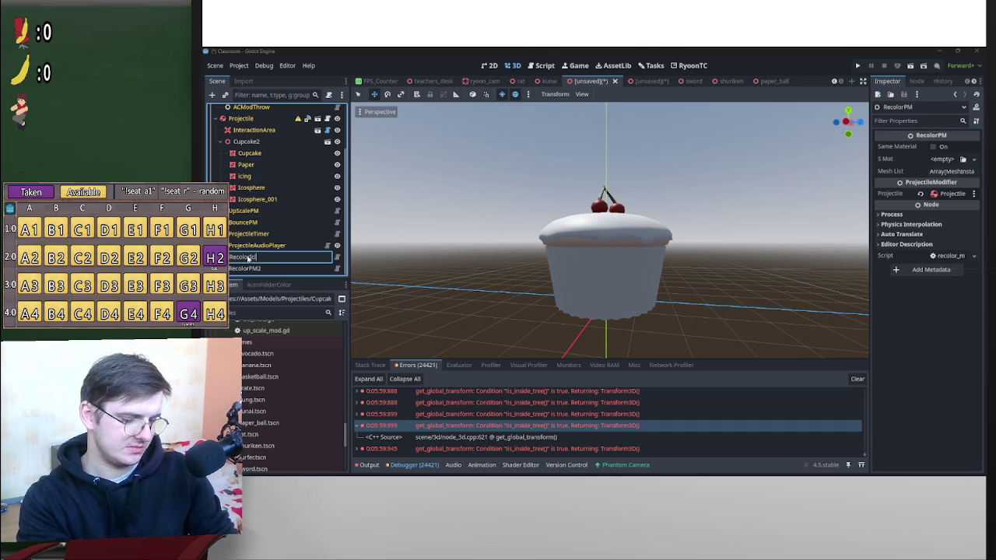
type("ing")
key("Return")
double_click(280, 270)
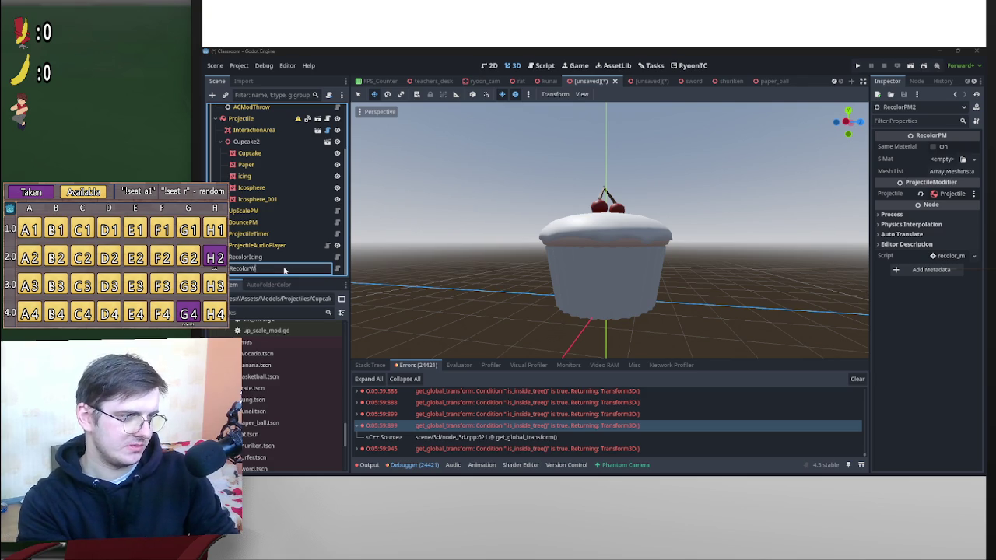
key("Return")
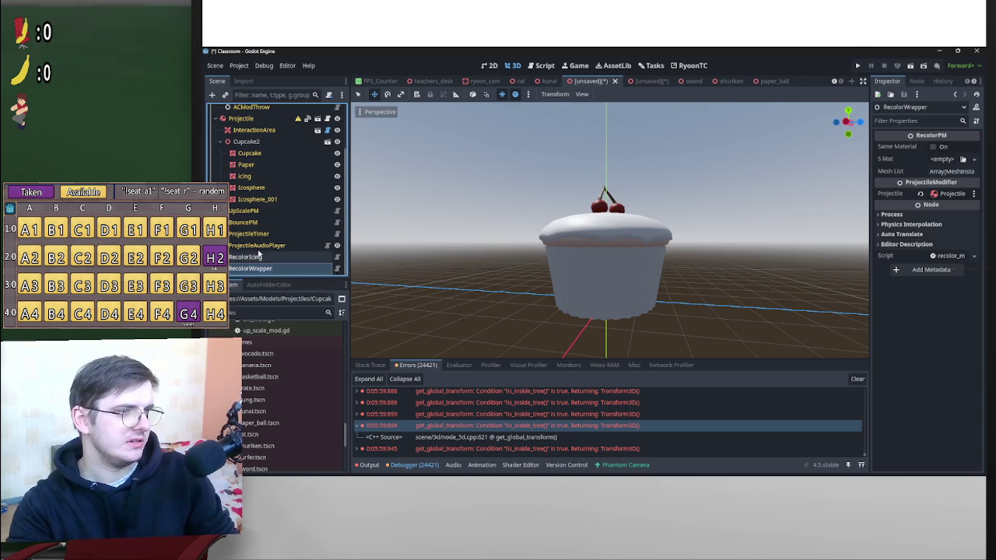
left_click(303, 256)
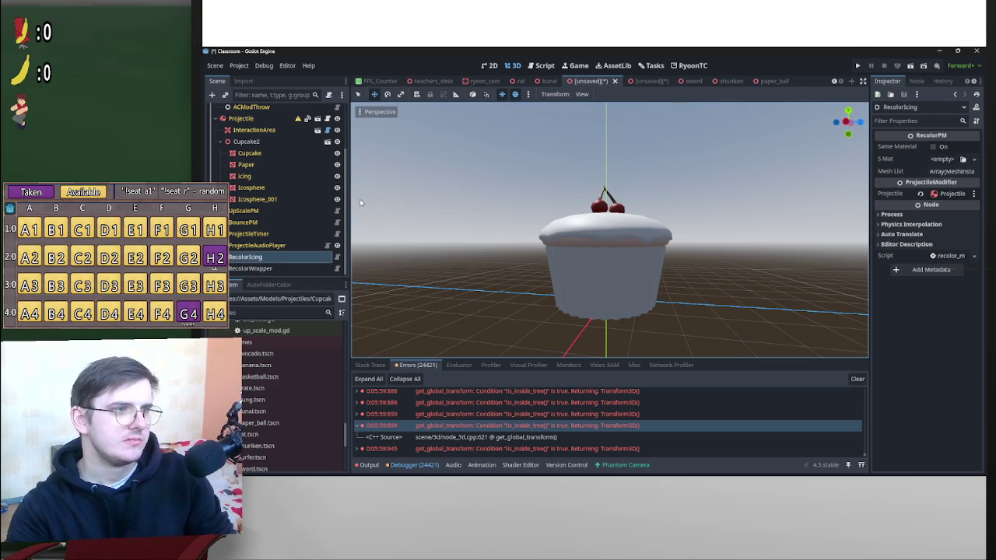
mouse_move(257, 180)
left_mouse_down()
mouse_move(276, 262)
mouse_move(943, 162)
mouse_move(950, 174)
left_mouse_up()
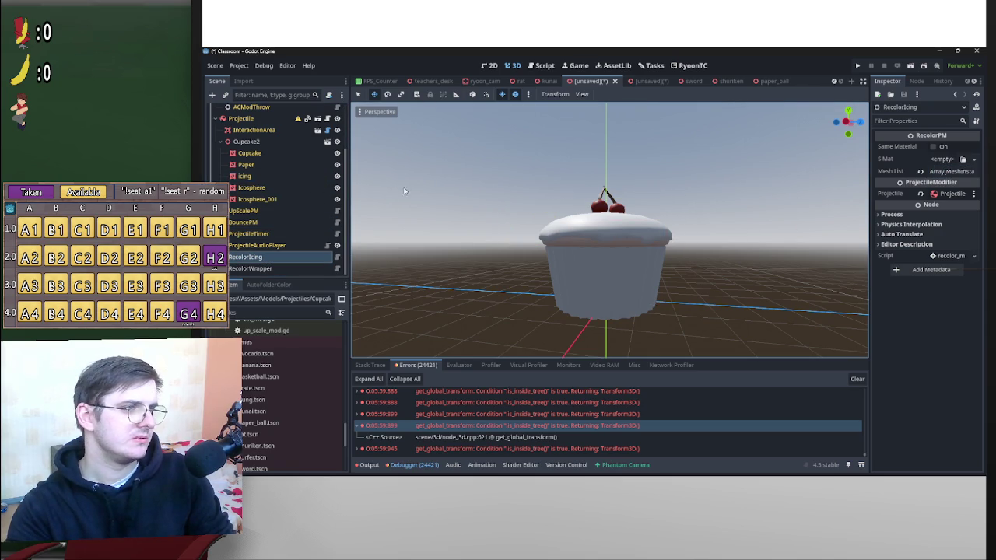
Assign the Paper mesh to RecolorWrapper.
left_click(287, 189)
left_click(612, 285)
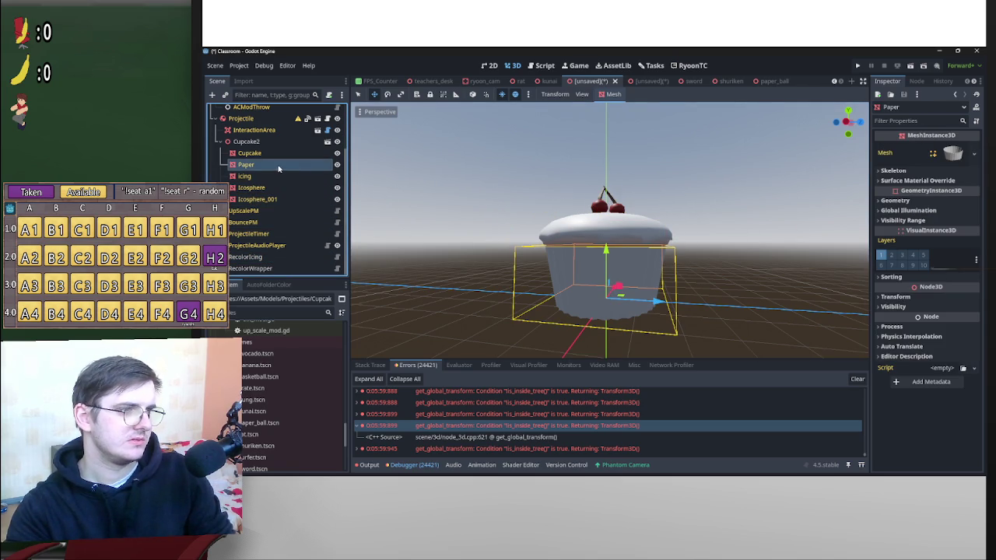
mouse_move(262, 168)
left_mouse_down()
mouse_move(285, 276)
mouse_move(946, 173)
left_mouse_up()
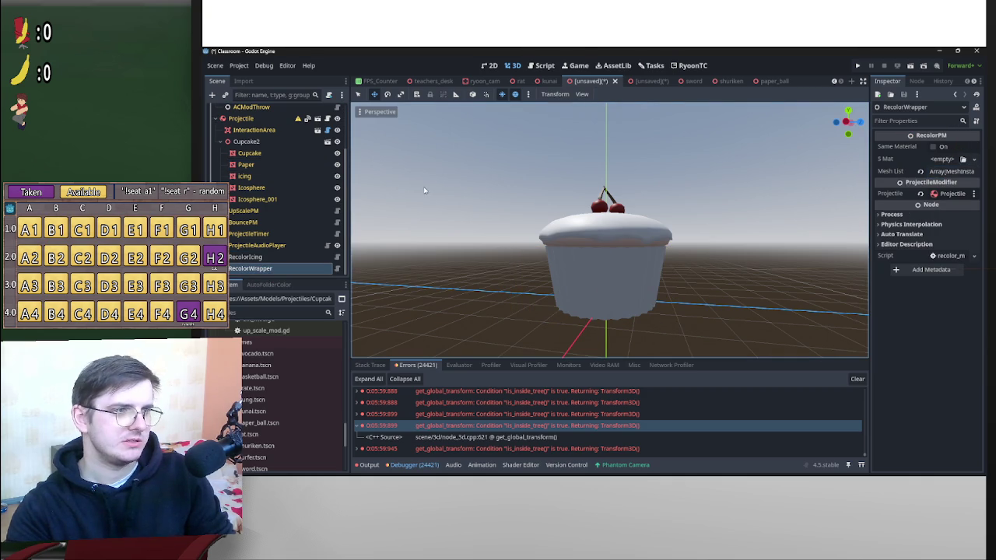
Lower the Specular of the Paper's override material from 0.5 to 0.11.
left_click(264, 166)
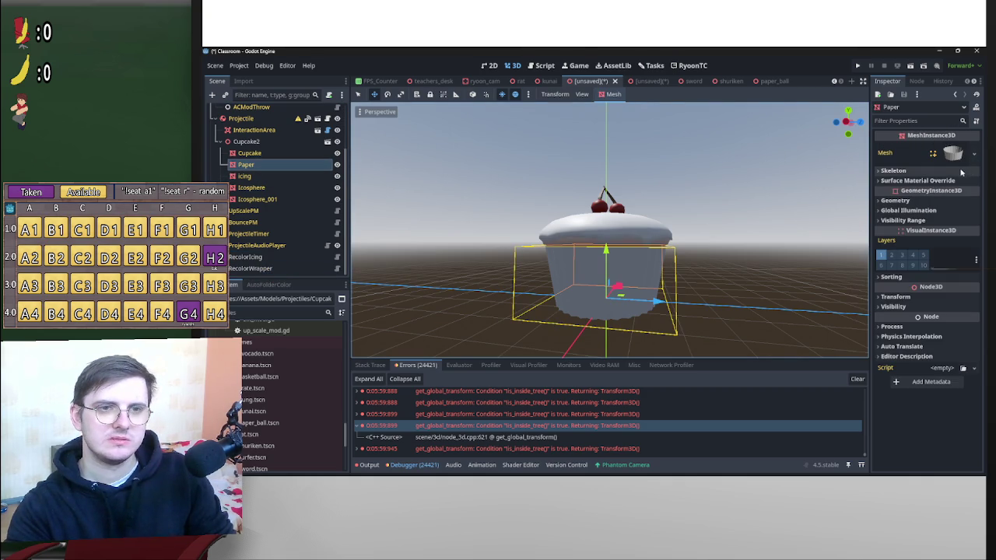
left_click(917, 180)
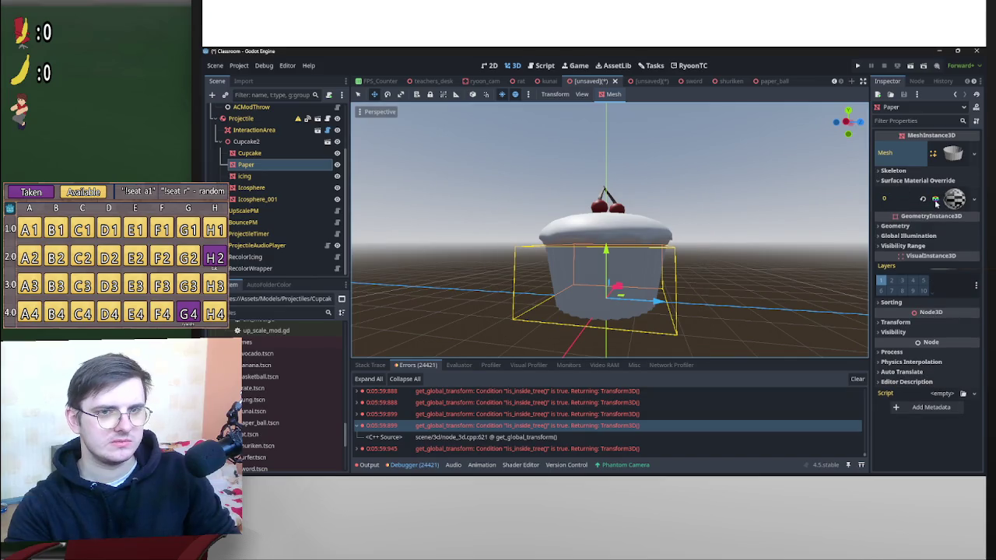
scroll(725, 304, "up", 5)
key("f")
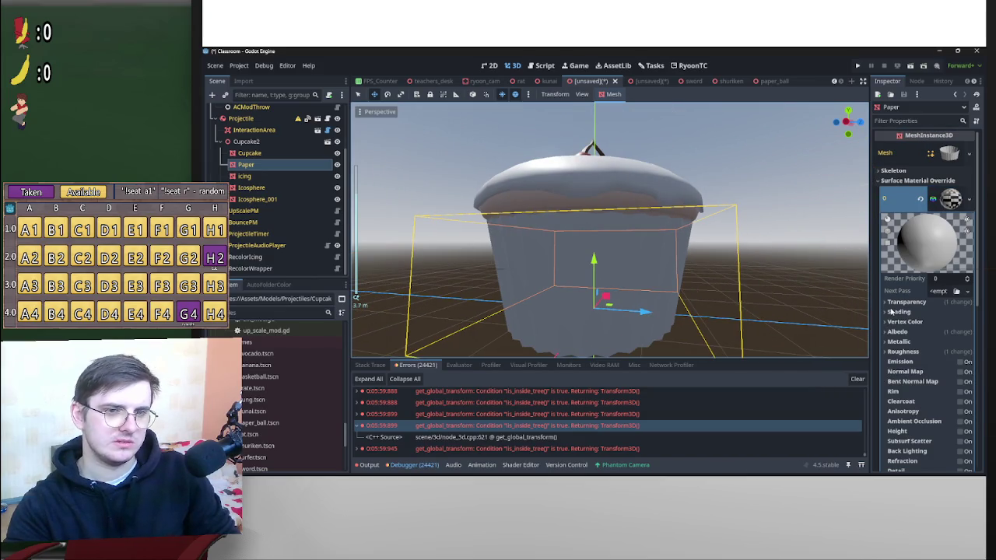
left_click_drag(722, 300, 504, 298)
scroll(505, 297, "down", 5)
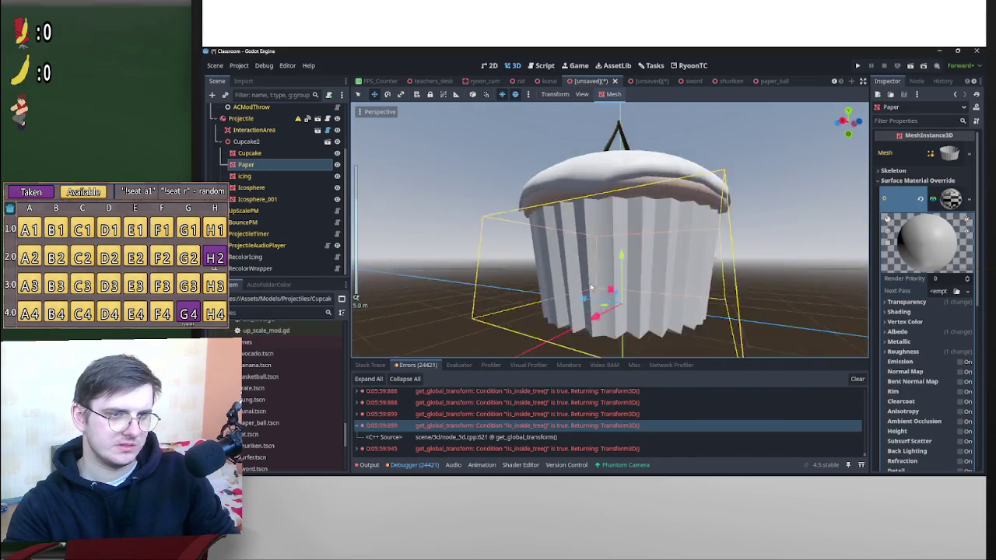
left_click(897, 332)
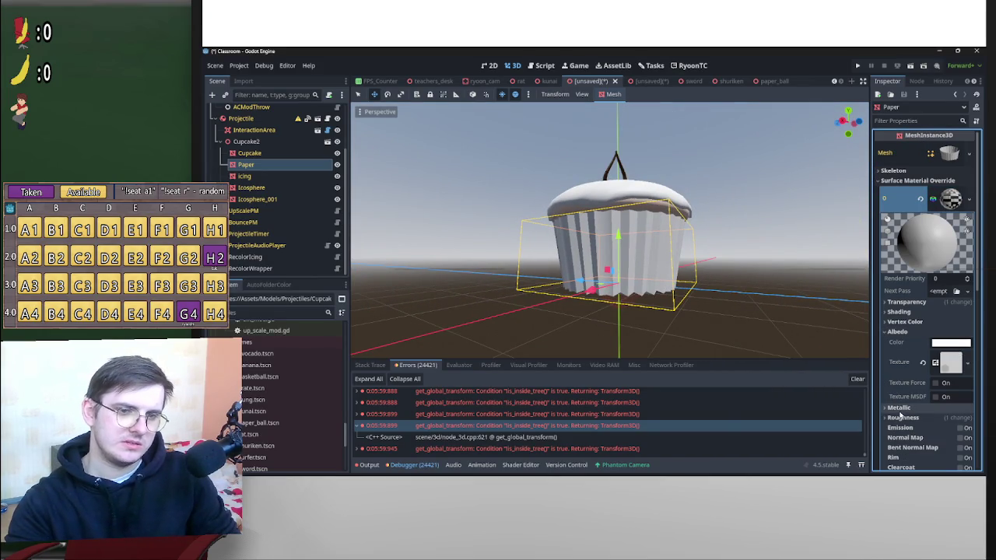
left_click(931, 417)
left_click(930, 407)
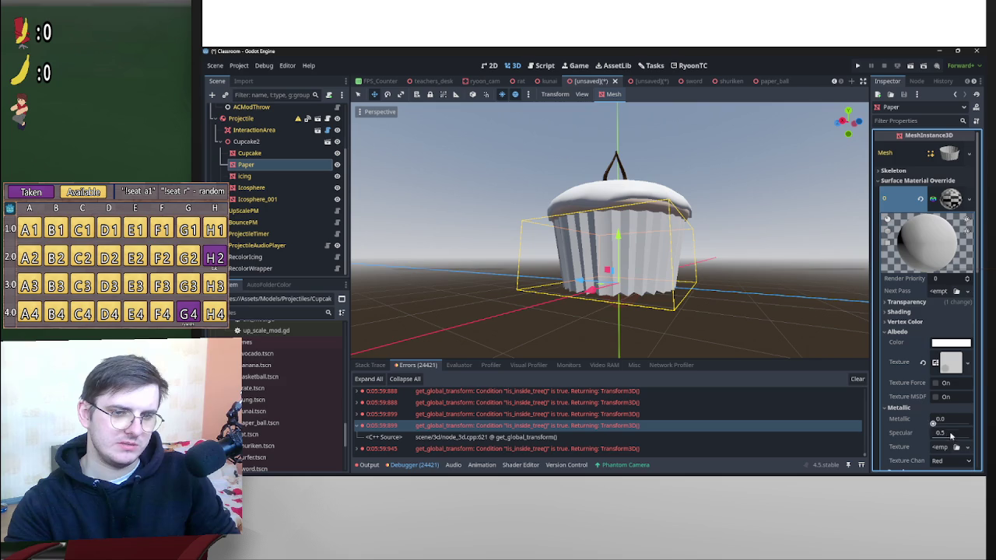
left_click_drag(951, 440, 942, 440)
scroll(611, 233, "up", 3)
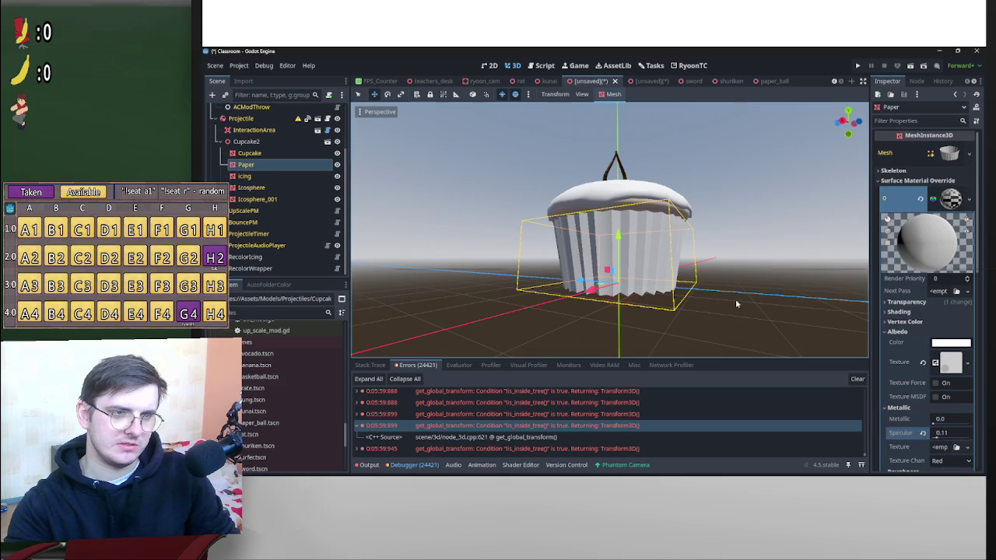
Try bright, paler and darker reds for the paper wrapper's albedo colour.
left_click(950, 342)
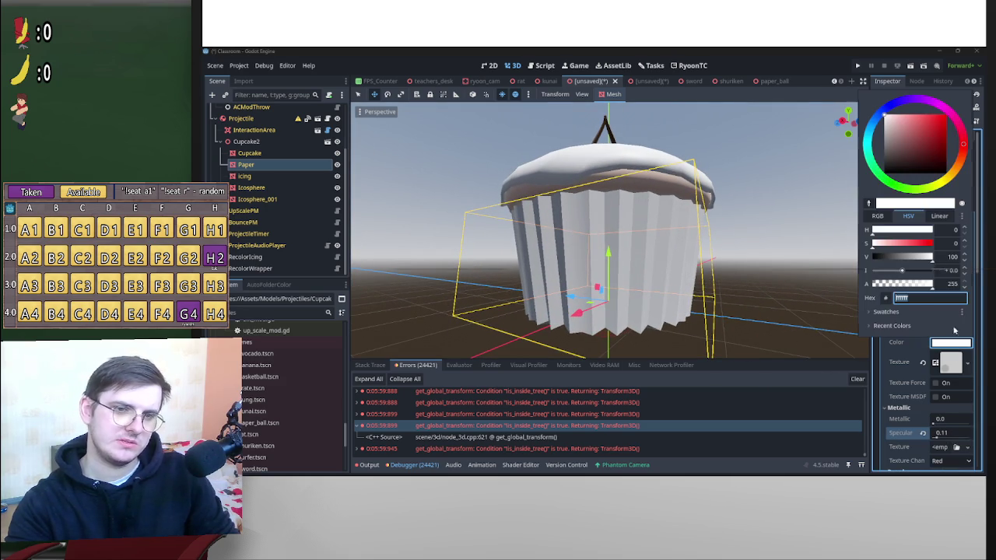
left_click(926, 131)
left_click_drag(936, 127, 947, 112)
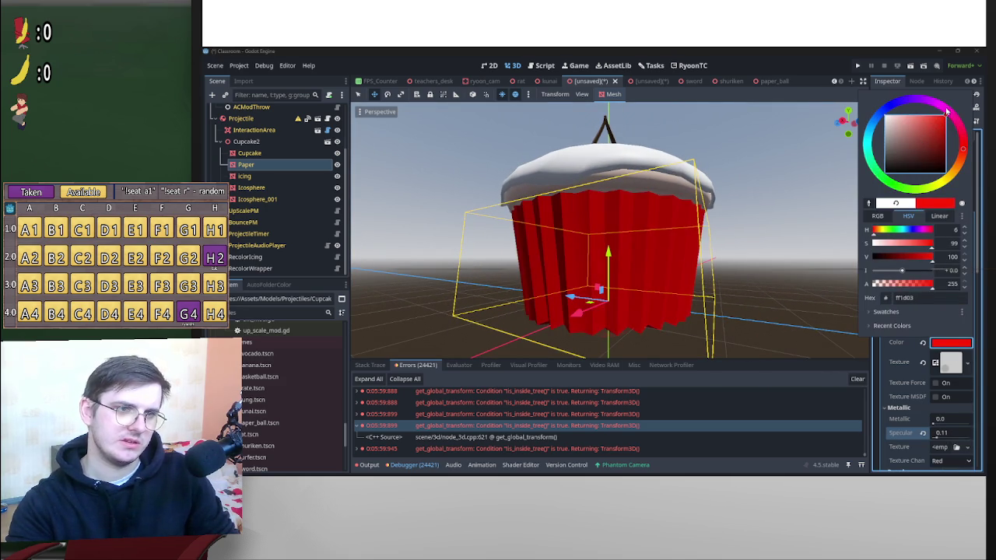
left_click(806, 226)
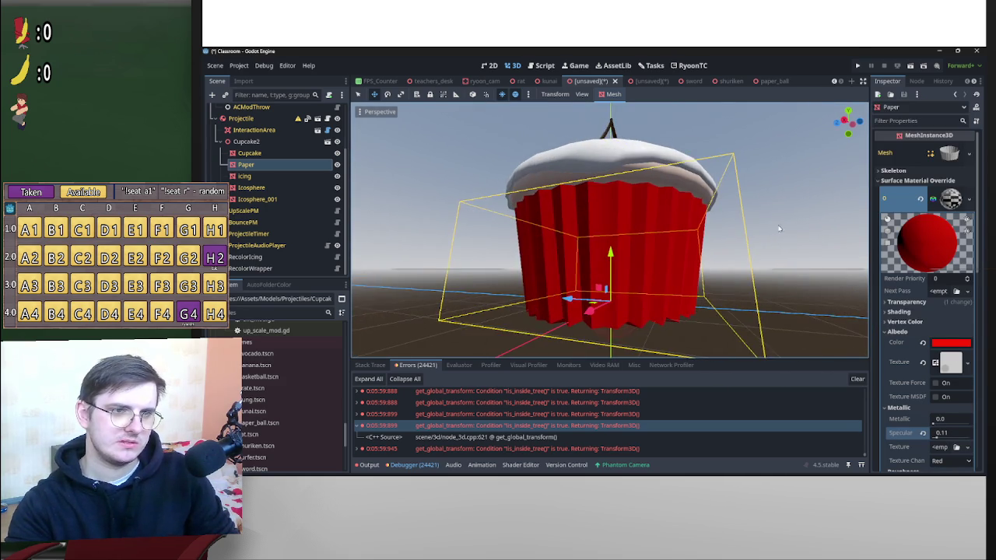
left_click(960, 345)
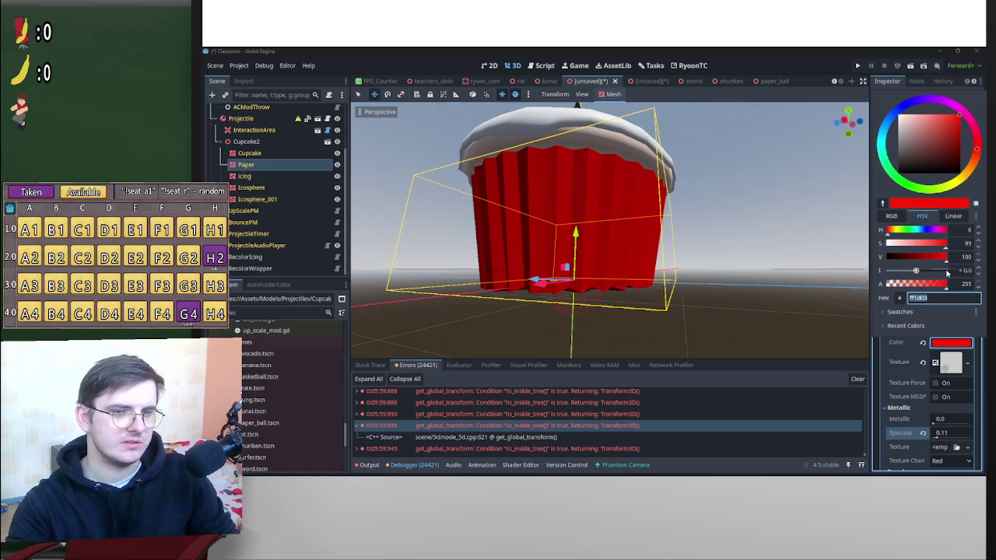
left_click_drag(943, 249, 925, 248)
left_click(778, 233)
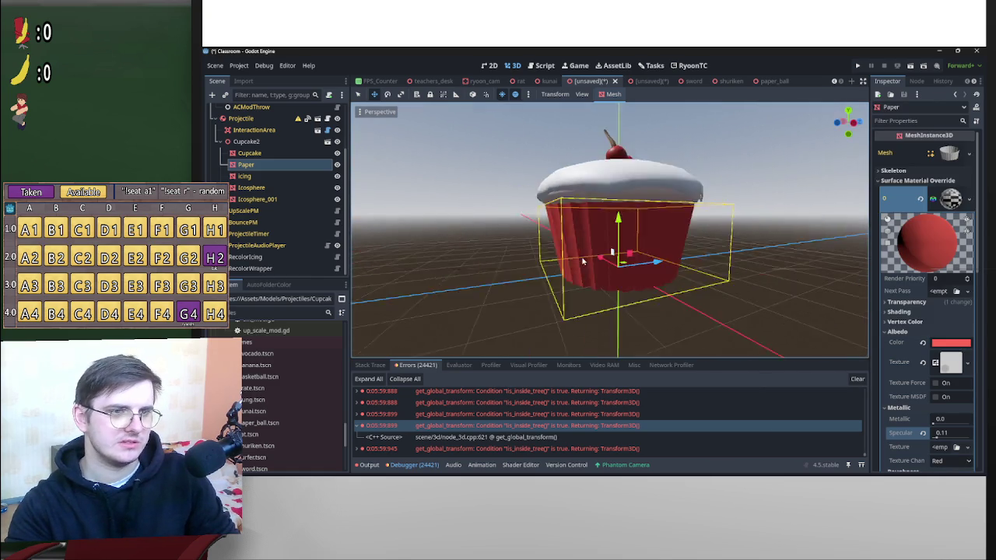
left_click(951, 343)
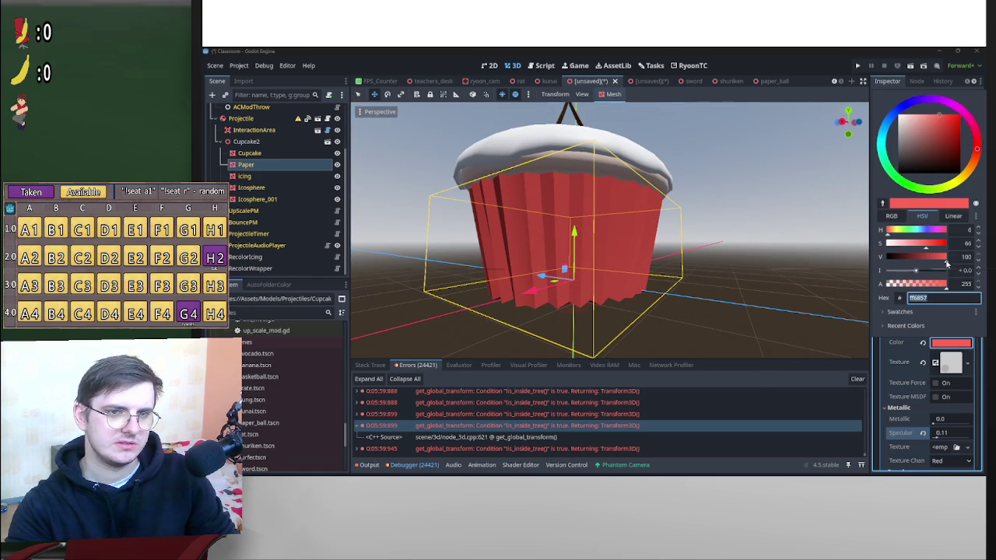
left_click_drag(944, 262, 928, 249)
left_click(576, 249)
mouse_move(576, 250)
left_mouse_down()
mouse_move(833, 246)
mouse_move(700, 257)
left_mouse_up()
Test cyan-blue and green wrapper hues, then settle on soft red d96c57.
left_click(958, 344)
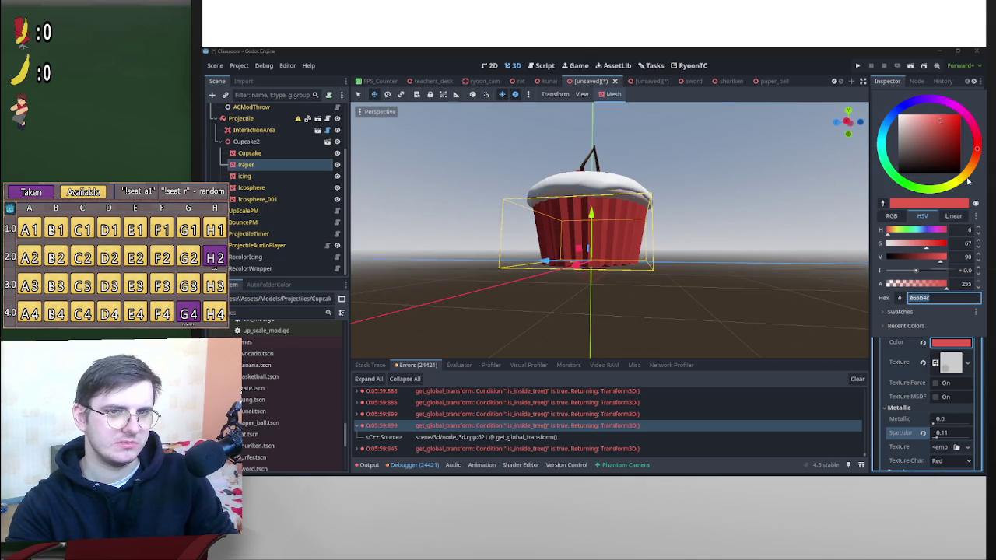
mouse_move(975, 167)
left_mouse_down()
mouse_move(887, 90)
mouse_move(864, 249)
mouse_move(718, 220)
left_mouse_up()
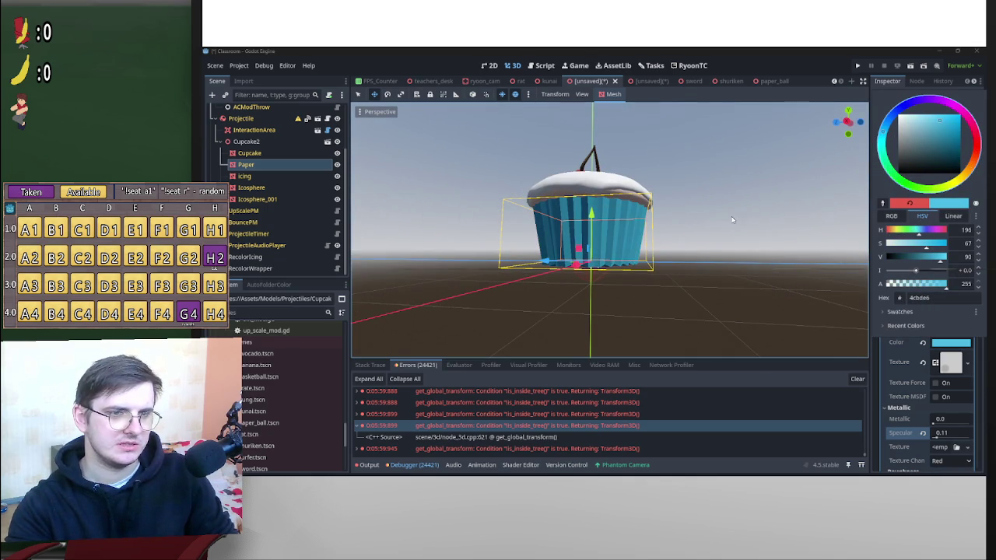
scroll(733, 229, "up", 10)
left_click(951, 343)
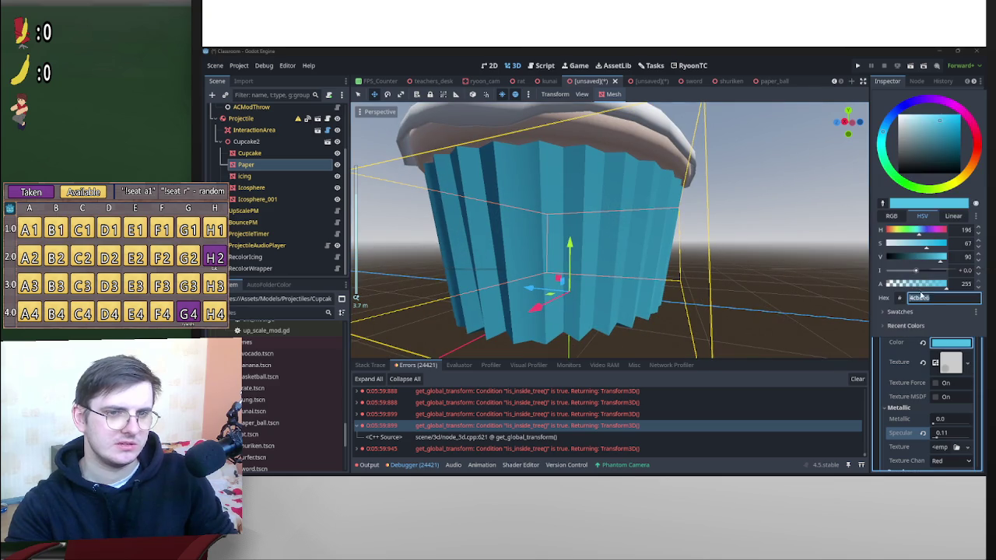
left_click_drag(940, 262, 916, 247)
left_click(838, 222)
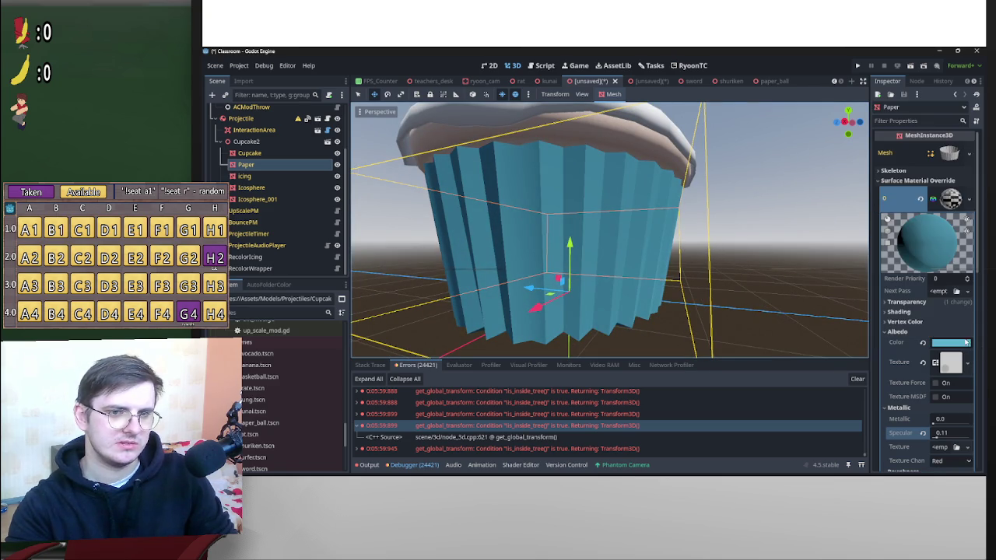
left_click(964, 344)
mouse_move(979, 140)
left_mouse_down()
mouse_move(945, 187)
mouse_move(931, 101)
mouse_move(977, 117)
mouse_move(940, 183)
mouse_move(885, 152)
left_mouse_up()
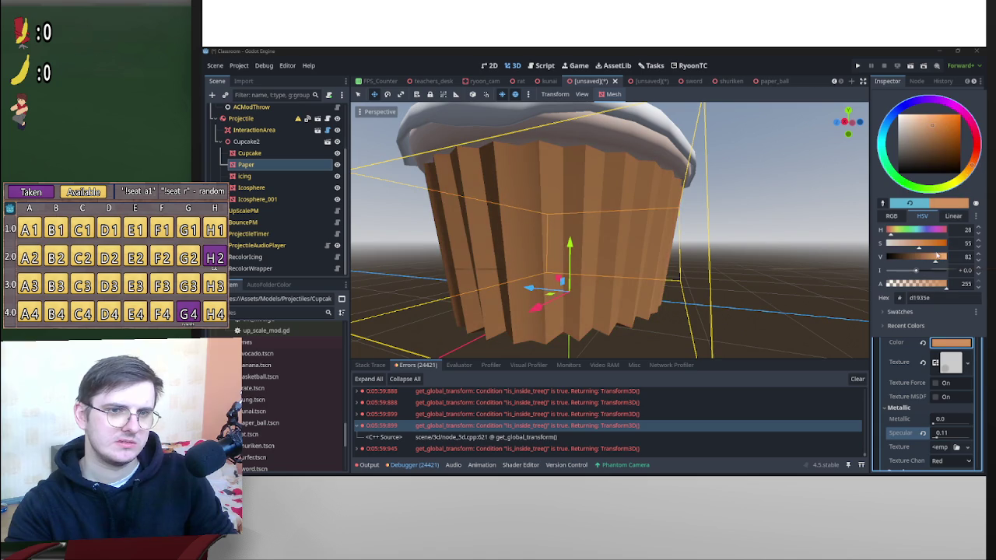
left_click_drag(921, 247, 913, 248)
left_click_drag(970, 194, 941, 191)
left_click_drag(937, 260, 926, 261)
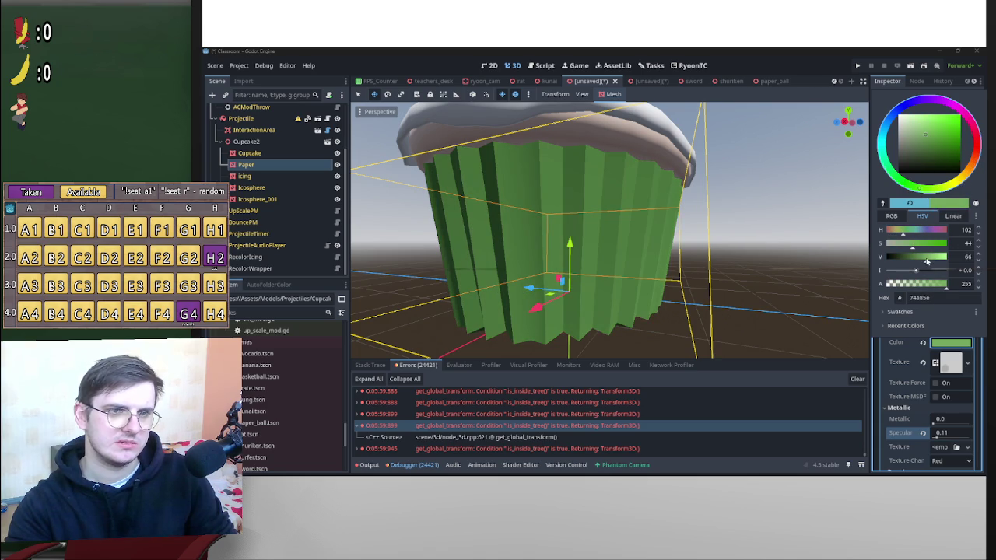
left_click_drag(950, 186, 979, 135)
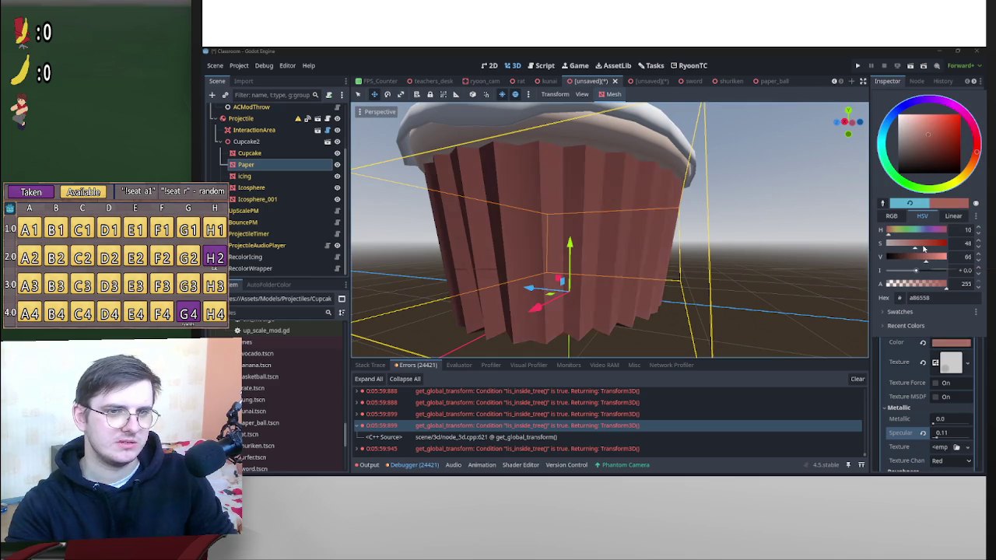
left_click(922, 247)
left_click(936, 259)
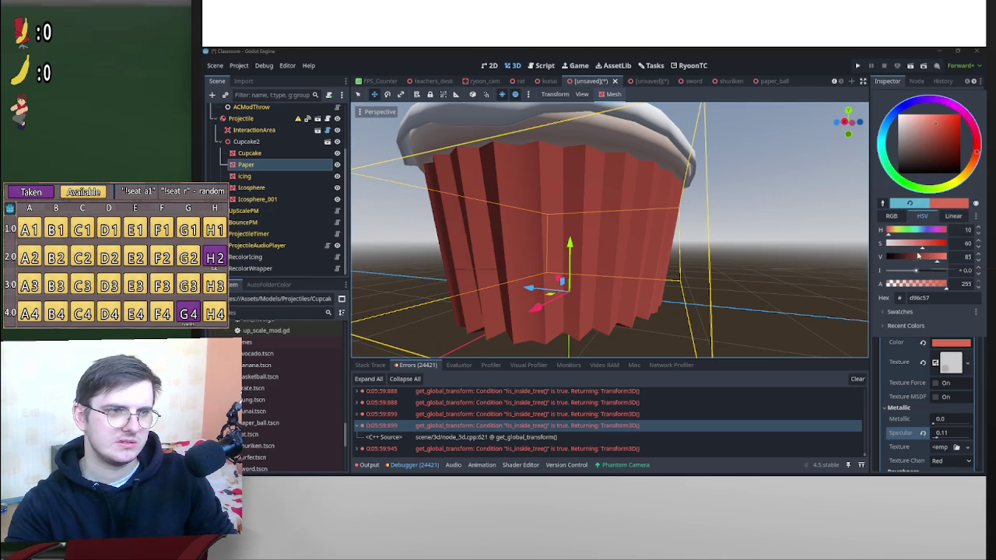
scroll(767, 230, "down", 5)
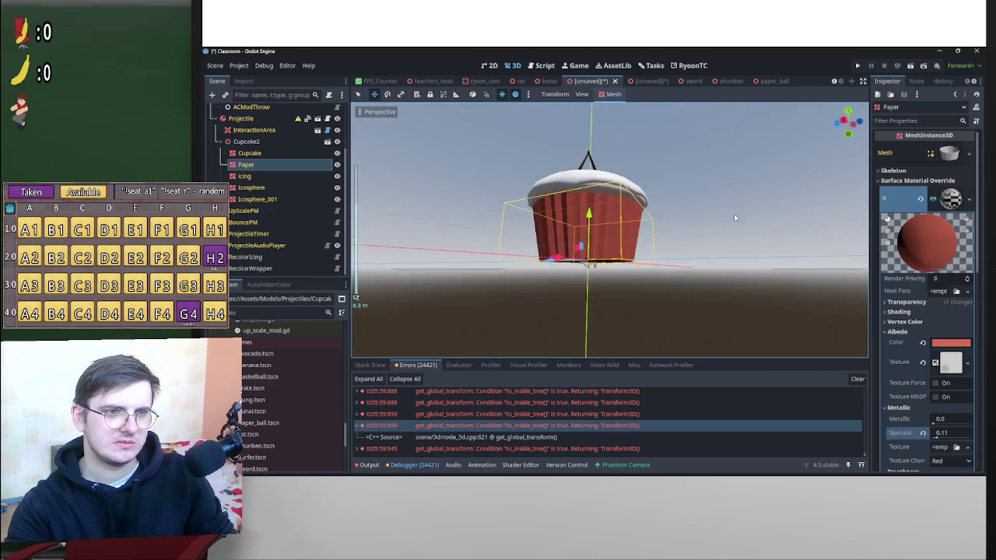
Try pink, return the wrapper to red, and view its colour as RGB and linear values.
left_click(950, 342)
mouse_move(976, 153)
left_mouse_down()
mouse_move(964, 117)
mouse_move(901, 108)
mouse_move(892, 170)
mouse_move(921, 196)
mouse_move(908, 200)
left_mouse_up()
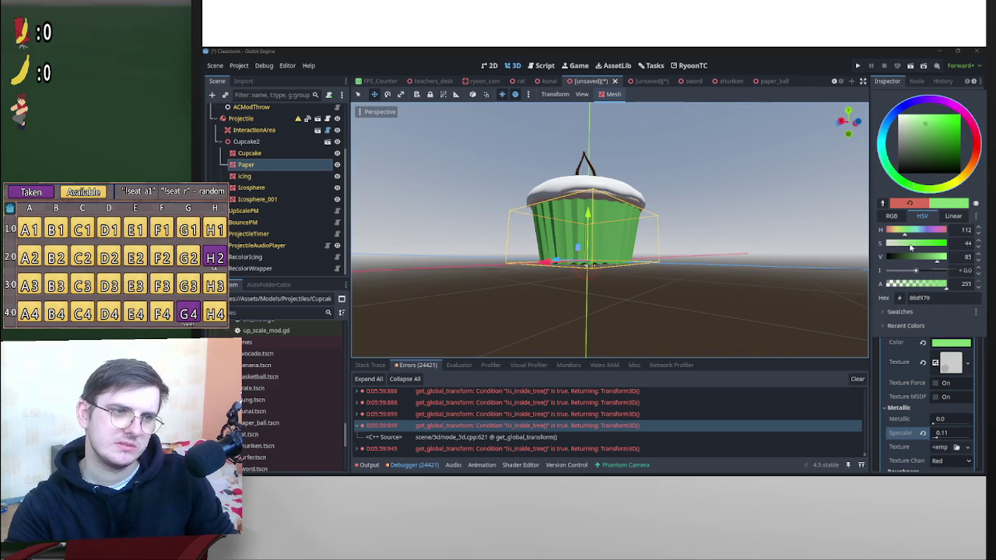
left_click(974, 149)
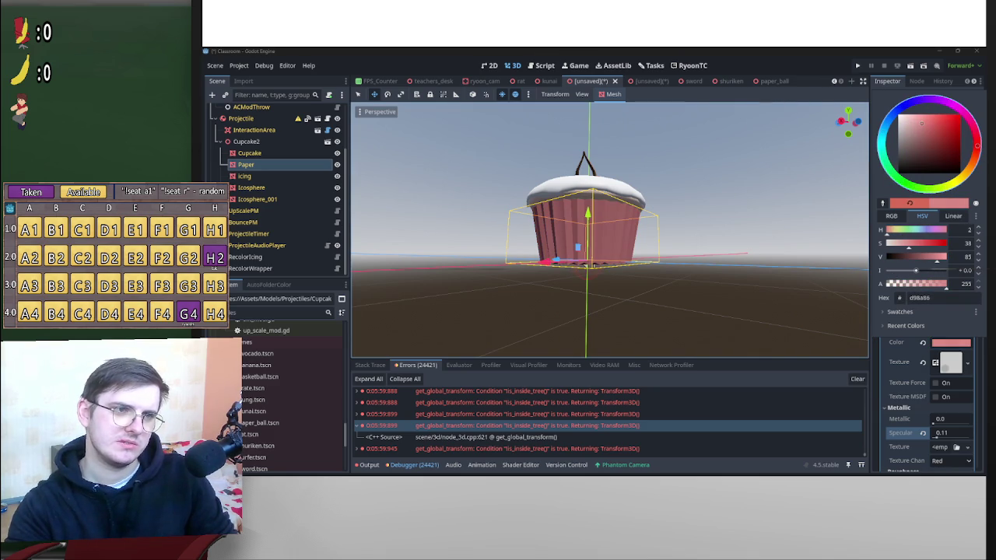
left_click(715, 186)
scroll(669, 225, "up", 4)
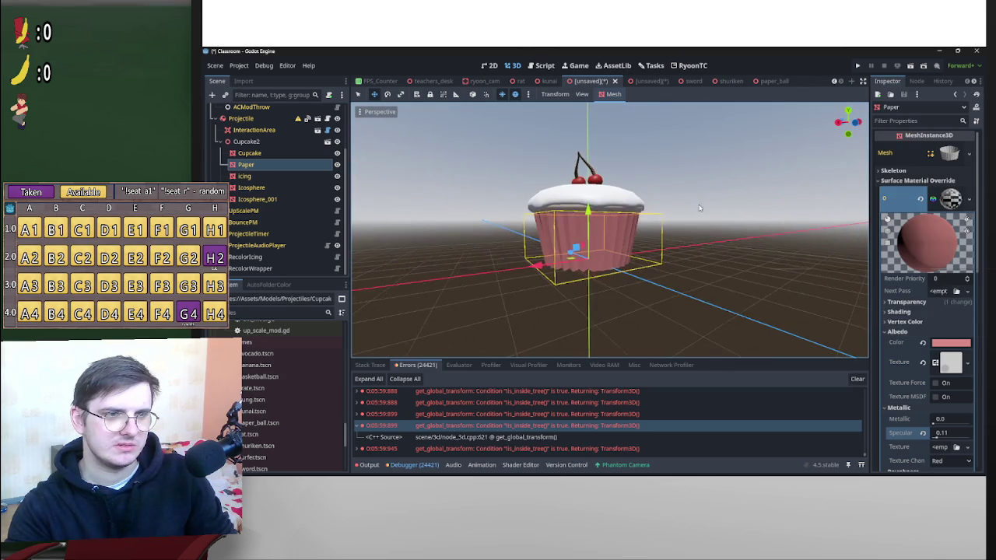
left_click(949, 344)
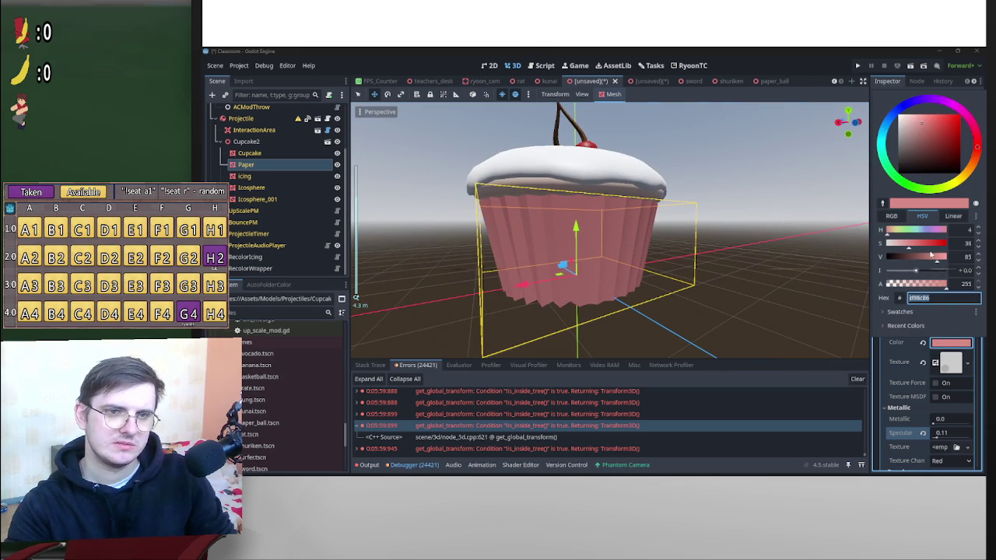
left_click(919, 246)
left_click_drag(919, 246, 935, 263)
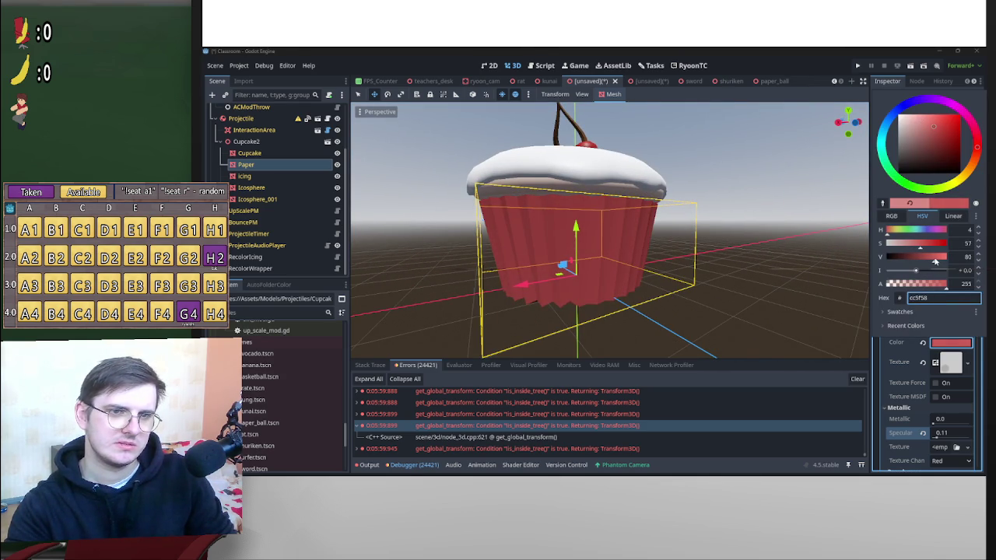
left_click(891, 215)
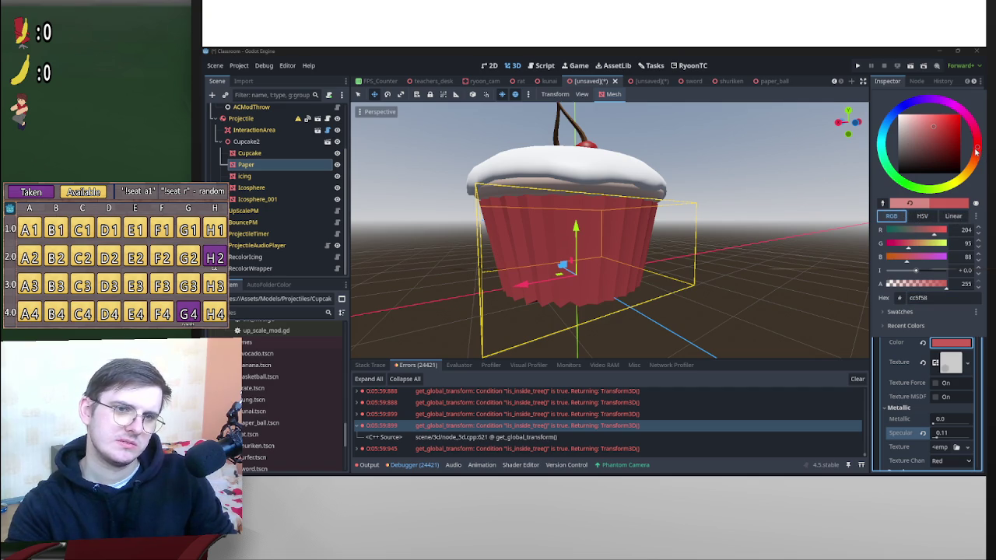
left_click(951, 215)
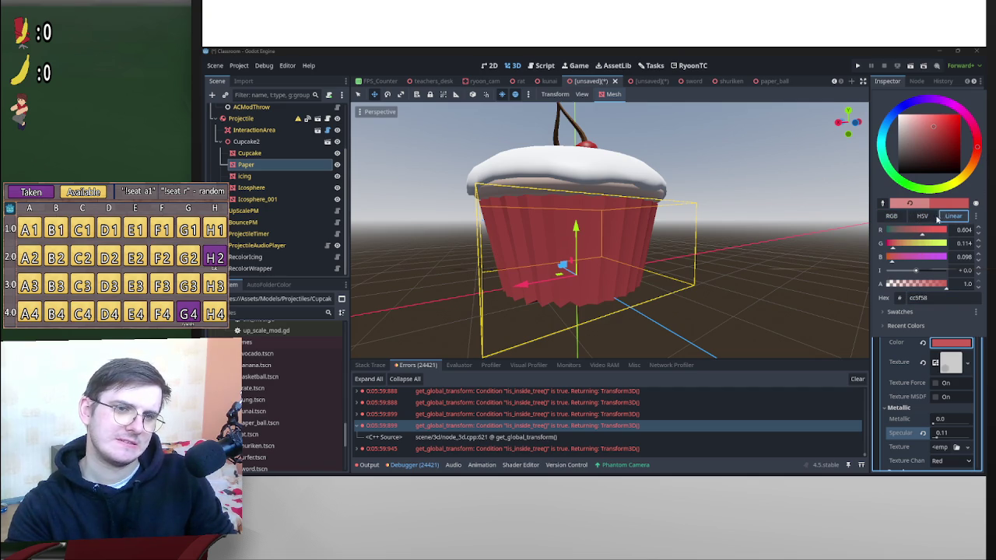
left_click(944, 288)
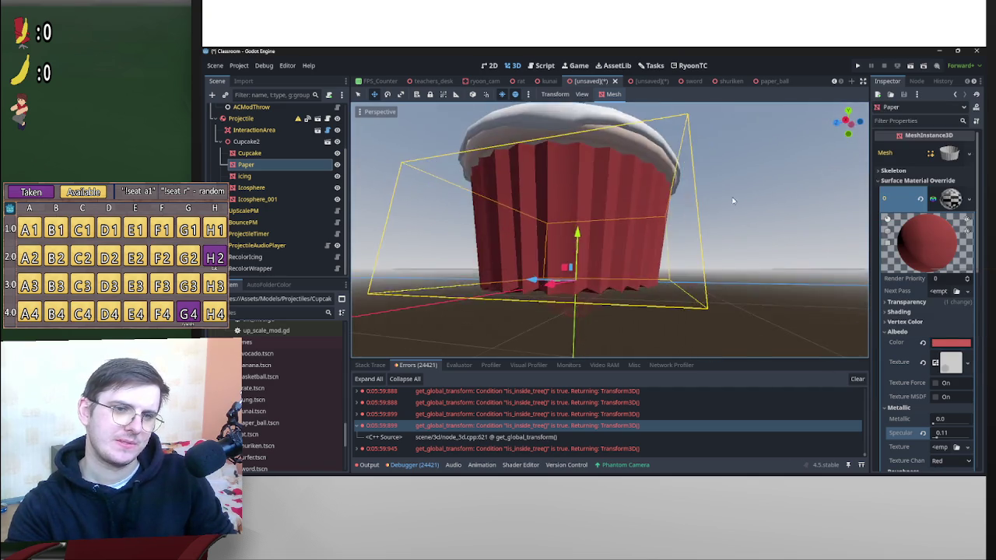
Deepen the wrapper red to d9574e and open Save Scene As for cupcake.tscn.
left_click(962, 343)
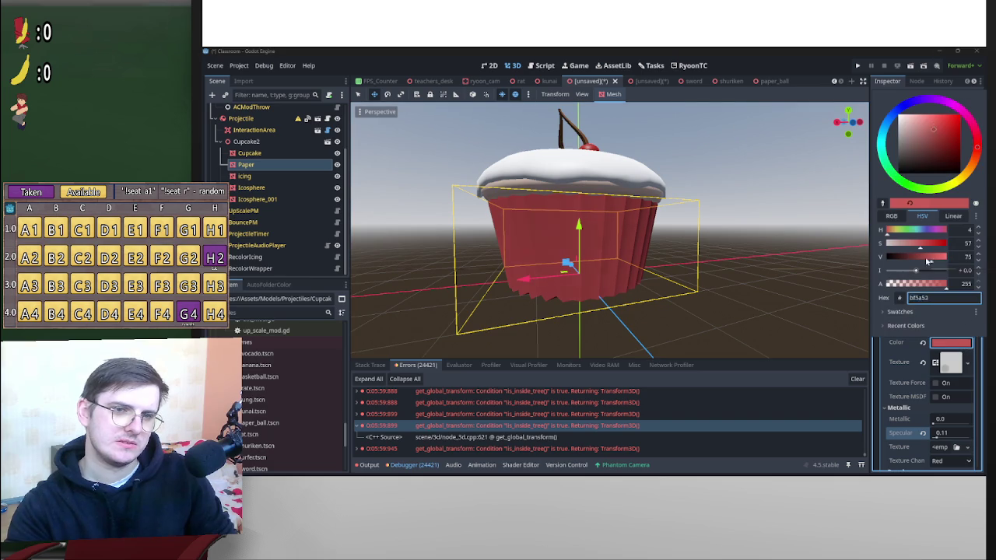
mouse_move(928, 263)
left_mouse_down()
mouse_move(942, 262)
mouse_move(907, 249)
mouse_move(921, 247)
left_mouse_up()
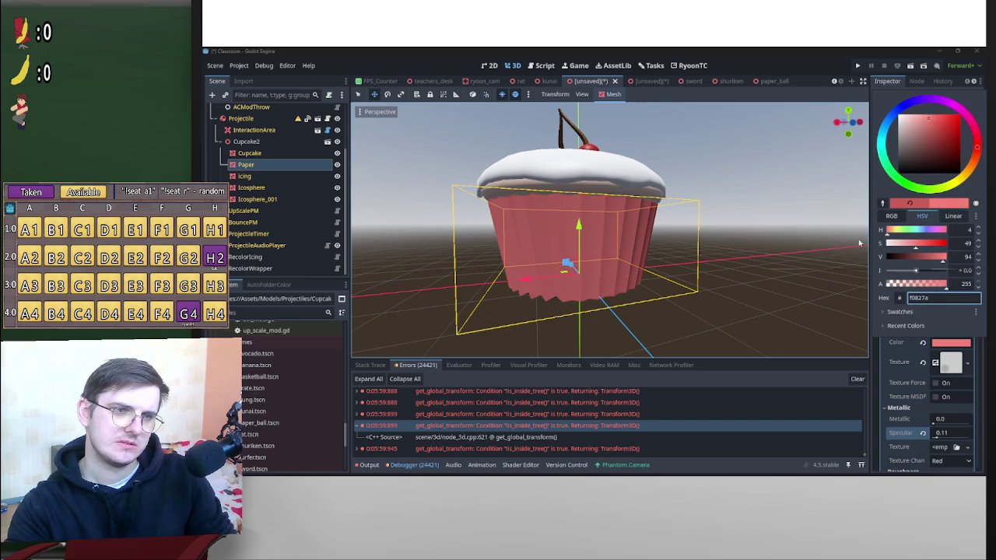
left_click(789, 228)
mouse_move(789, 228)
left_mouse_down()
mouse_move(770, 228)
mouse_move(825, 241)
left_mouse_up()
left_click(951, 342)
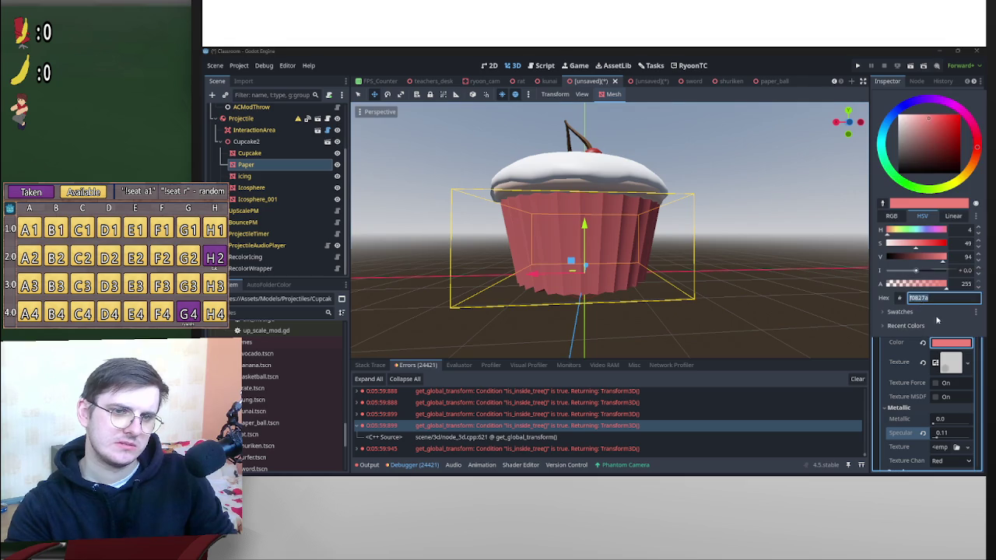
mouse_move(916, 248)
left_mouse_down()
mouse_move(934, 248)
mouse_move(921, 247)
mouse_move(938, 263)
left_mouse_up()
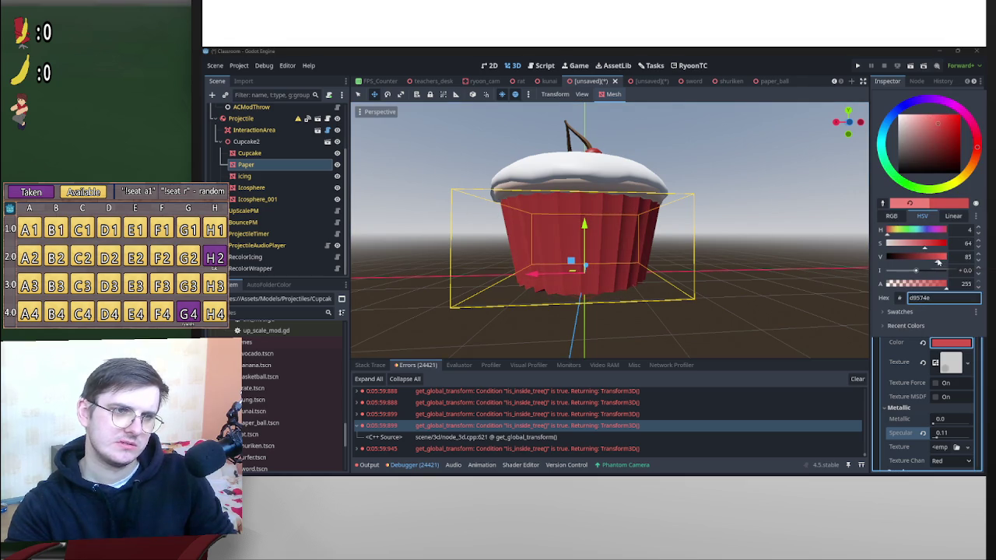
left_click(765, 210)
key("ctrl+s")
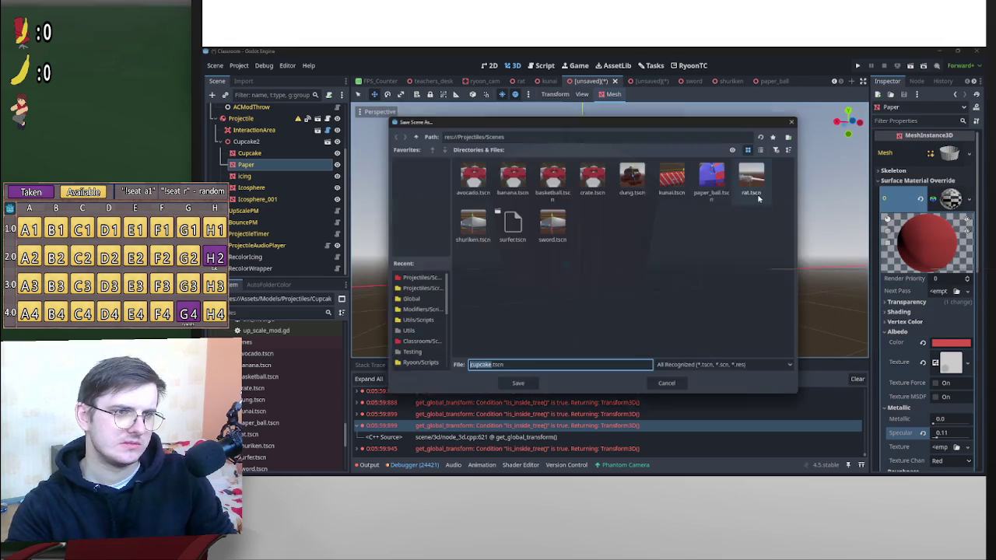
Save the scene as cupcake.tscn and select the icing.
left_click(515, 390)
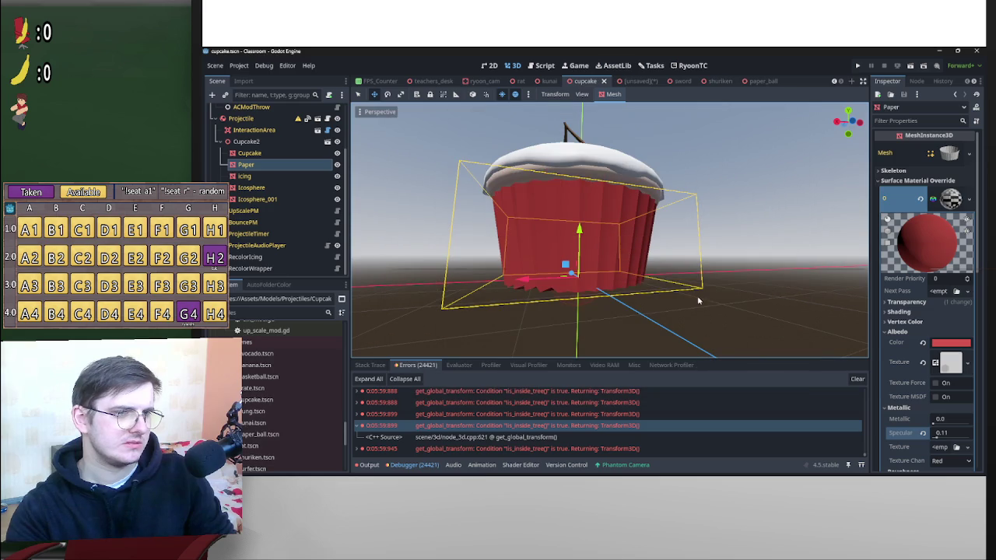
left_click_drag(592, 281, 659, 214)
left_click(643, 192)
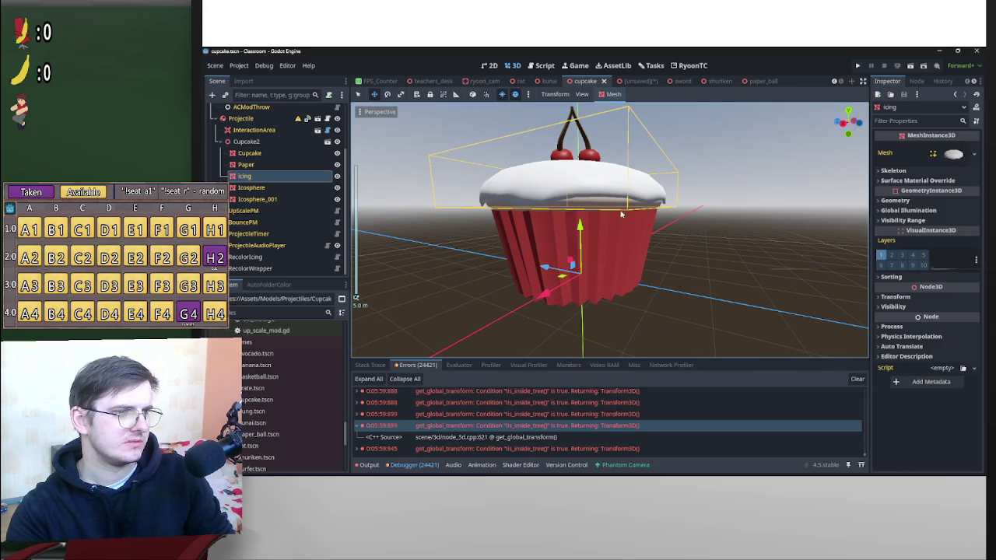
Paste the paper's red material into the icing's override slot 0 as a unique copy.
left_click(949, 153)
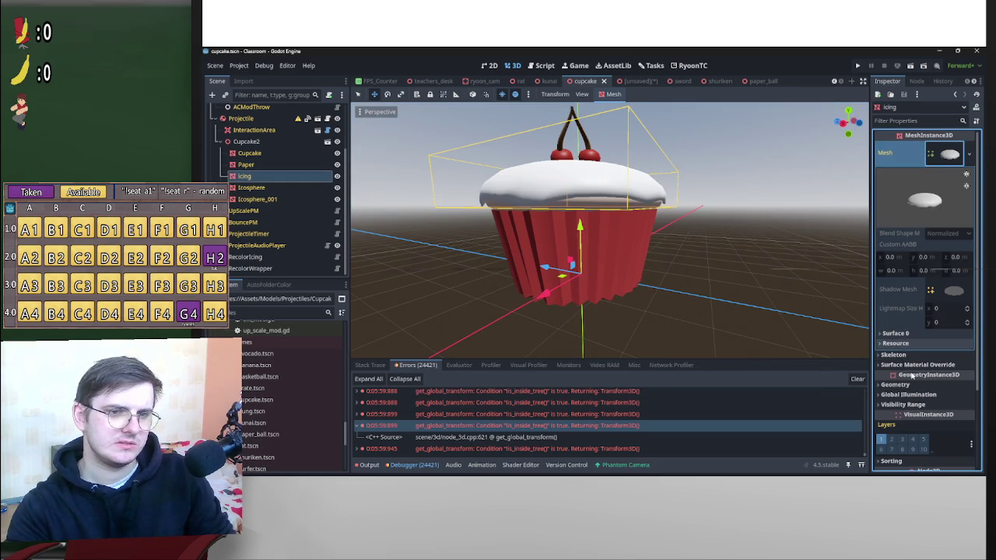
left_click(294, 199)
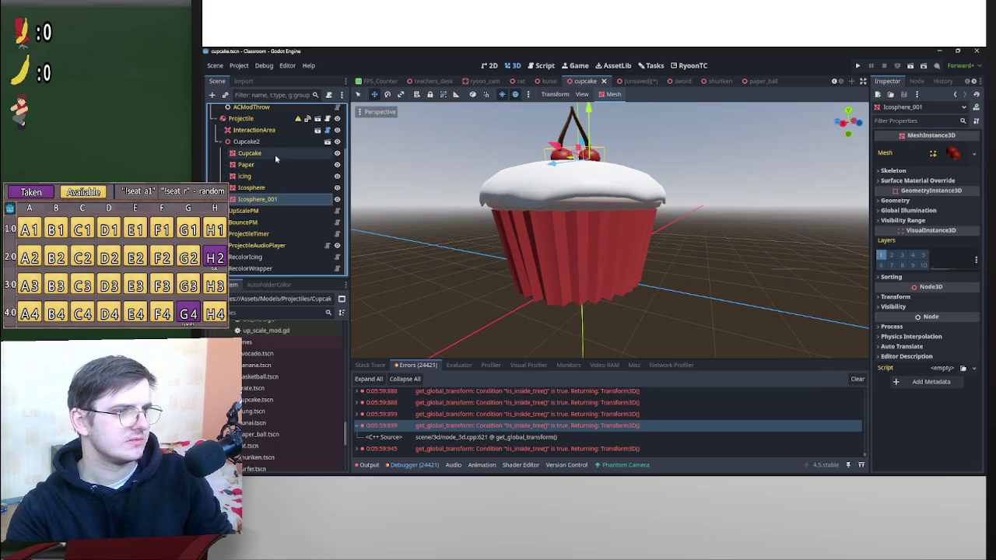
left_click(274, 165)
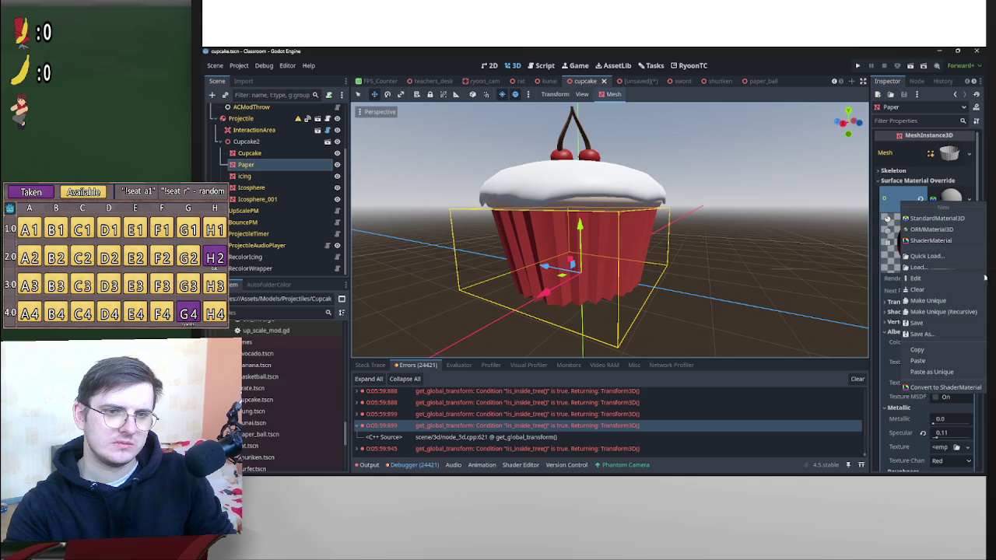
left_click(249, 176)
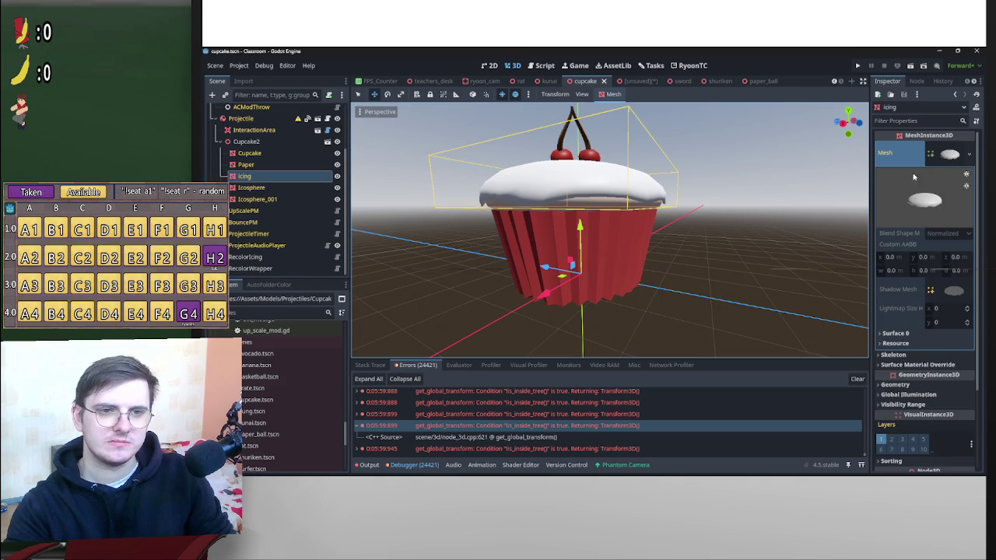
left_click(949, 156)
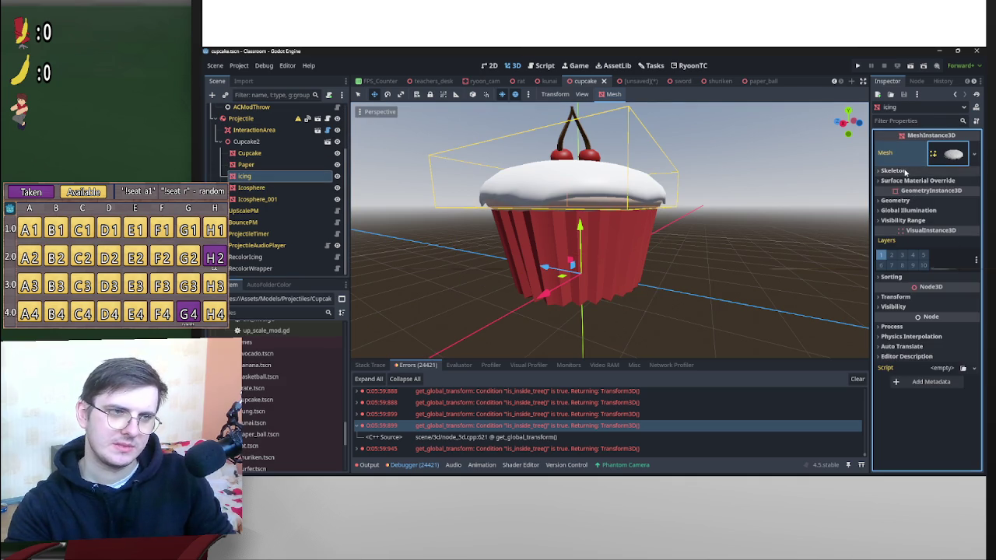
left_click(932, 153)
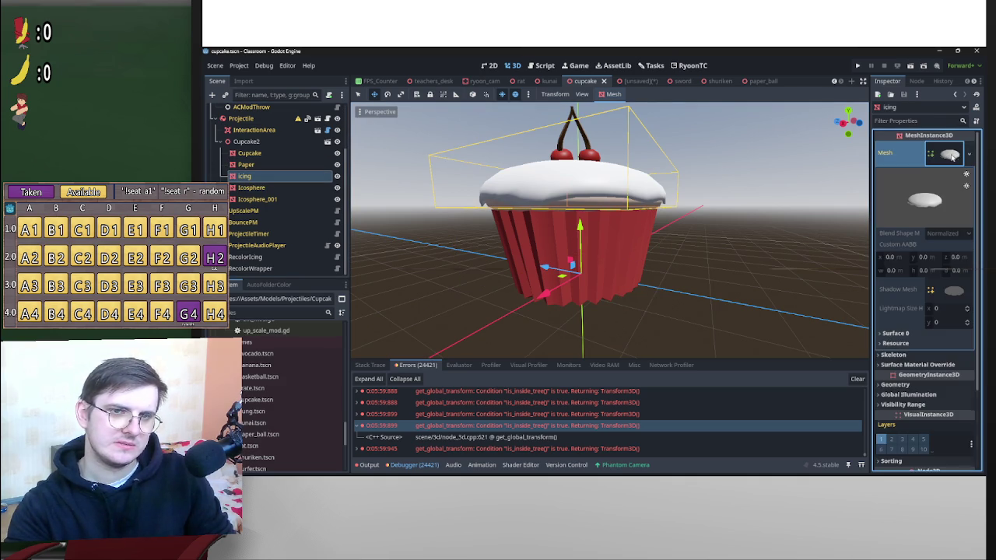
left_click(946, 156)
left_click(933, 181)
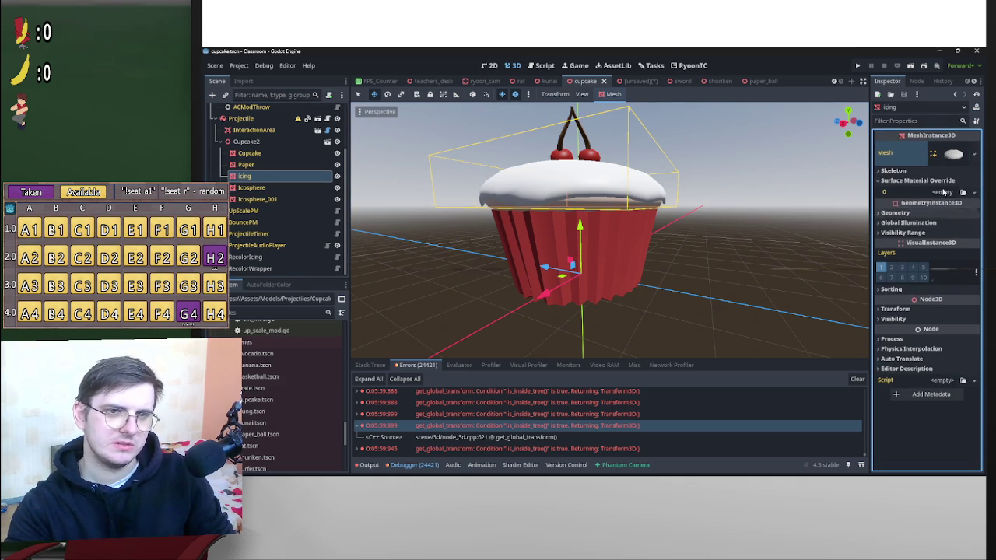
left_click(943, 191)
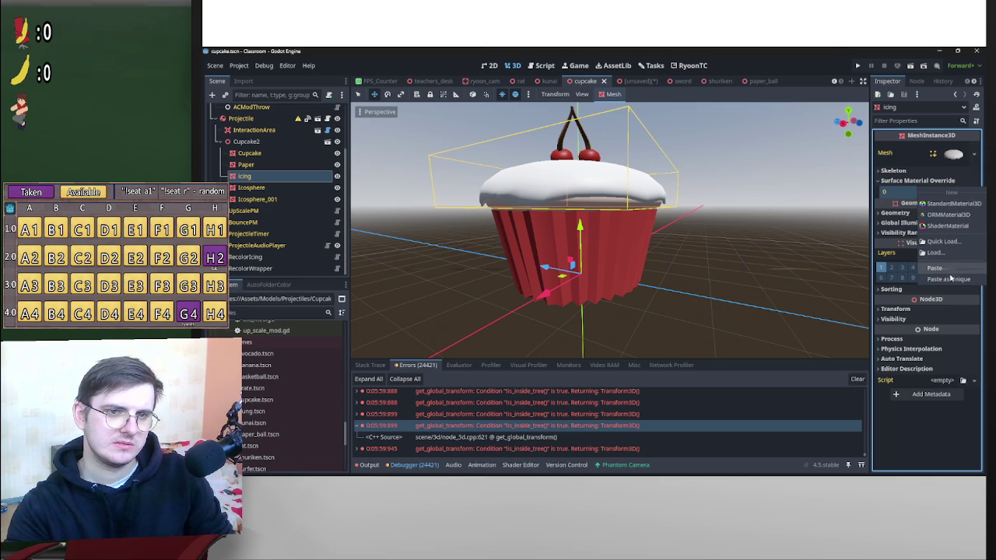
left_click(945, 273)
left_click(552, 333)
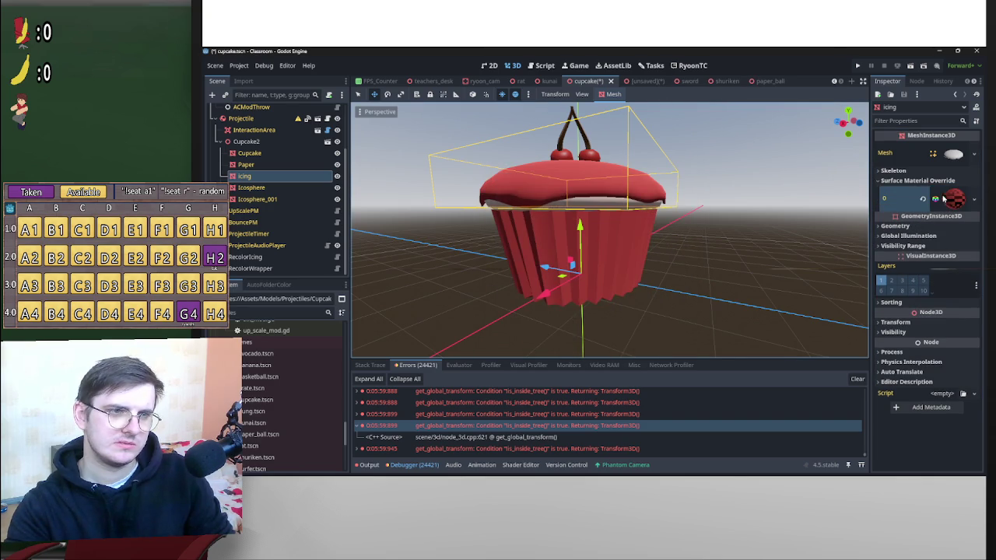
Raise the icing material's Specular to 0.52.
left_click(962, 203)
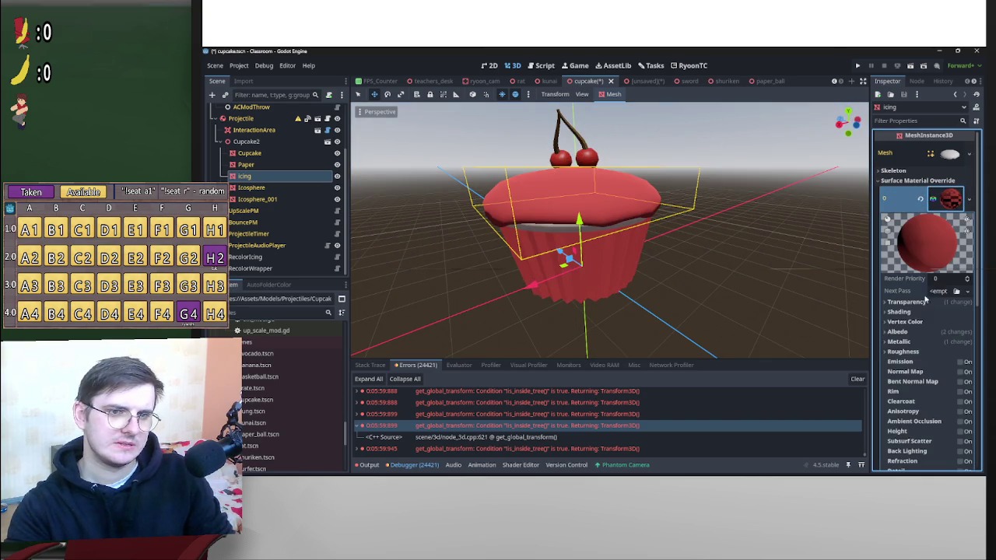
left_click(899, 341)
mouse_move(936, 371)
left_mouse_down()
mouse_move(953, 374)
mouse_move(935, 356)
mouse_move(955, 367)
mouse_move(945, 362)
left_mouse_up()
left_click(933, 342)
Lower the icing material's Roughness to about 0.39 for a softer sheen.
left_click(933, 352)
mouse_move(700, 285)
left_mouse_down()
mouse_move(680, 329)
mouse_move(907, 341)
mouse_move(945, 369)
left_mouse_up()
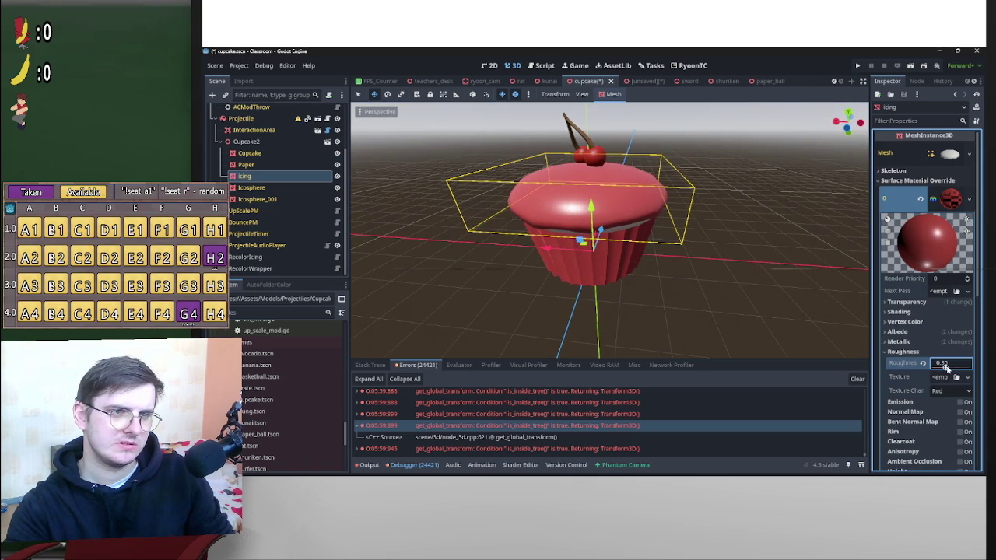
mouse_move(855, 265)
left_mouse_down()
mouse_move(824, 263)
mouse_move(630, 350)
mouse_move(624, 340)
left_mouse_up()
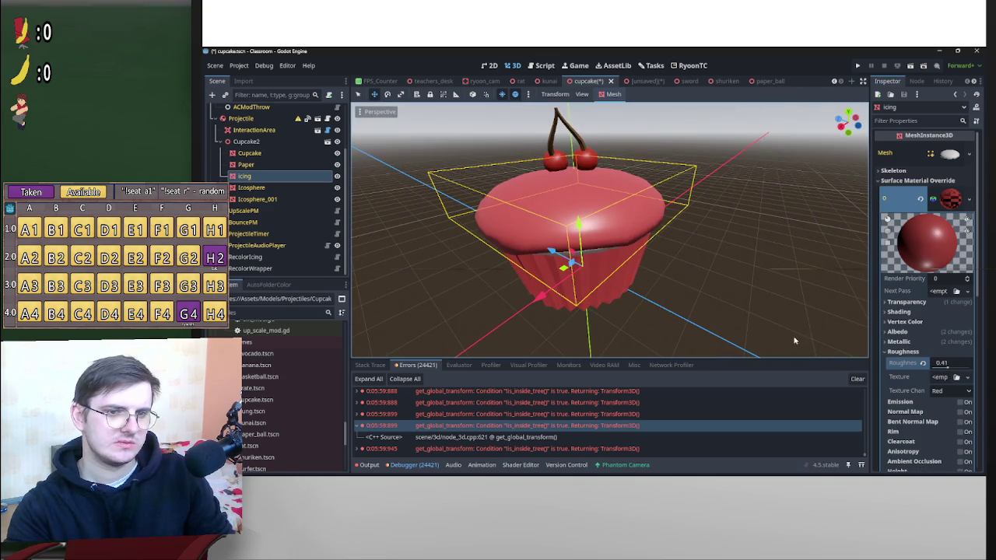
mouse_move(589, 273)
left_mouse_down()
mouse_move(617, 308)
mouse_move(462, 311)
mouse_move(700, 265)
left_mouse_up()
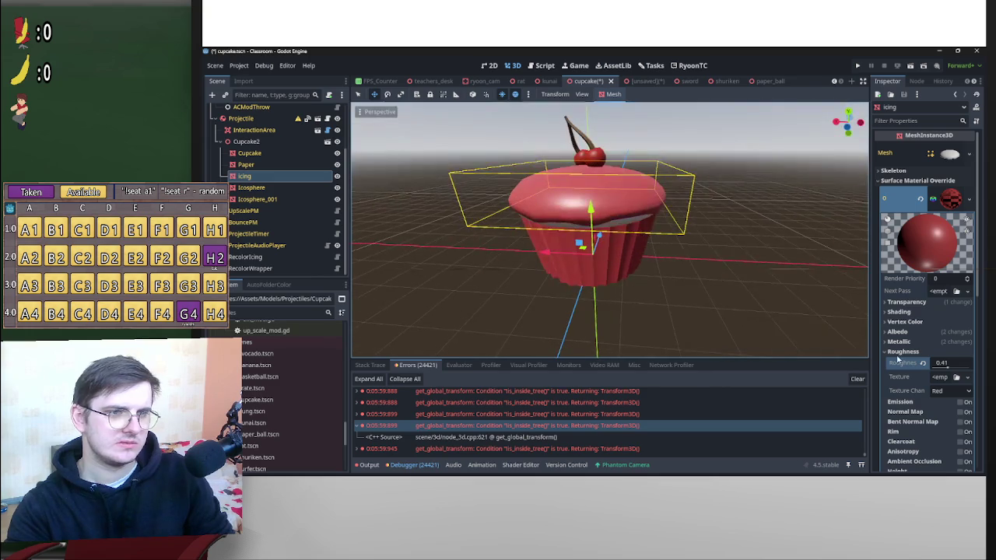
left_click_drag(945, 369, 944, 370)
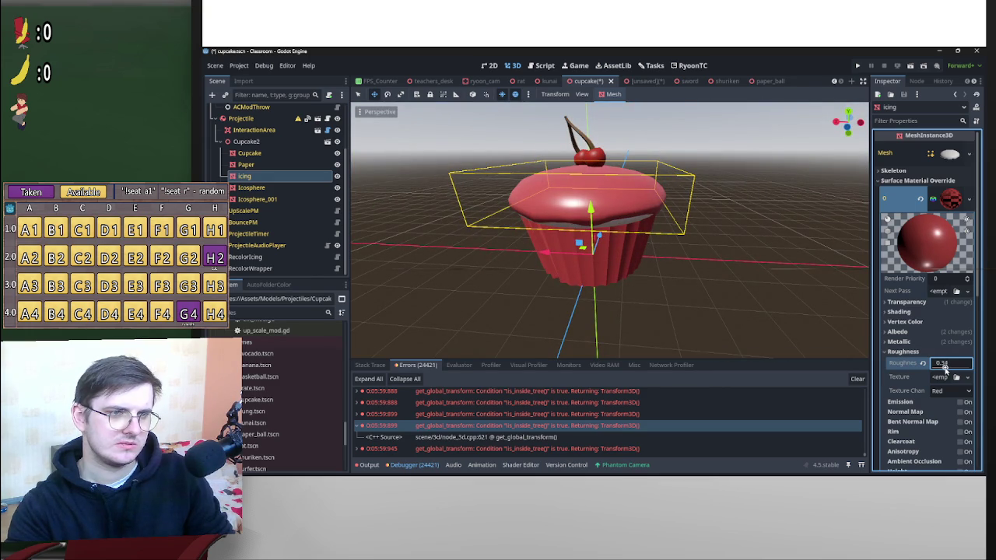
mouse_move(817, 325)
left_mouse_down()
mouse_move(827, 283)
mouse_move(866, 306)
mouse_move(861, 291)
mouse_move(435, 211)
mouse_move(438, 241)
left_mouse_up()
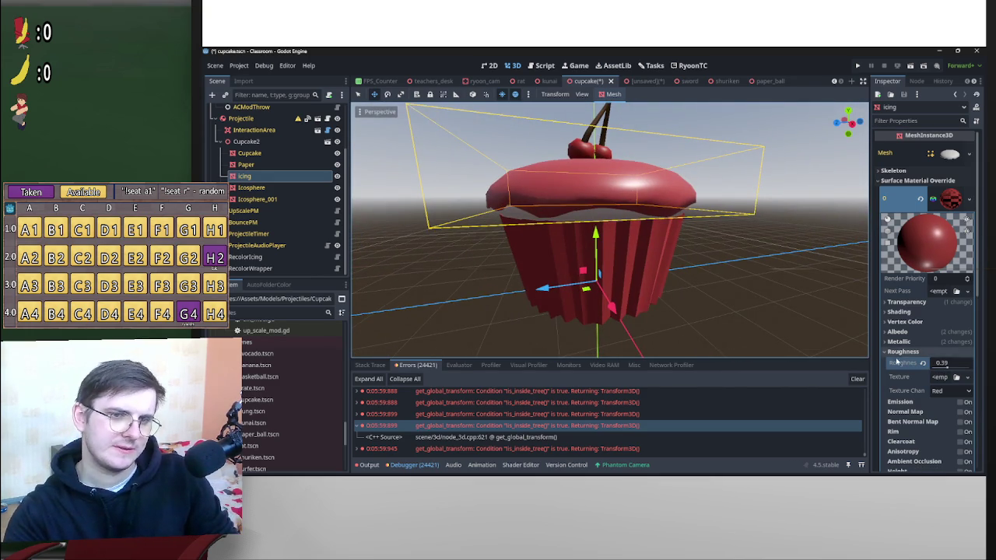
left_click(922, 332)
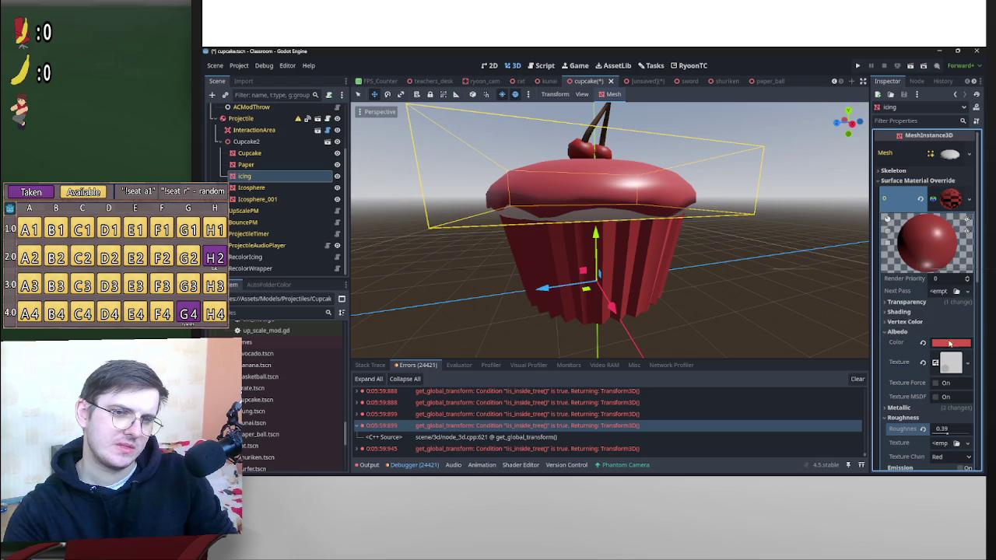
Make the icing a slightly darker, more saturated red.
left_click(949, 343)
left_click(923, 247)
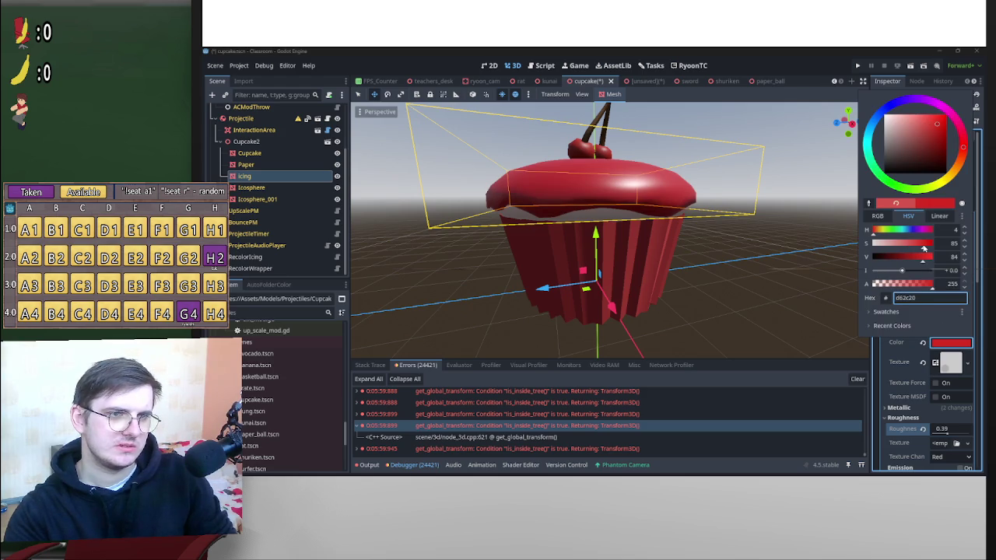
left_click_drag(924, 265, 930, 266)
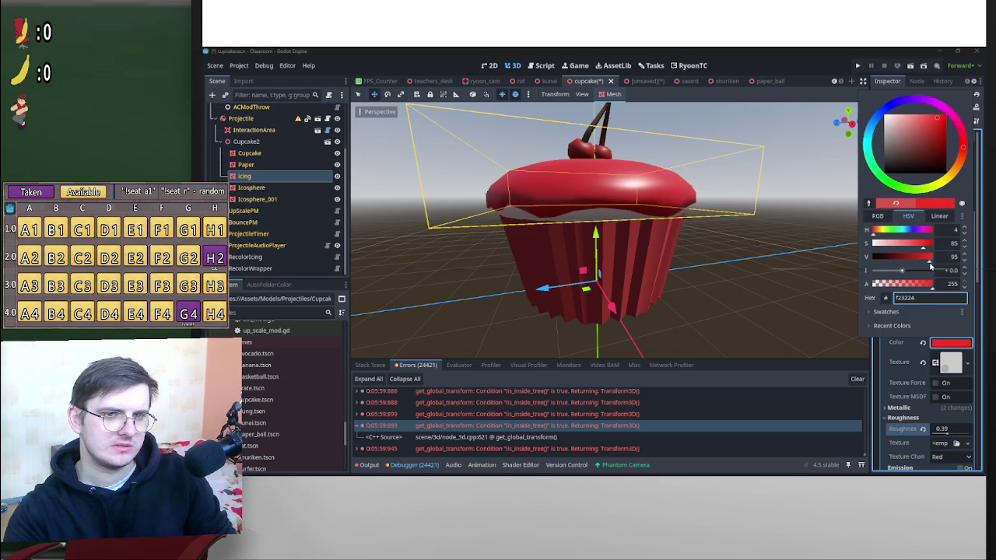
mouse_move(789, 233)
left_mouse_down()
mouse_move(706, 277)
mouse_move(744, 256)
mouse_move(767, 227)
mouse_move(756, 233)
left_mouse_up()
Lighten the paper wrapper to a paler pink and save the scene.
left_click(588, 268)
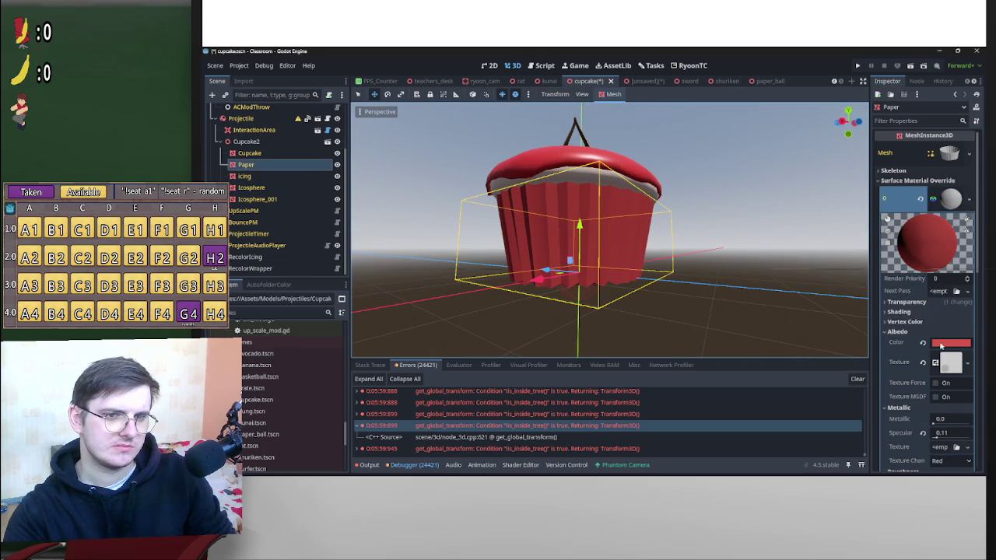
left_click(940, 344)
left_click_drag(911, 249, 901, 249)
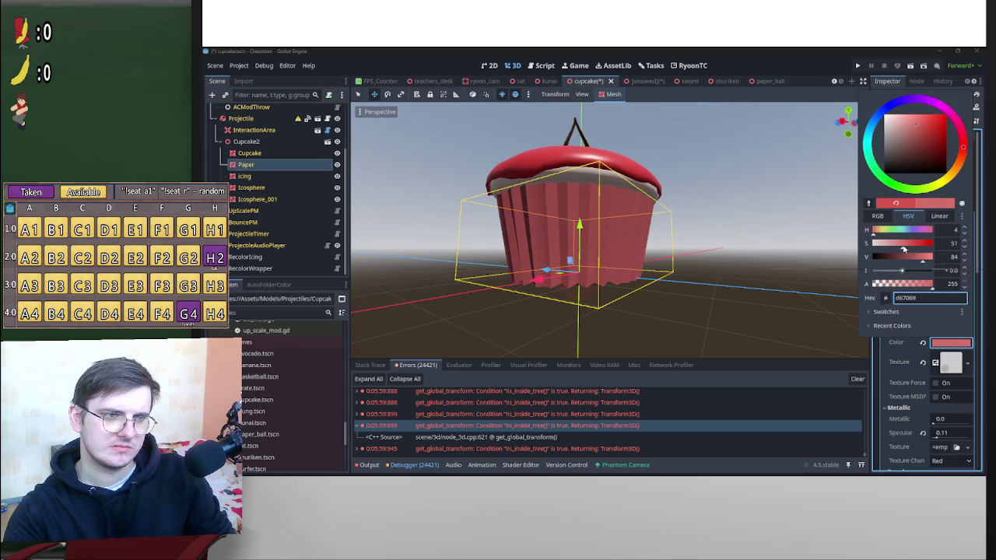
left_click(786, 209)
mouse_move(786, 209)
left_mouse_down()
mouse_move(700, 238)
mouse_move(669, 234)
left_mouse_up()
key("ctrl+s")
left_click(942, 343)
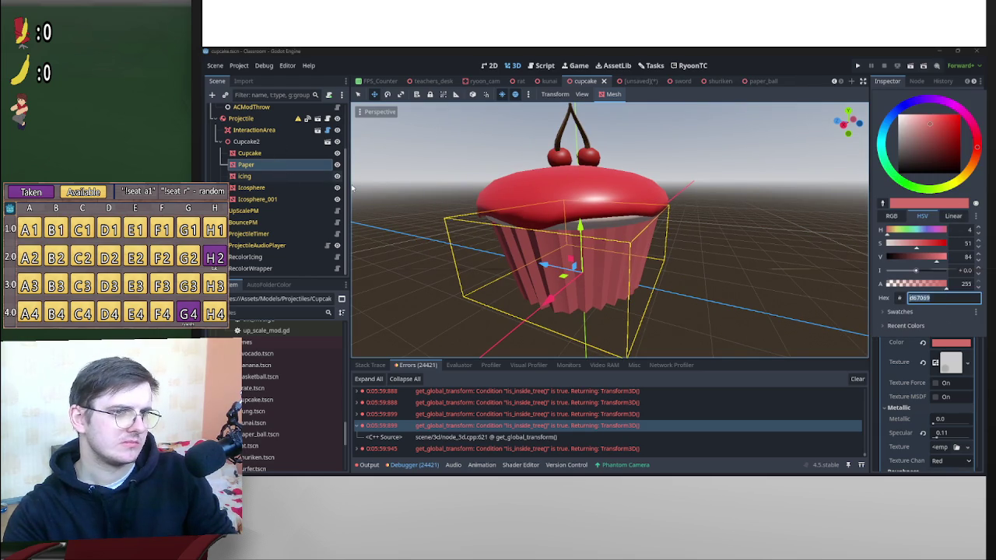
left_click(282, 191)
Fine-tune the icing red, first paler, then slightly darker.
left_click(257, 176)
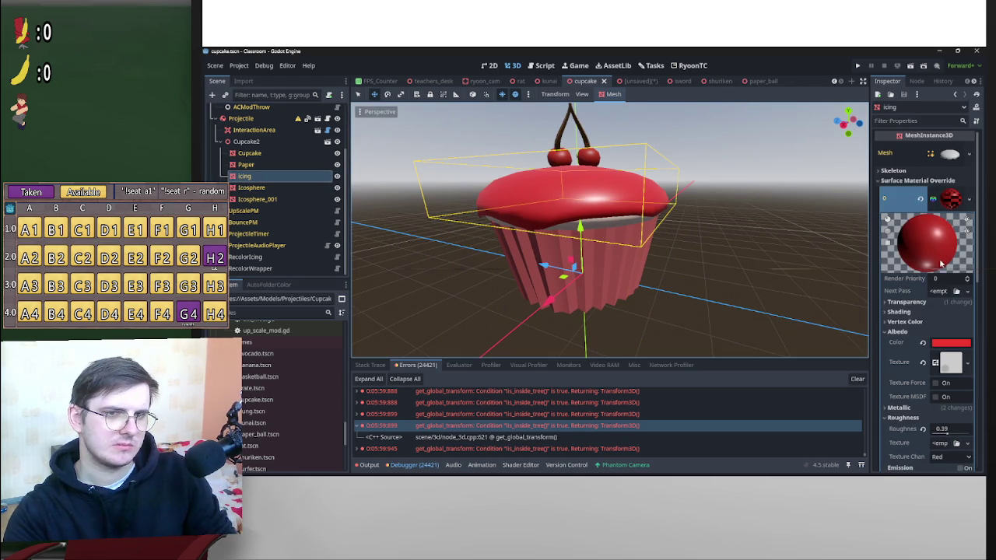
left_click(942, 344)
left_click_drag(924, 247, 914, 250)
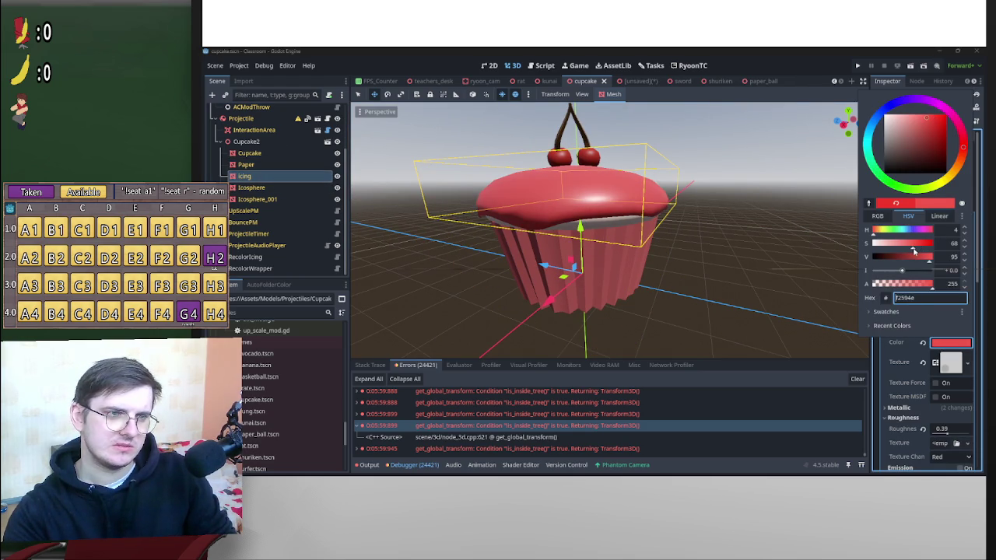
left_click(722, 215)
mouse_move(723, 216)
left_mouse_down()
mouse_move(535, 220)
mouse_move(535, 195)
left_mouse_up()
scroll(535, 194, "up", 5)
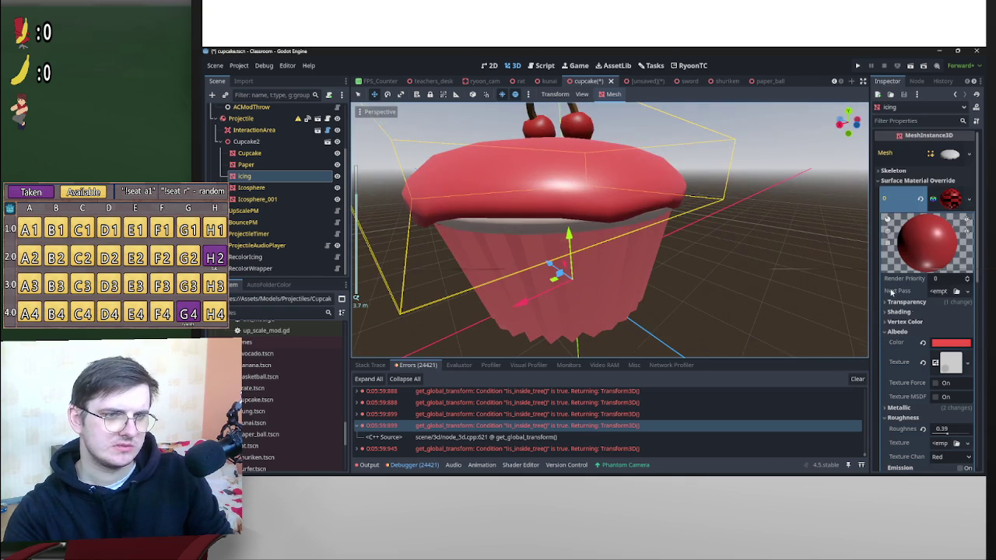
left_click(954, 346)
left_click_drag(939, 265, 931, 265)
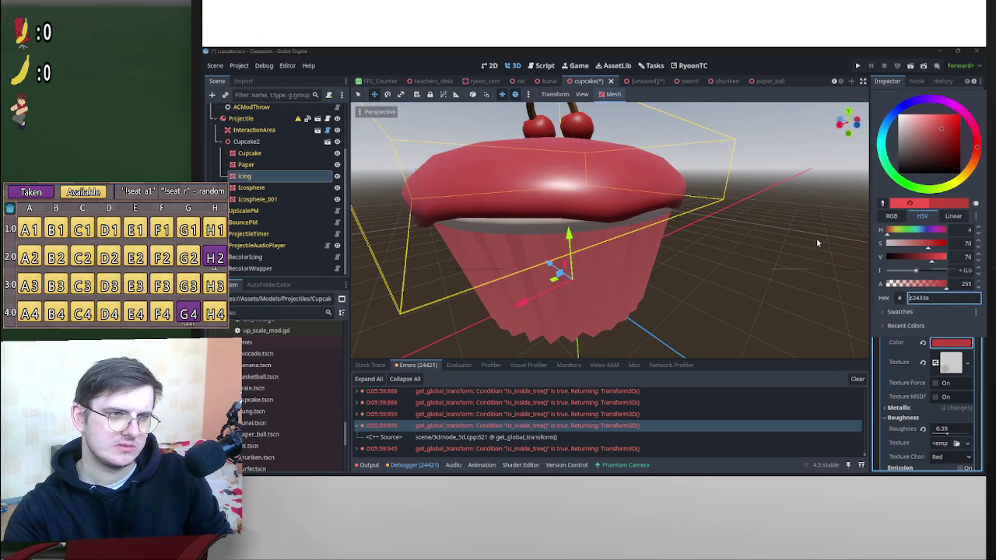
left_click(844, 246)
scroll(735, 249, "down", 5)
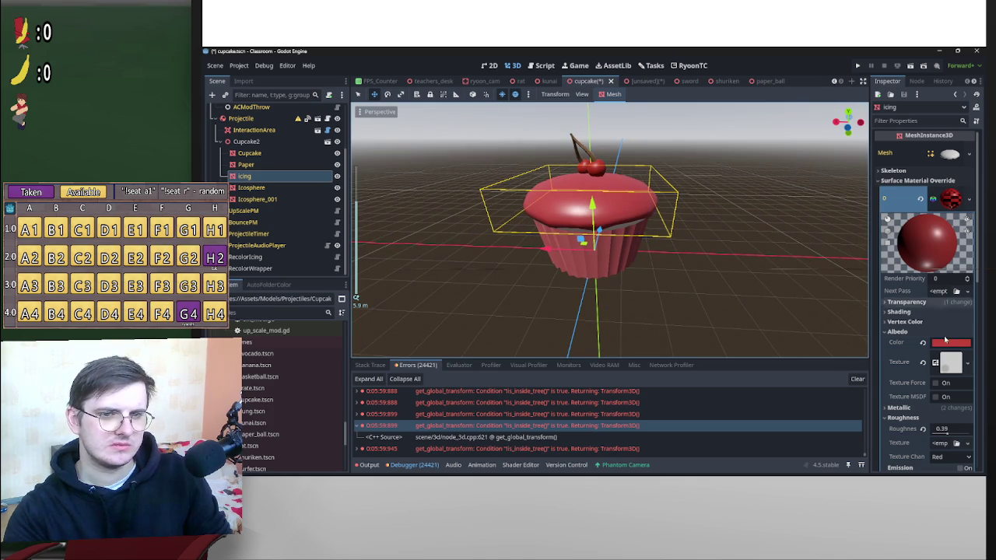
Shift the icing hue to yellow-green and save cupcake.tscn.
left_click(952, 342)
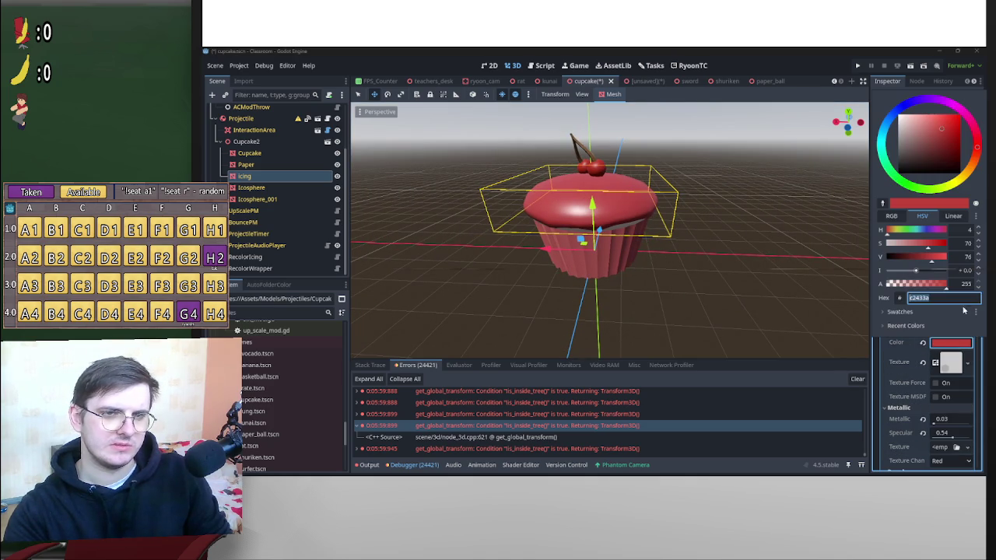
mouse_move(976, 143)
left_mouse_down()
mouse_move(971, 118)
mouse_move(946, 98)
left_mouse_up()
left_click(762, 201)
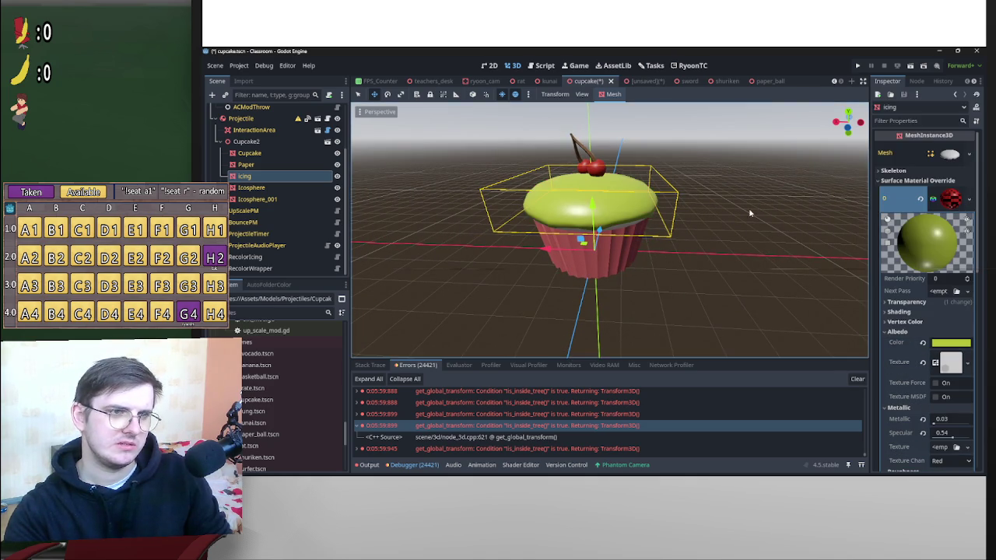
left_click_drag(761, 201, 813, 187)
key("ctrl+s")
left_click_drag(751, 229, 448, 239)
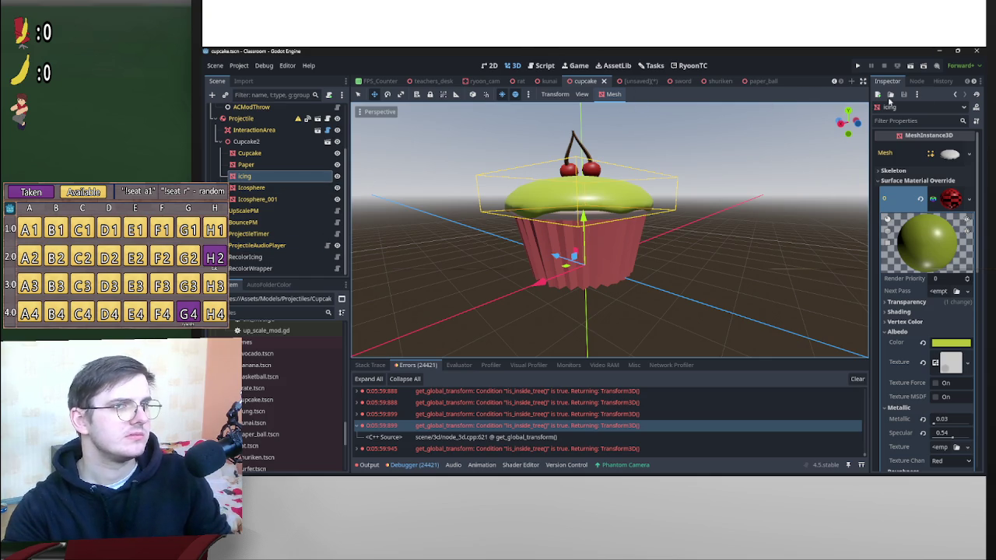
Connect Projectile's object_thrown signal to RecolorIcing's _random_color method.
left_click(241, 119)
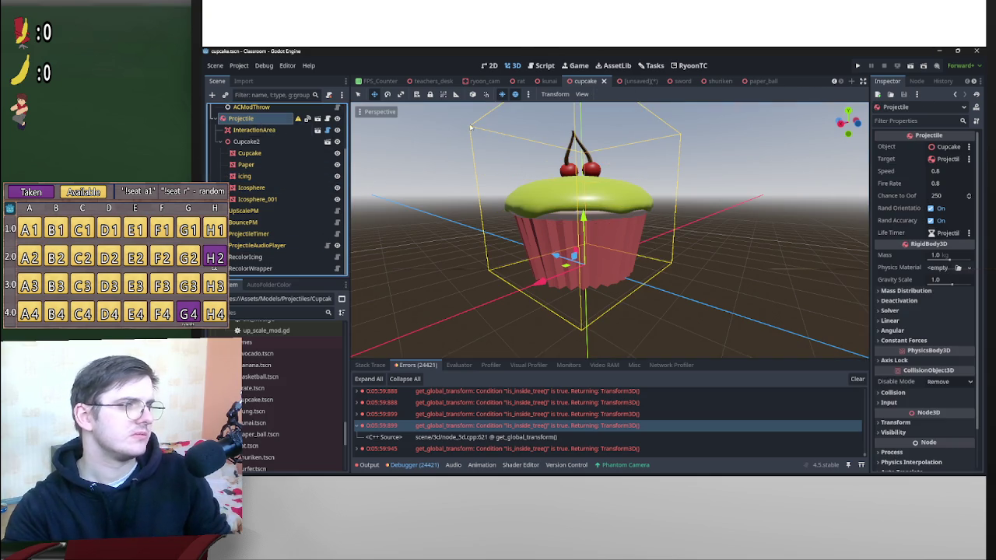
left_click(915, 81)
double_click(914, 158)
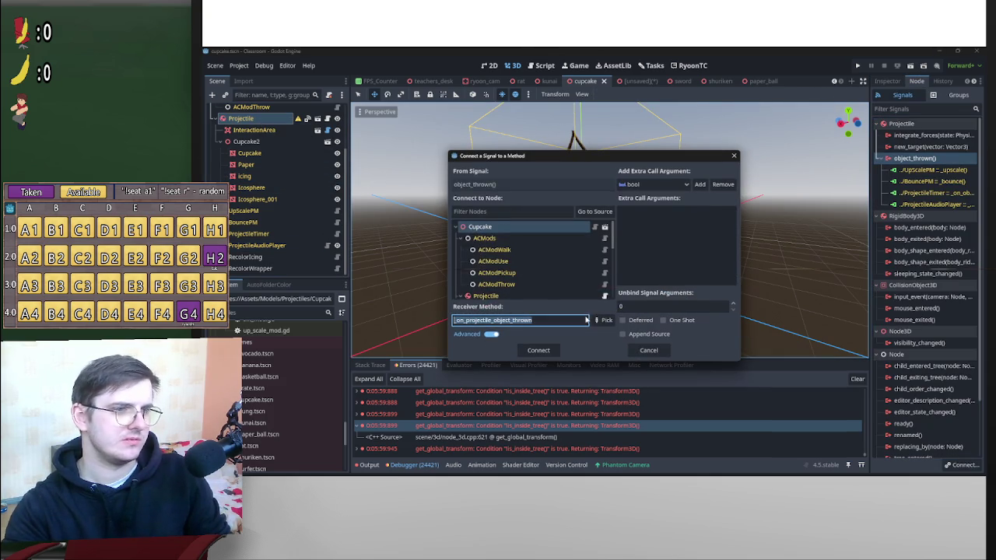
scroll(556, 287, "down", 5)
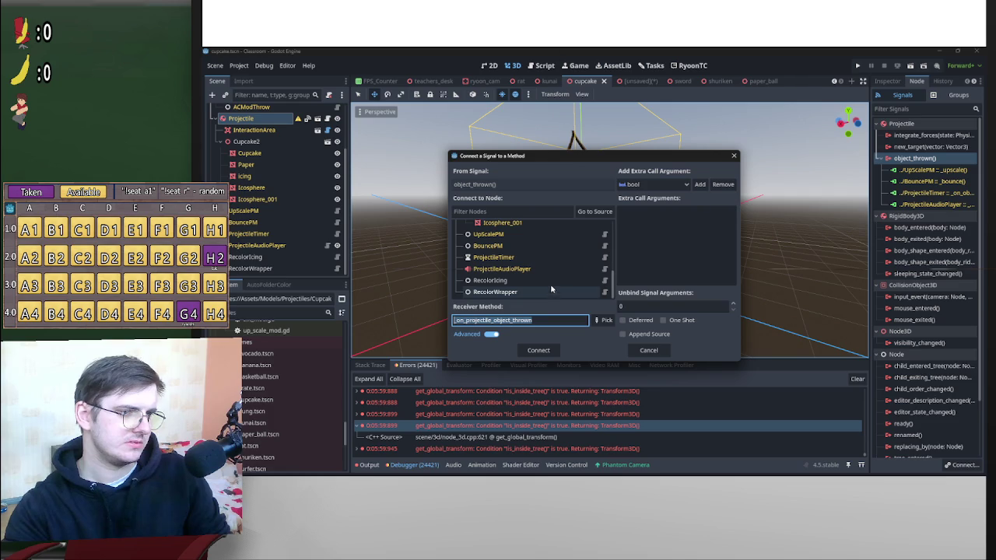
left_click(549, 280)
left_click(606, 320)
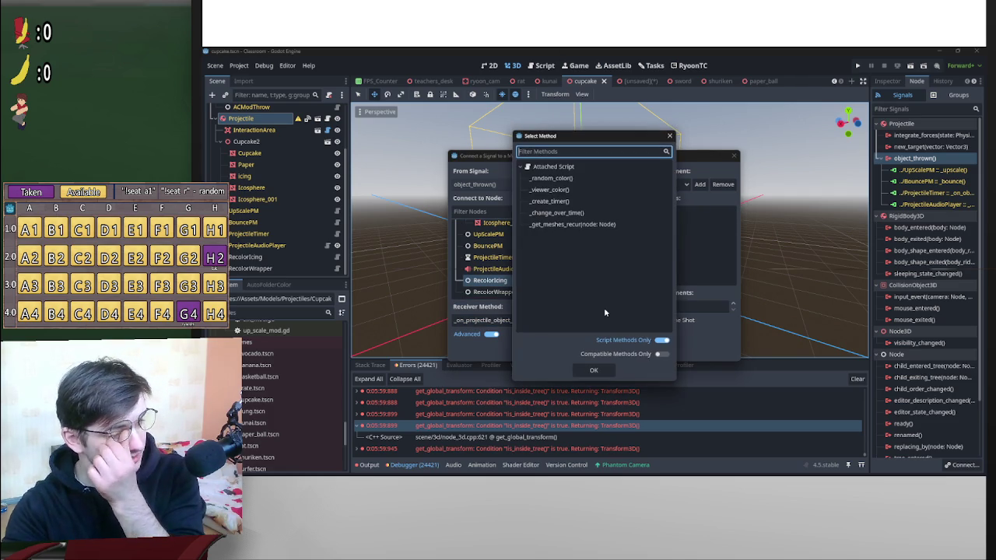
left_click(551, 178)
double_click(550, 178)
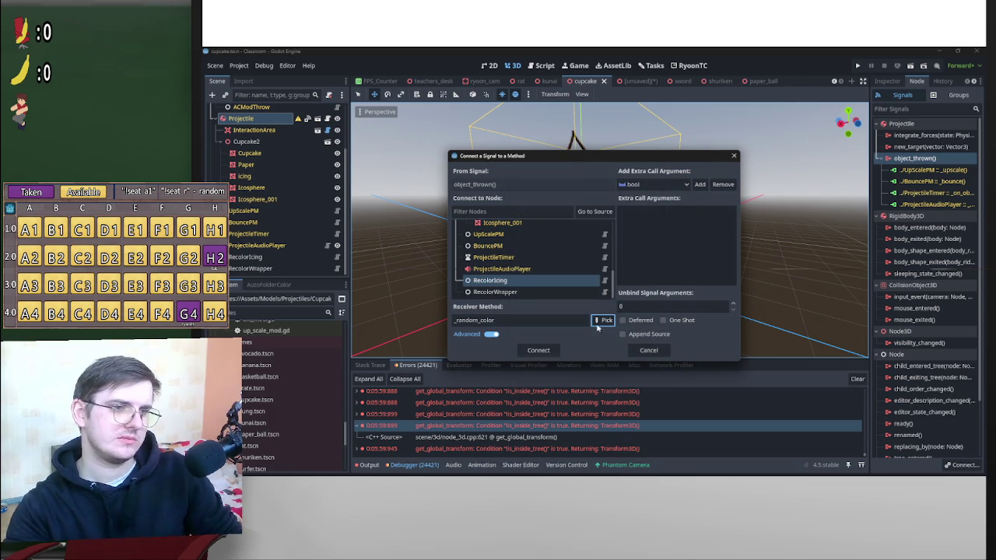
left_click(546, 351)
Connect object_thrown a second time, to RecolorWrapper's _viewer_color method.
double_click(920, 160)
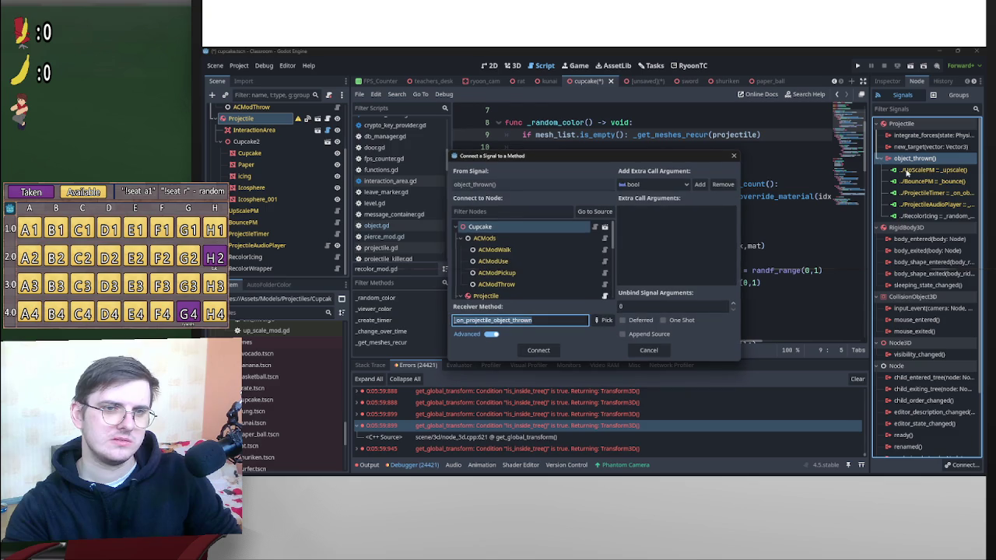
left_click(604, 321)
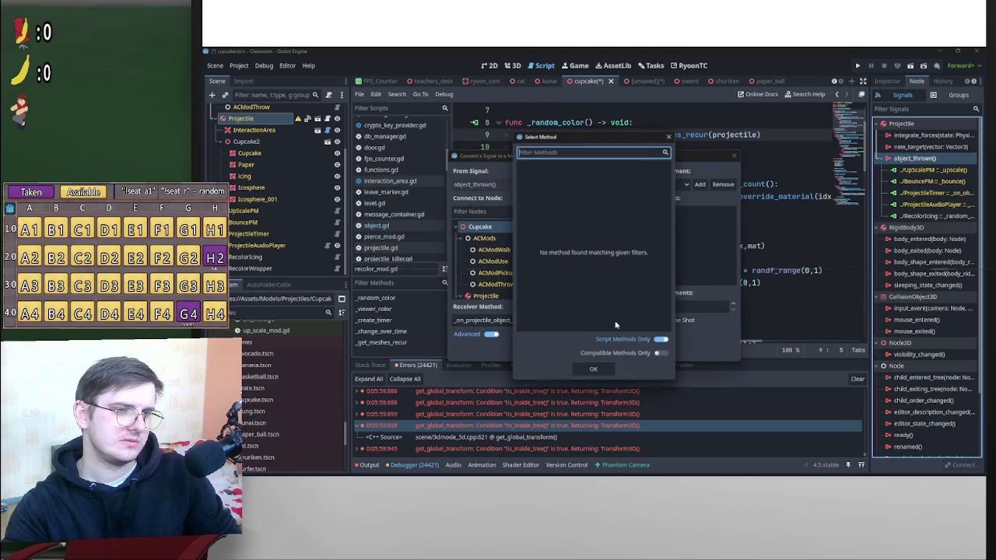
left_click(669, 137)
scroll(537, 265, "down", 5)
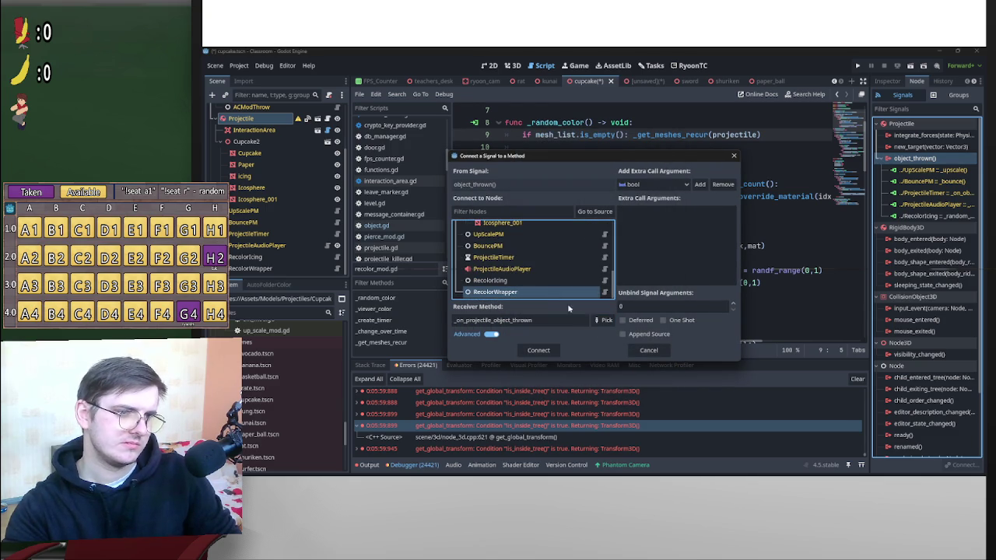
left_click(600, 320)
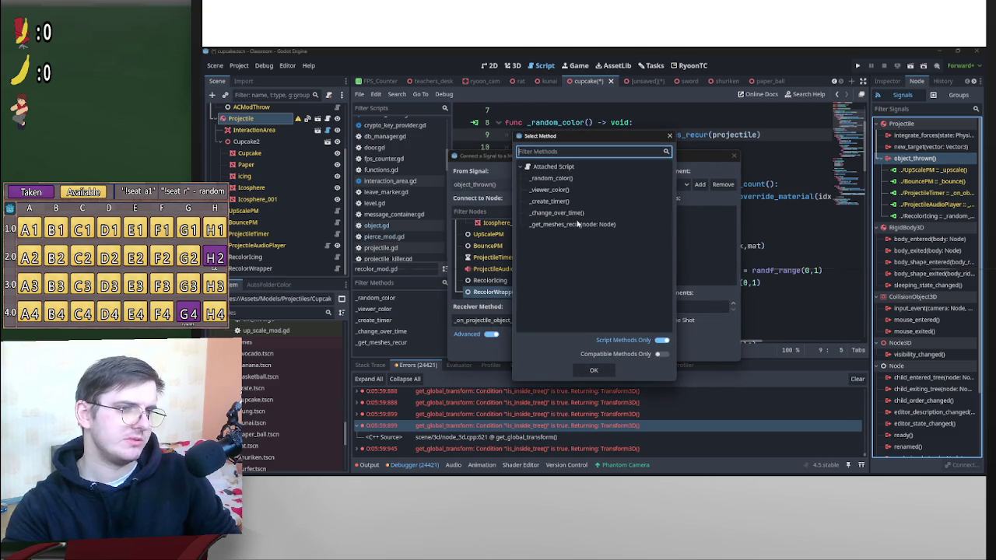
double_click(564, 189)
left_click(540, 349)
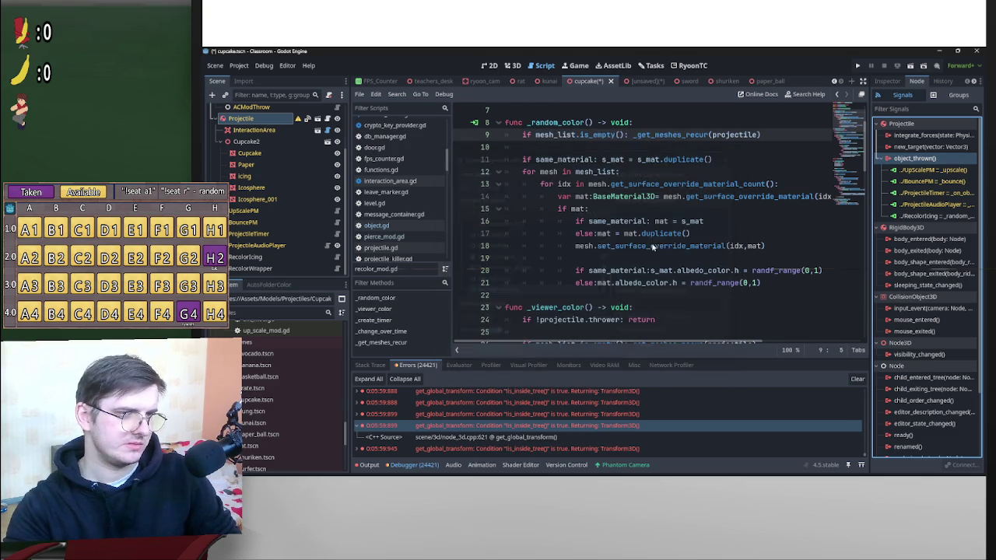
Save the cupcake scene and instance banana.tscn into the scene tree for size comparison.
key("ctrl+s")
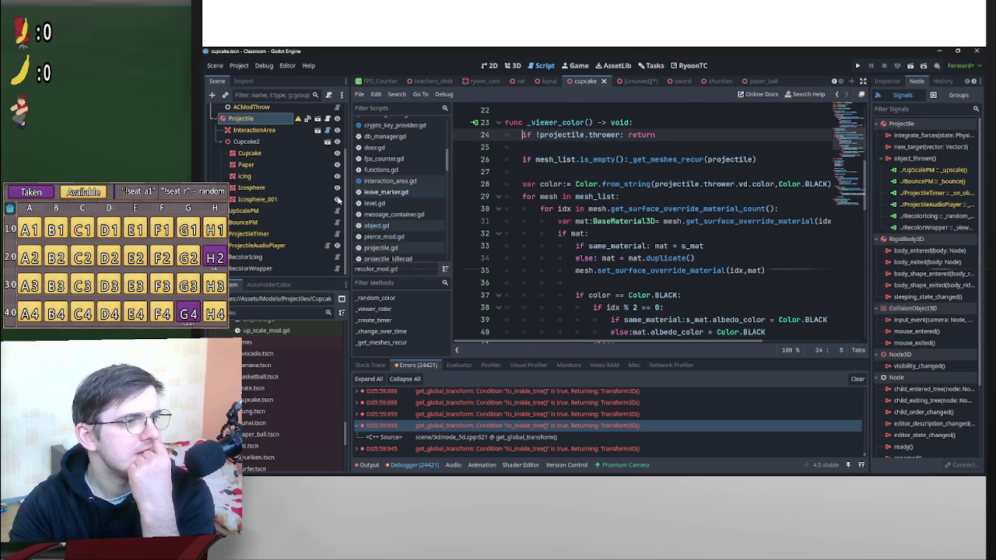
scroll(342, 200, "up", 3)
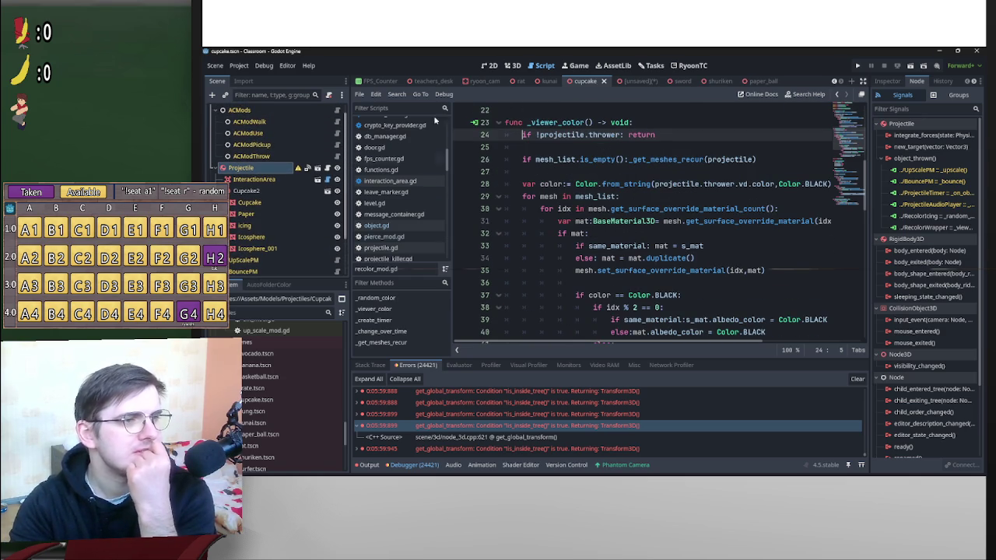
left_click(512, 66)
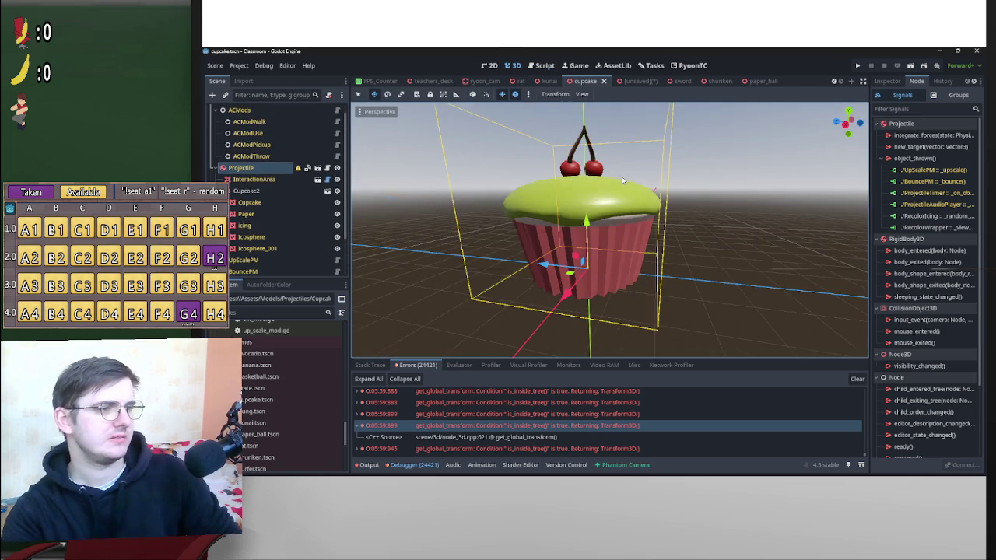
left_click_drag(297, 372, 252, 165)
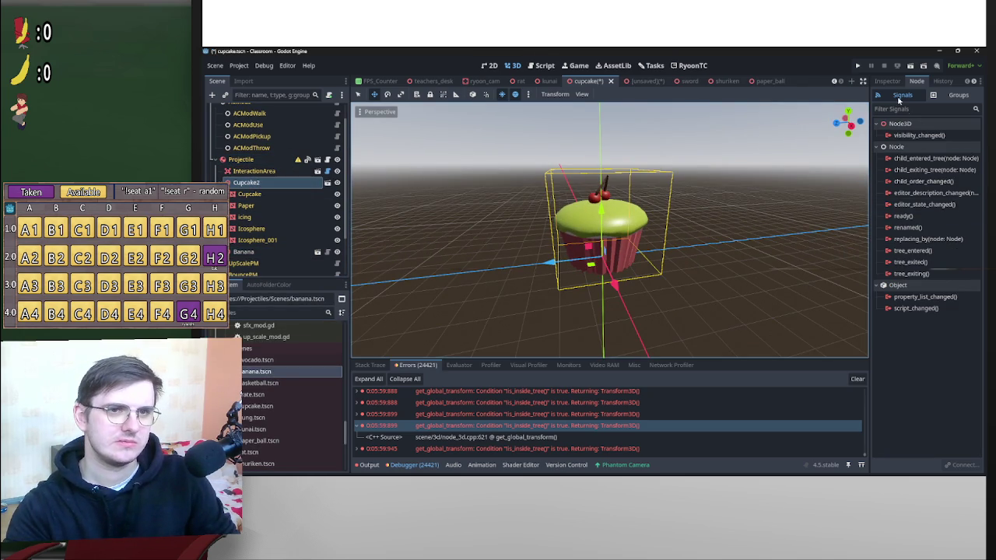
Set Cupcake2's transform scale to 0.125 on all axes and save the scene.
left_click(887, 80)
left_click(912, 145)
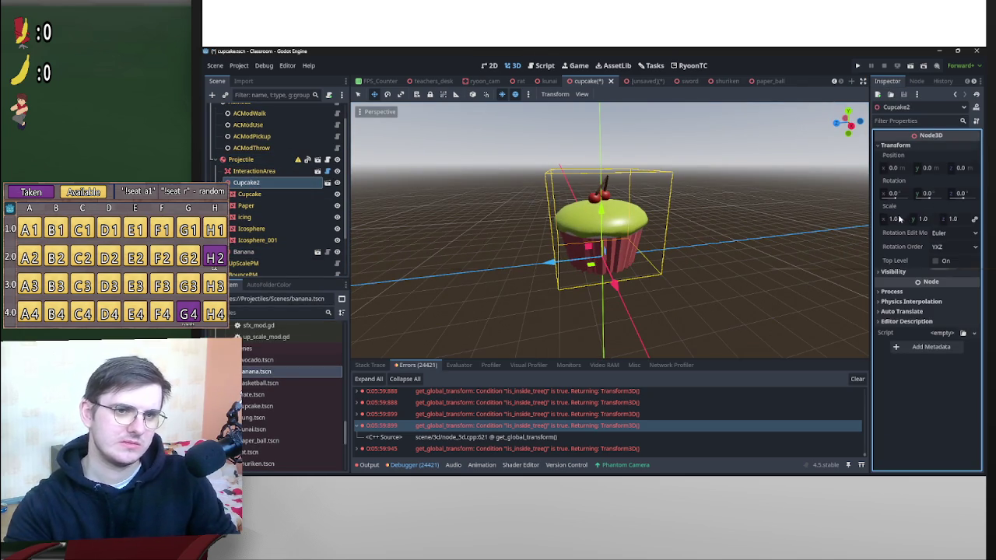
left_click(901, 220)
type("5")
key("Return")
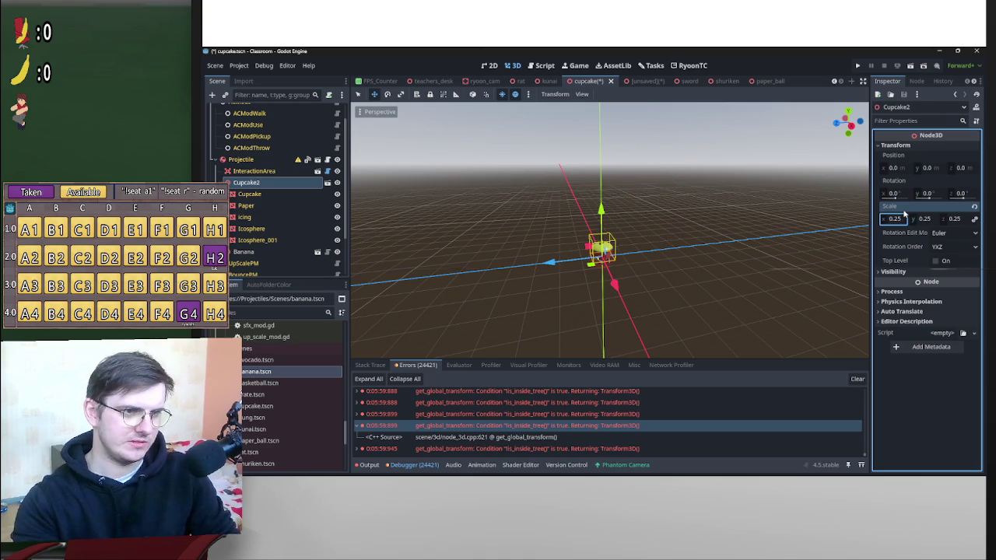
scroll(654, 258, "up", 5)
scroll(704, 196, "up", 2)
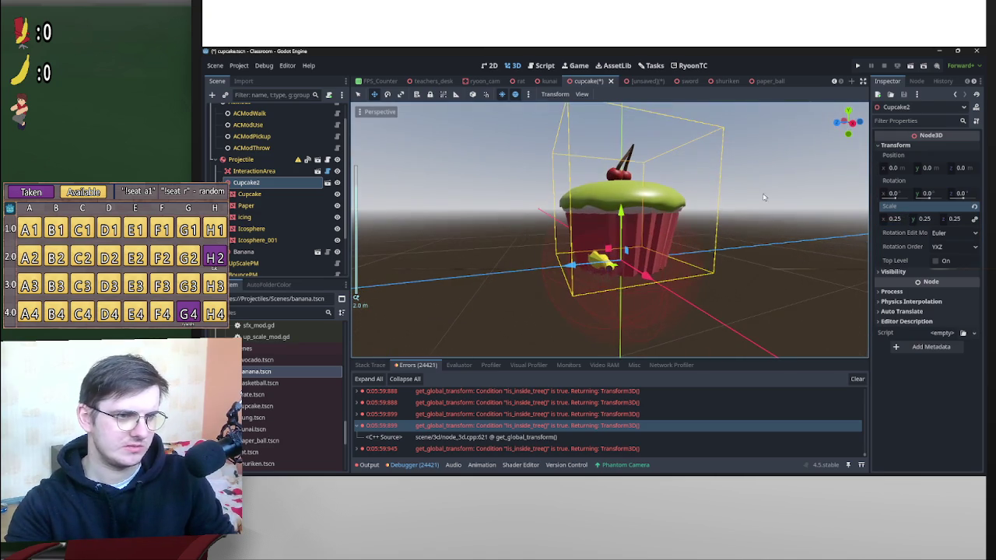
left_click(900, 221)
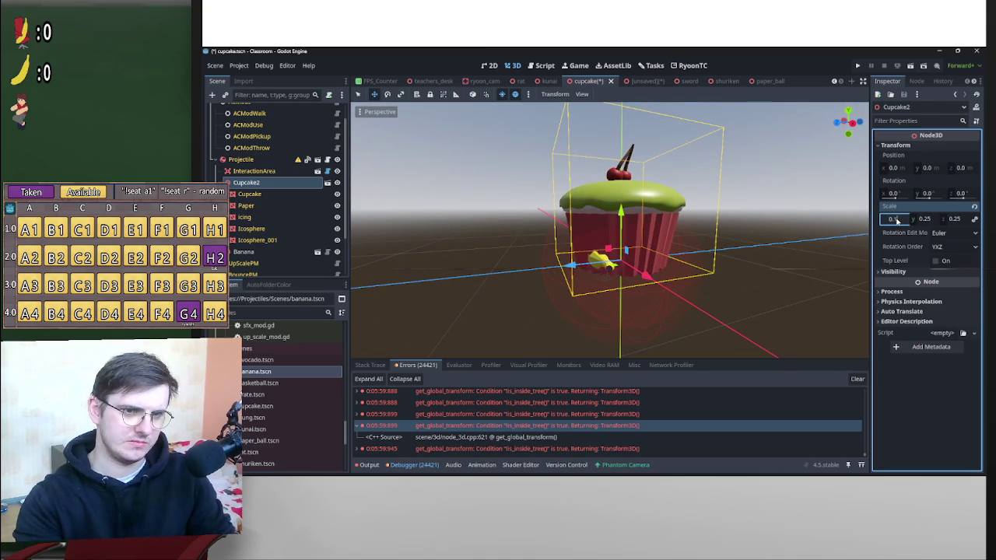
type("0.1")
key("Return")
left_click(901, 221)
type("5")
key("Return")
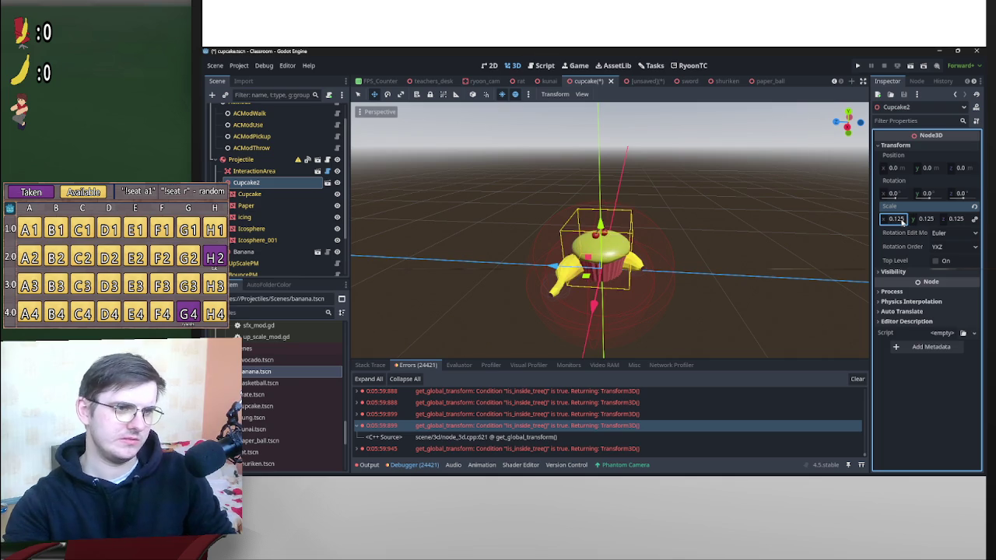
key("ctrl+s")
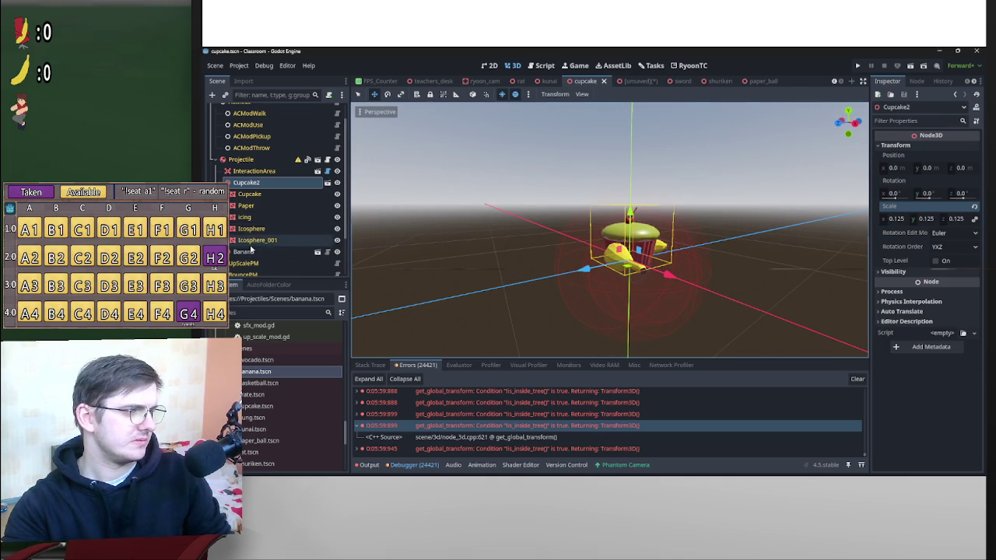
Delete the reference Banana node, leaving only the cupcake in the scene.
left_click(251, 253)
key("Delete")
key("Return")
scroll(609, 218, "up", 5)
mouse_move(609, 218)
left_mouse_down()
mouse_move(679, 246)
mouse_move(624, 233)
mouse_move(499, 234)
left_mouse_up()
left_click_drag(434, 206, 656, 245)
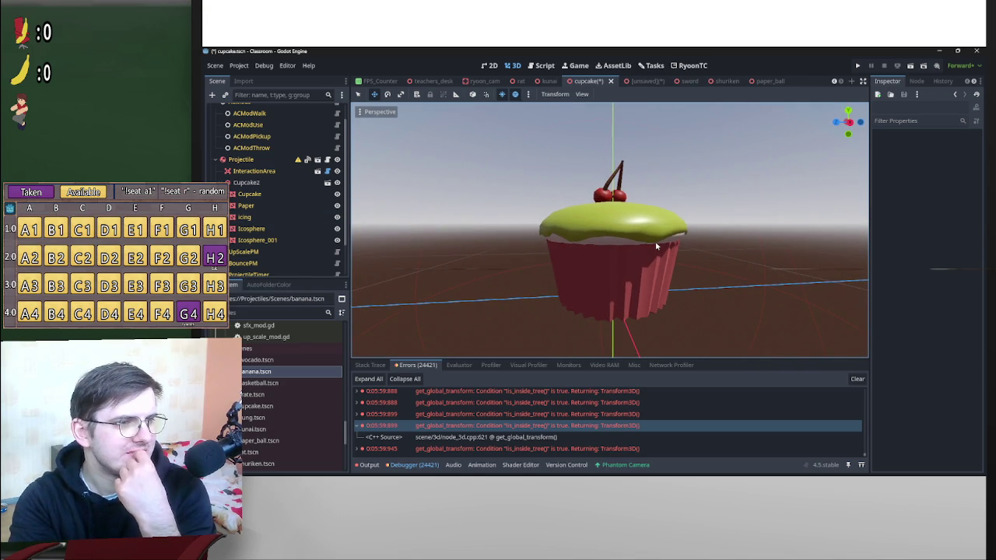
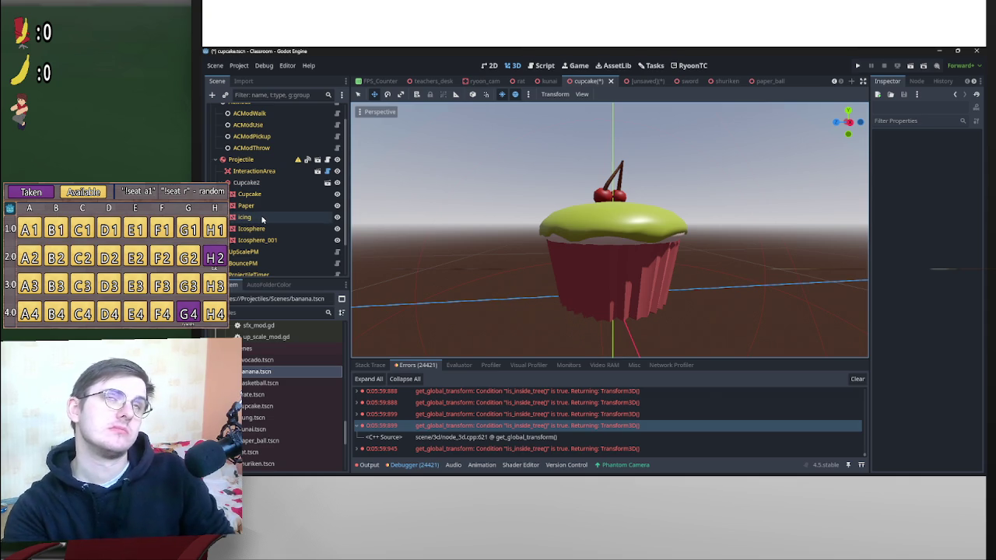
Add a CollisionShape3D child under the cupcake's Projectile node, found by searching 'coll'.
scroll(262, 196, "up", 1)
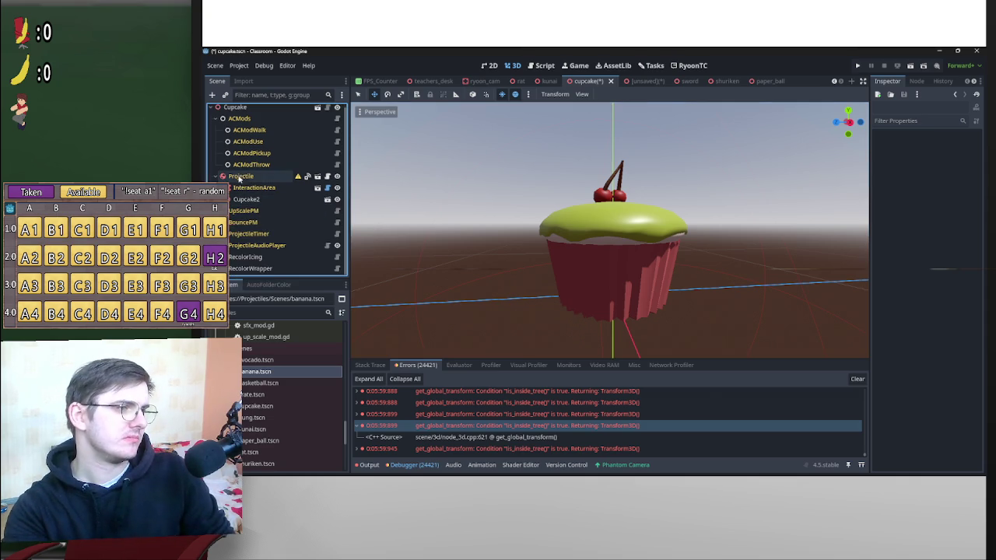
left_click(237, 176)
right_click(242, 178)
left_click(289, 140)
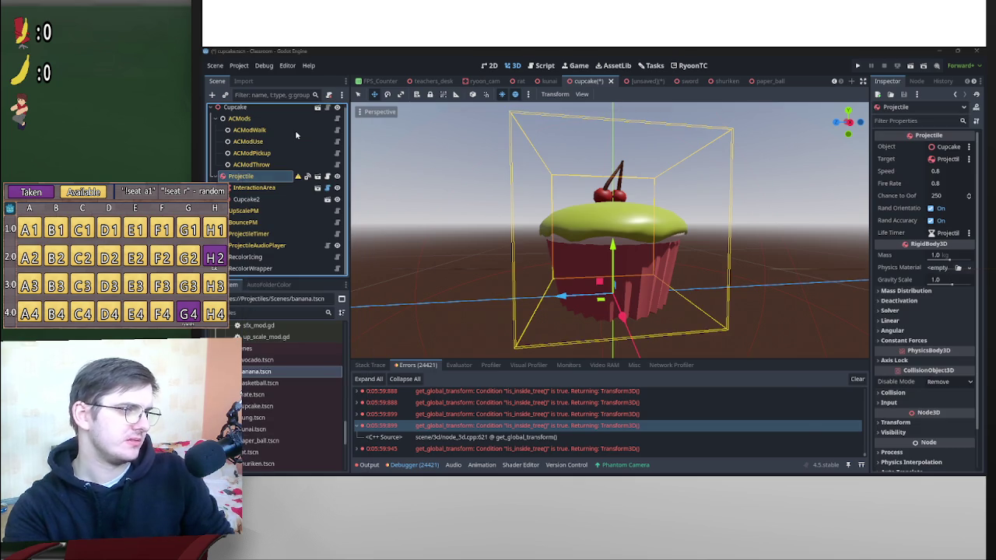
type("sph")
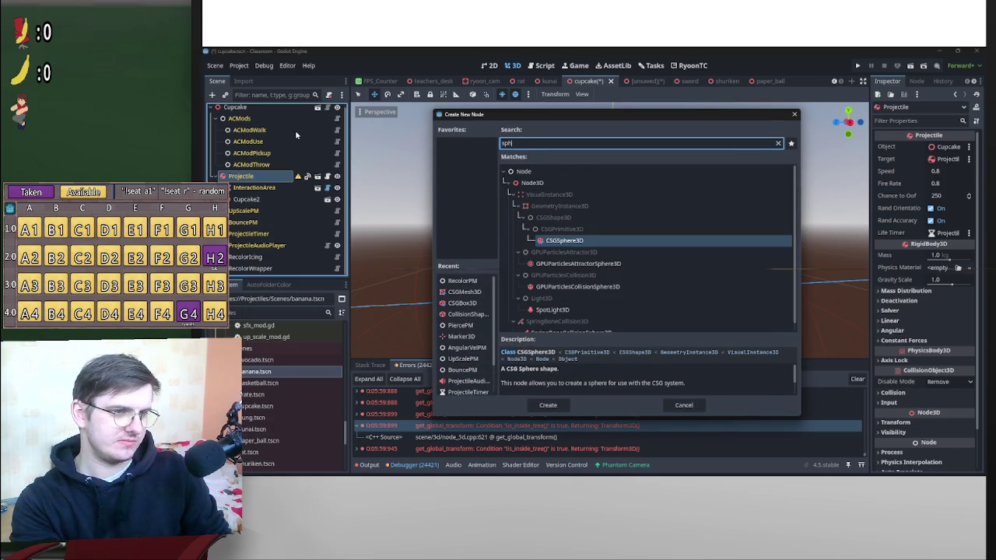
key("BackSpace")
key("BackSpace")
key("BackSpace")
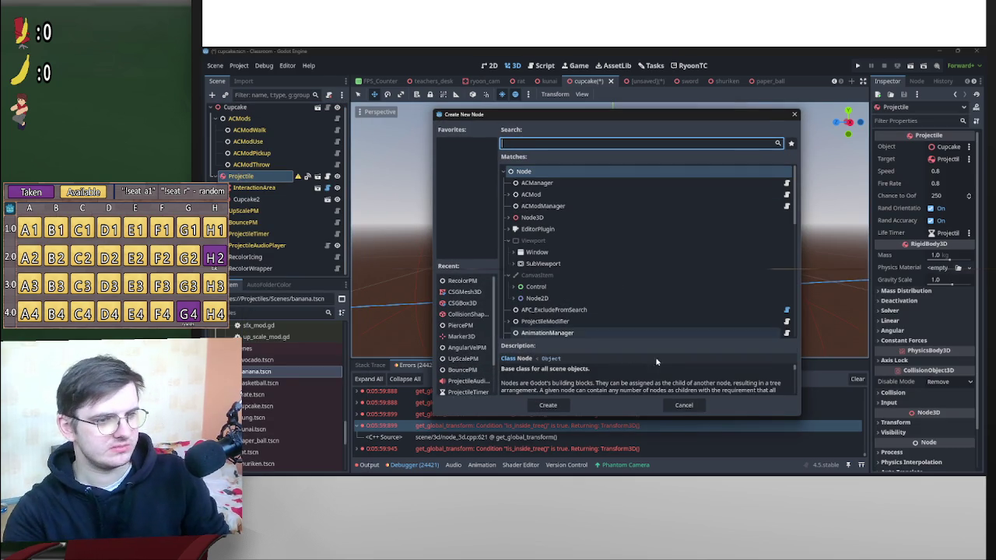
type("c")
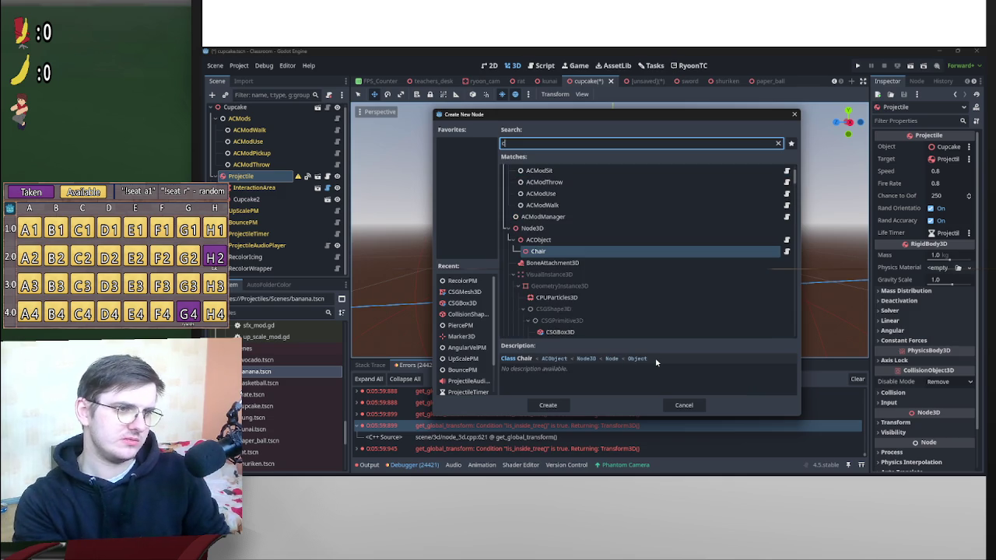
type("oll")
key("Return")
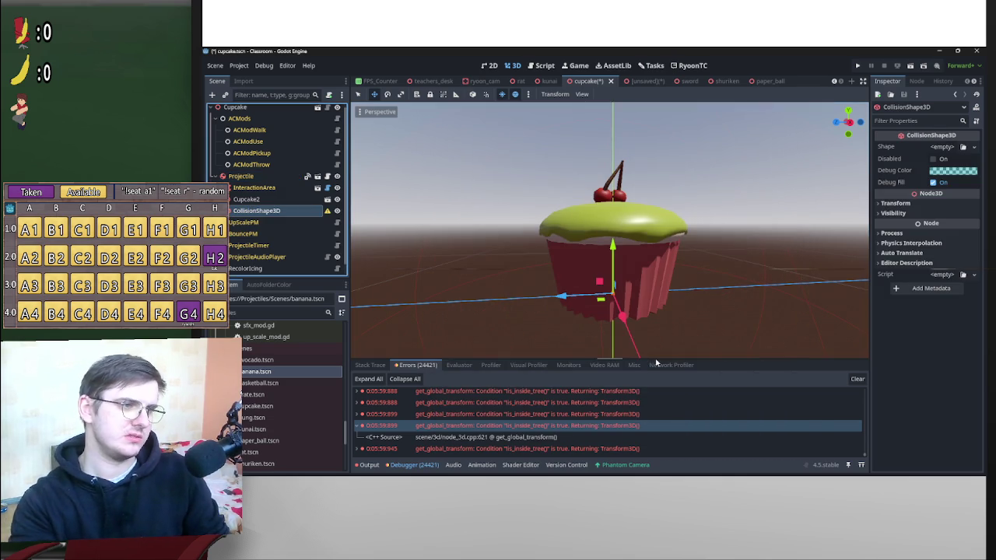
Give the collision node a SphereShape3D, shrink its radius to about 0.21, and raise it on Y.
left_click(947, 148)
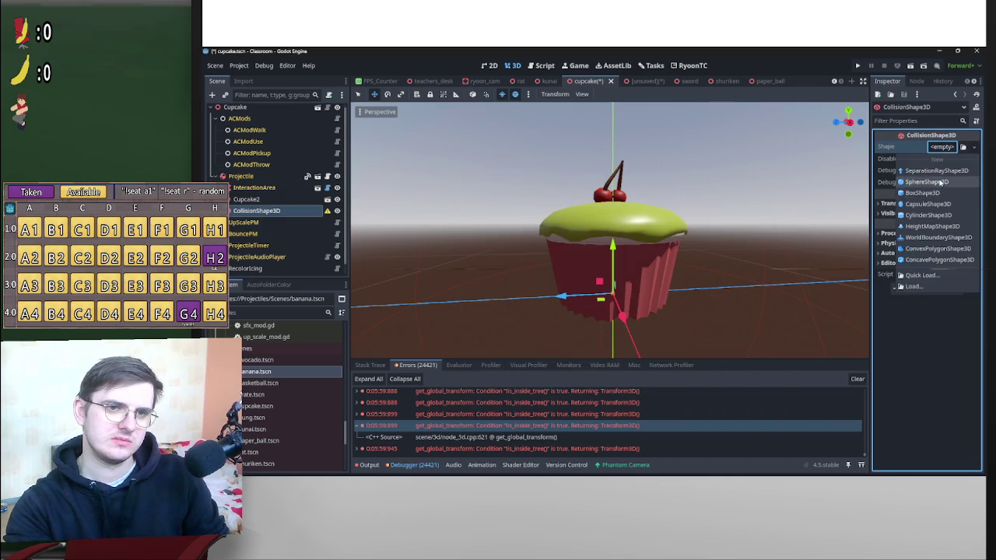
left_click(933, 186)
scroll(726, 253, "down", 2)
scroll(725, 253, "down", 2)
left_click_drag(725, 253, 525, 281)
scroll(469, 304, "up", 2)
left_click_drag(444, 309, 517, 286)
mouse_move(553, 225)
left_mouse_down()
mouse_move(574, 191)
mouse_move(664, 173)
mouse_move(590, 238)
mouse_move(308, 237)
left_mouse_up()
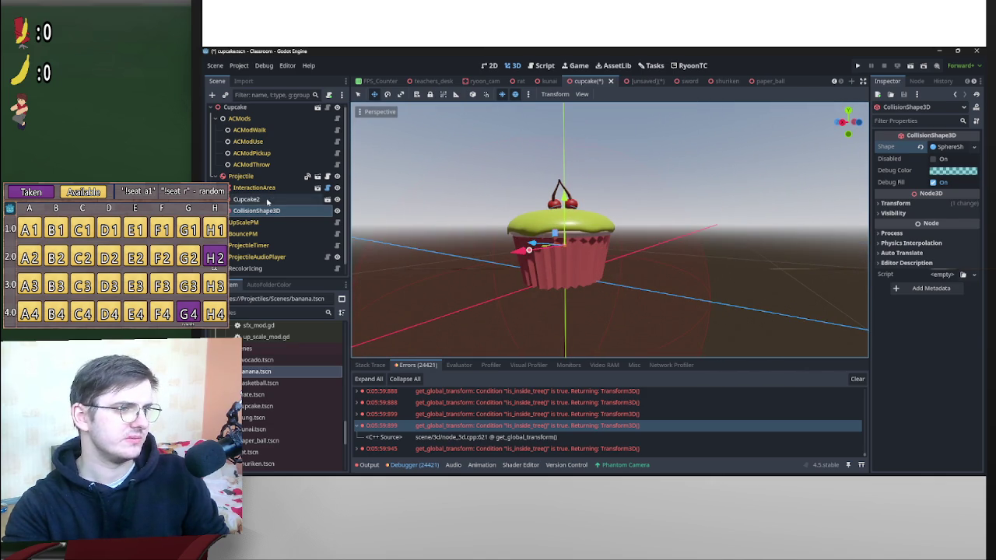
Delete the collision node, undo the deletion, and leave its shape unassigned.
key("Delete")
key("Return")
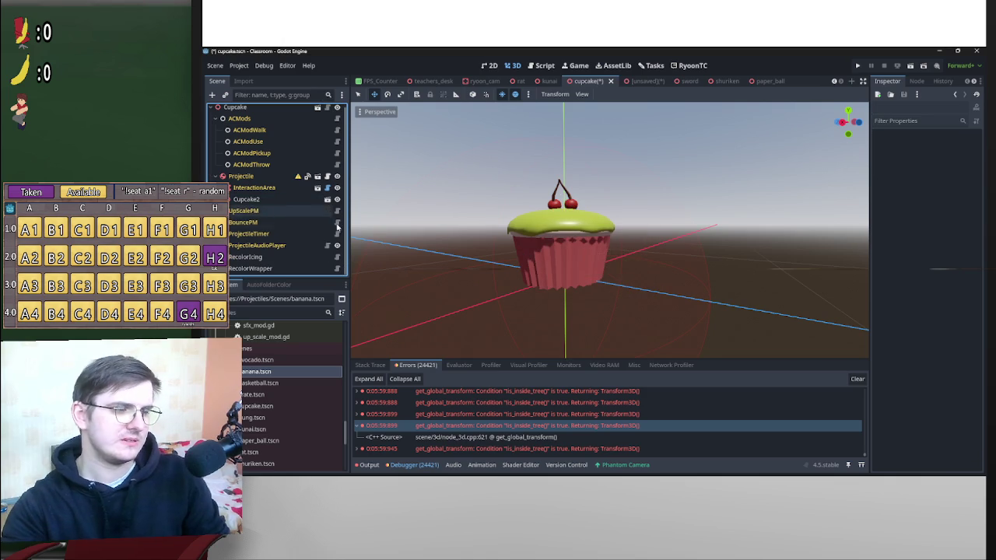
left_click(256, 199)
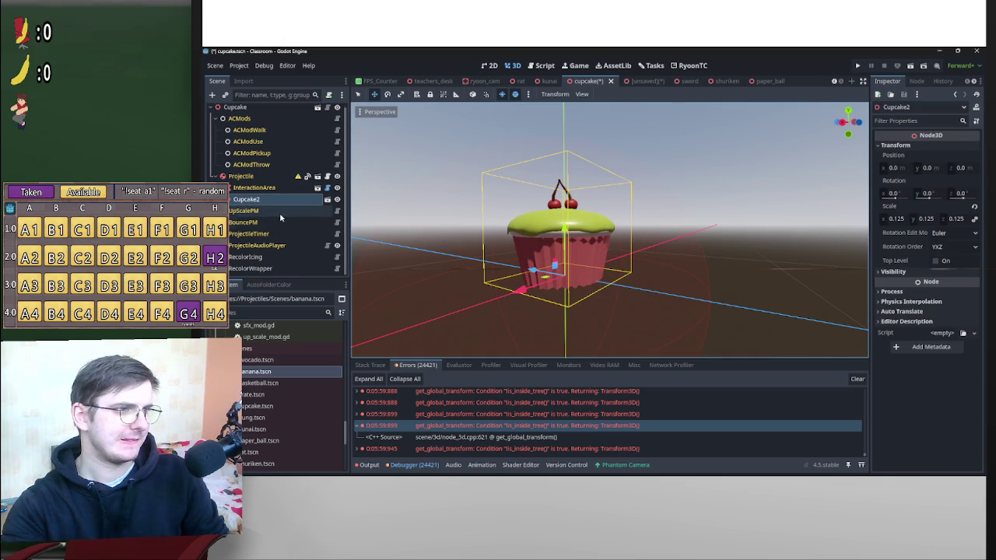
key("ctrl+z")
left_click(259, 211)
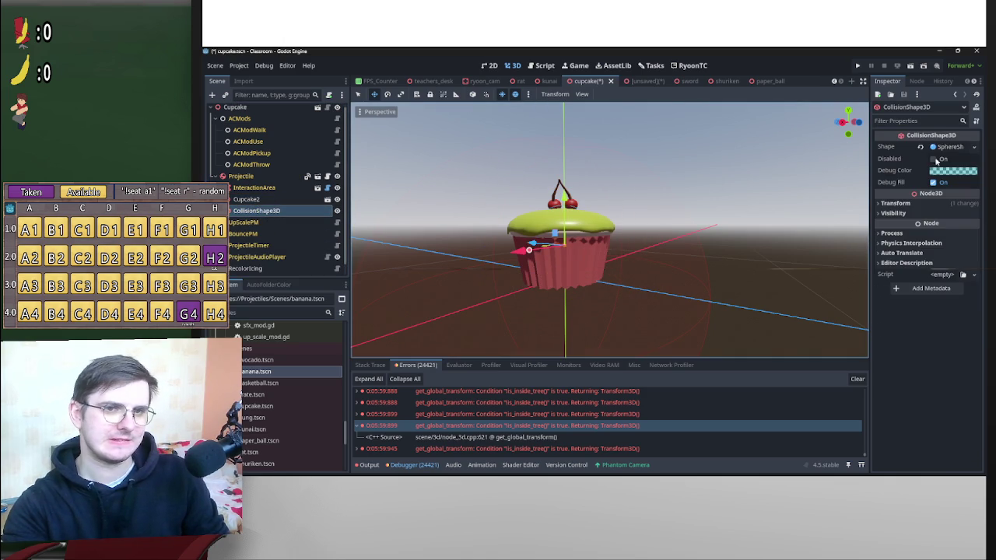
left_click(943, 147)
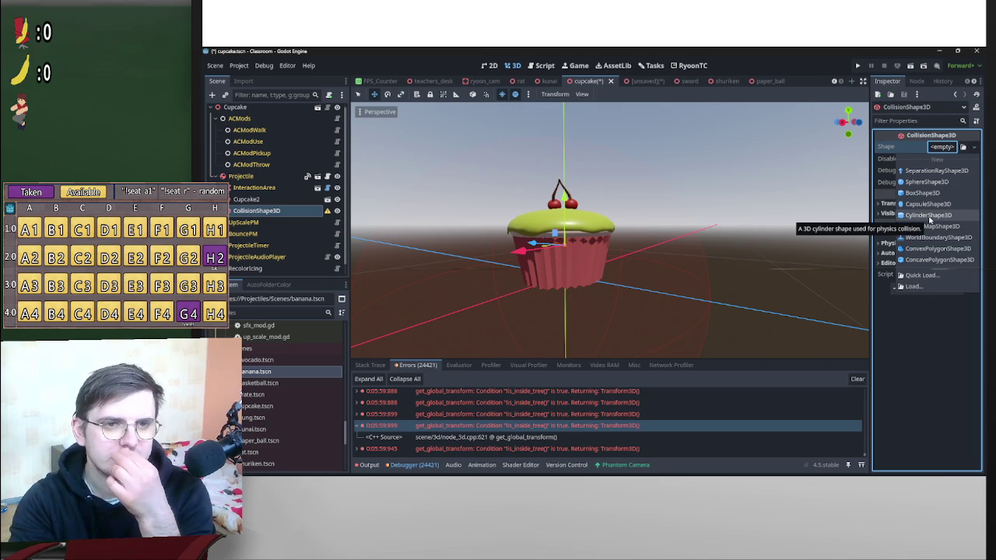
left_click(259, 211)
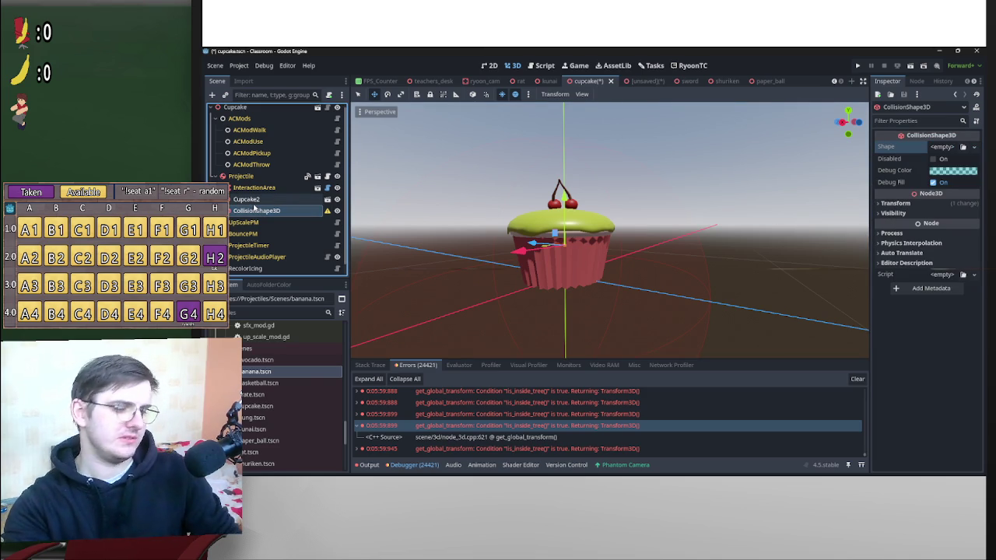
Delete the empty CollisionShape3D and select the Cupcake, Paper and icing meshes inside Cupcake2.
key("Delete")
key("Return")
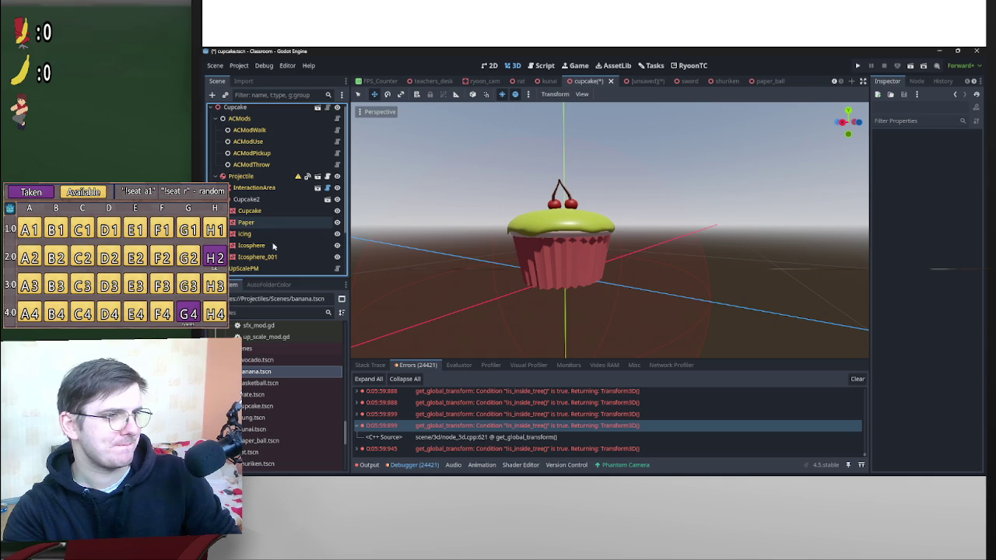
left_click(257, 257)
left_click(261, 223)
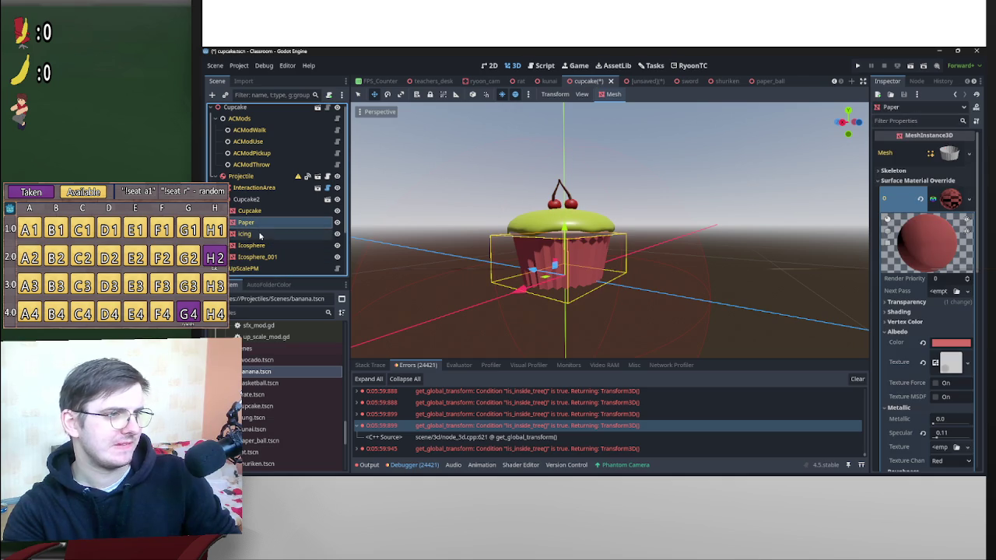
mouse_move(498, 221)
left_mouse_down()
mouse_move(589, 224)
mouse_move(503, 227)
mouse_move(533, 205)
mouse_move(369, 230)
left_mouse_up()
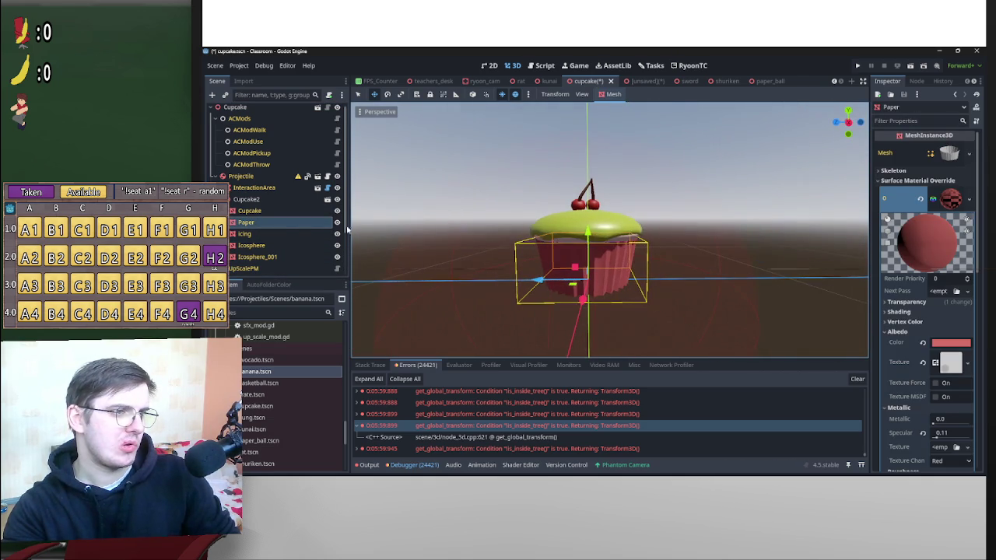
left_click(267, 233, "ctrl")
left_click(257, 211, "ctrl")
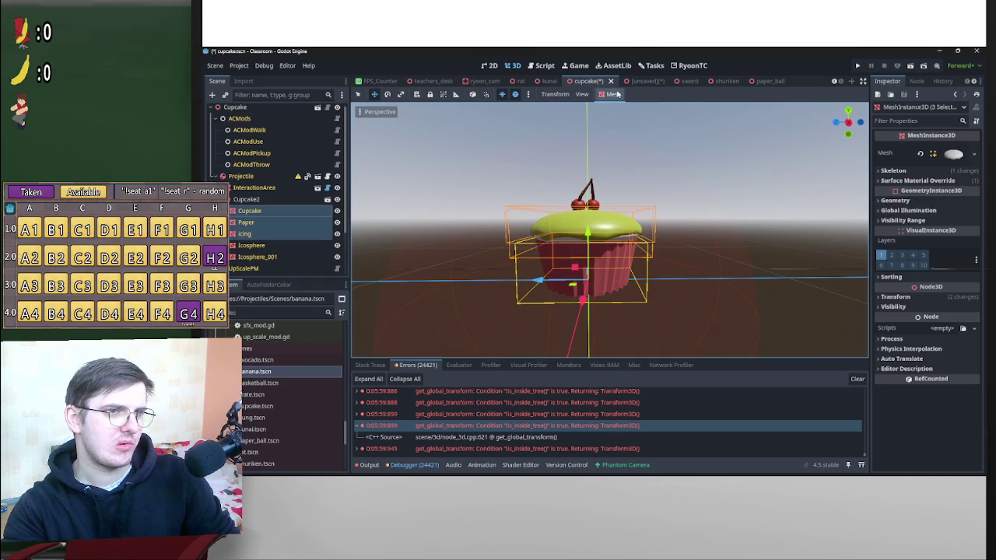
Generate Single Convex collision shapes from the selected meshes, placed as siblings.
left_click(614, 94)
left_click(636, 108)
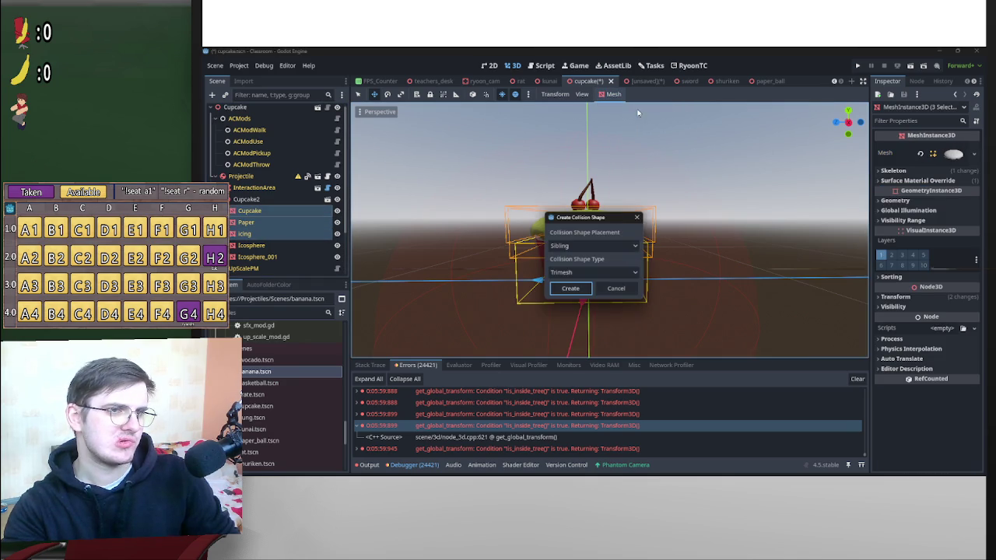
left_click(600, 248)
left_click(575, 258)
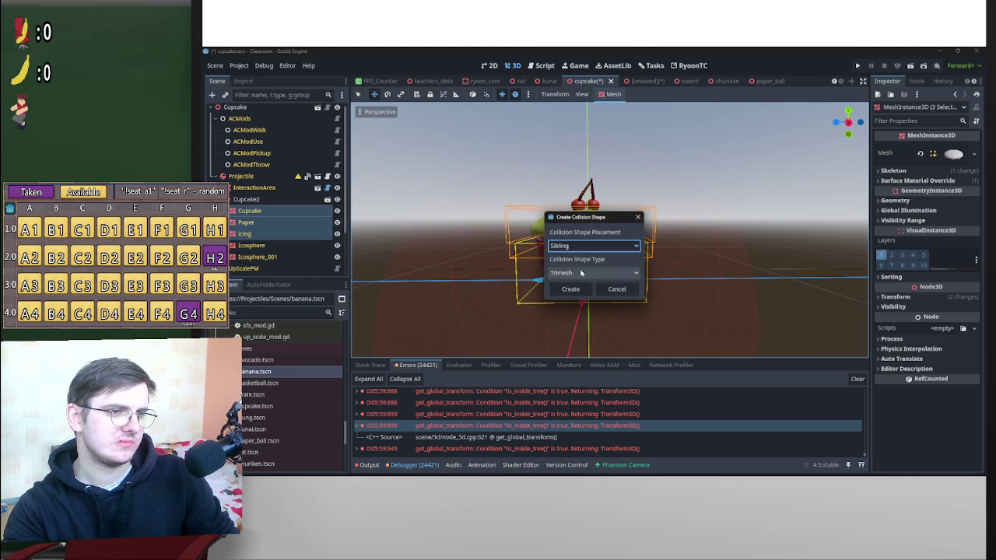
left_click(582, 273)
left_click(583, 304)
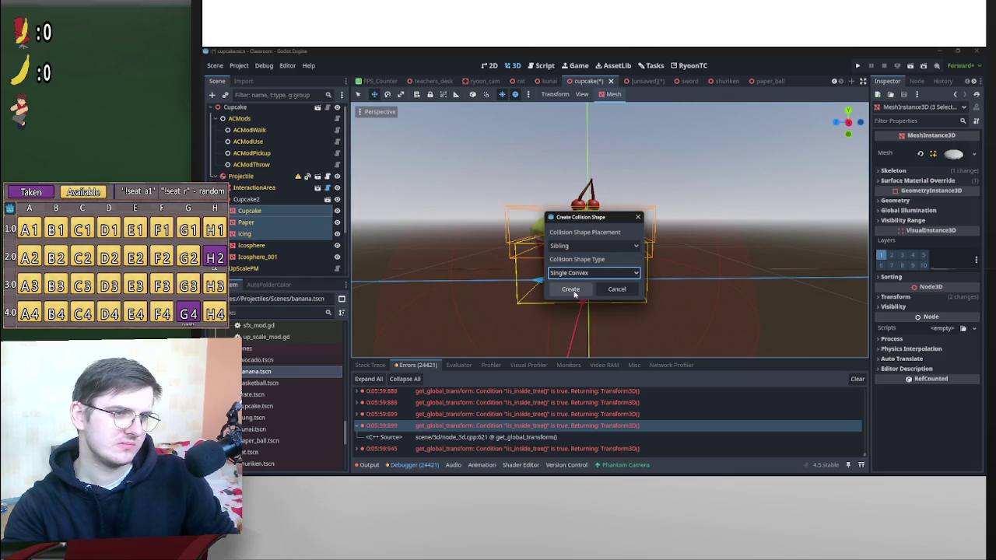
left_click(573, 291)
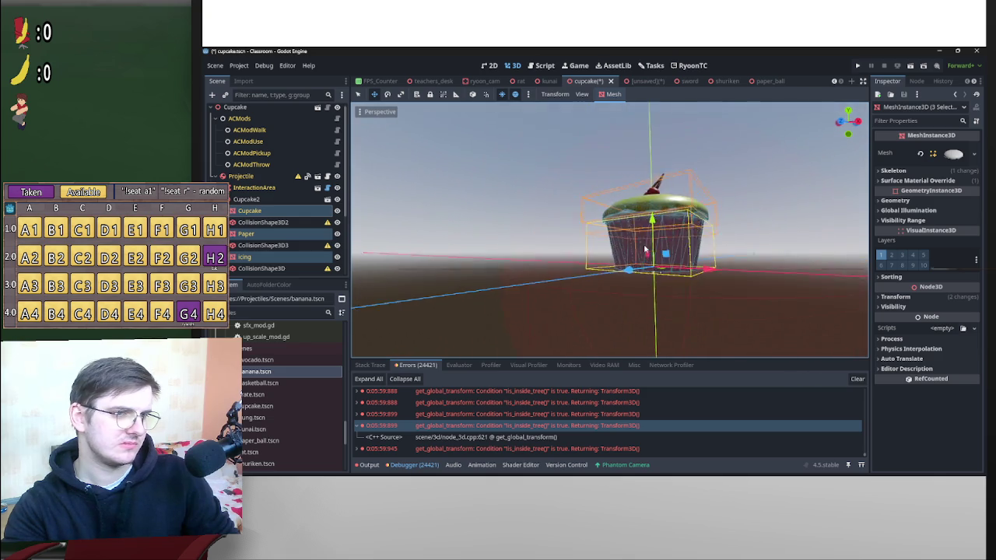
scroll(623, 217, "up", 5)
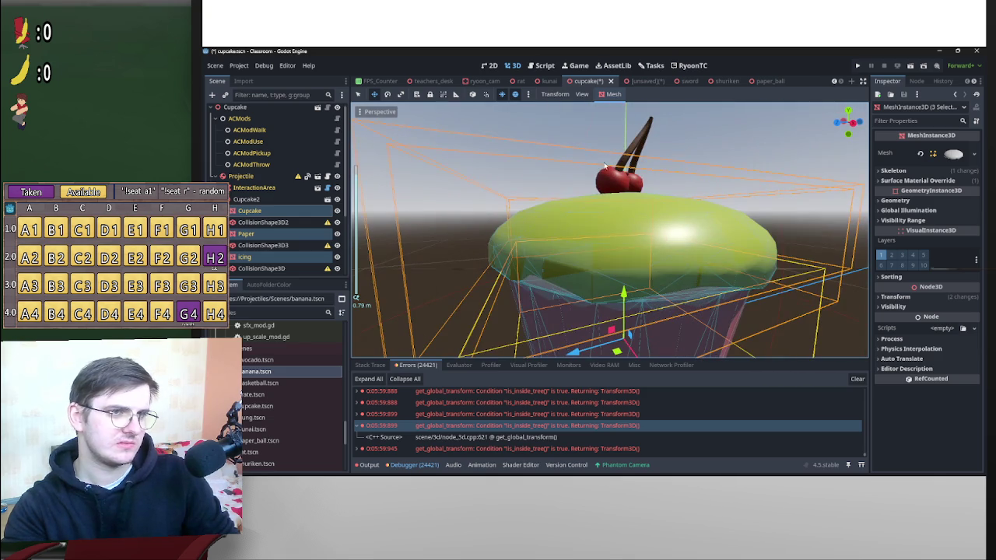
Generate Trimesh collision shapes from the meshes, then delete the generated shape nodes.
left_click(614, 95)
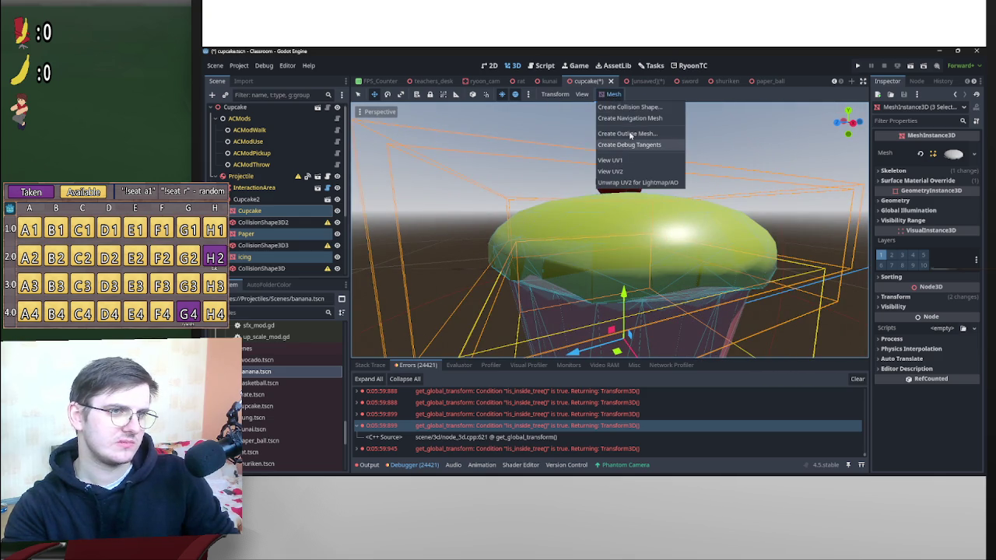
left_click(629, 107)
left_click(585, 273)
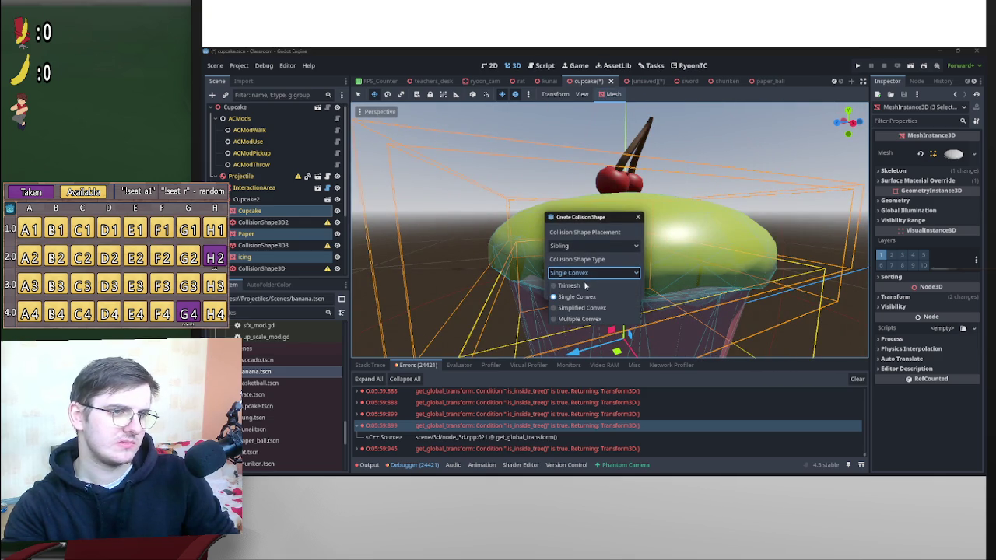
left_click(585, 286)
left_click(570, 289)
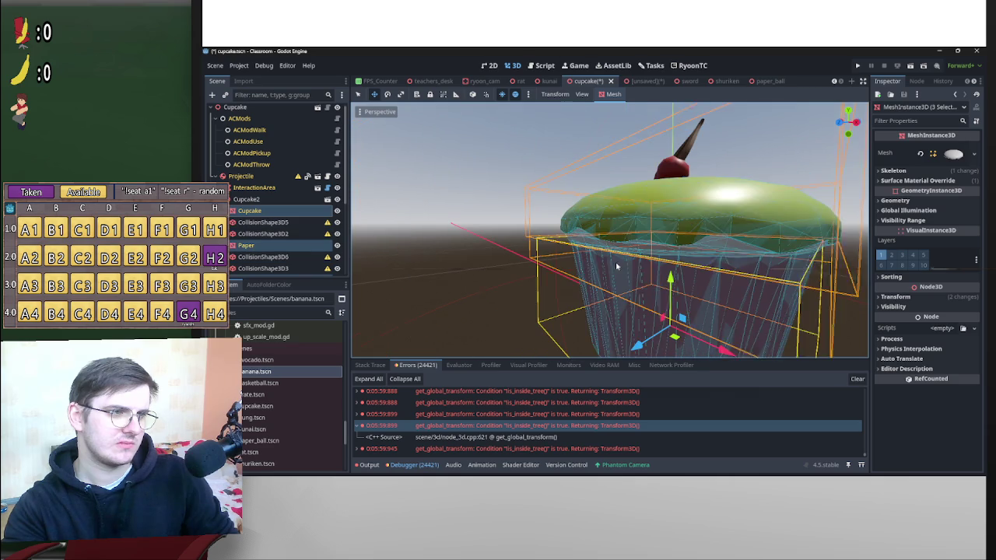
scroll(320, 255, "down", 1)
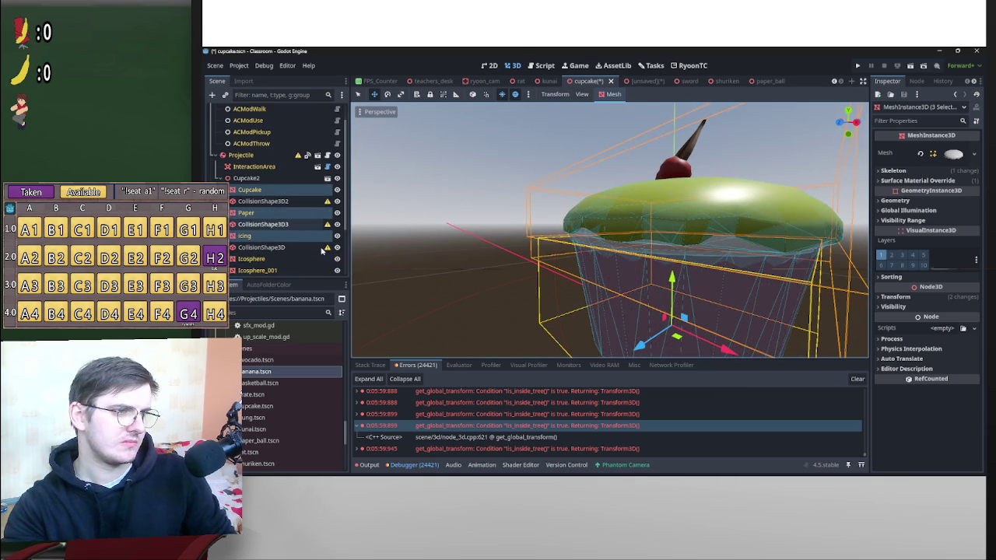
key("Delete")
left_click(614, 94)
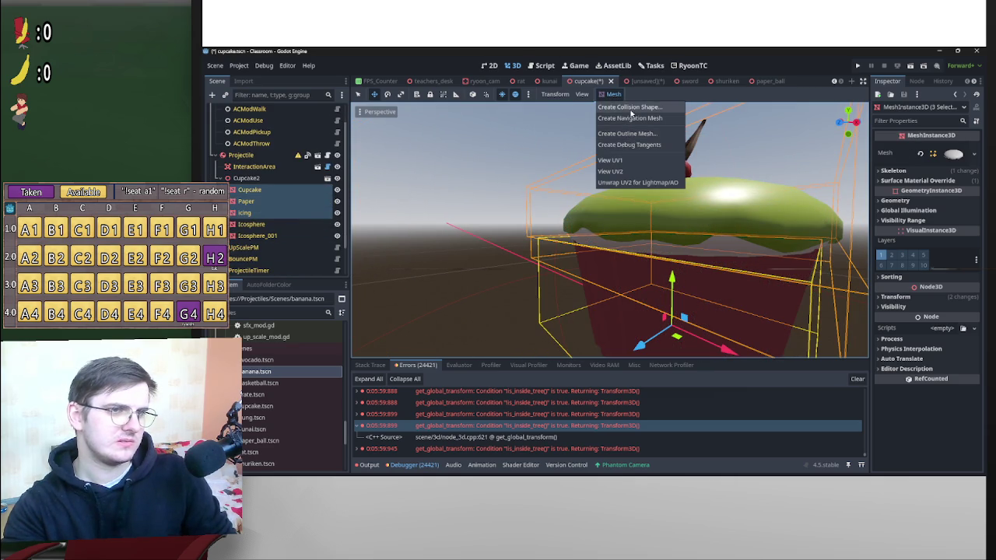
Try Trimesh collision shapes from the meshes again, inspect the result, and undo it.
left_click(630, 107)
left_click(589, 273)
left_click(569, 286)
left_click(571, 289)
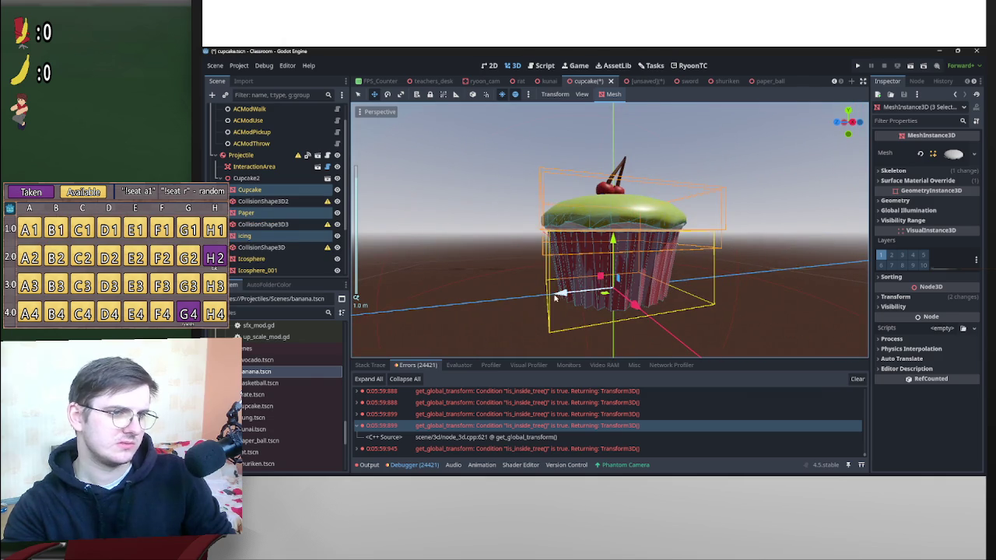
scroll(561, 295, "up", 6)
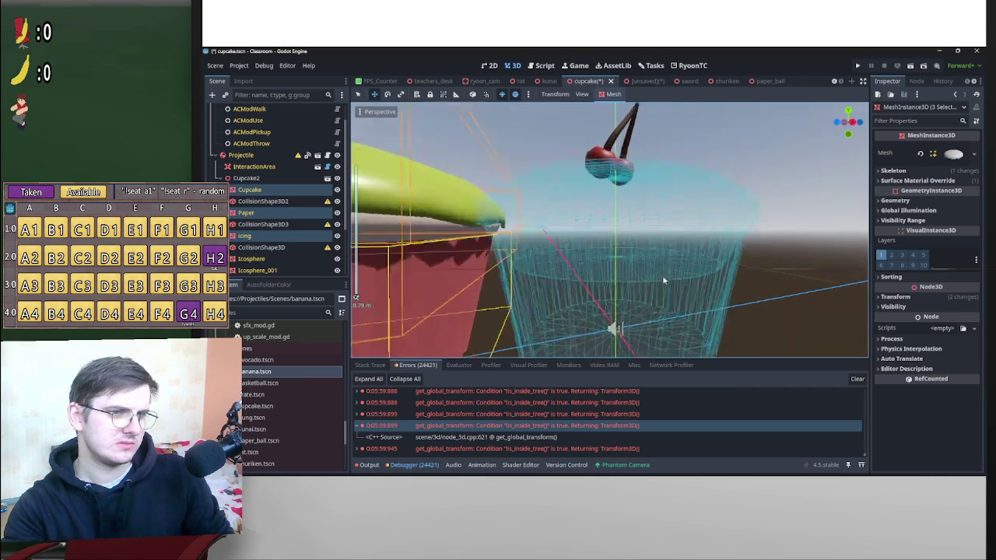
left_click_drag(665, 278, 647, 287)
key("ctrl+z")
key("ctrl+z")
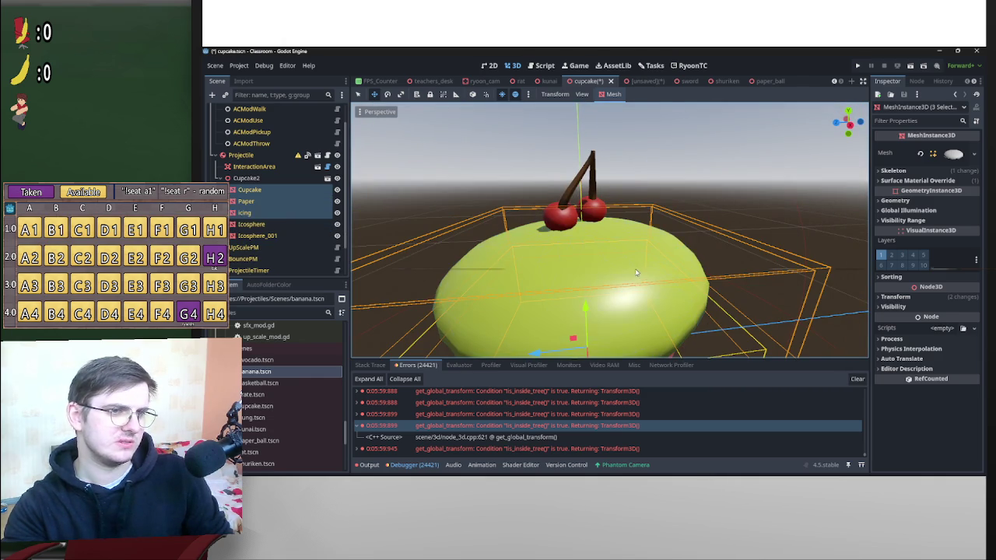
Create Simplified Convex collision shapes from the three meshes and frame the cupcake.
left_click(612, 94)
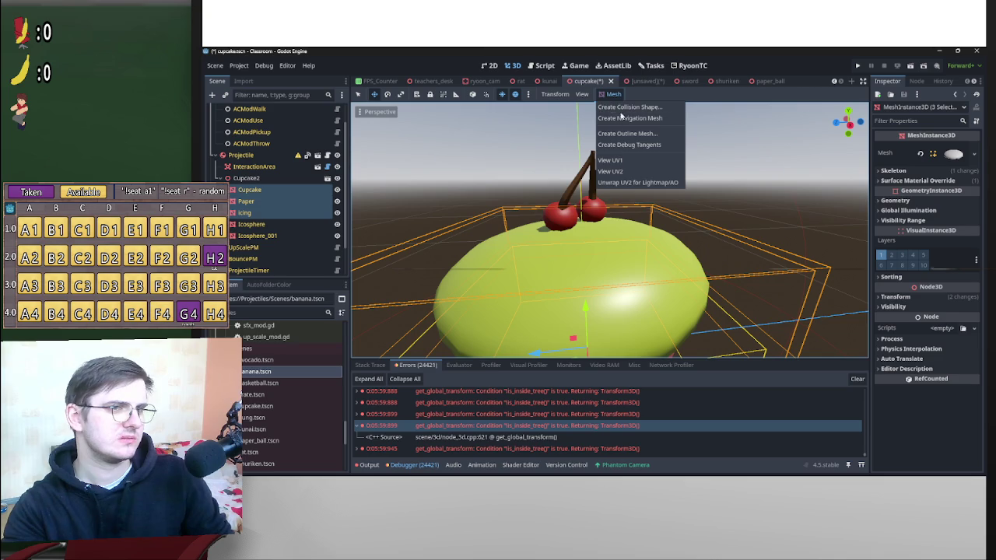
left_click(620, 109)
left_click(579, 274)
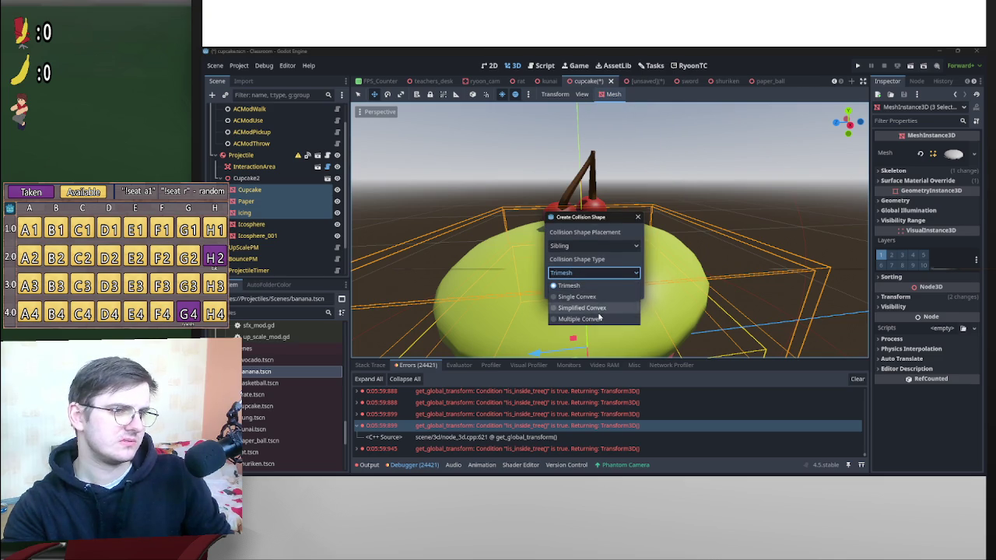
left_click(598, 308)
left_click(573, 287)
key("f")
scroll(644, 269, "up", 2)
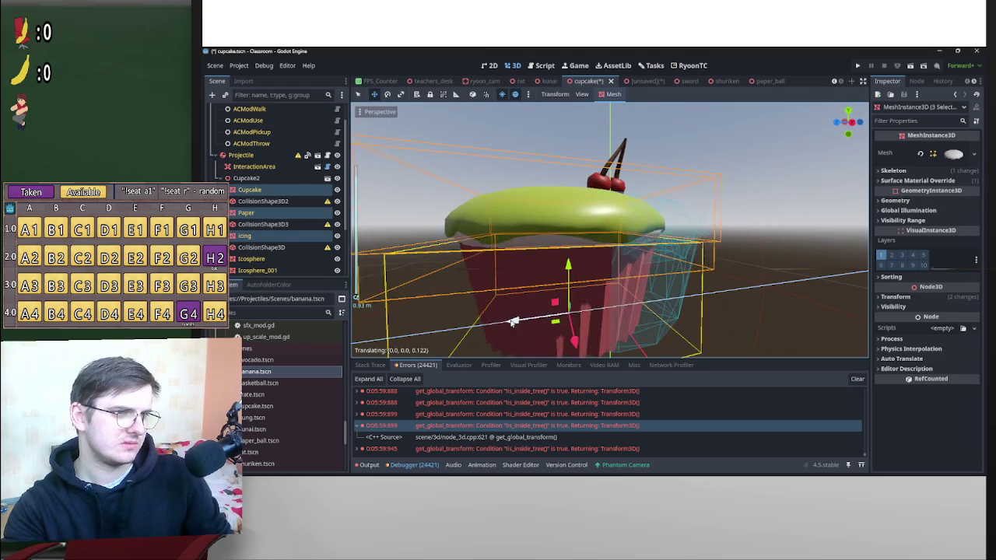
mouse_move(644, 238)
left_mouse_down()
mouse_move(537, 235)
mouse_move(544, 269)
left_mouse_up()
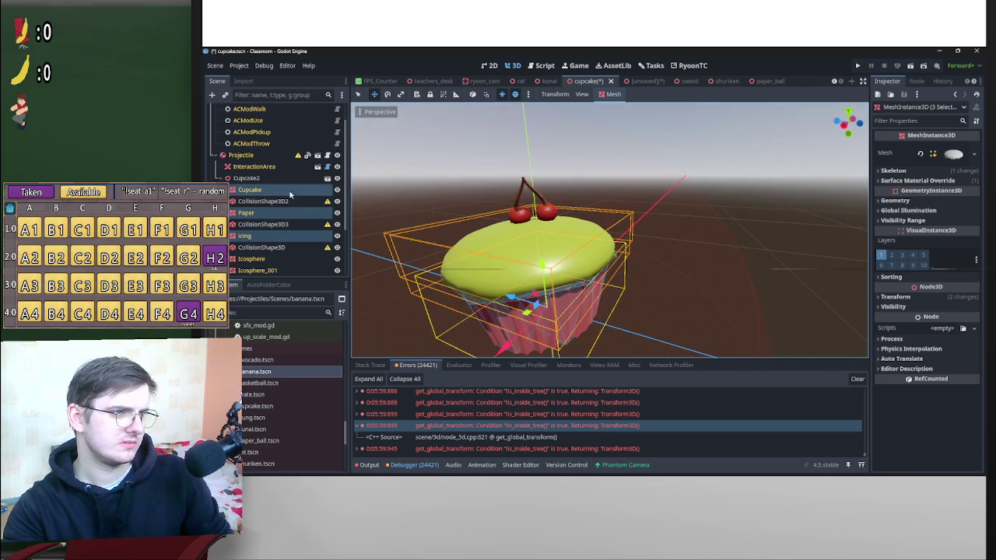
Raise CollisionShape3D2 slightly along Y to fit the cupcake mesh.
left_click(263, 200)
left_click(263, 224)
left_click(264, 248, "ctrl")
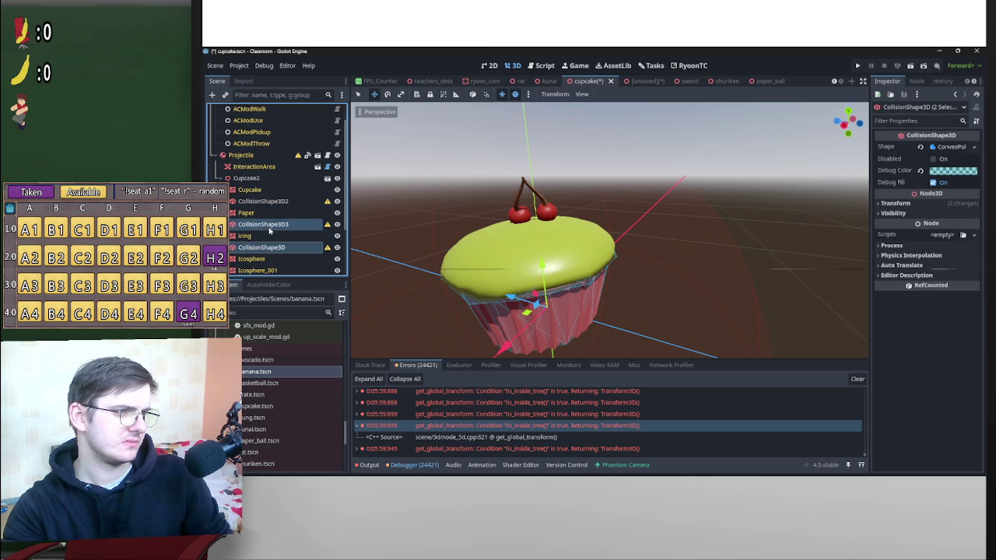
left_click(263, 200, "ctrl")
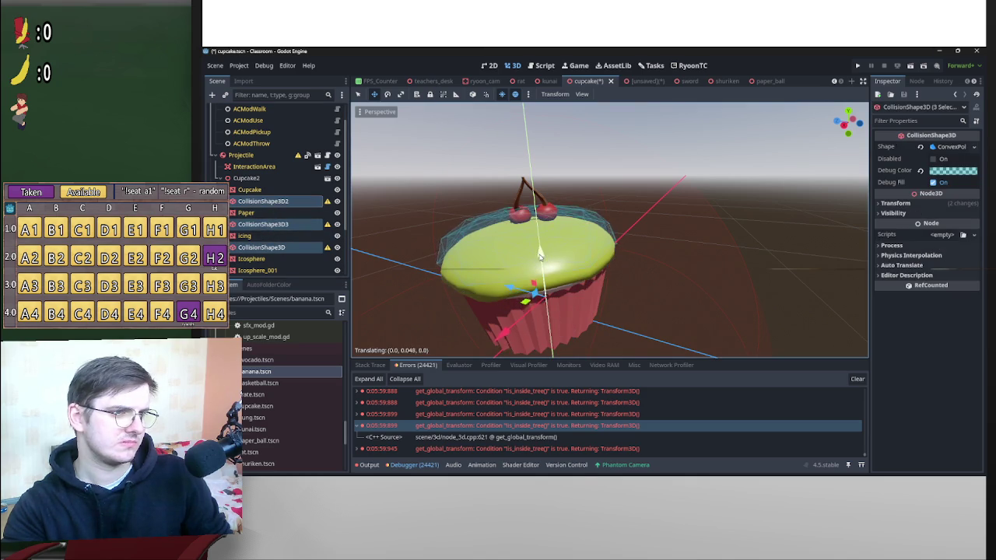
mouse_move(539, 260)
left_mouse_down()
mouse_move(591, 221)
mouse_move(610, 247)
left_mouse_up()
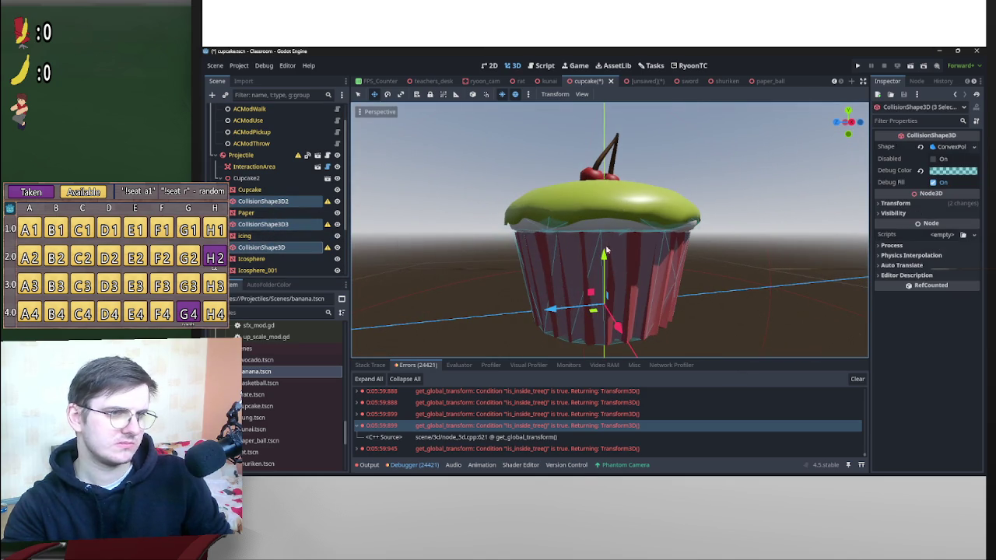
mouse_move(693, 251)
left_mouse_down()
mouse_move(609, 289)
mouse_move(634, 311)
mouse_move(691, 256)
mouse_move(733, 240)
mouse_move(573, 269)
left_mouse_up()
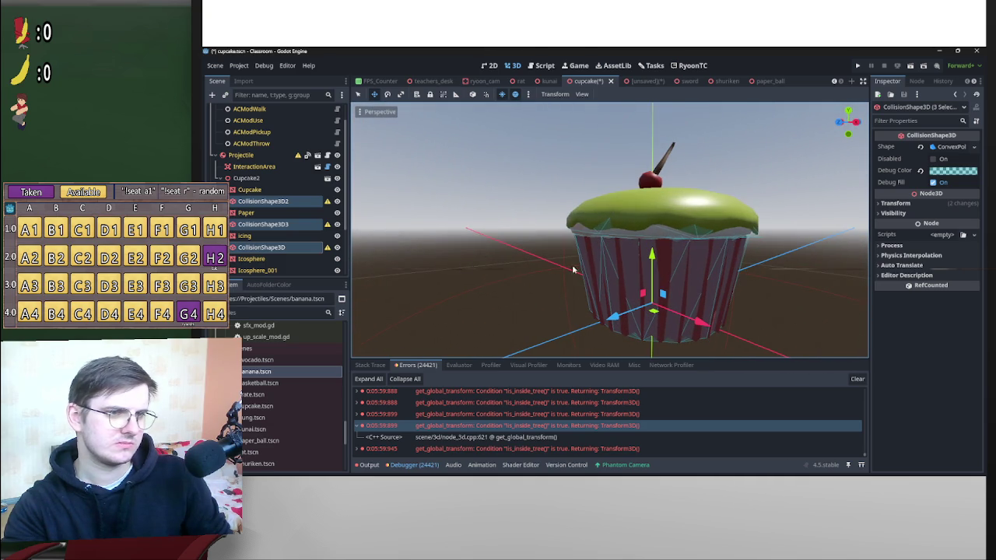
left_click(303, 204)
mouse_move(656, 259)
left_mouse_down()
mouse_move(665, 246)
mouse_move(655, 255)
mouse_move(560, 249)
left_mouse_up()
key("f")
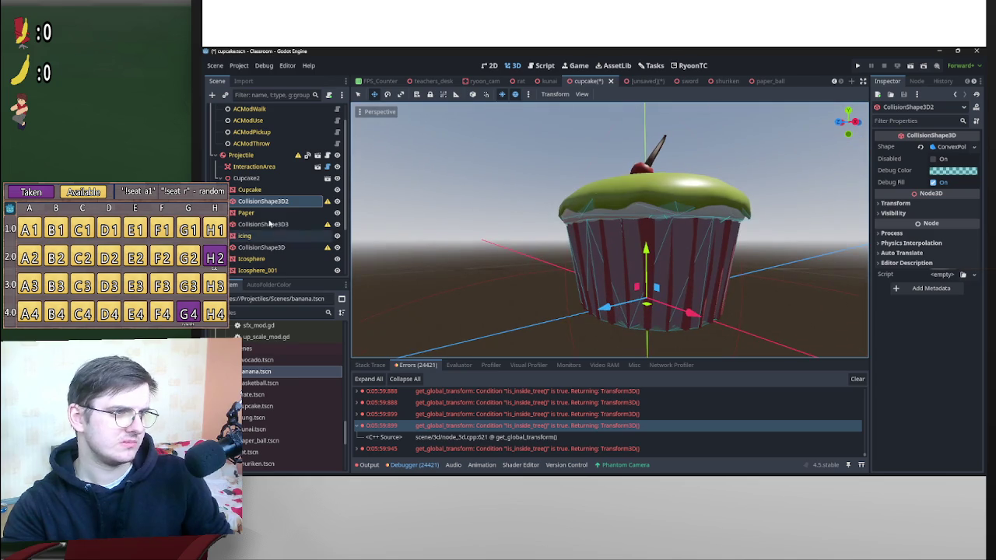
Raise CollisionShape3D slightly along Y as well.
left_click(263, 224)
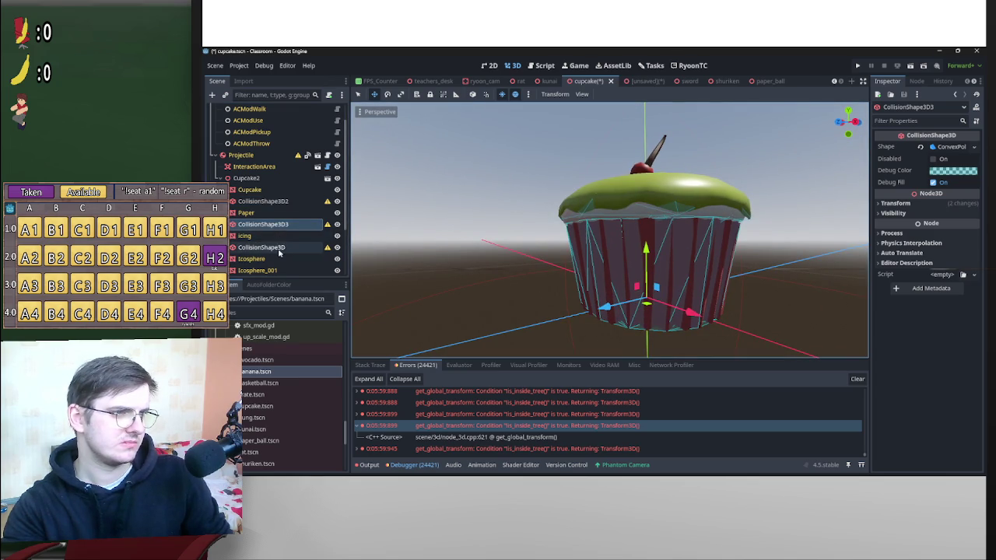
left_click(261, 246)
mouse_move(658, 265)
left_mouse_down()
mouse_move(650, 249)
mouse_move(645, 269)
mouse_move(502, 298)
mouse_move(382, 259)
left_mouse_up()
scroll(576, 277, "down", 3)
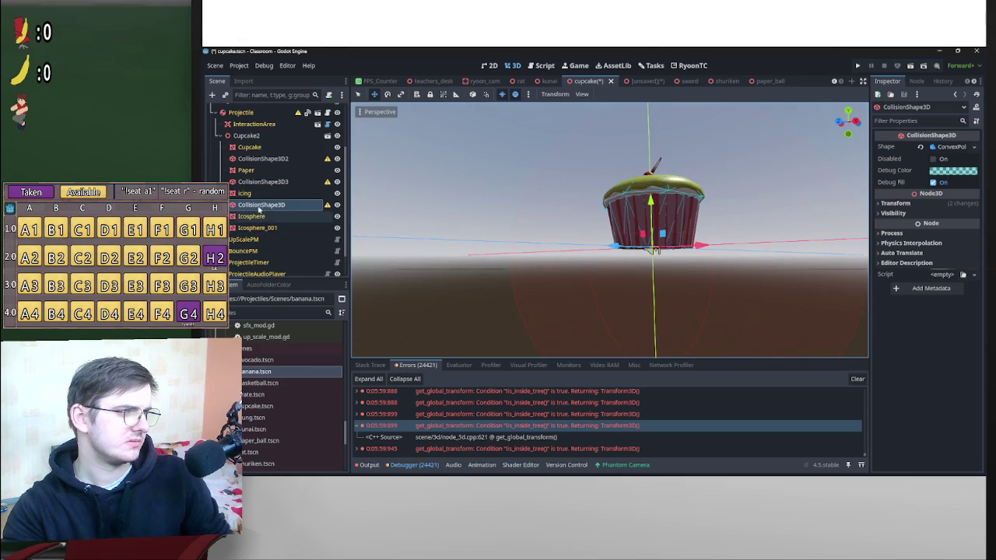
Move the three collision shapes out of Cupcake2 to sit directly under Projectile, and save.
left_click(263, 181, "ctrl")
left_click(266, 159, "ctrl")
mouse_move(266, 159)
left_mouse_down()
mouse_move(265, 109)
mouse_move(257, 231)
left_mouse_up()
left_click(221, 167)
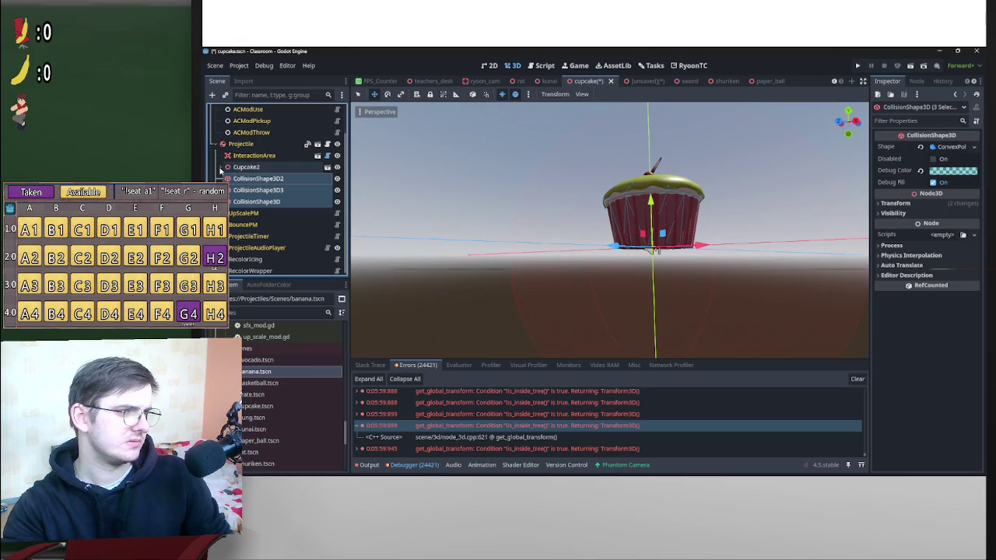
left_click(484, 184)
key("ctrl+s")
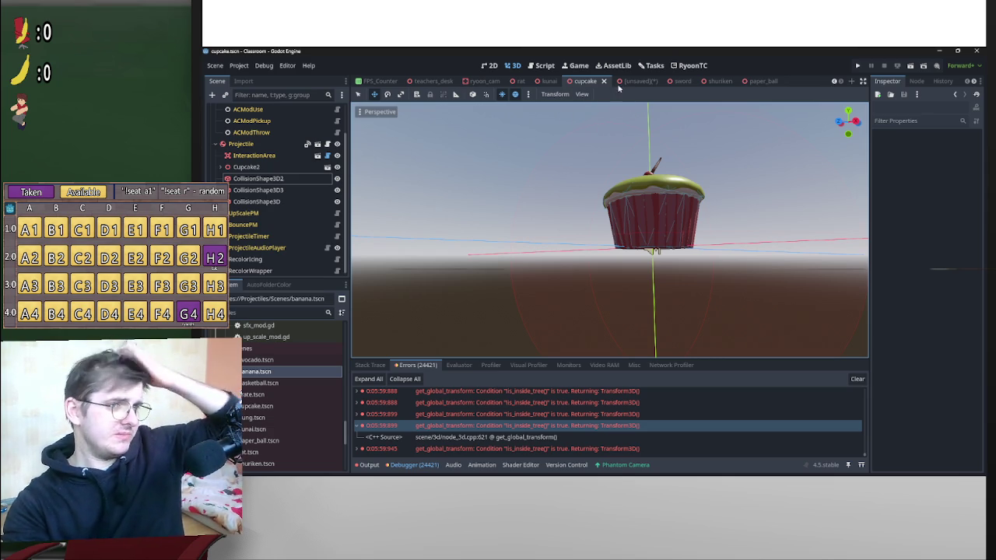
Discard the never-saved scene and select the cupcake's ProjectileAudioPlayer.
left_click(650, 82)
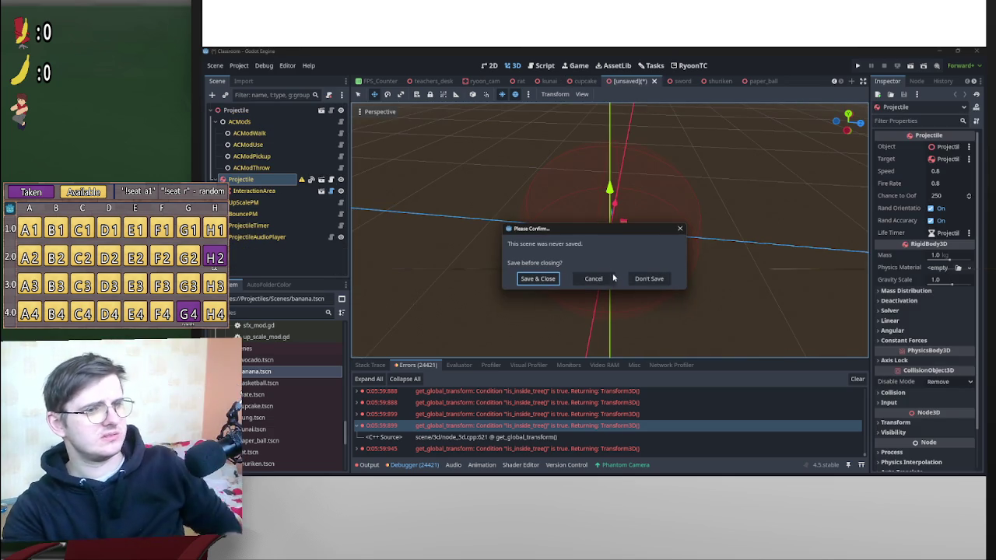
left_click(640, 279)
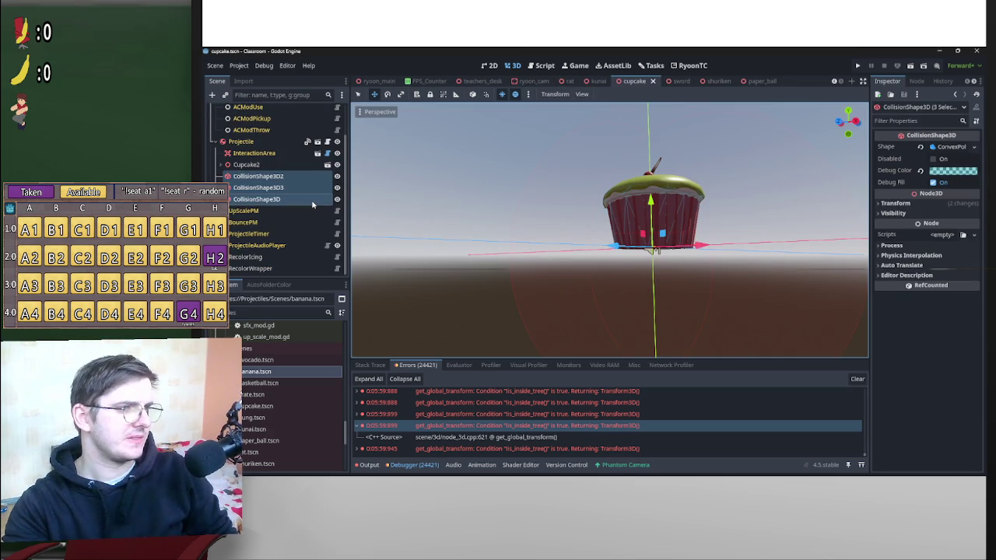
left_click(257, 245)
Drop thump1.wav through thump5.wav onto the audio player's Sfx array.
scroll(284, 413, "up", 10)
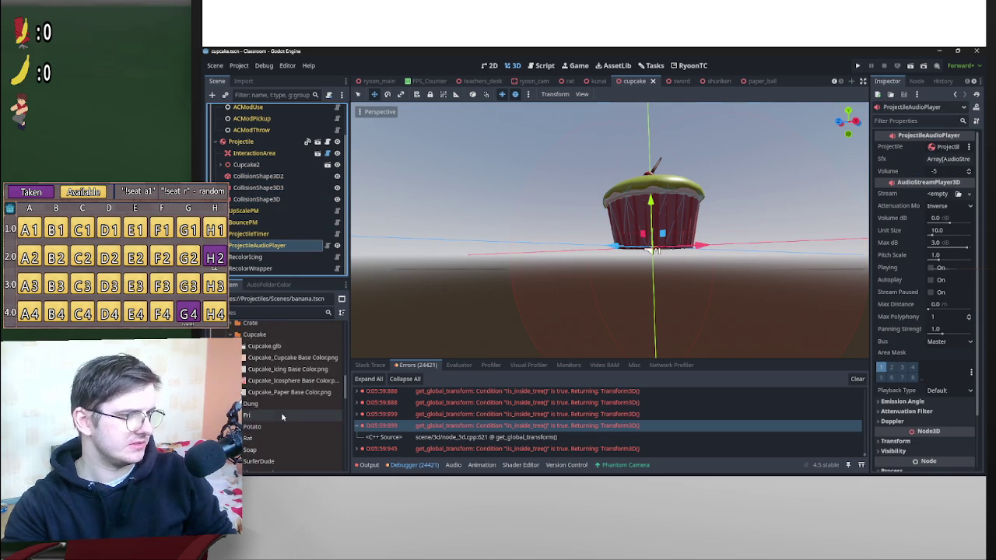
scroll(265, 415, "up", 10)
left_click(272, 447)
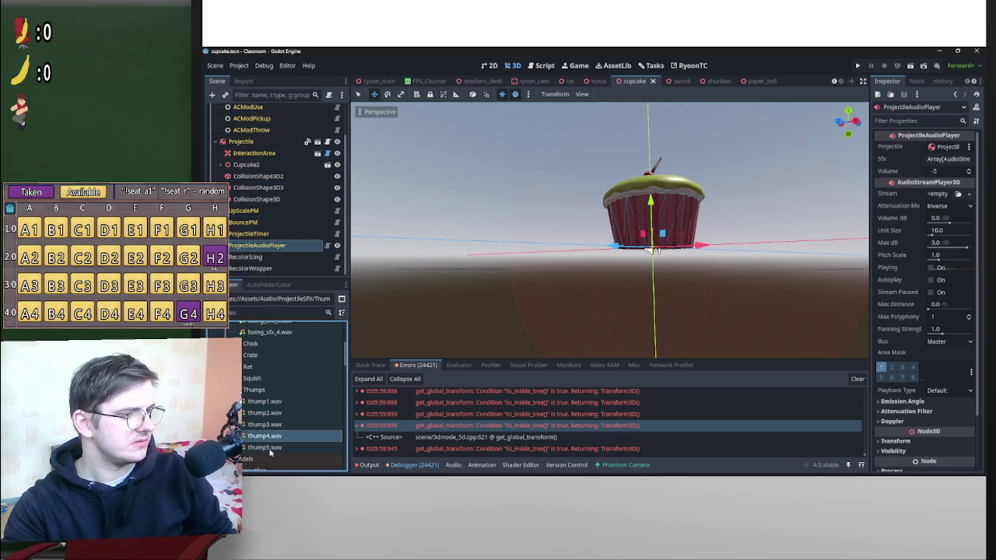
left_click(275, 401, "shift")
mouse_move(287, 405)
left_mouse_down()
mouse_move(304, 249)
mouse_move(848, 199)
mouse_move(947, 159)
left_mouse_up()
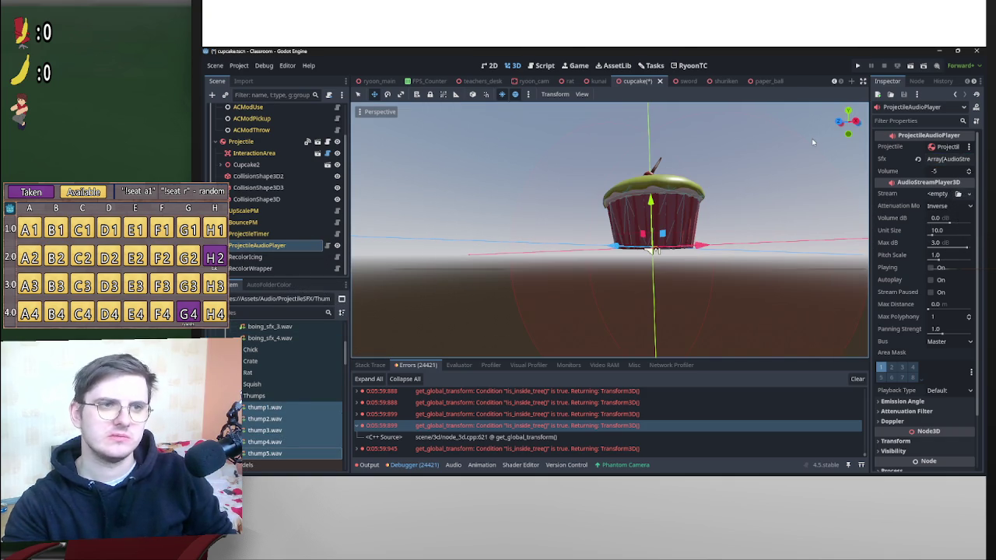
left_click(567, 82)
Drop thump1–5.wav onto the kunai ProjectileAudioPlayer's Sfx array and check the array.
left_click(604, 82)
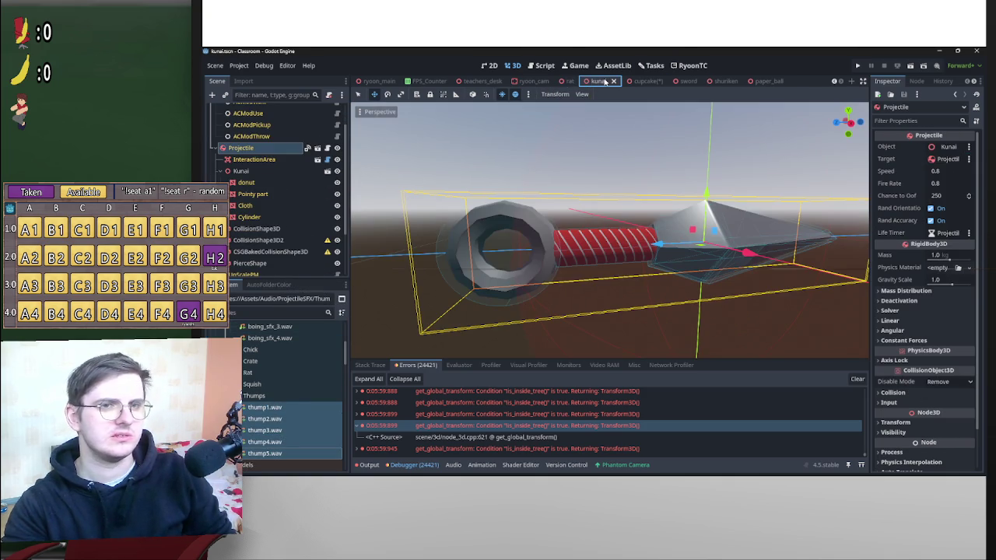
scroll(271, 233, "down", 3)
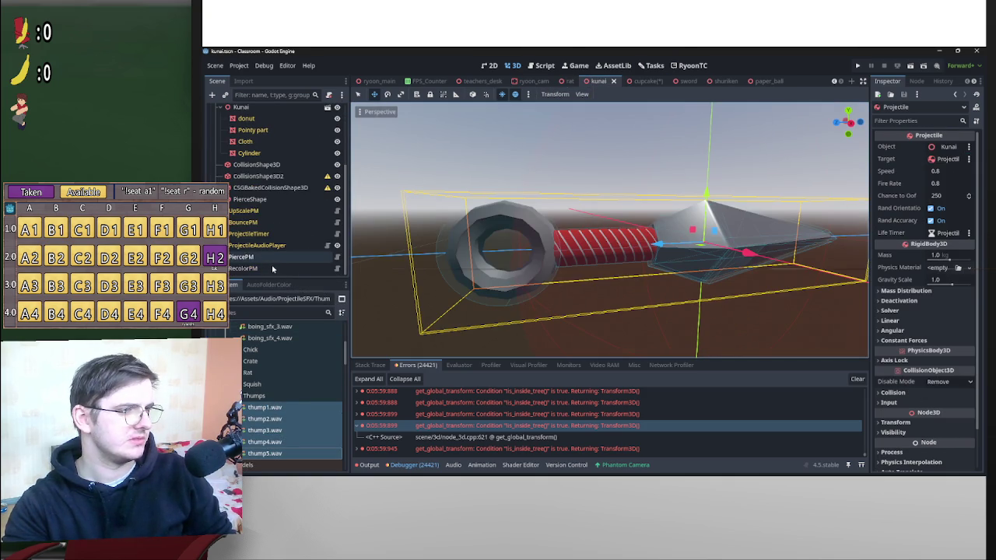
left_click(257, 268)
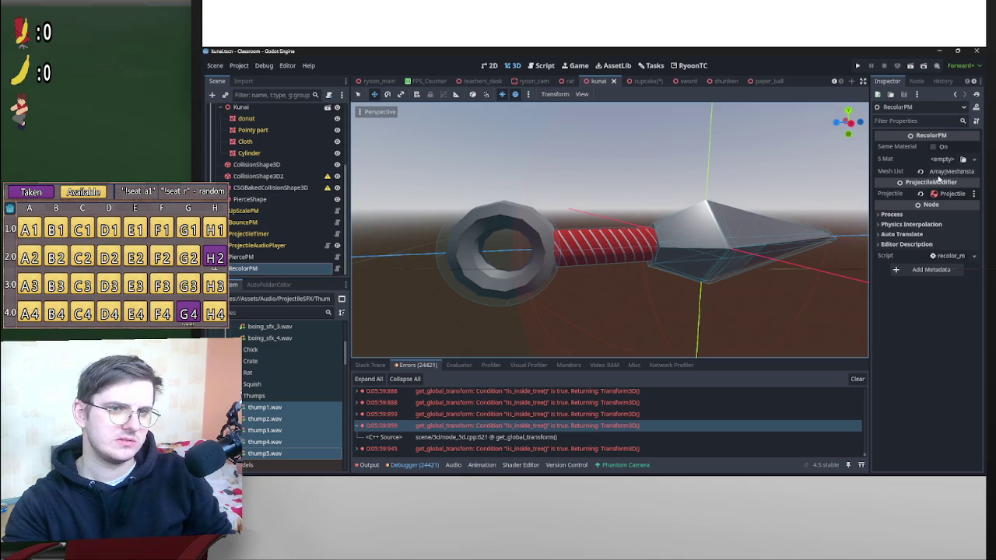
left_click(265, 245)
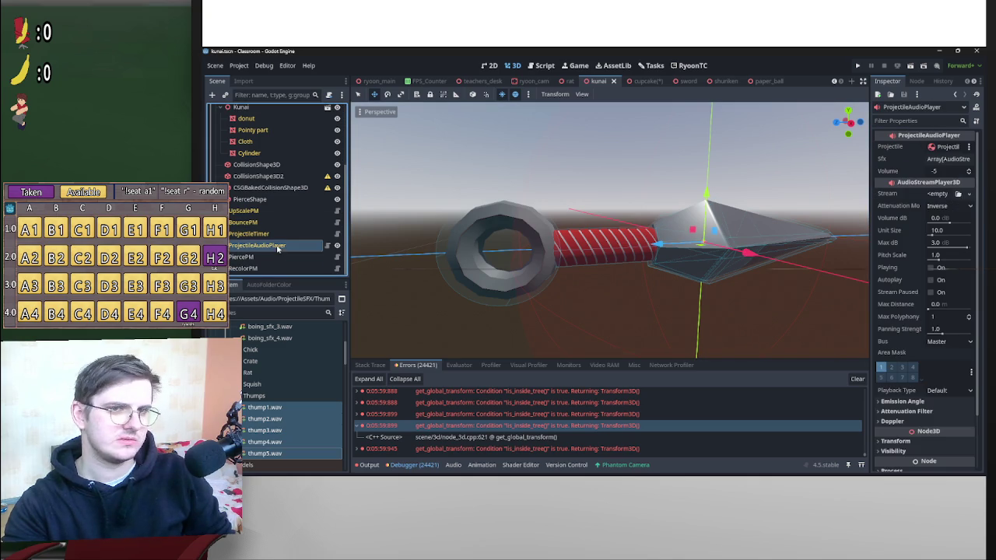
left_click_drag(264, 407, 940, 163)
left_click(948, 159)
left_click(948, 159)
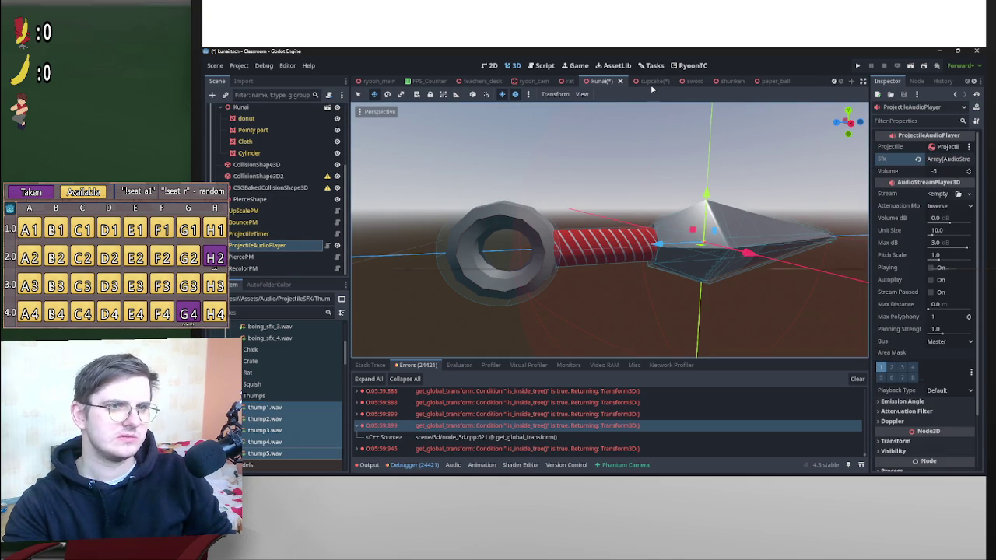
Review the audio players in the sword, shuriken and paper_ball scenes.
left_click(690, 81)
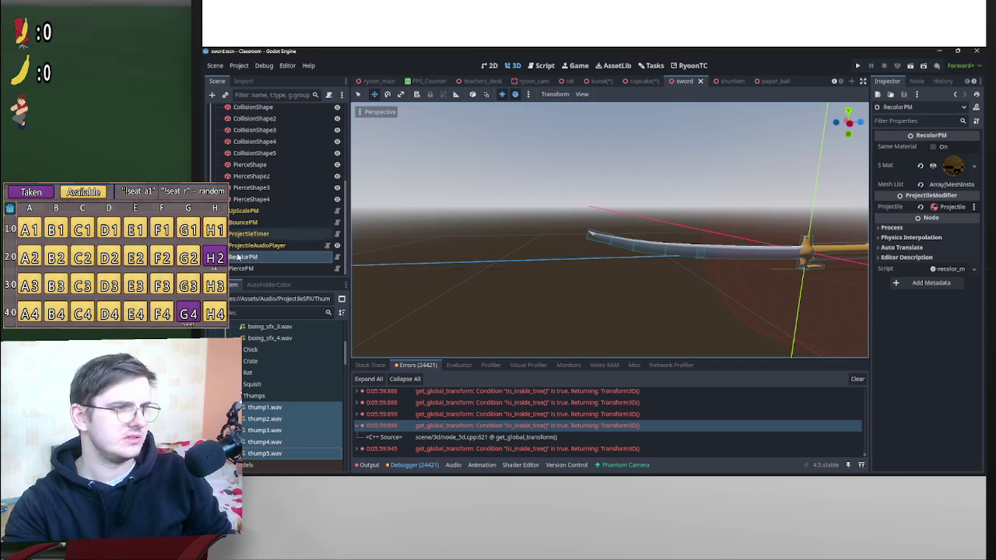
left_click(249, 245)
left_click(719, 82)
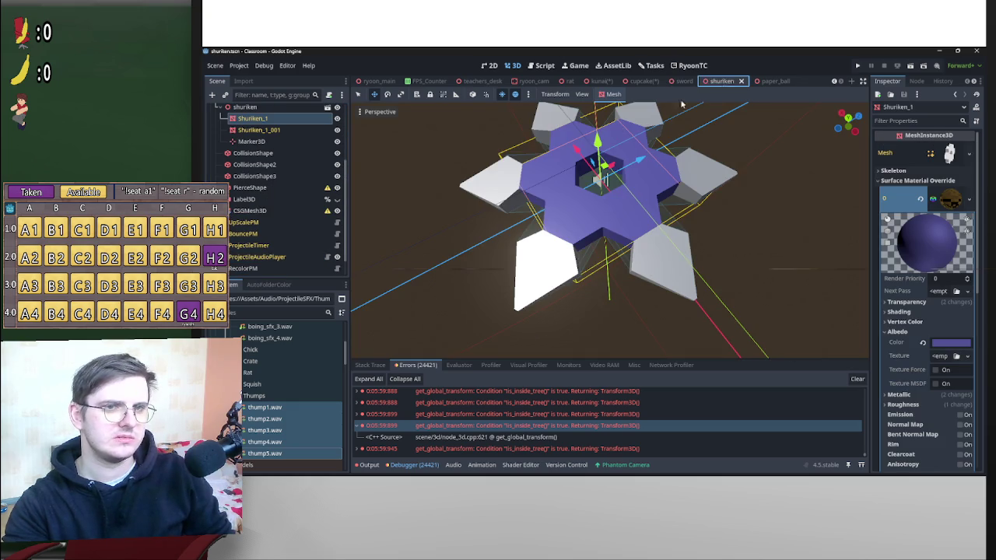
left_click(765, 81)
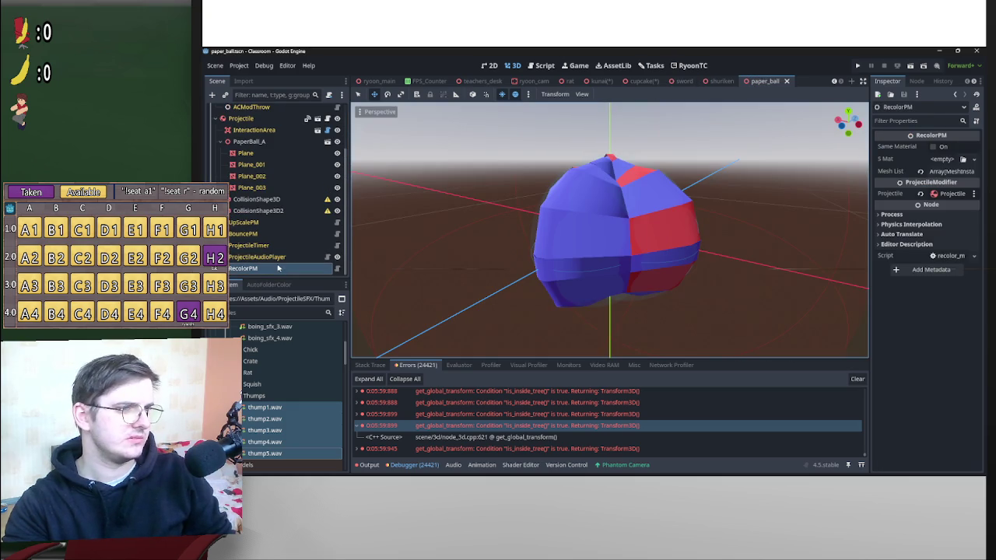
left_click(280, 258)
Save the paper_ball, kunai and cupcake scenes.
key("ctrl+s")
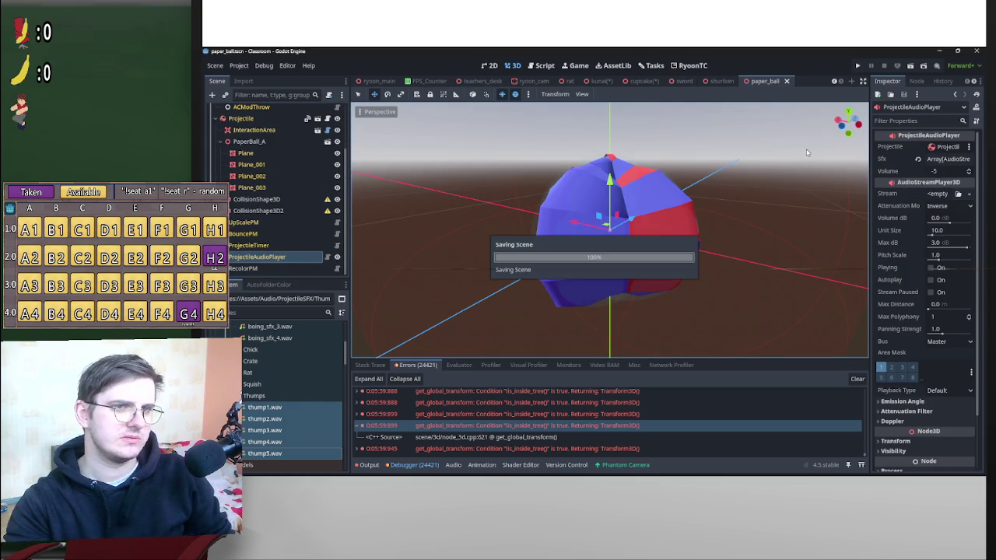
left_click(601, 81)
key("ctrl+s")
left_click(654, 82)
key("ctrl+s")
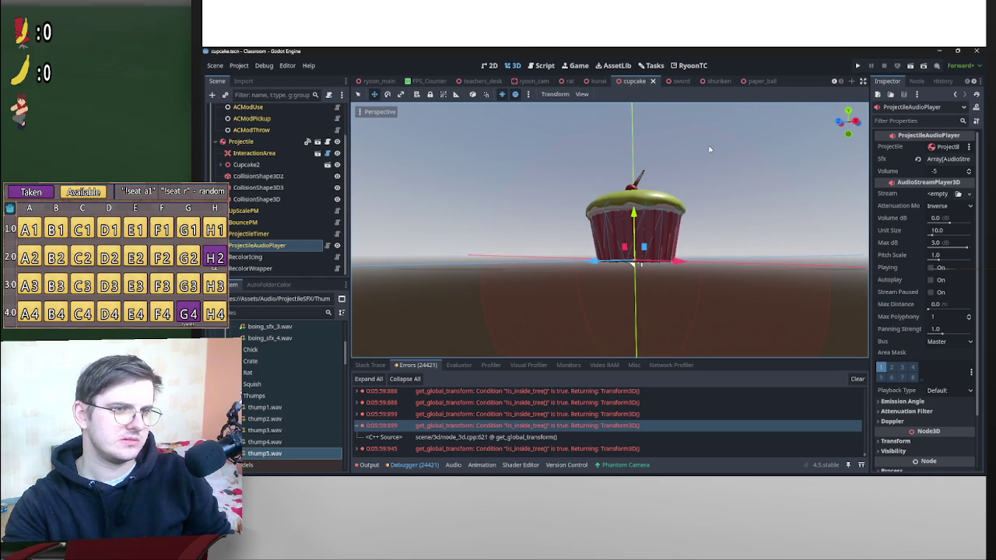
View Cupcake2 from the front, return to perspective, and save the cupcake scene.
mouse_move(701, 195)
left_mouse_down()
mouse_move(697, 207)
mouse_move(411, 205)
mouse_move(608, 216)
mouse_move(614, 247)
left_mouse_up()
left_click(246, 164)
left_click(840, 123)
left_click(766, 211)
key("ctrl+s")
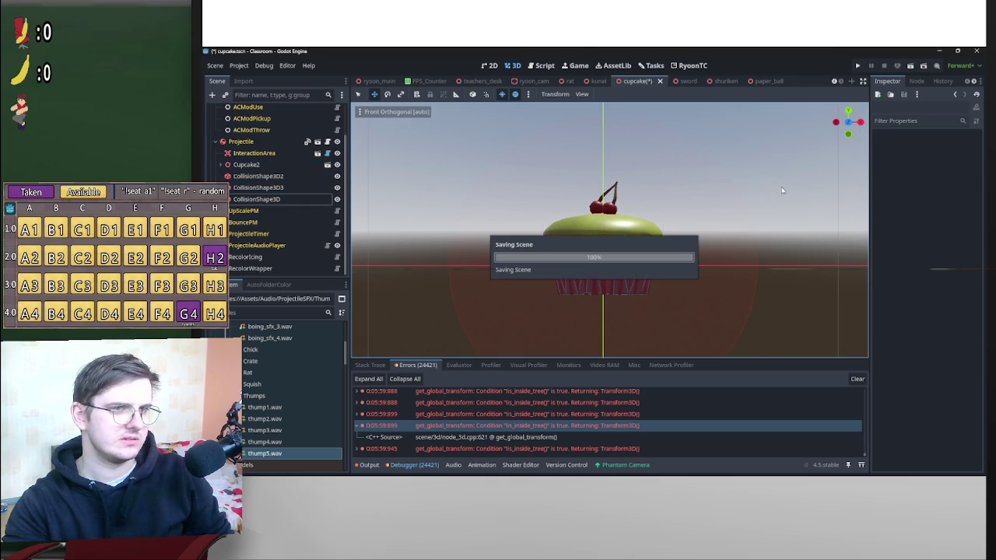
left_click_drag(783, 173, 732, 200)
key("ctrl+s")
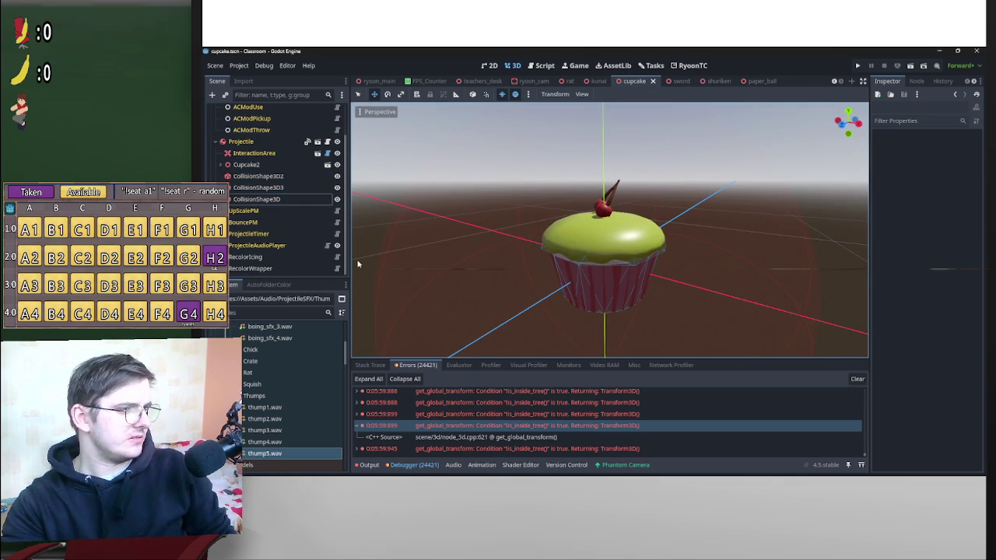
Pick out sword.tscn, paper_ball.tscn and kunai.tscn in the FileSystem dock.
scroll(343, 196, "up", 2)
scroll(298, 366, "down", 10)
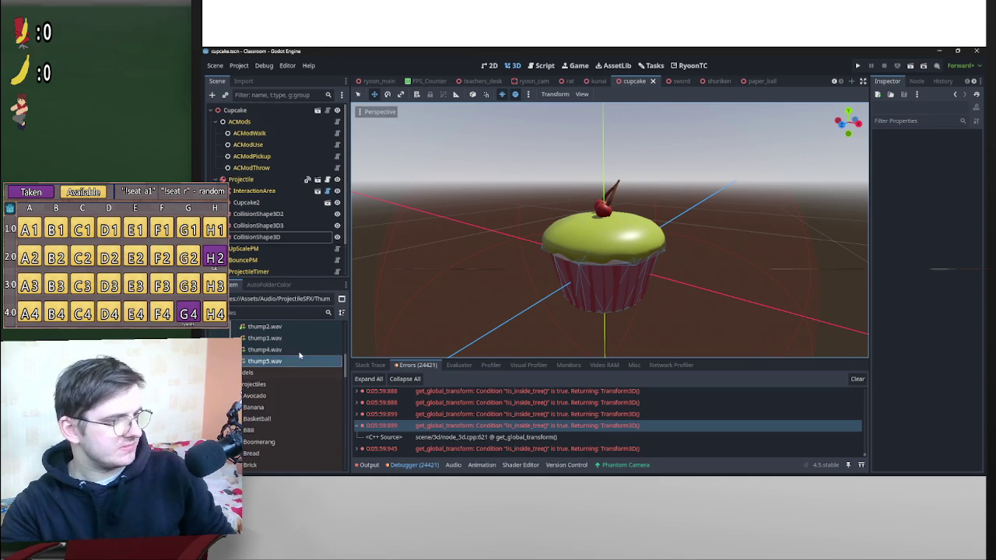
scroll(298, 371, "down", 10)
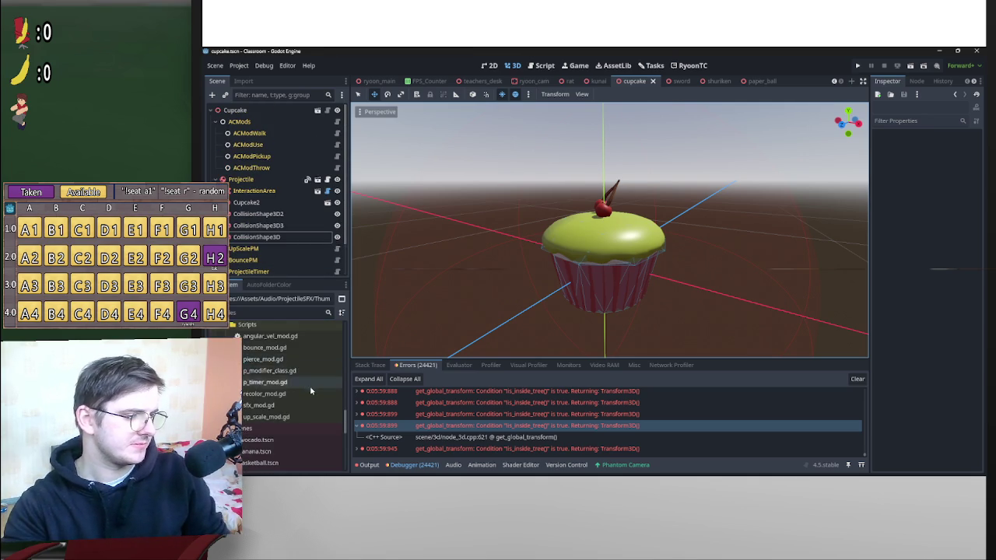
scroll(302, 410, "up", 1)
left_click(269, 419)
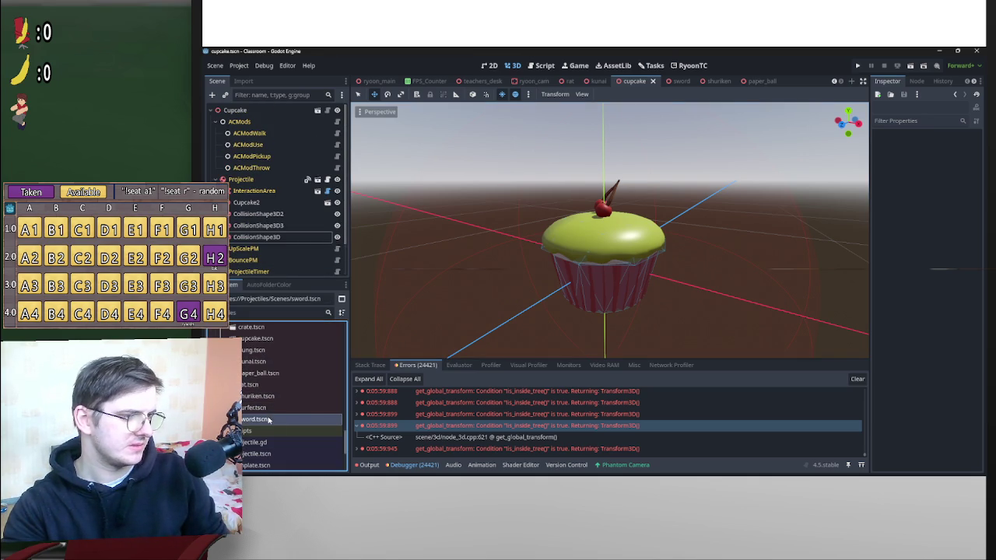
left_click(264, 373)
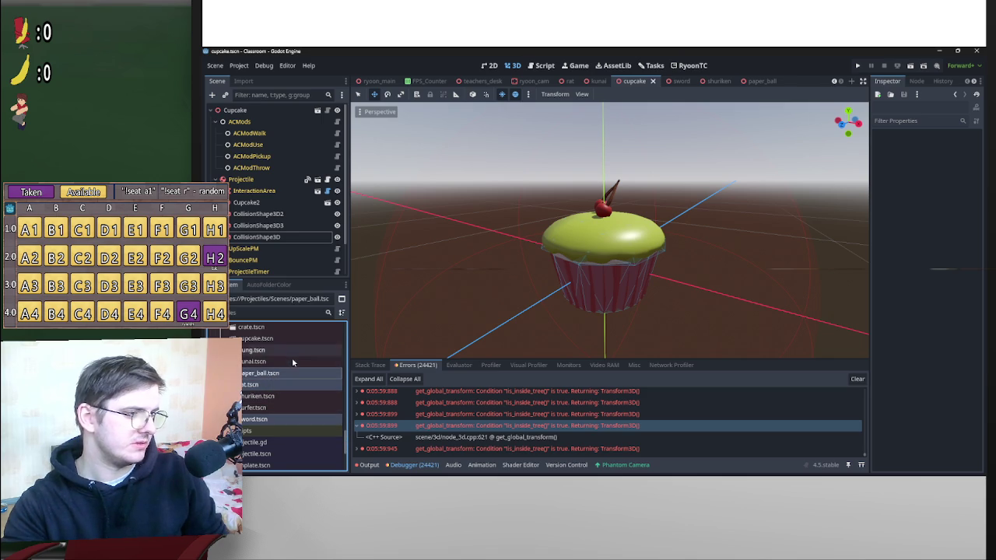
scroll(299, 364, "up", 1)
left_click(284, 381)
Switch to the Script workspace, showing object.gd.
scroll(284, 382, "up", 5)
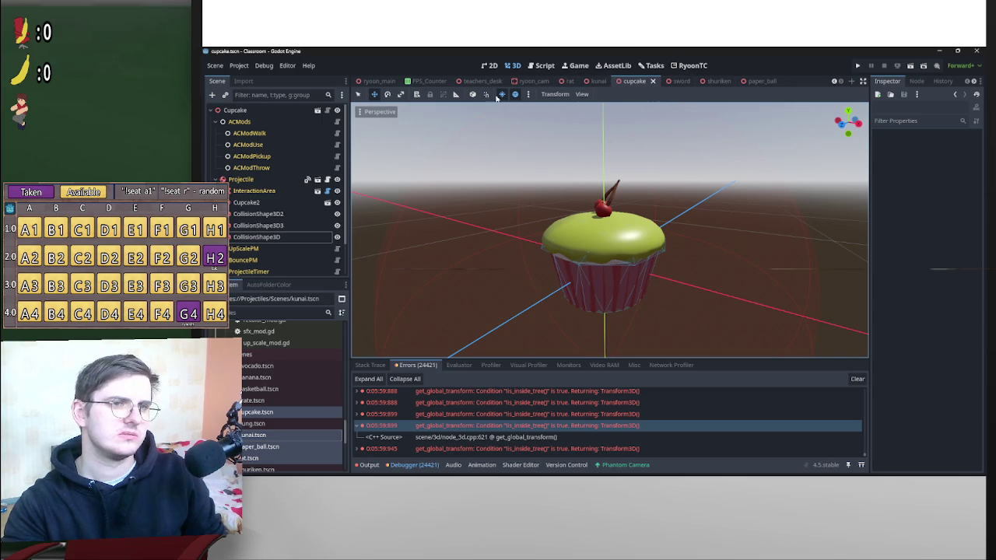
scroll(280, 234, "down", 2)
scroll(281, 359, "down", 2)
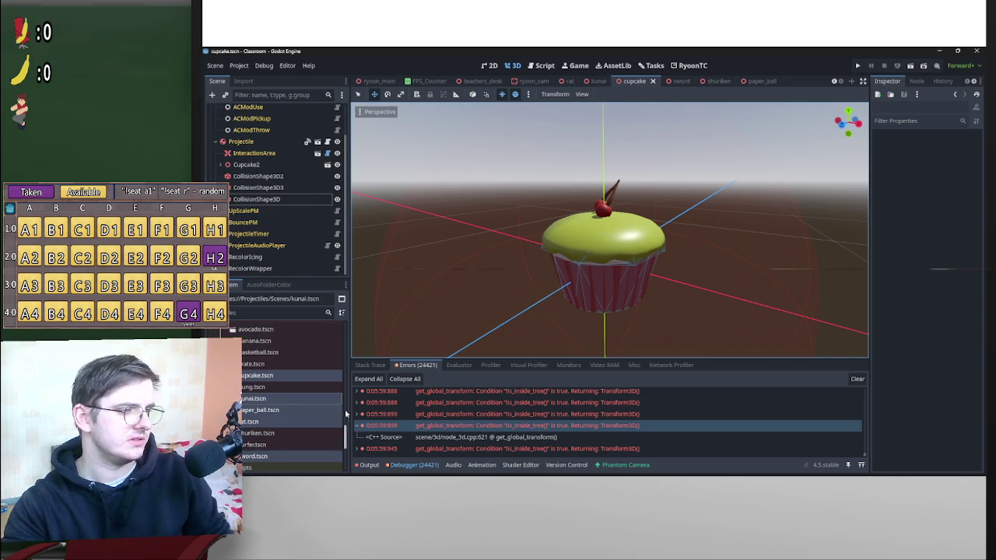
scroll(264, 389, "down", 8)
scroll(250, 376, "down", 10)
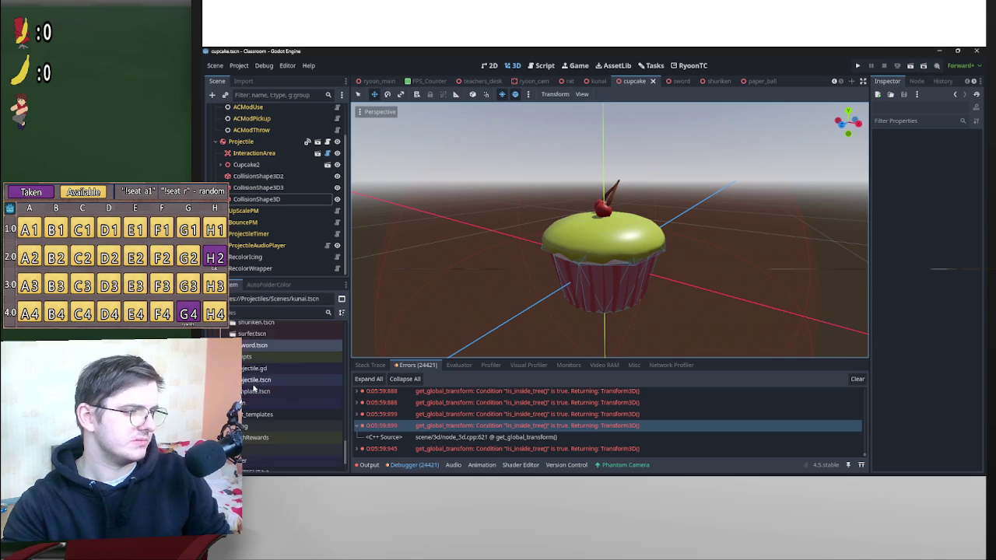
scroll(304, 385, "up", 5)
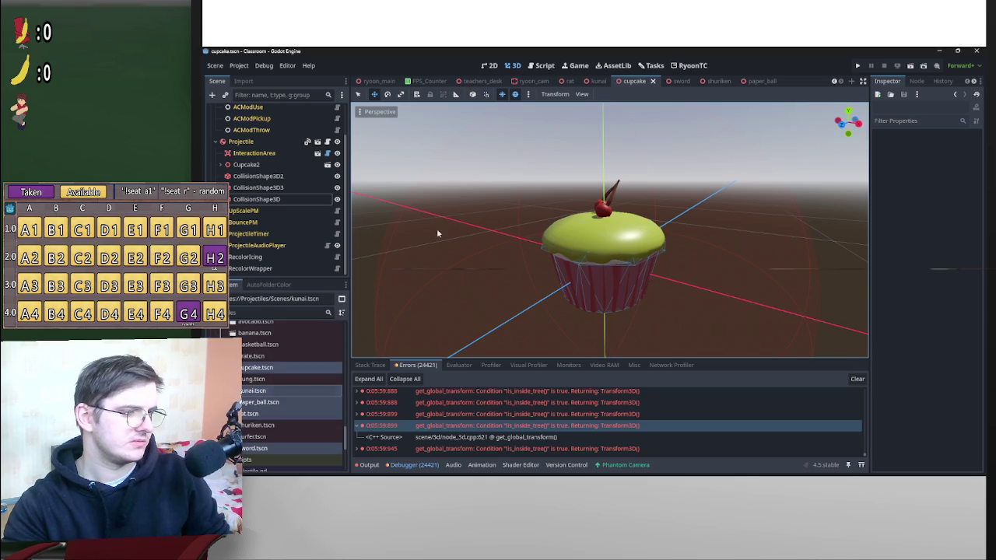
left_click(544, 65)
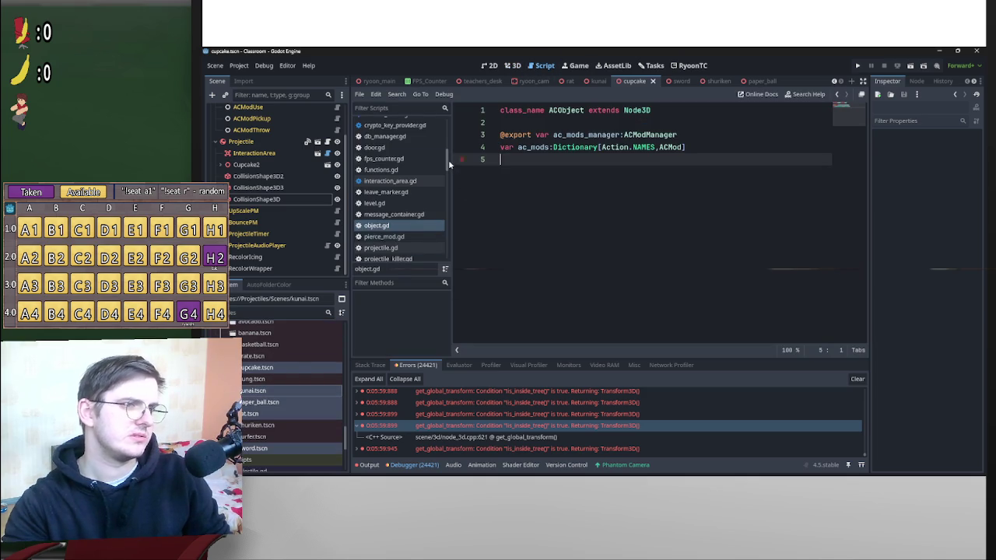
Open constants.gd and drag the five scene preload constants into _object_paths at line 11.
scroll(447, 165, "up", 5)
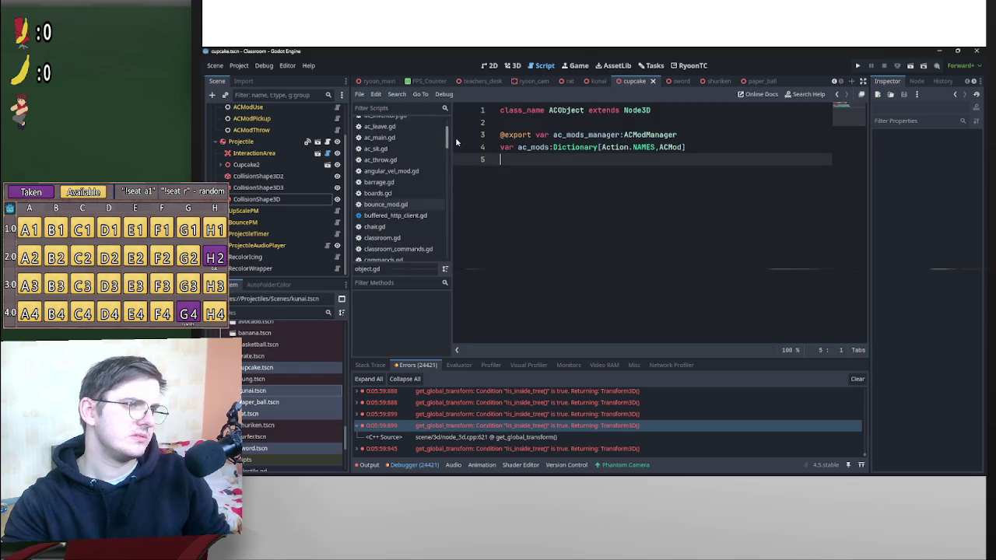
scroll(455, 148, "down", 3)
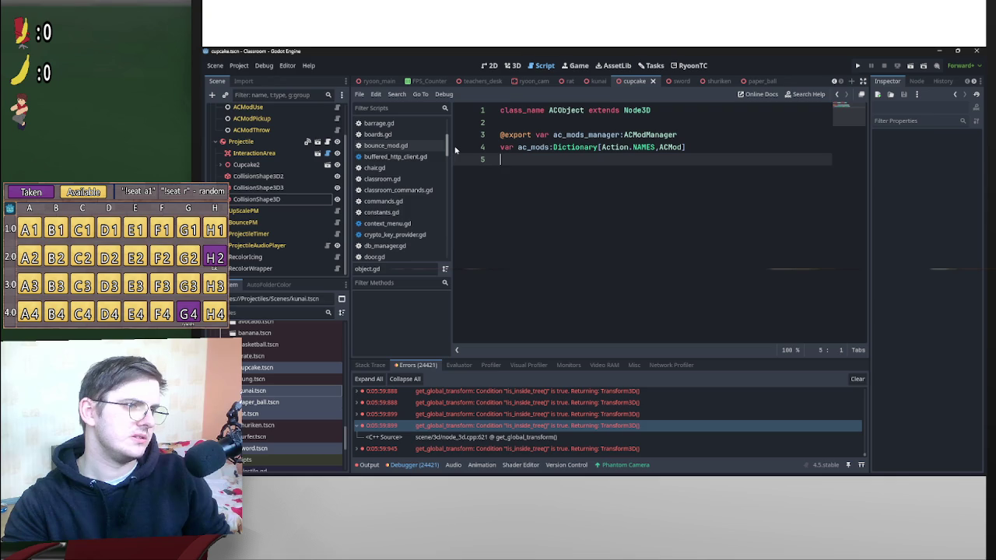
left_click(422, 213)
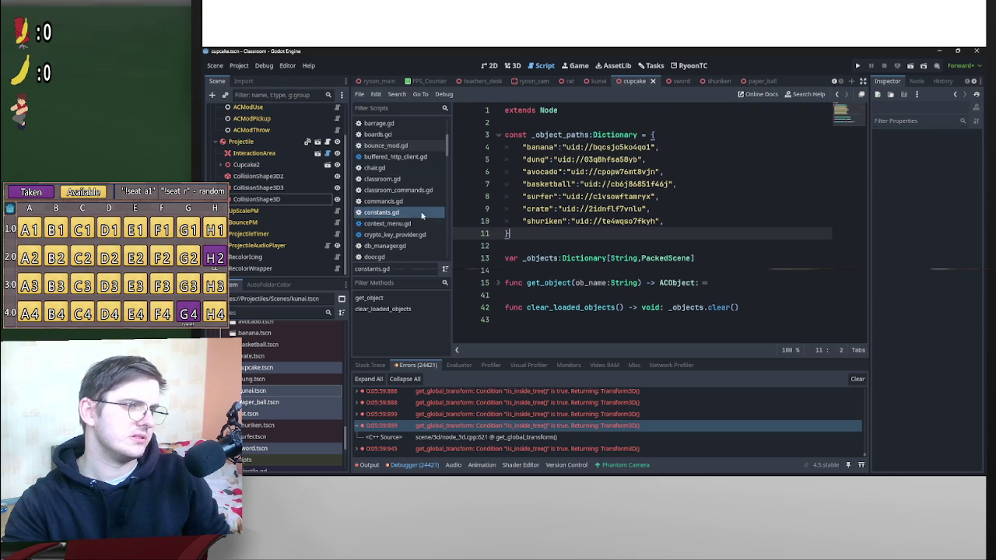
left_click(507, 233)
key("Return")
left_click(566, 234)
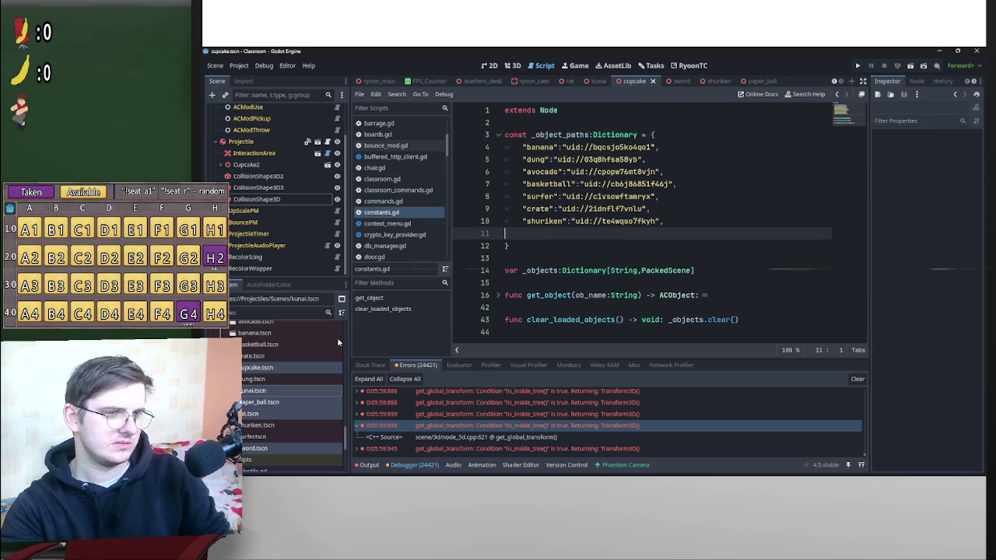
mouse_move(273, 373)
left_mouse_down()
mouse_move(477, 289)
mouse_move(482, 233)
mouse_move(589, 233)
left_mouse_up()
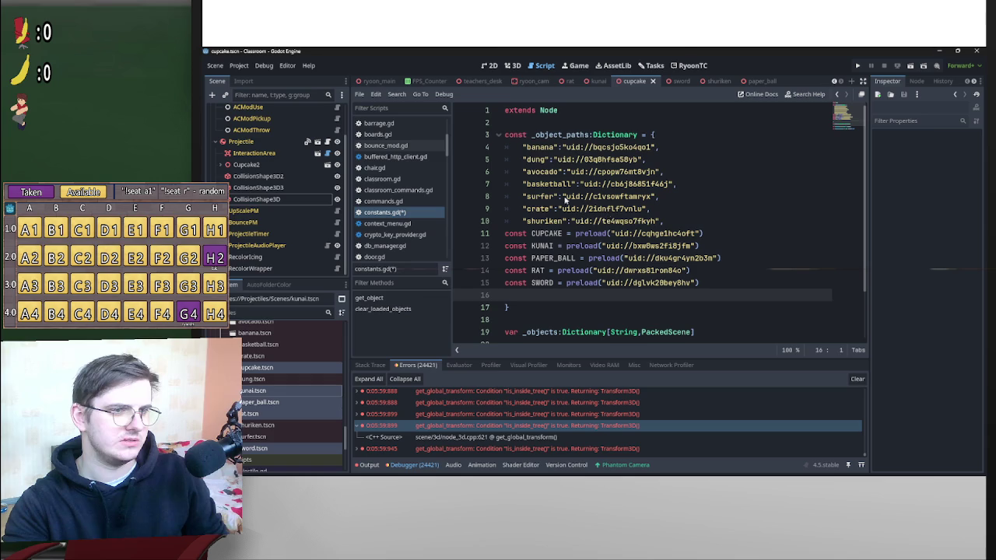
Remove the preload parentheses from all five lines with multiple carets.
left_click(610, 235)
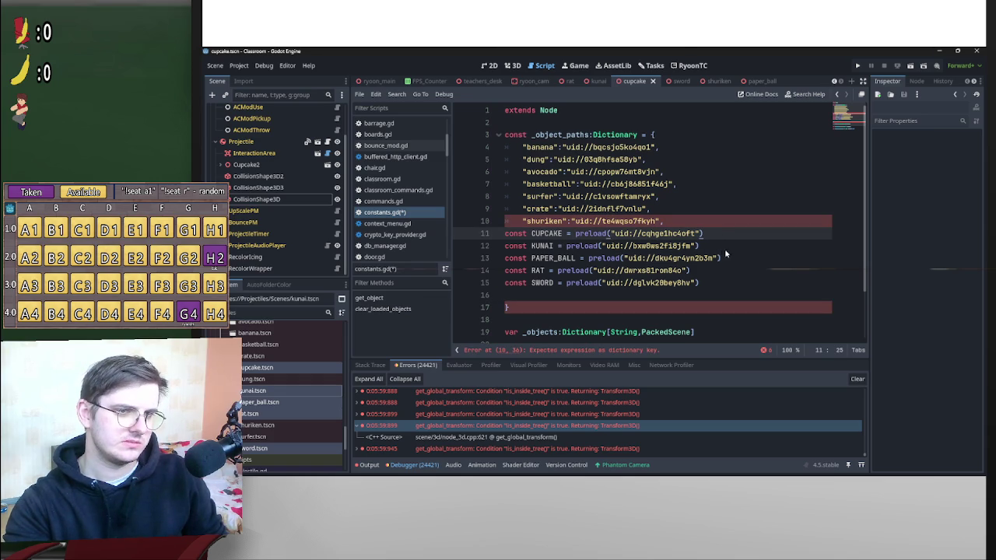
key("shift+alt+Down")
key("shift+alt+Down")
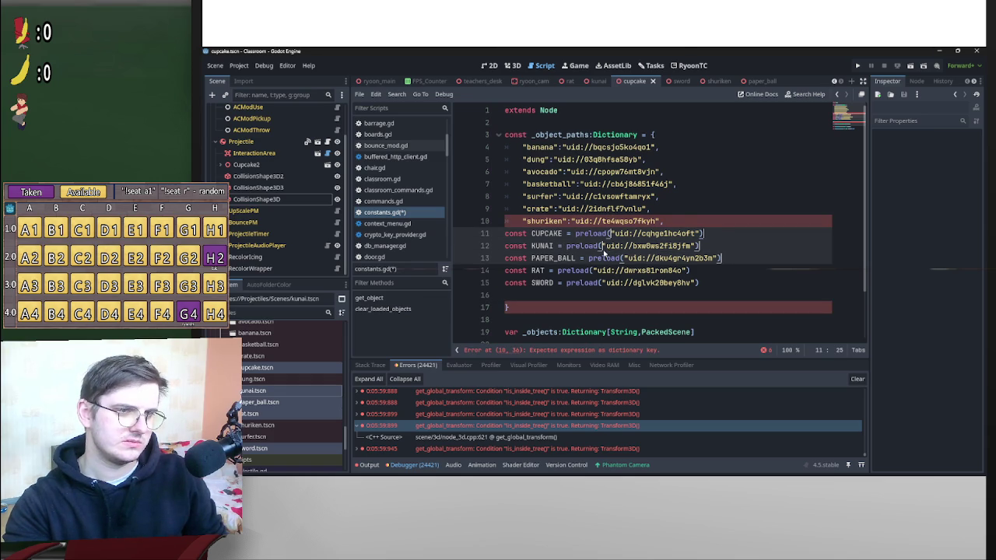
left_click(593, 271, "alt")
left_click(602, 286, "alt")
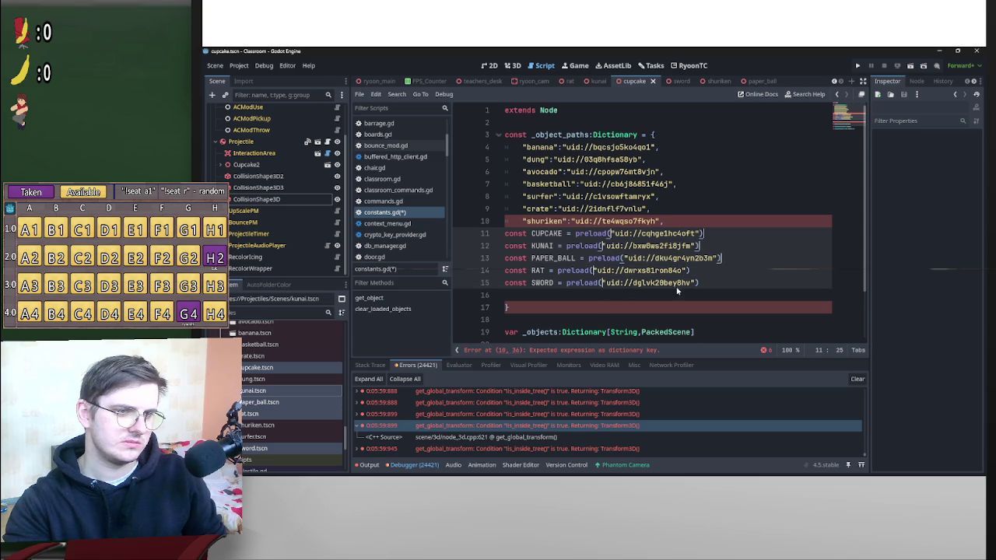
key("End")
key("BackSpace")
key("ctrl+Left")
key("ctrl+Left")
key("ctrl+Left")
key("BackSpace")
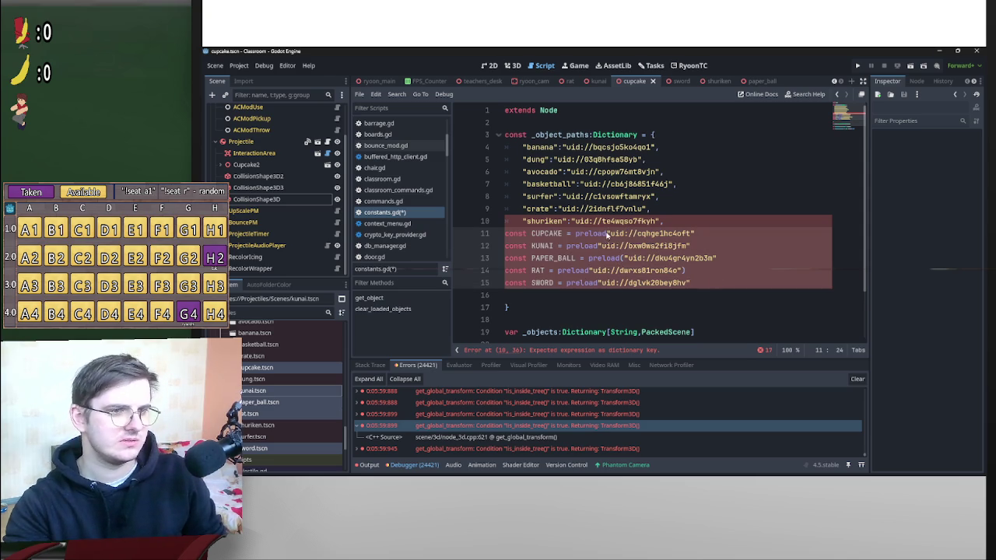
key("Escape")
left_click(599, 246, "alt")
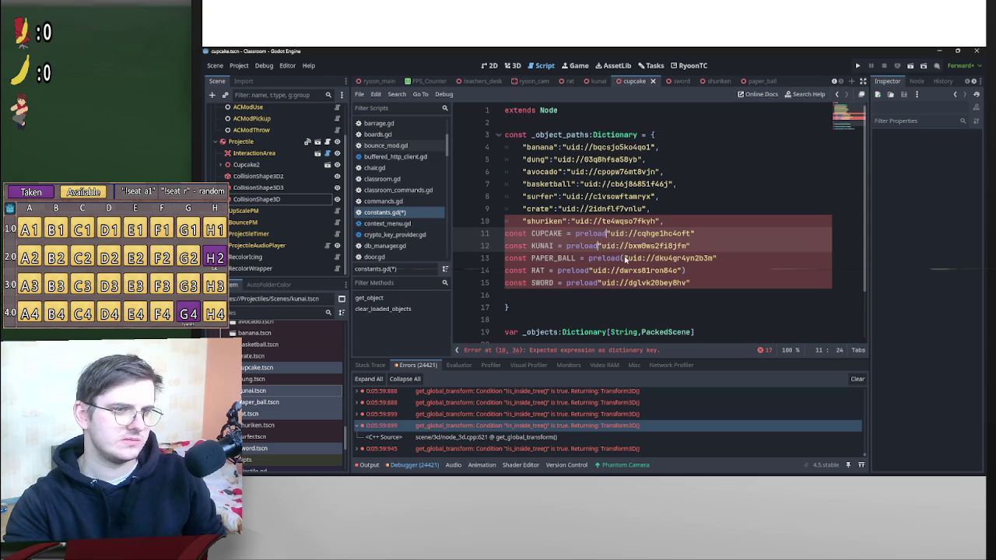
left_click(624, 258)
key("BackSpace")
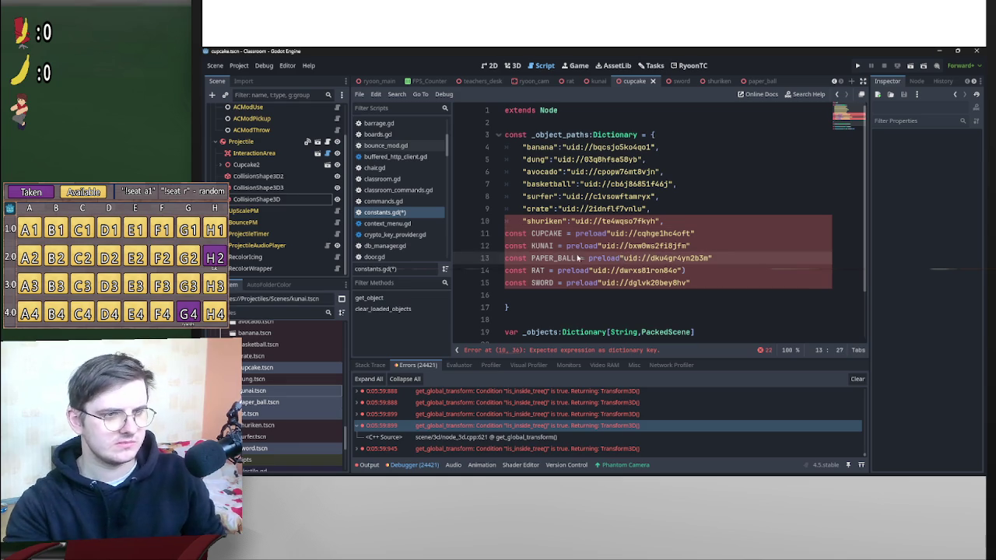
Delete 'preload' and replace the equals signs with colons on lines 11–15.
left_click(598, 246, "alt")
left_click(607, 234, "alt")
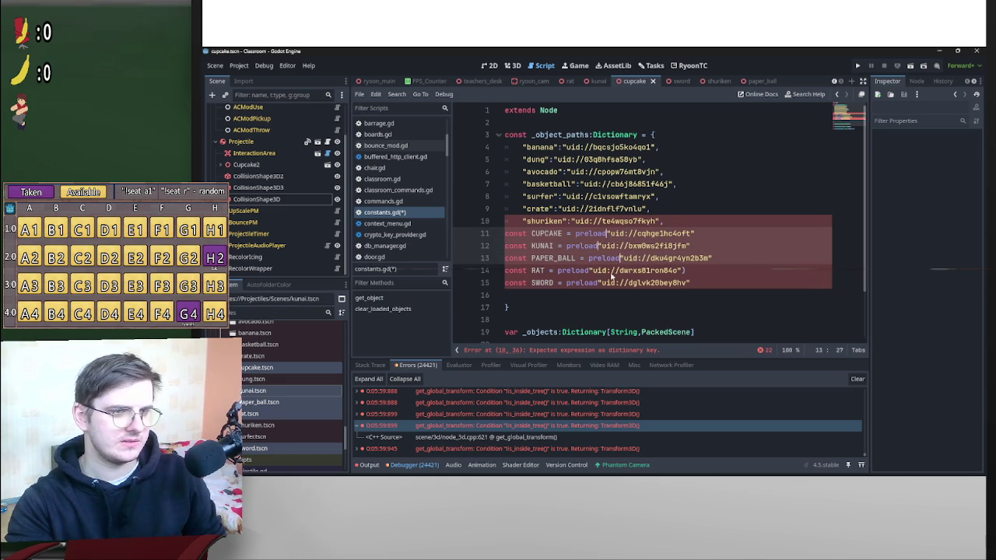
left_click(589, 272, "alt")
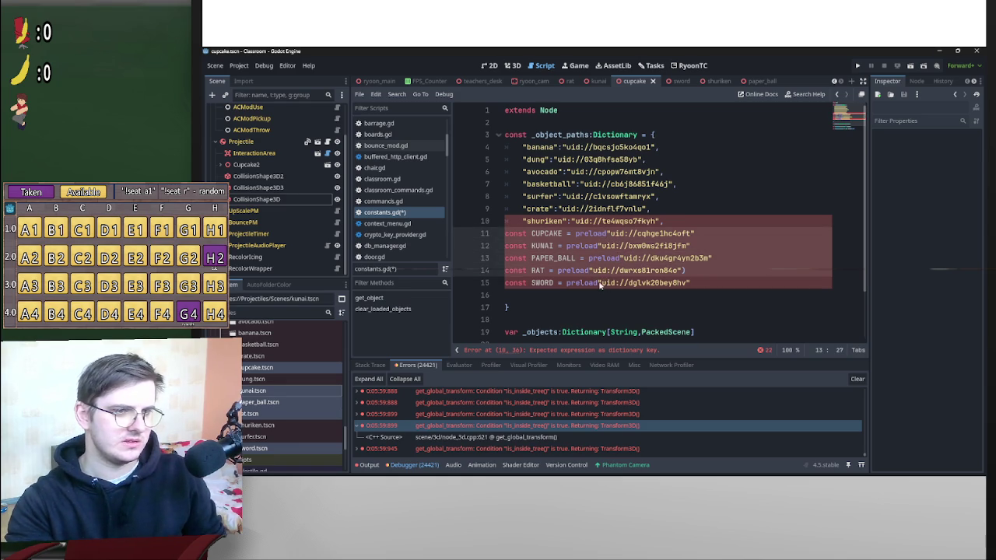
left_click(600, 285, "alt")
mouse_move(657, 277)
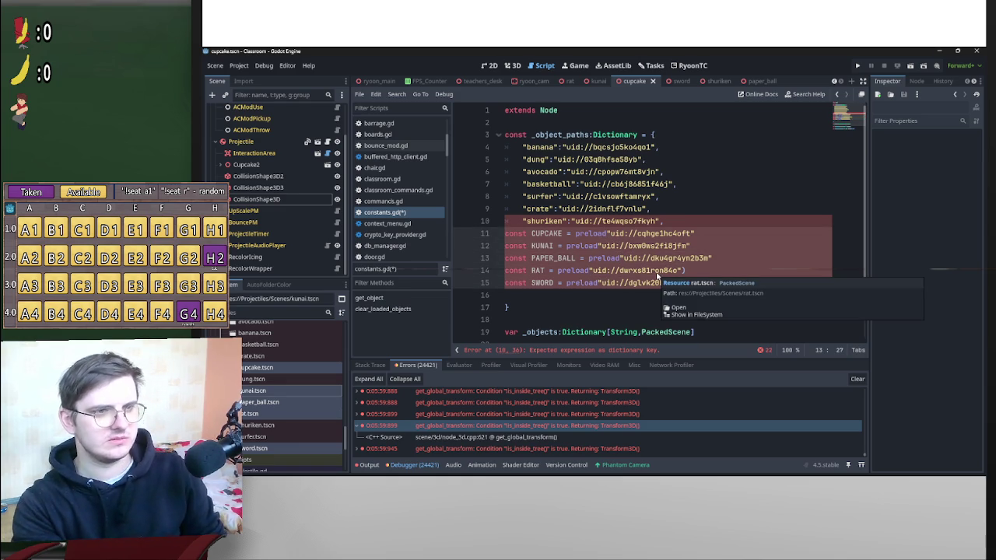
key("BackSpace")
key("BackSpace")
key("BackSpace")
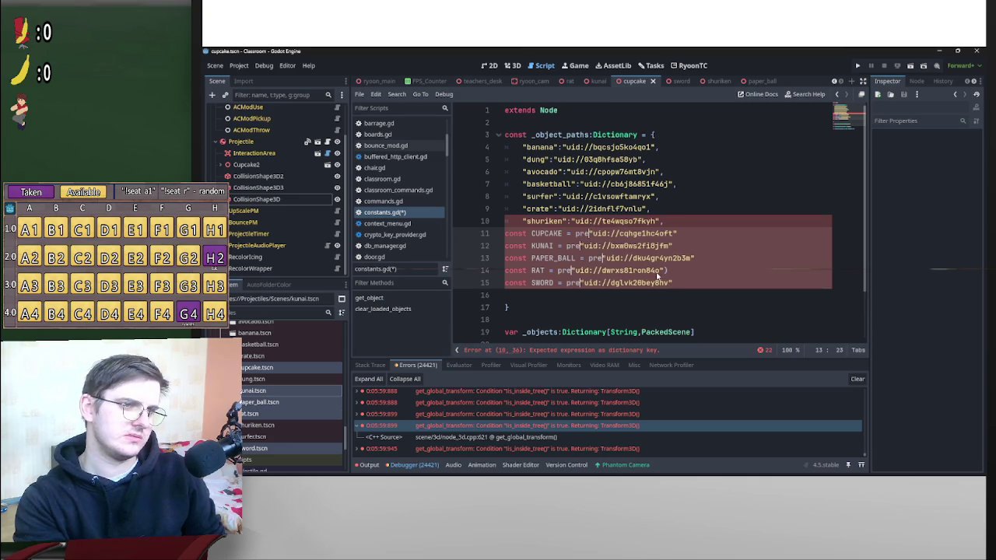
key("BackSpace")
key("BackSpace")
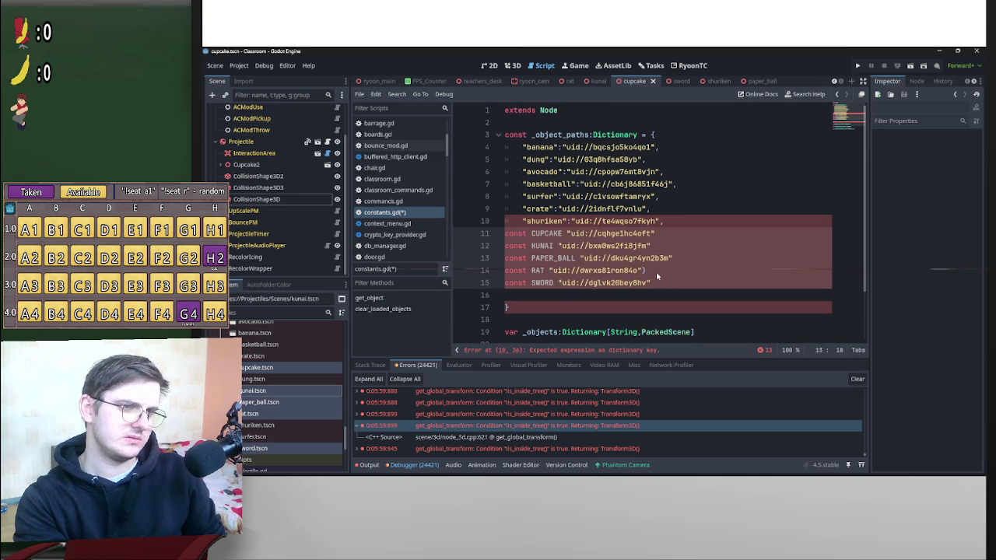
type(":")
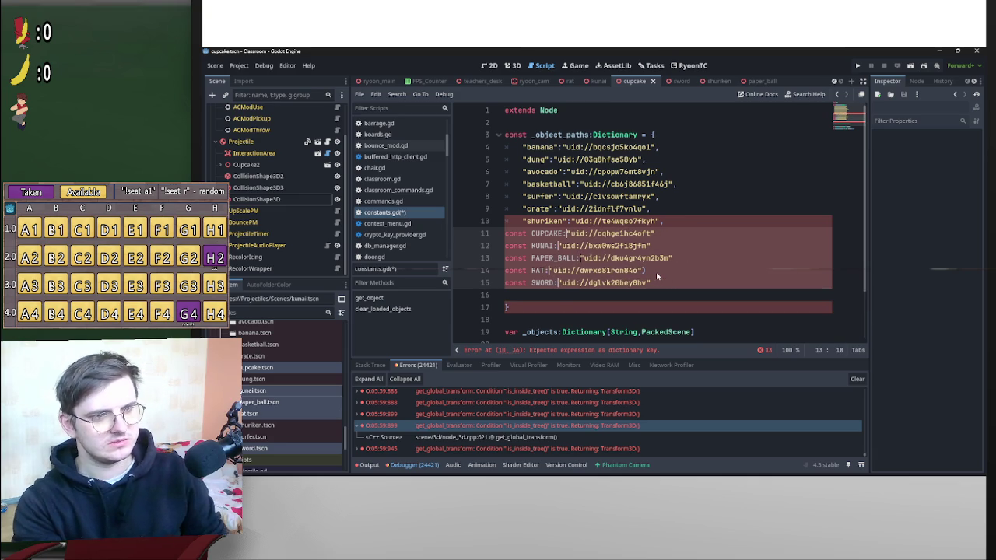
Add a trailing comma to each of the five entries.
left_click(665, 233)
left_click(666, 245, "alt")
left_click(674, 258, "alt")
left_click(668, 272, "alt")
left_click(668, 284, "alt")
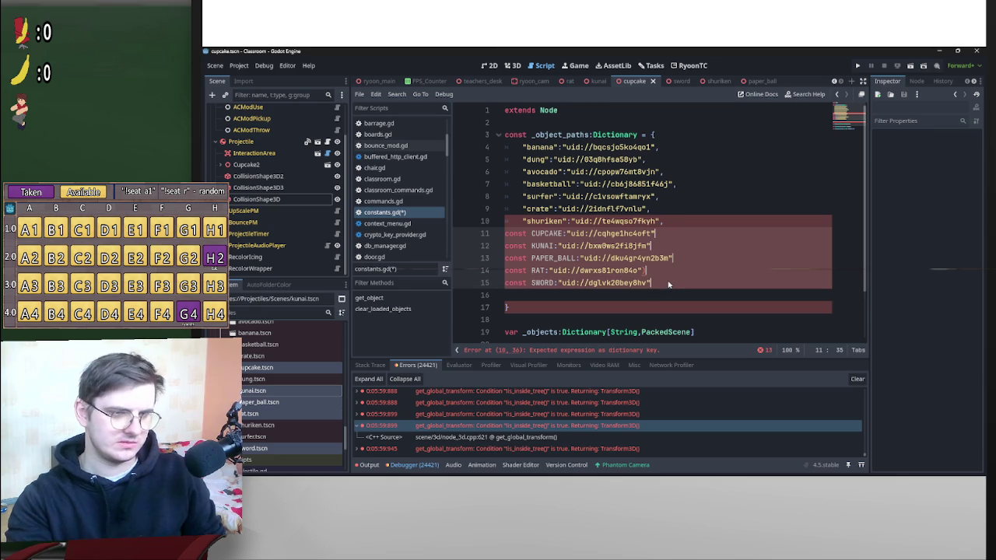
type(",")
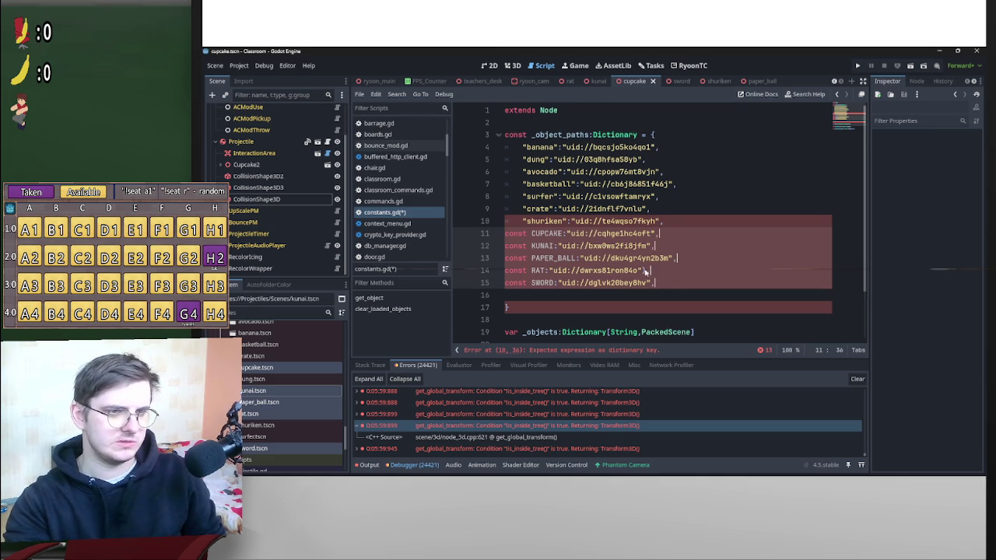
Strip the const keyword from the five entries.
left_click(644, 271)
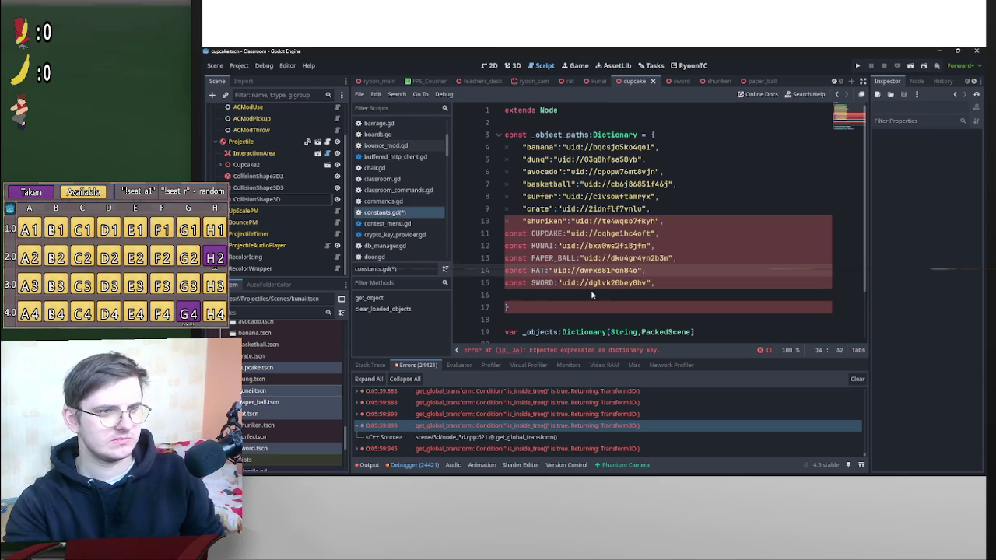
left_click(531, 283)
left_click(532, 270, "alt")
left_click(531, 258, "alt")
left_click(531, 245, "alt")
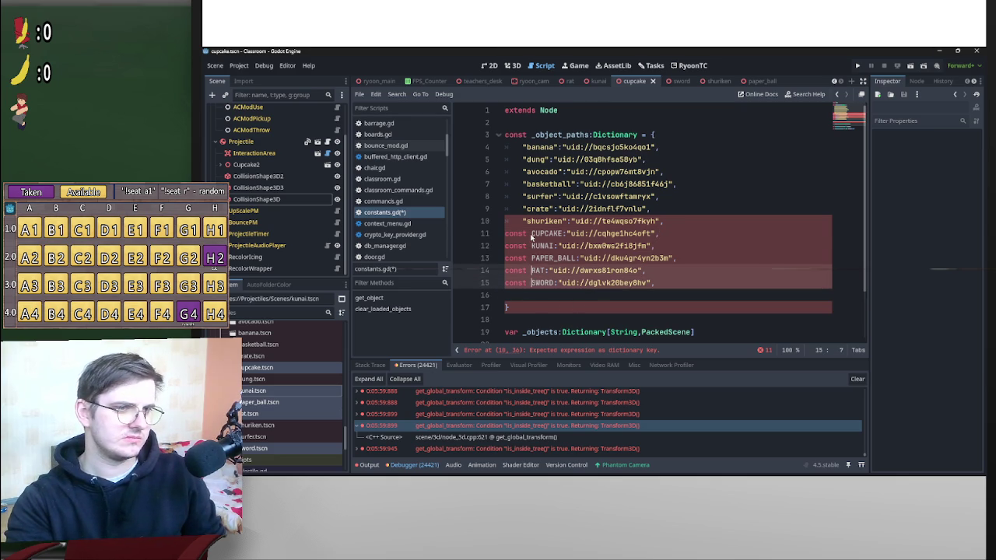
left_click(532, 234, "alt")
key("BackSpace")
key("BackSpace")
key("BackSpace")
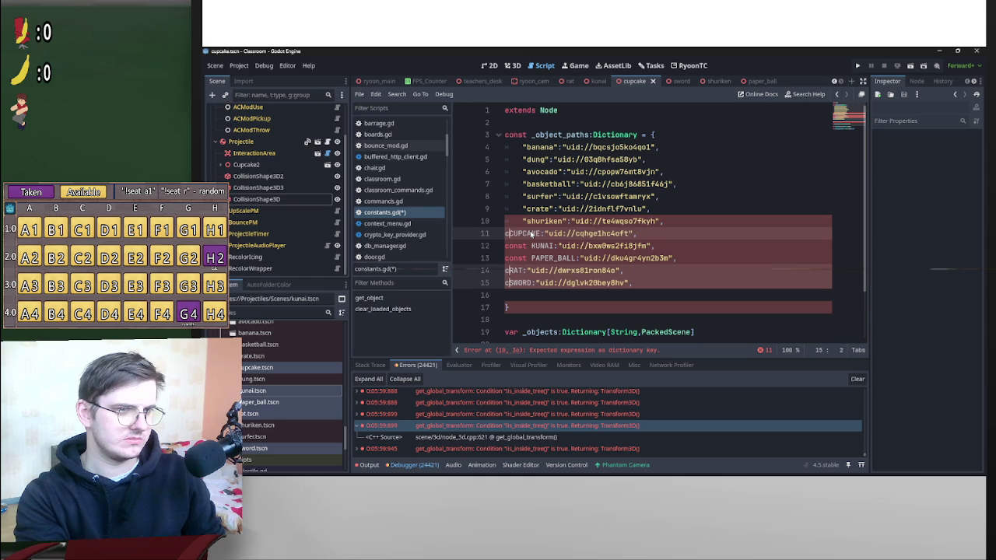
key("ctrl+z")
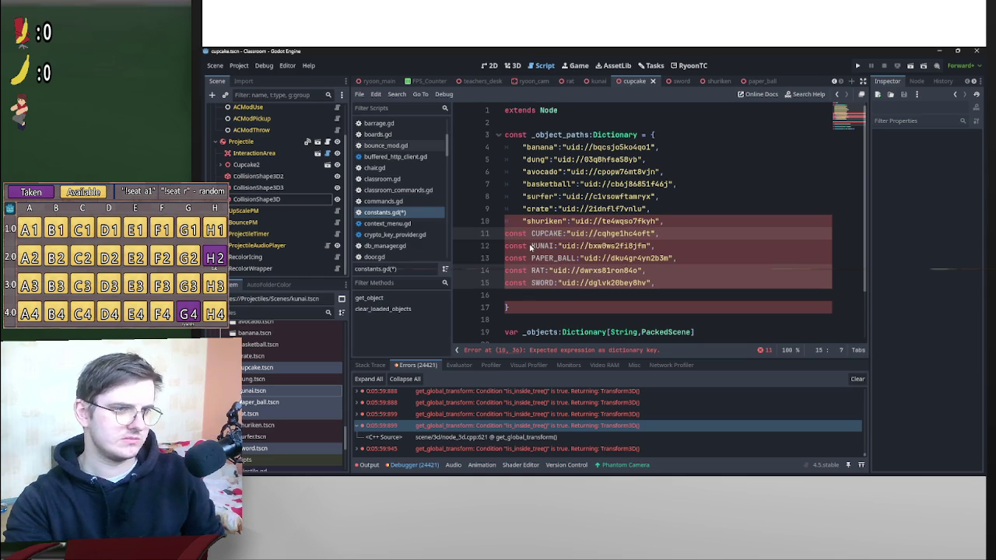
key("BackSpace")
key("BackSpace")
key("BackSpace")
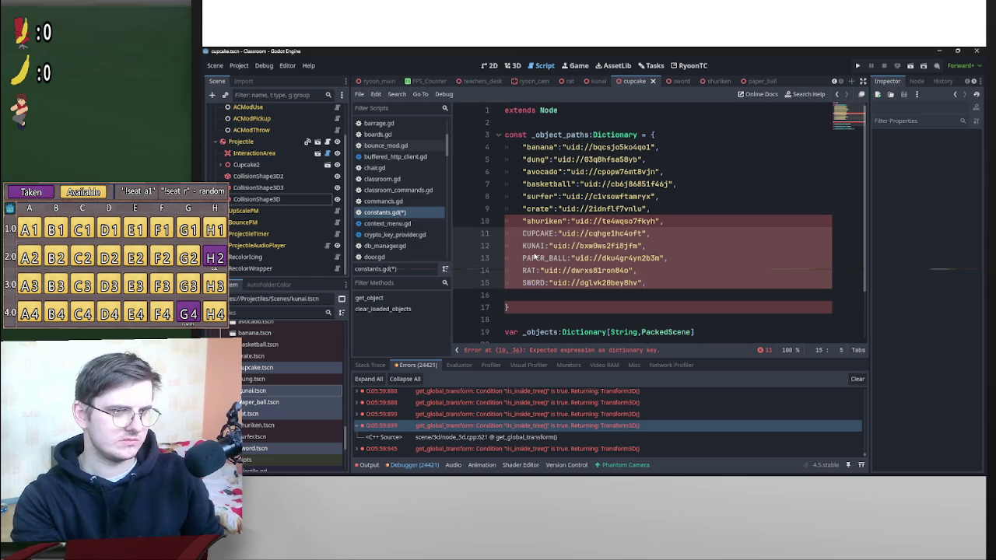
key("Tab")
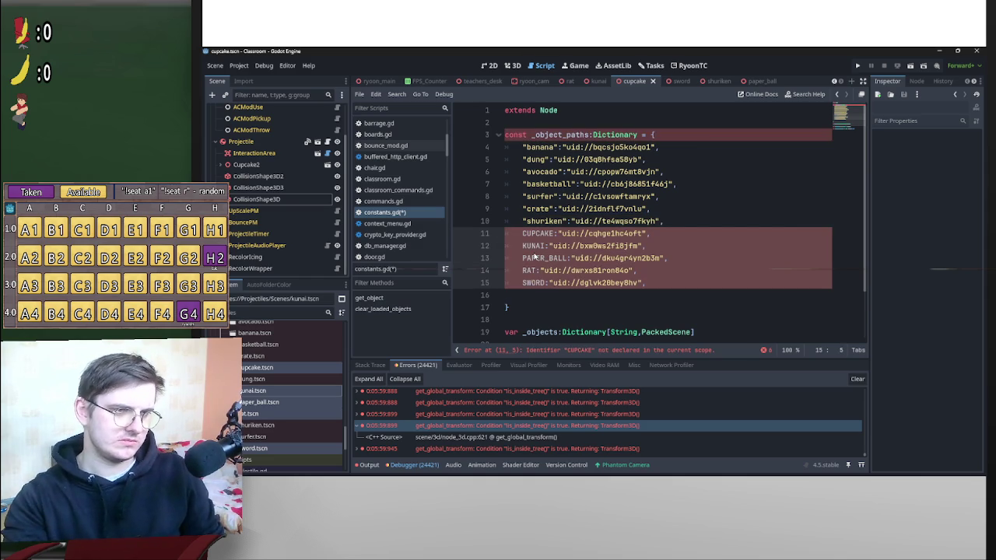
Wrap CUPCAKE, KUNAI, PAPER_BALL, RAT and SWORD in quotes and convert them to lowercase.
key("ctrl+shift+Right")
type("\"")
left_click_drag(559, 234, 529, 234)
right_click(534, 235)
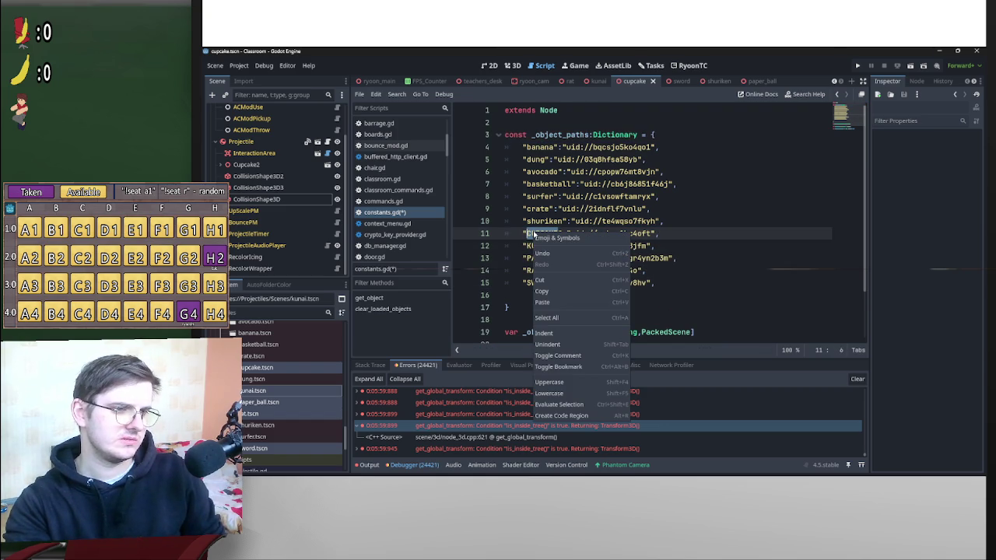
key("Escape")
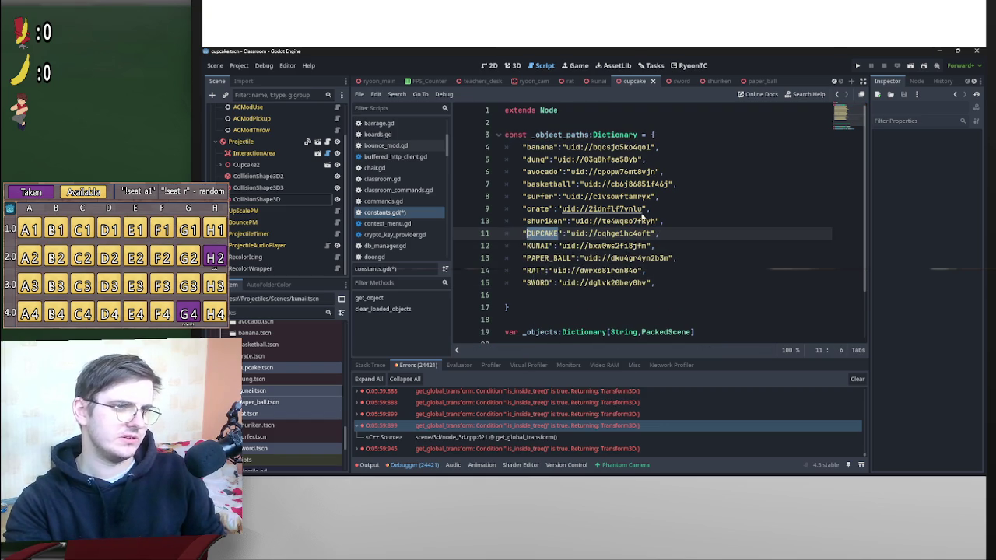
key("ctrl+z")
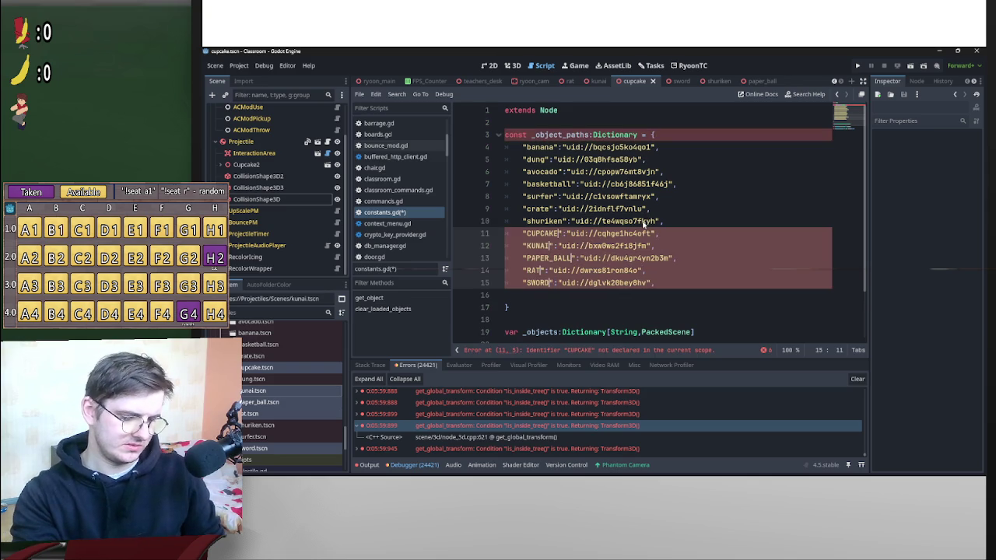
type("\"")
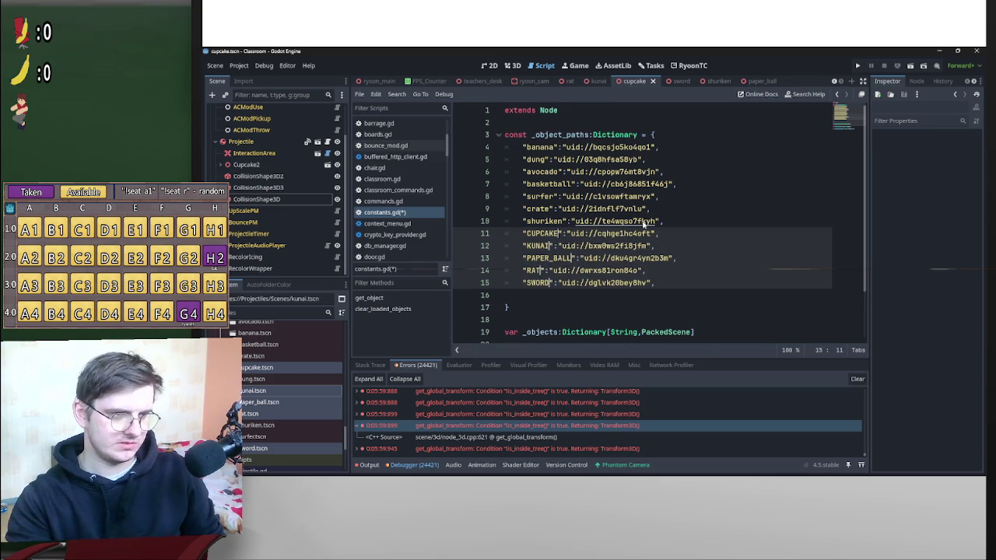
key("ctrl+shift+Left")
key("shift+F5")
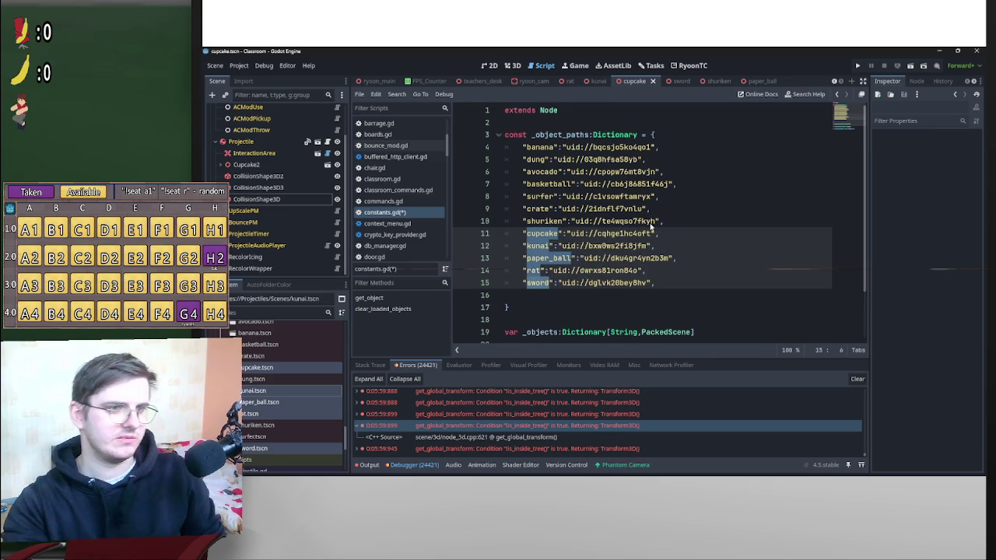
left_click(617, 246)
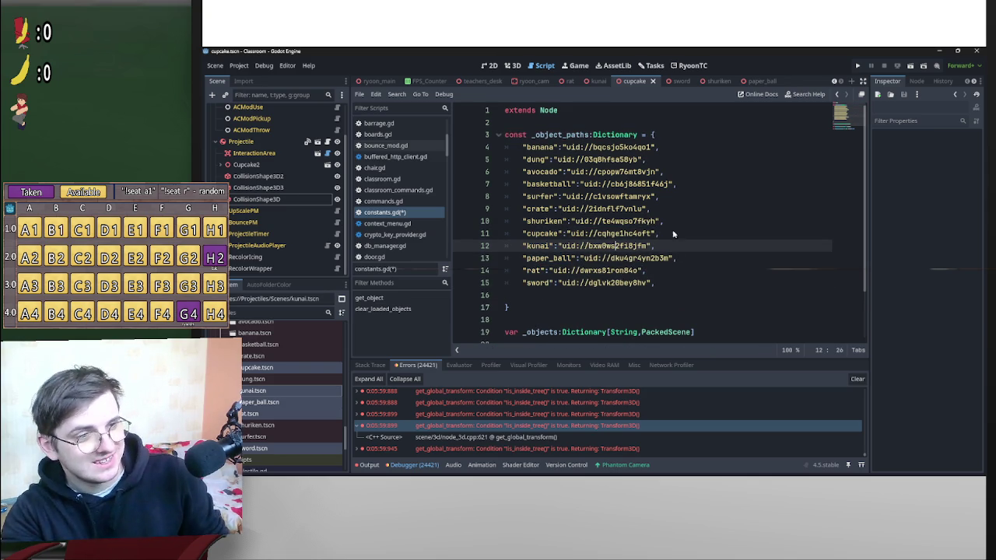
Add a blank line above the cupcake entry, save constants.gd and run the project.
left_click(671, 283)
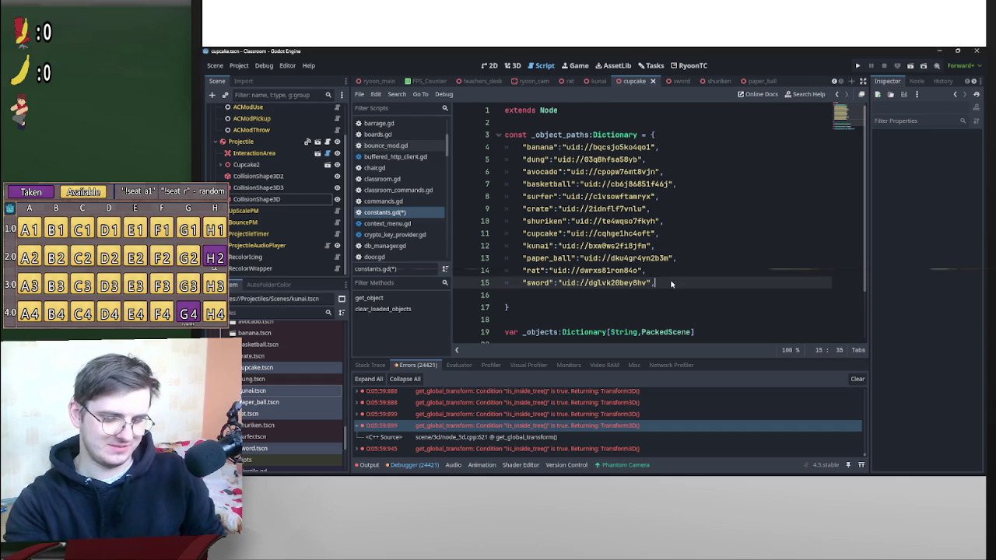
key("Up")
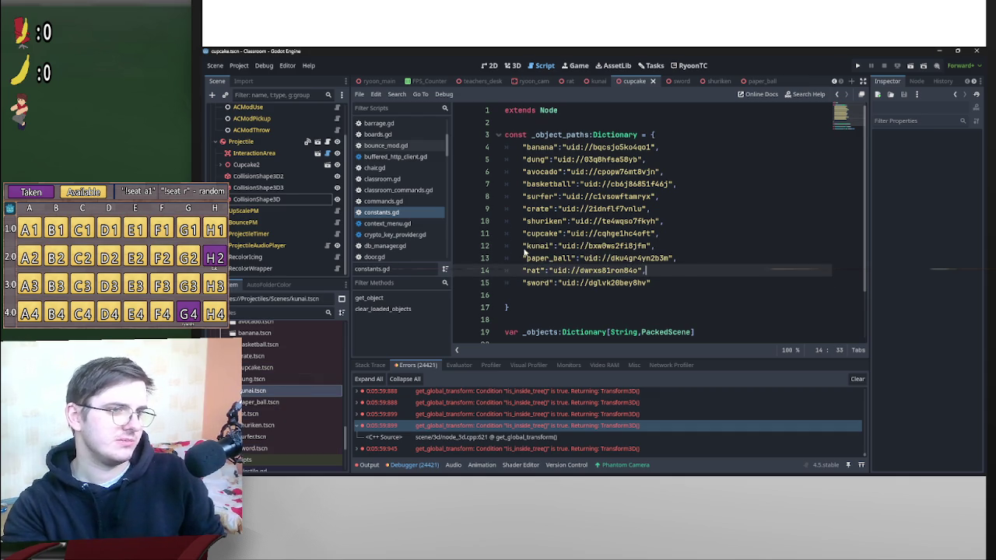
left_click(523, 234)
key("Return")
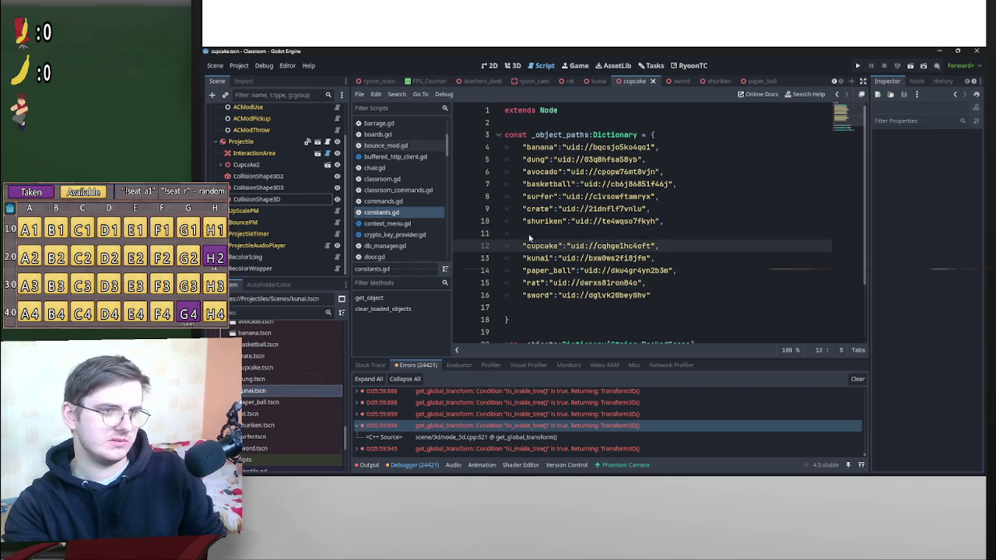
left_click(606, 231)
key("ctrl+s")
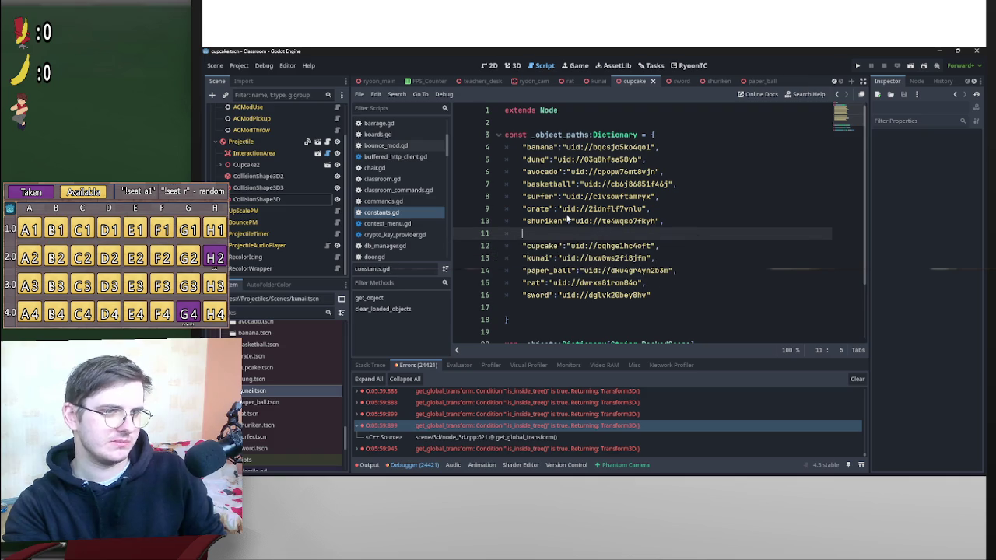
left_click(858, 67)
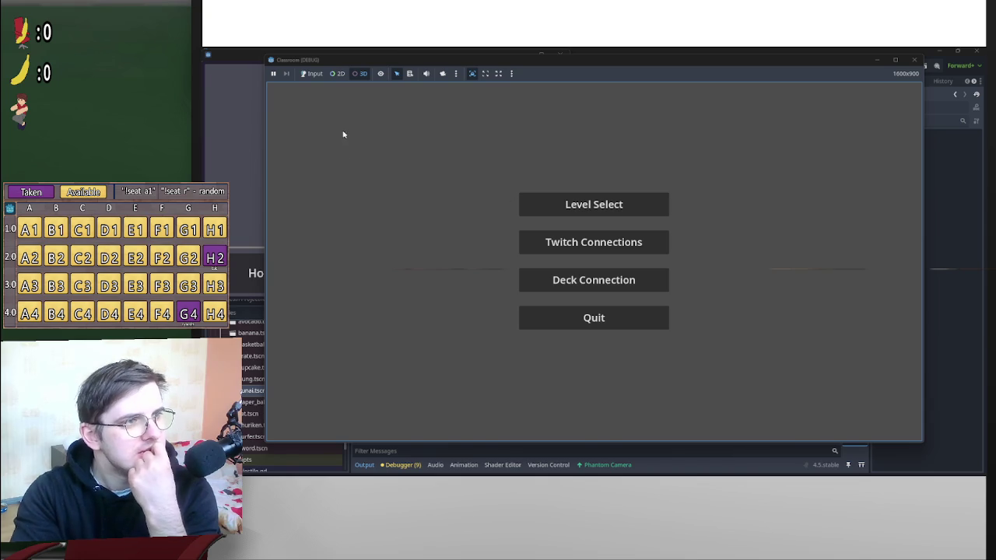
Try Twitch Connections, go back, and load the classroom level from Level Select.
left_click(560, 250)
left_click(584, 258)
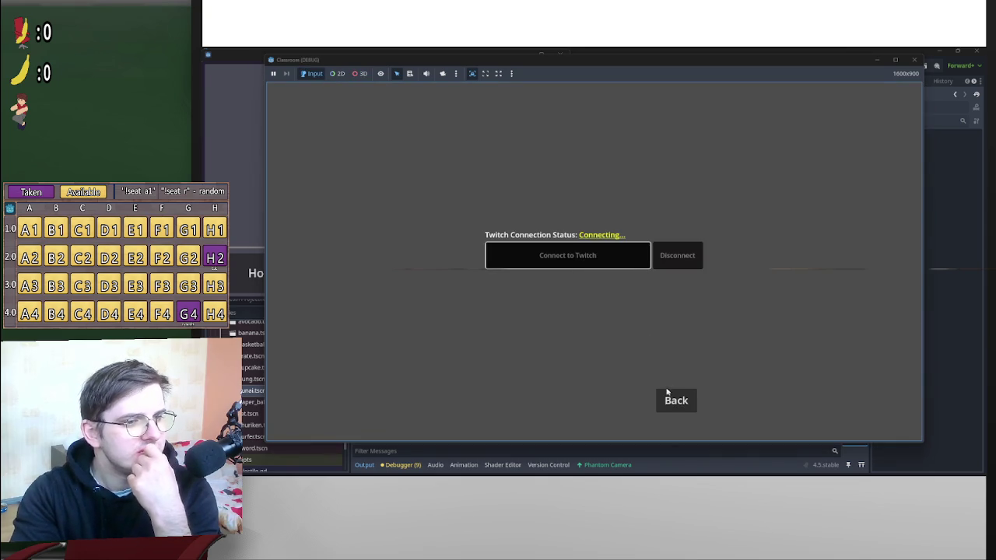
left_click(675, 398)
left_click(618, 212)
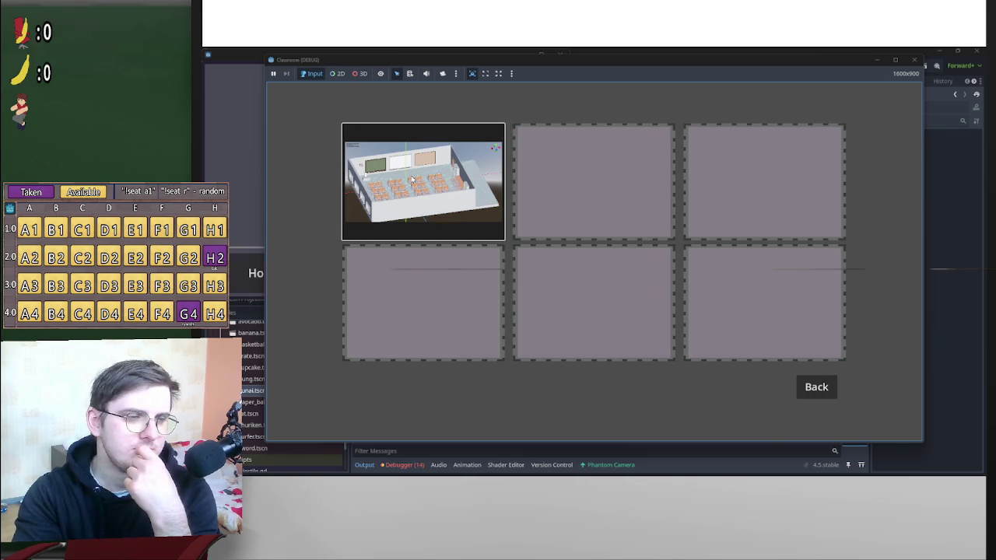
key("Return")
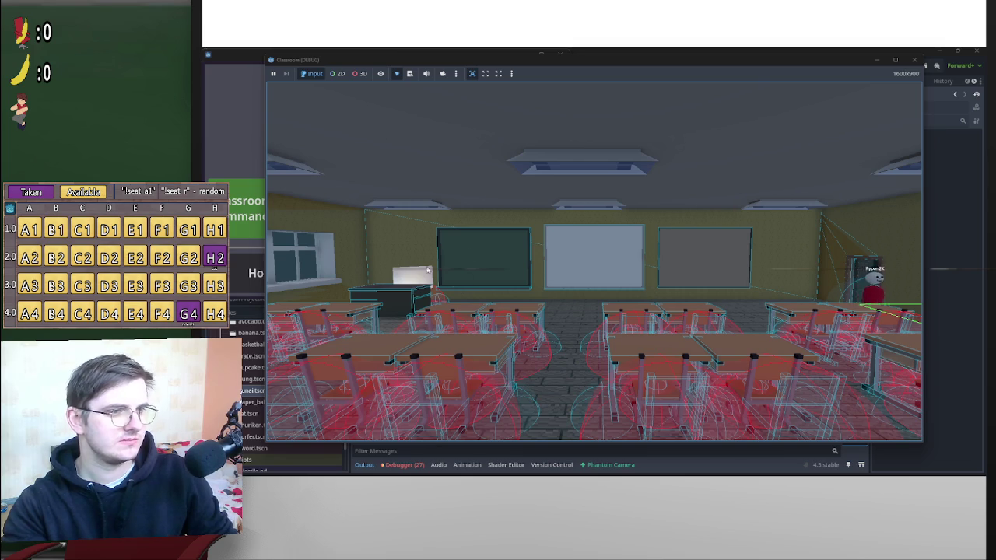
left_click(359, 73)
Override the game camera, then orbit and zoom it toward the desk and chalkboard.
left_click(442, 74)
left_click_drag(545, 256, 614, 269)
scroll(594, 265, "up", 10)
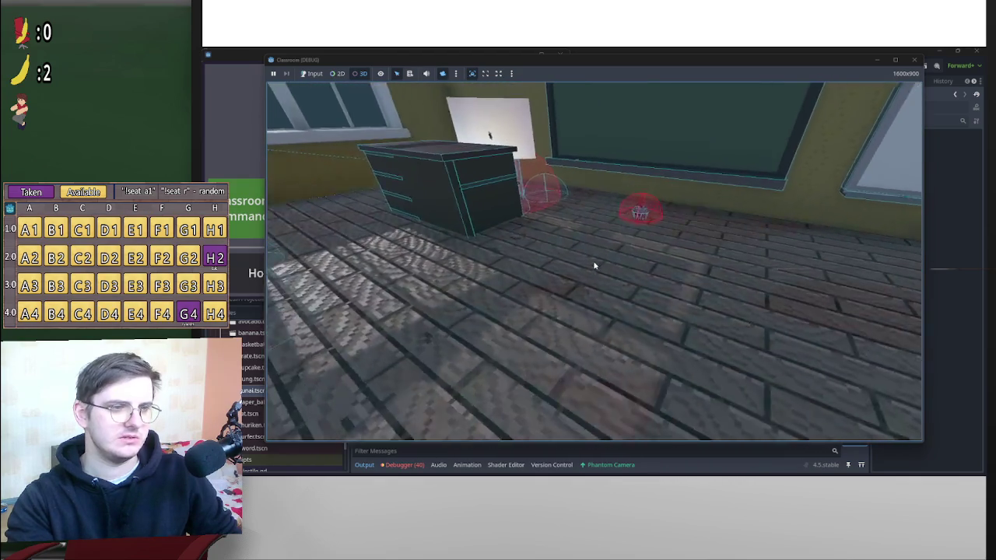
Bring the classroom commands window forward and shift the game window to reveal all commands.
left_click(806, 52)
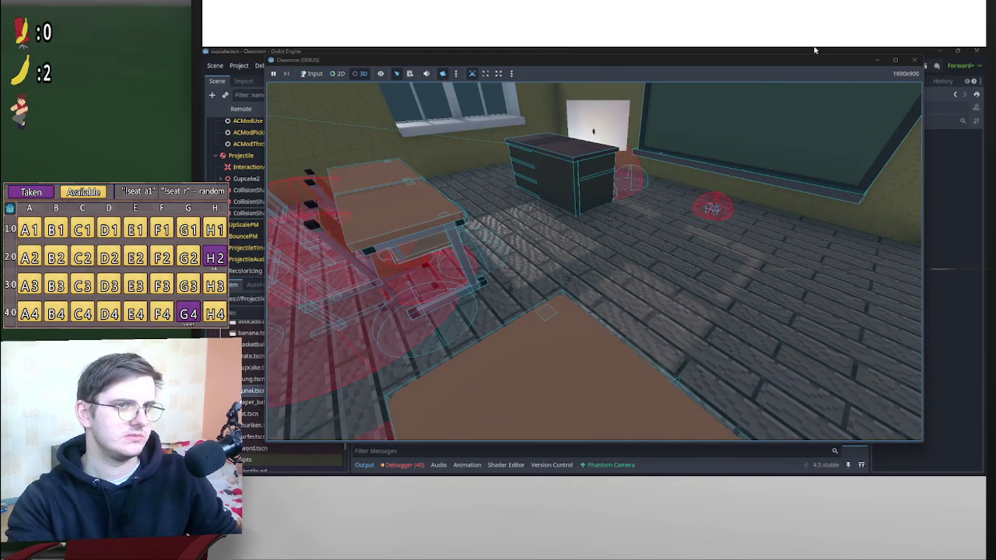
mouse_move(716, 62)
left_mouse_down()
mouse_move(752, 66)
mouse_move(734, 62)
left_mouse_up()
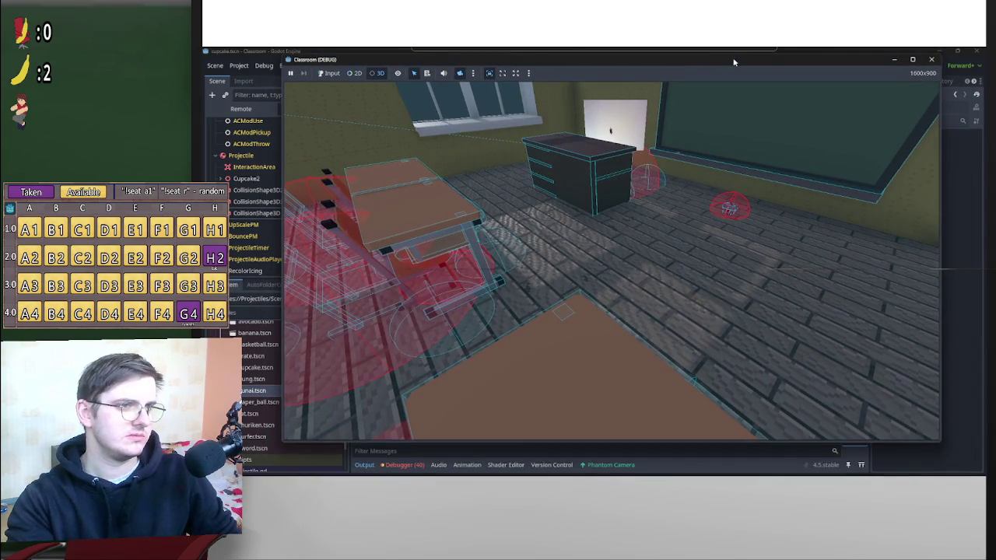
mouse_move(749, 466)
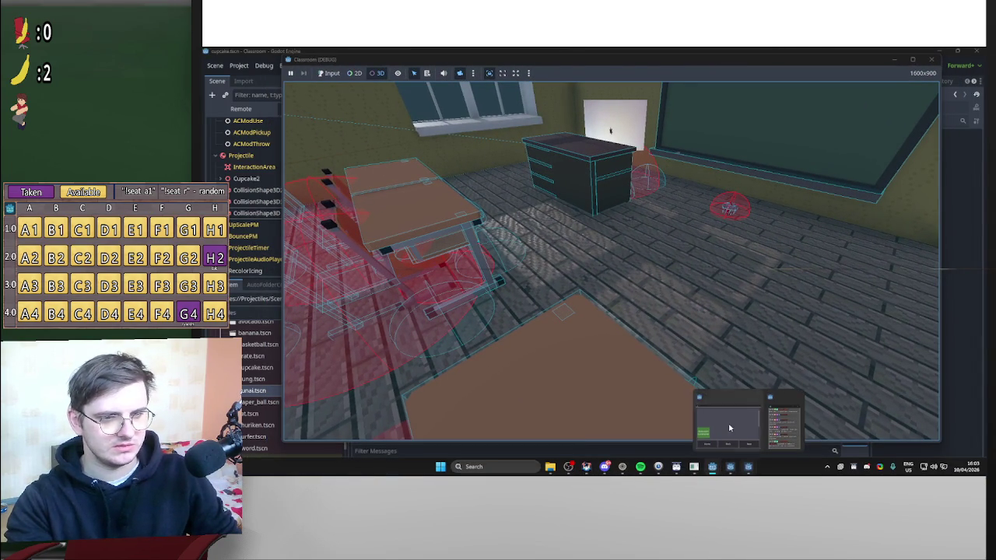
left_click(732, 430)
mouse_move(513, 63)
left_mouse_down()
mouse_move(609, 188)
mouse_move(574, 204)
left_mouse_up()
Toggle the classroom lights, reposition the game window, and aim the camera at the cupcake.
left_click(313, 161)
mouse_move(655, 204)
left_mouse_down()
mouse_move(556, 81)
mouse_move(693, 206)
left_mouse_up()
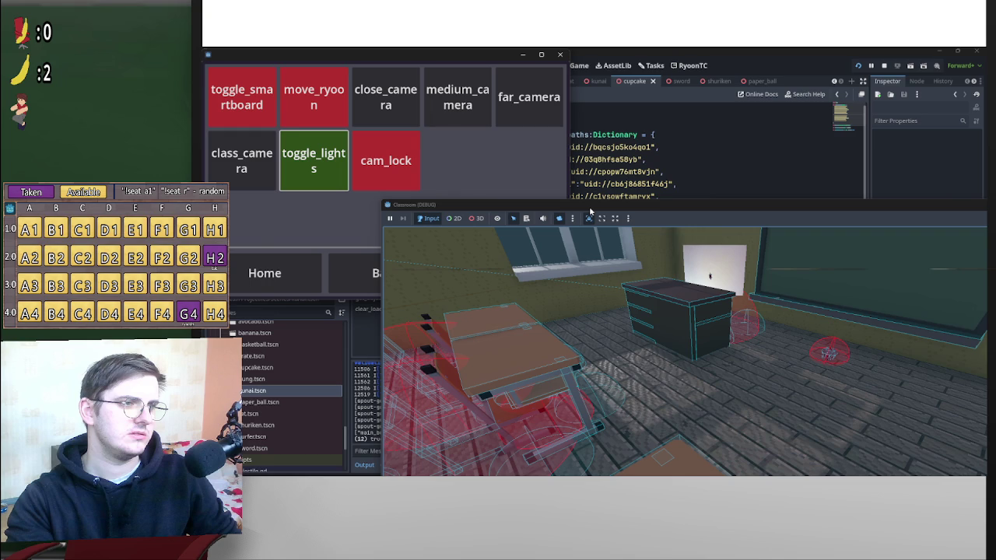
left_click_drag(591, 210, 480, 117)
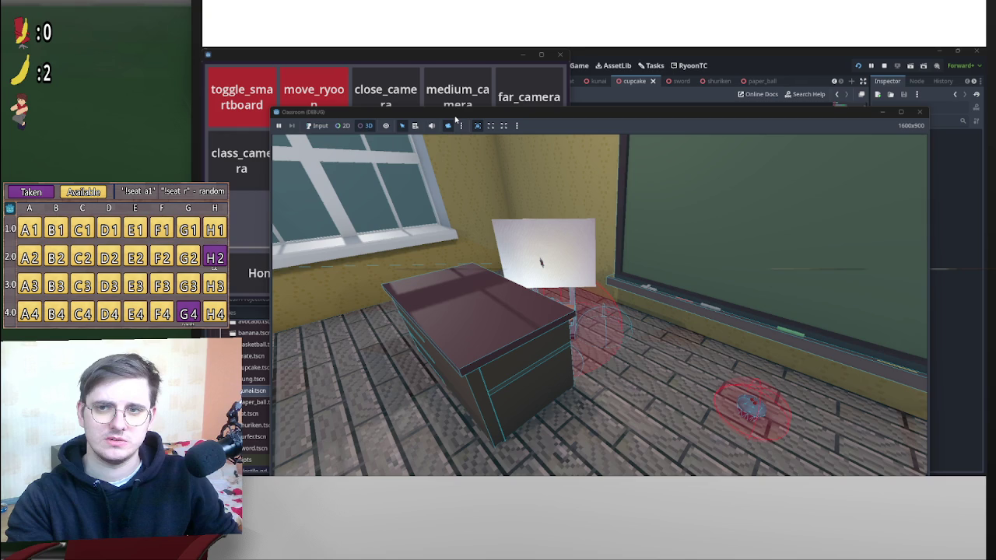
mouse_move(455, 118)
left_mouse_down()
mouse_move(461, 146)
mouse_move(403, 78)
left_mouse_up()
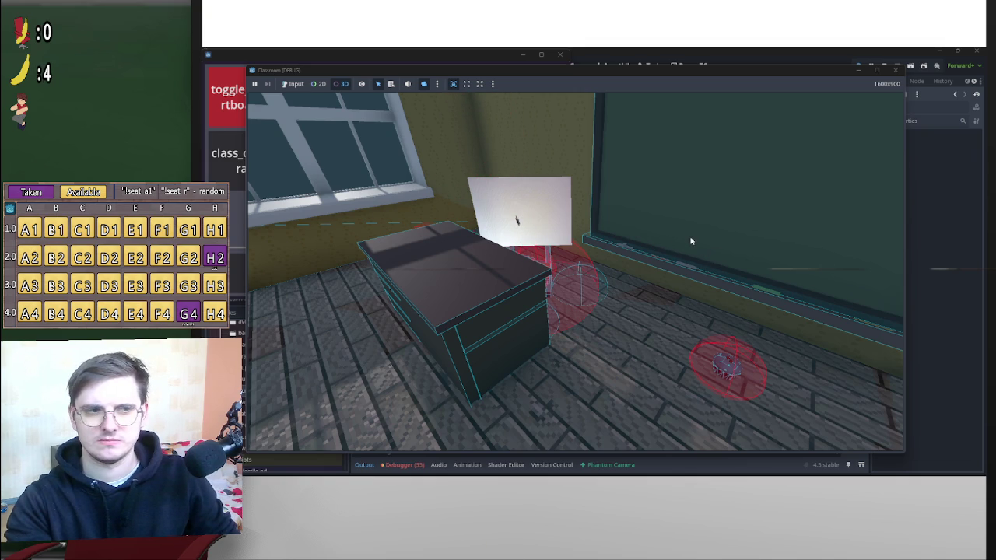
left_click(577, 275)
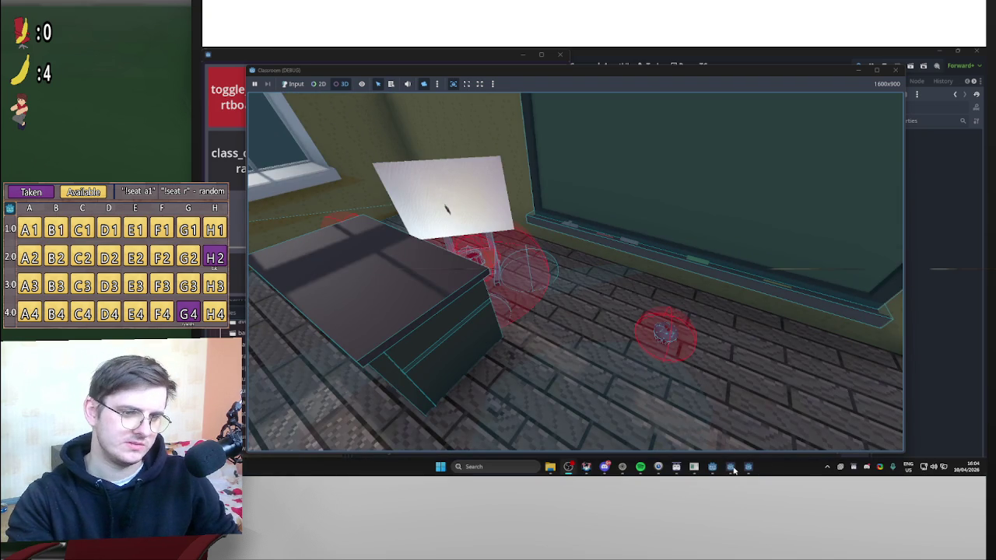
mouse_move(730, 467)
mouse_move(731, 405)
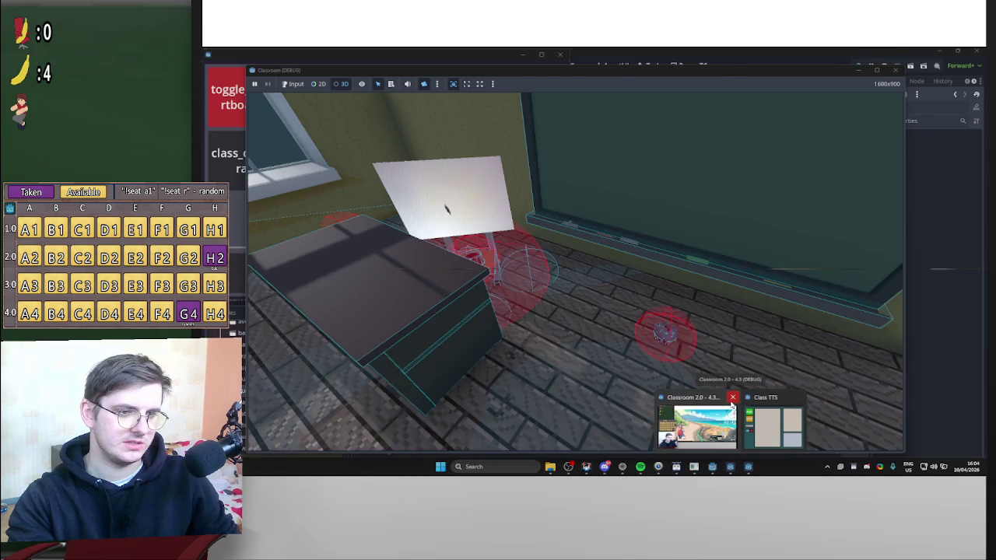
Return to the classroom stream scene, then stop the running game with F8.
left_click(731, 403)
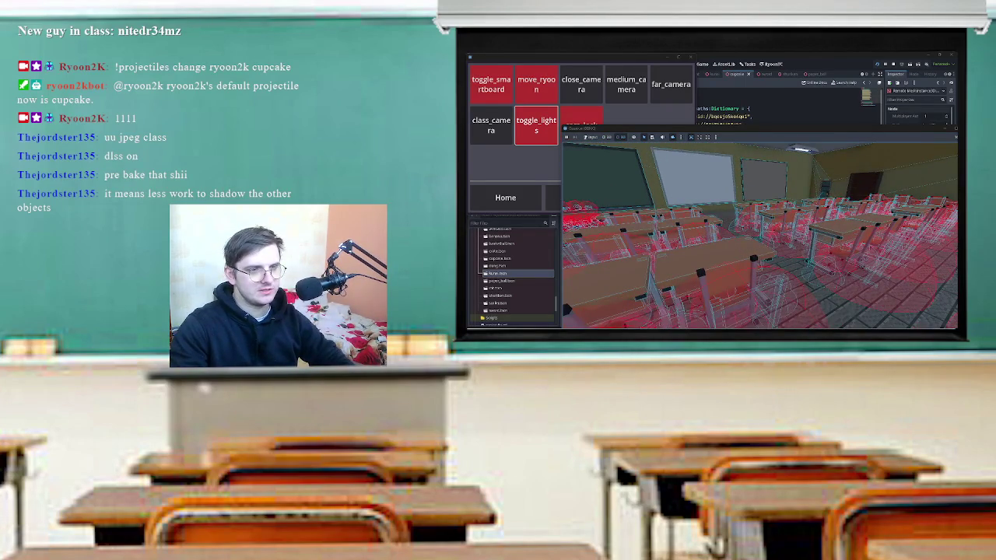
key("F8")
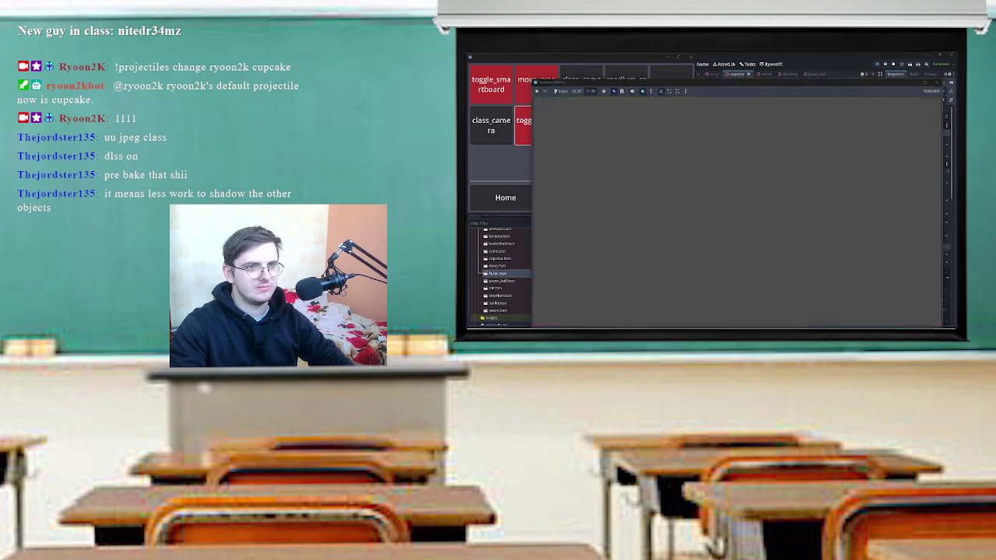
Open Project Settings at Rendering > Lights and Shadows and confirm the mobile atlas size.
left_click(667, 57)
left_click(489, 63)
left_click(514, 72)
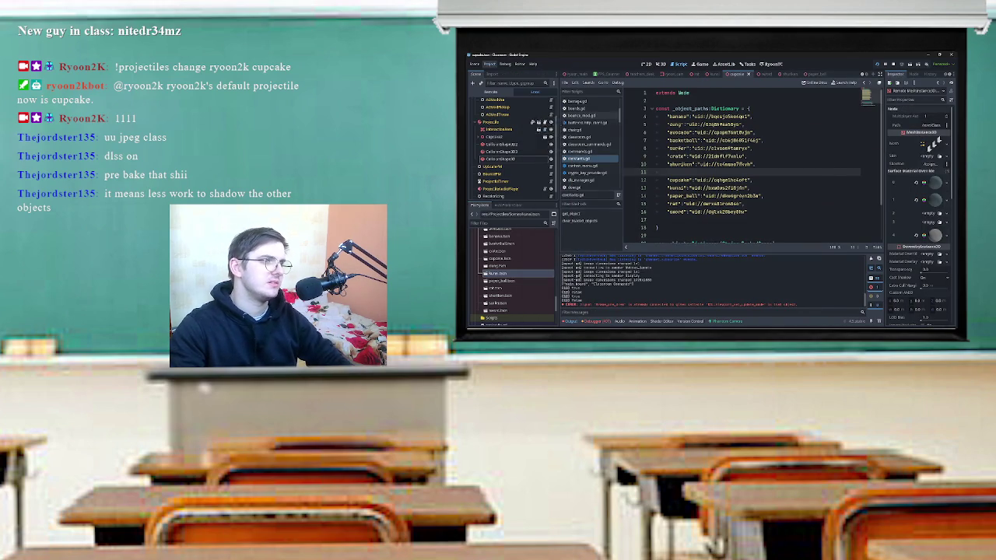
scroll(549, 218, "down", 6)
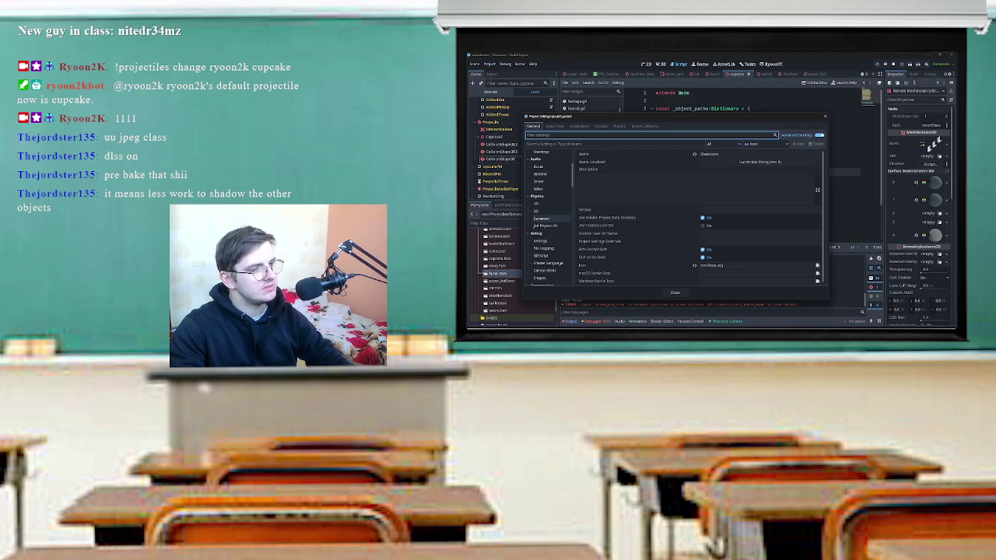
scroll(549, 222, "down", 2)
scroll(549, 226, "down", 3)
scroll(549, 226, "down", 2)
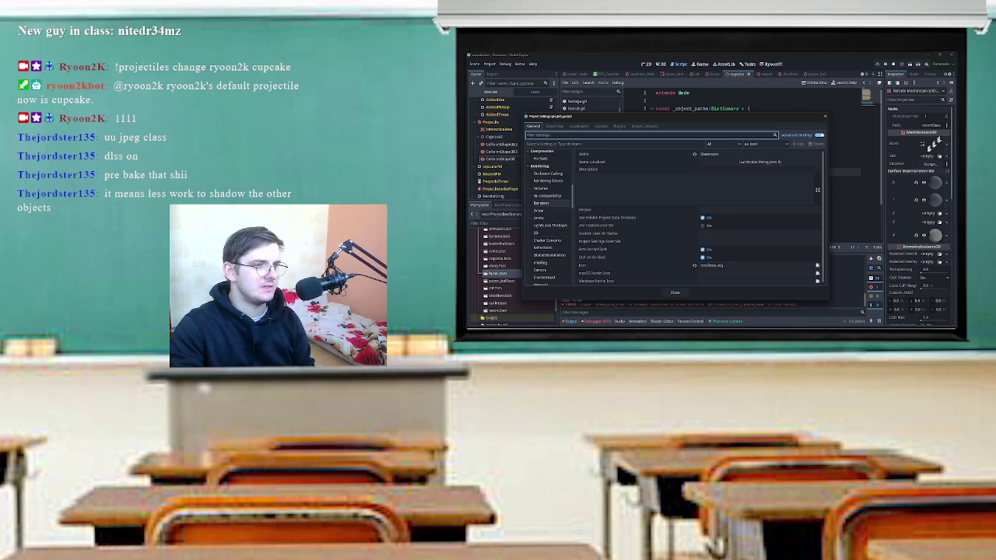
left_click(550, 225)
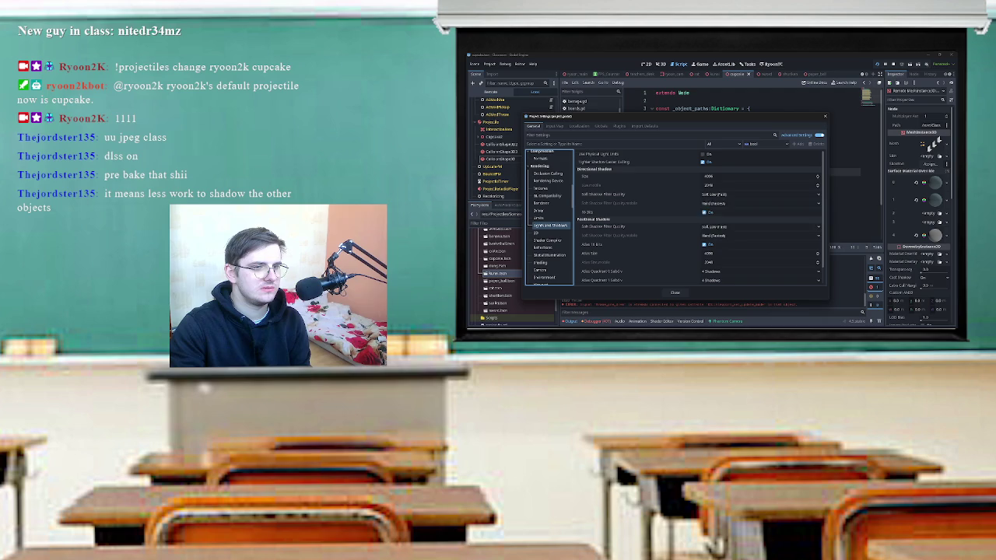
left_click(615, 235)
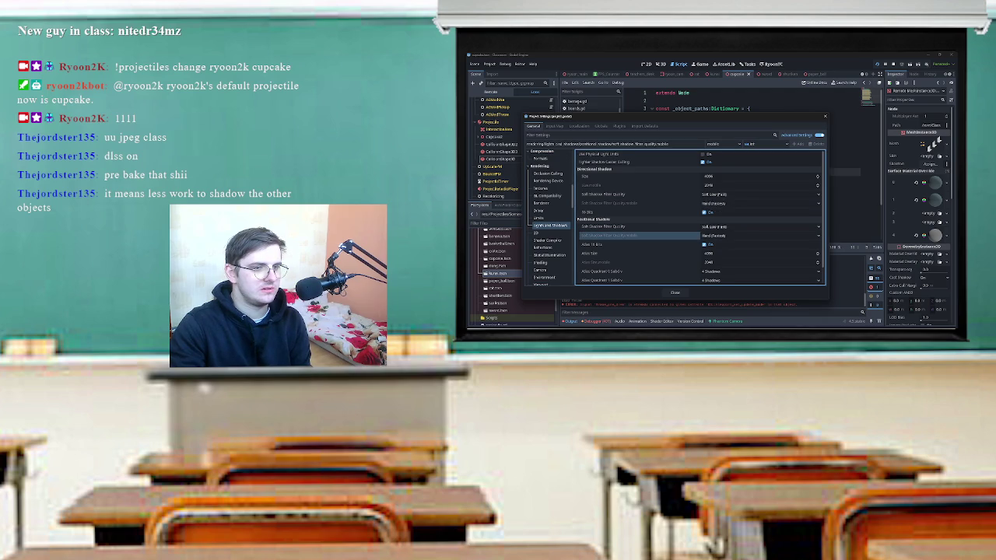
scroll(700, 217, "down", 1)
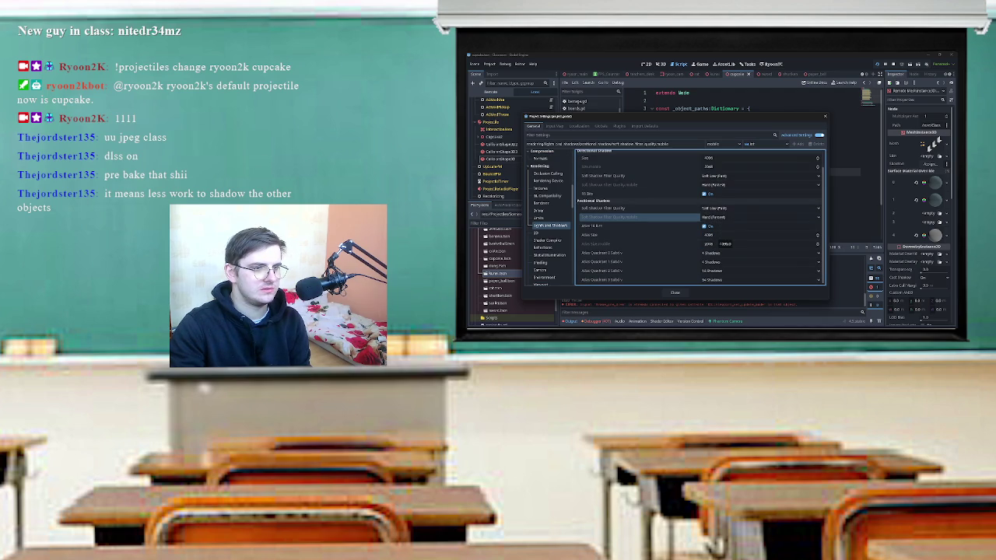
left_click(724, 243)
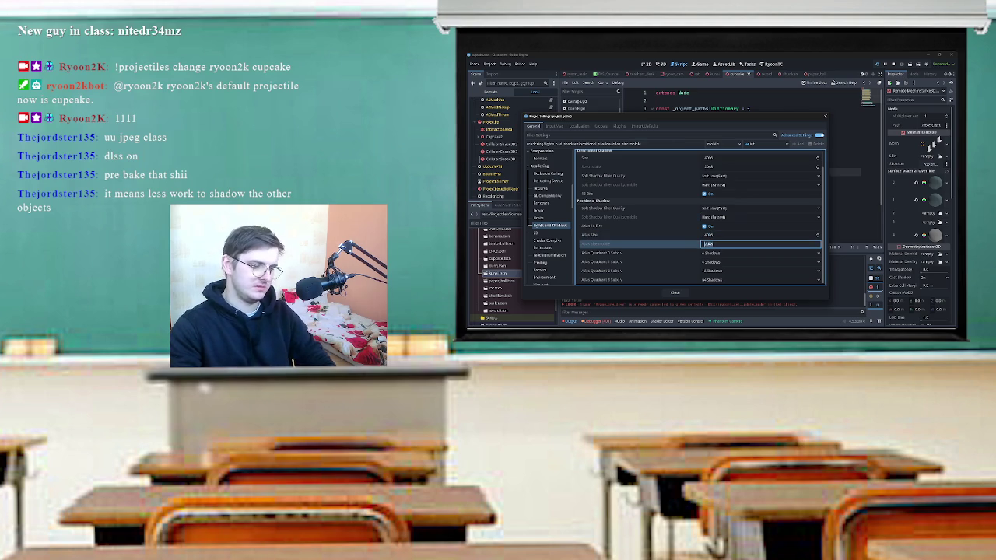
key("Return")
Run the game and set Positional Soft Shadow Filter Quality to Hard.
key("F5")
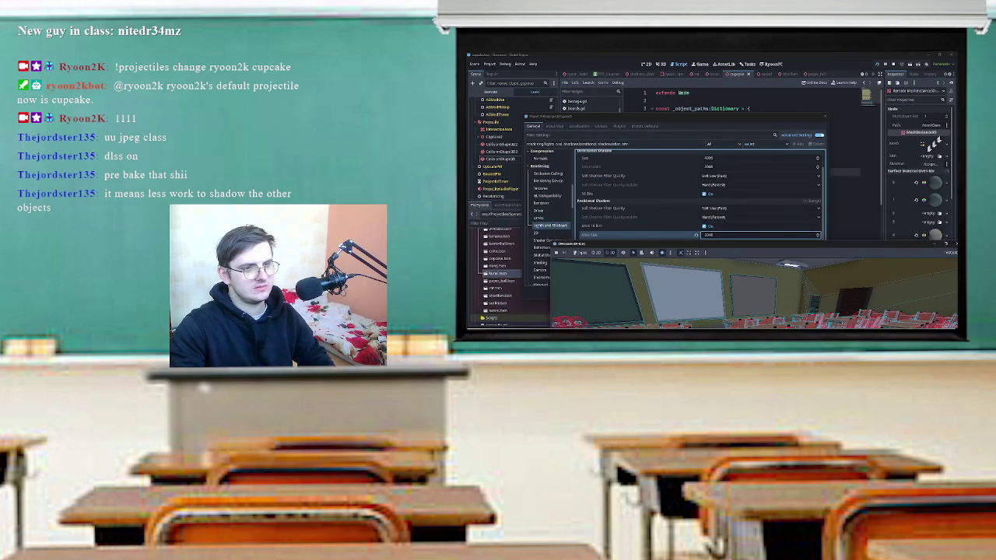
left_click(724, 209)
left_click(723, 224)
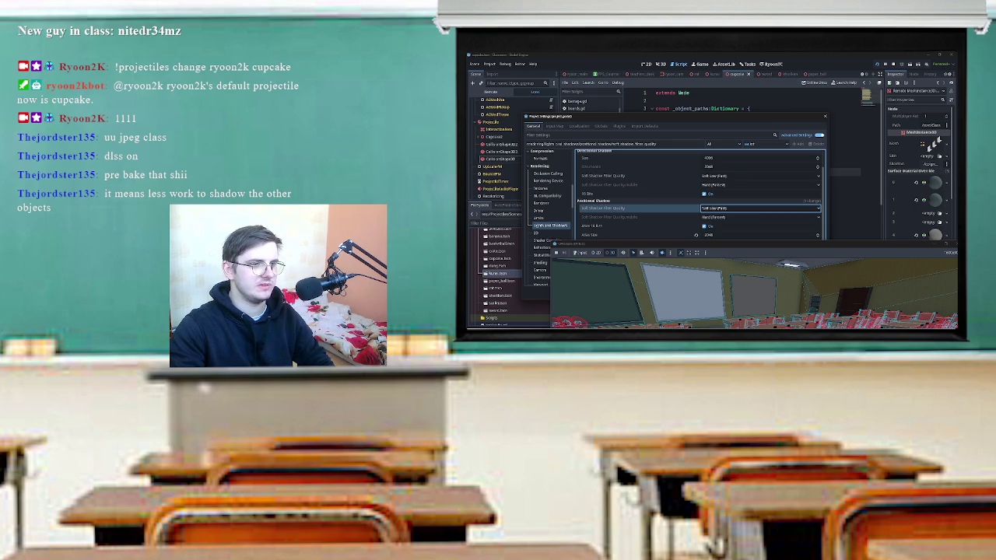
left_click(724, 209)
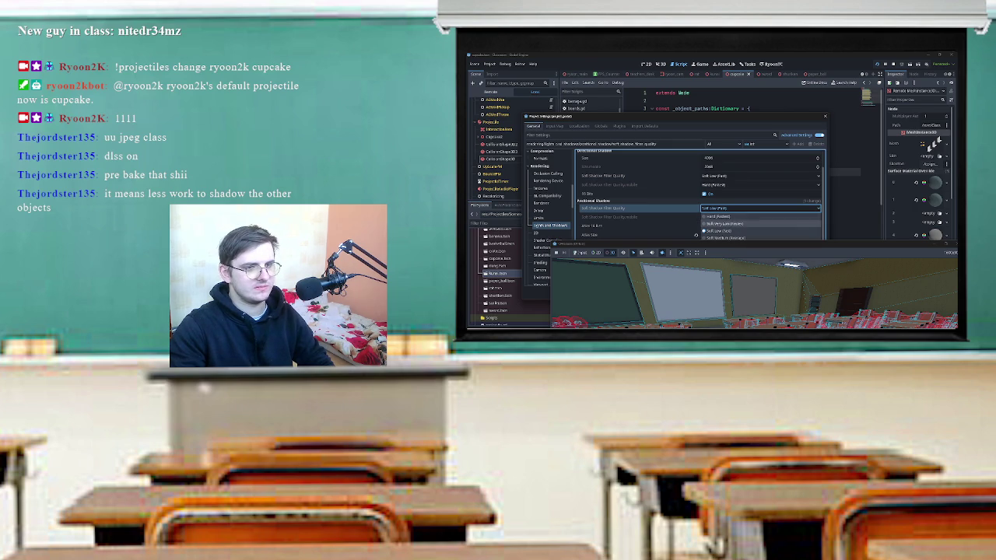
left_click(724, 223)
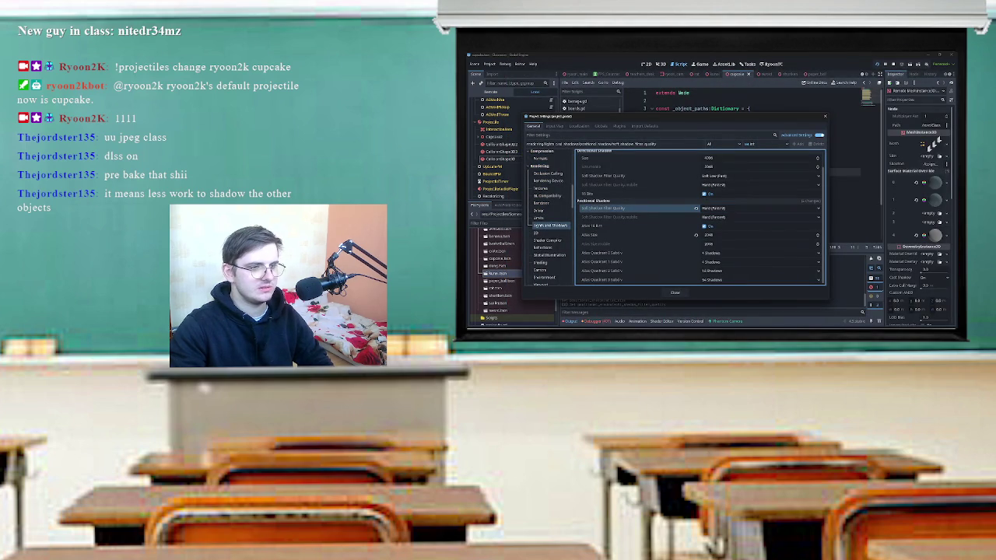
left_click(759, 207)
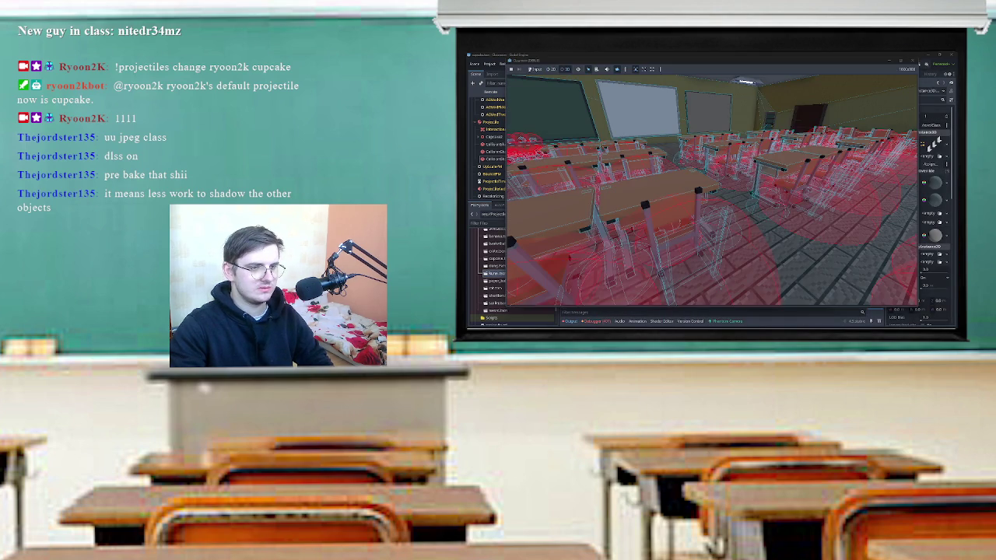
Close the game and set the atlas quadrant subdivisions to 1, 1, 4 and 16 Shadows.
left_click(912, 60)
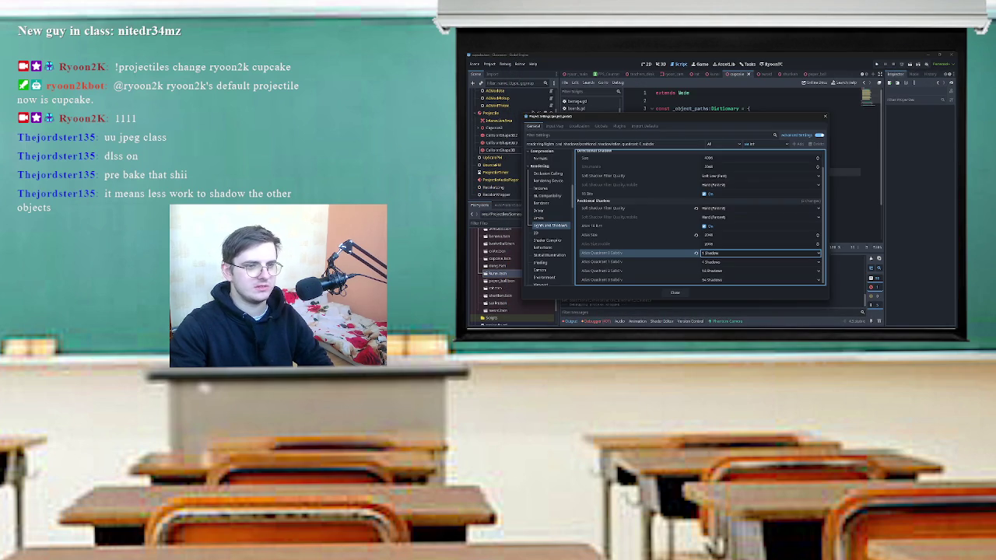
left_click(758, 261)
left_click(758, 284)
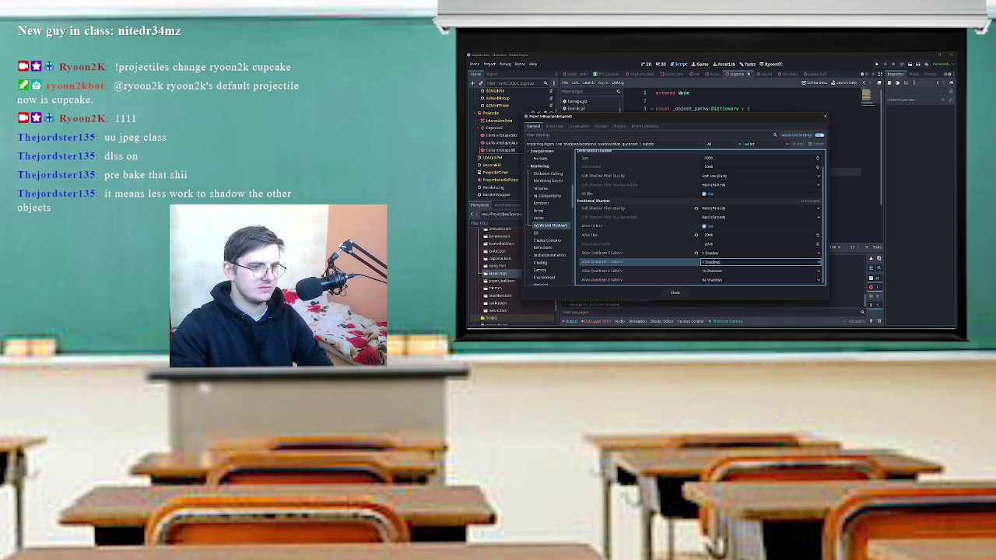
left_click(758, 271)
left_click(759, 279)
left_click(759, 279)
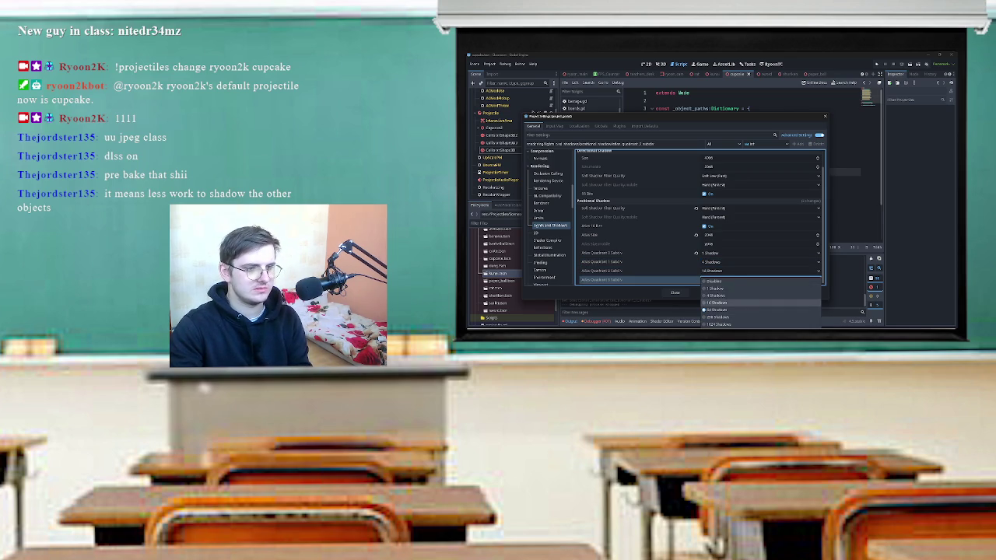
left_click(714, 302)
left_click(759, 279)
left_click(758, 261)
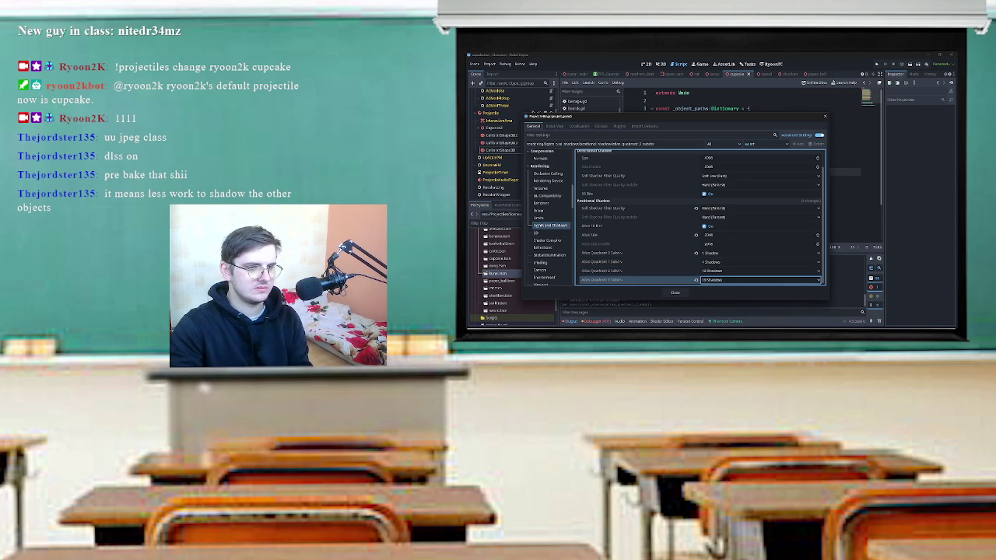
left_click(759, 261)
left_click(714, 277)
left_click(758, 270)
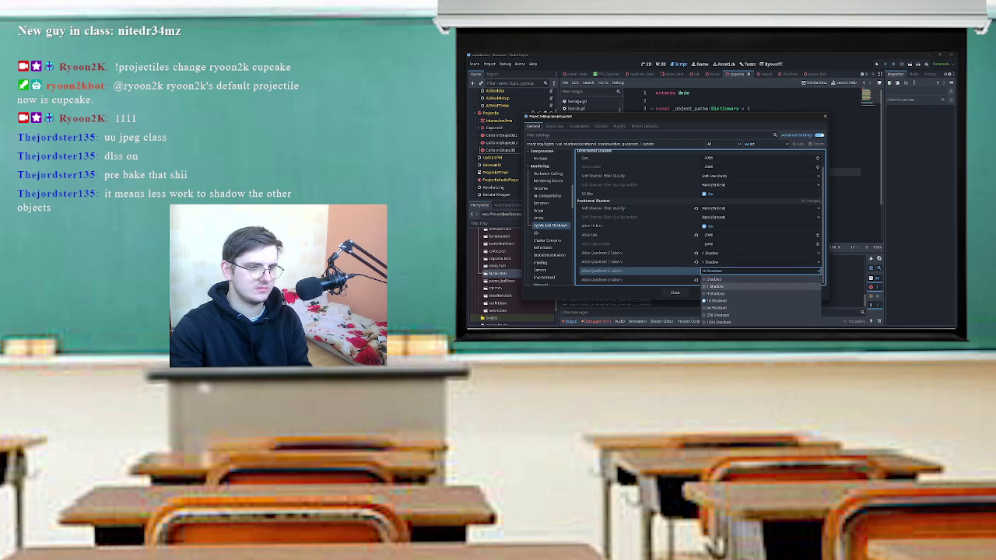
left_click(714, 293)
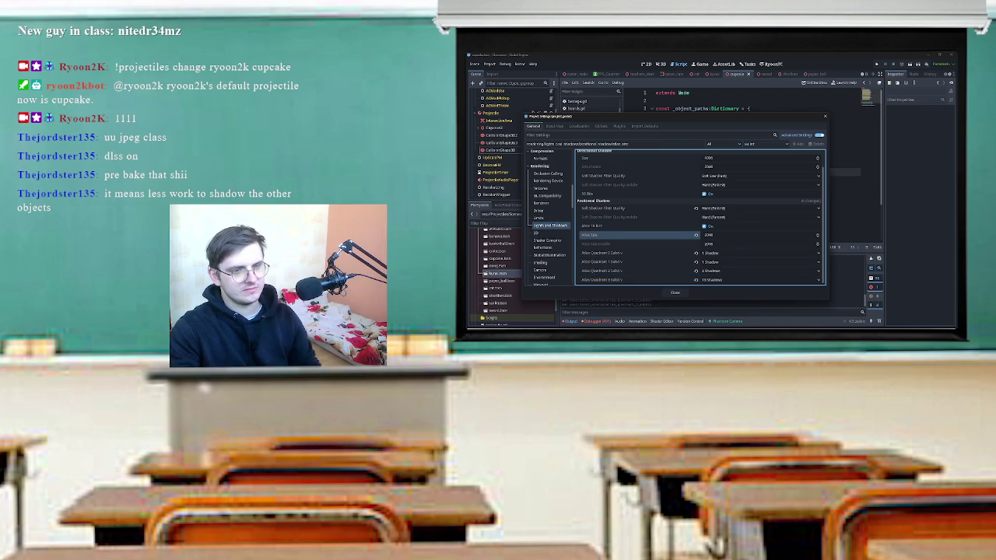
Set directional shadow size 2048 with Hard filtering, including mobile, then close Project Settings.
scroll(700, 217, "up", 2)
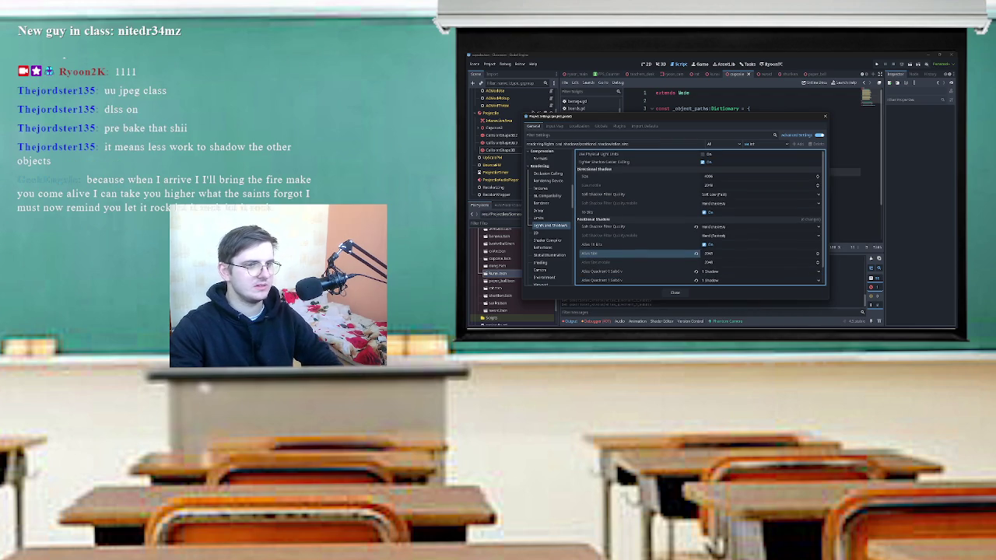
left_click(716, 175)
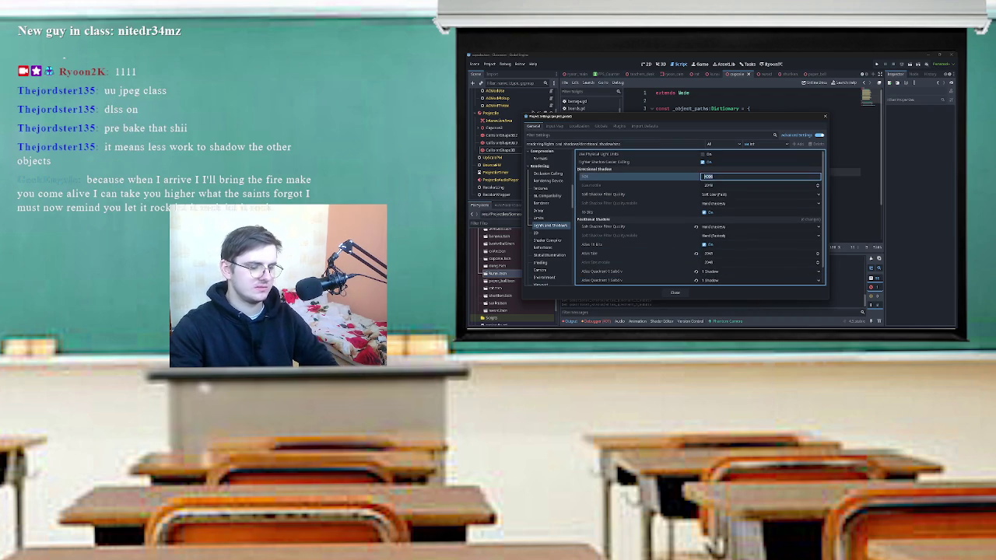
type("2048")
left_click(759, 193)
left_click(717, 202)
left_click(758, 203)
left_click(717, 210)
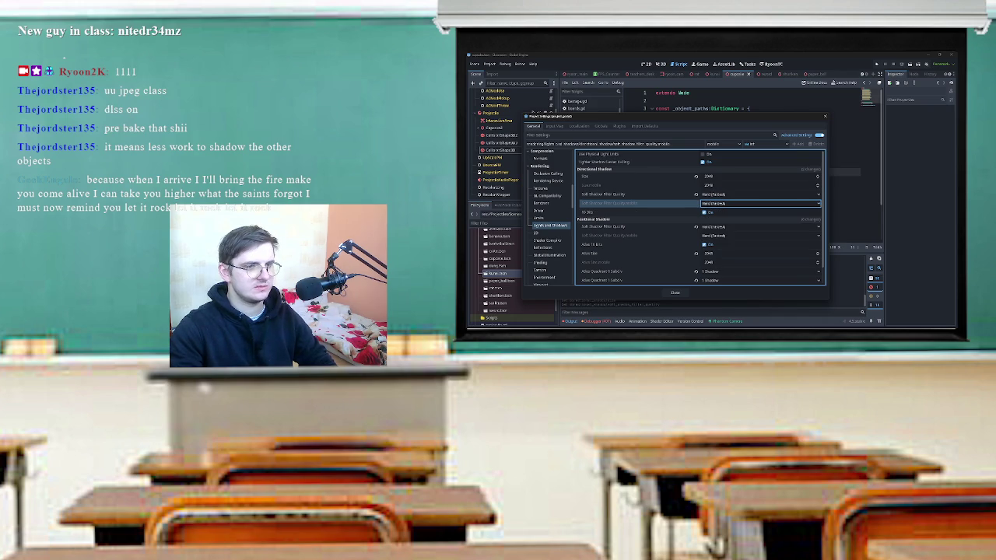
key("Escape")
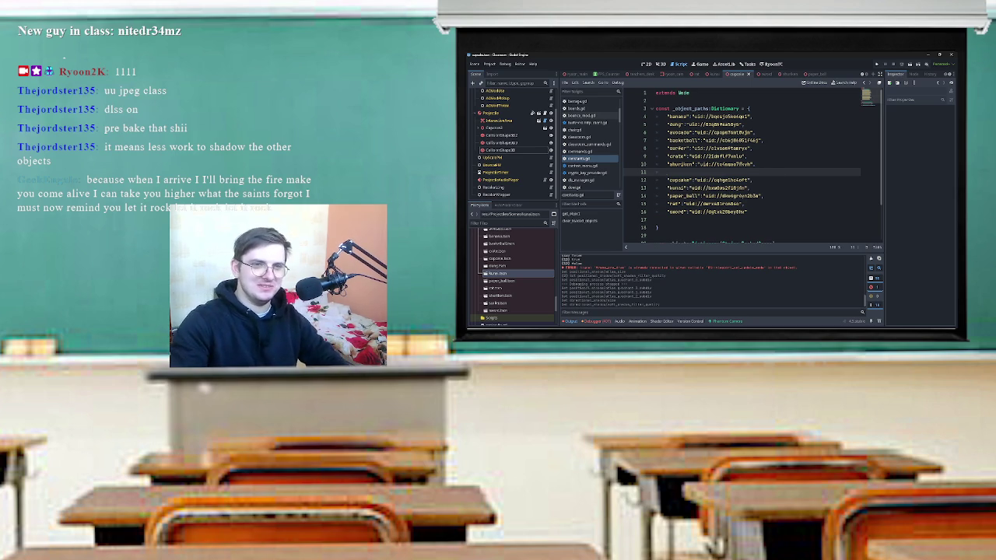
Relaunch the game, start connecting to Twitch, then pick the classroom level in Level Select.
key("F5")
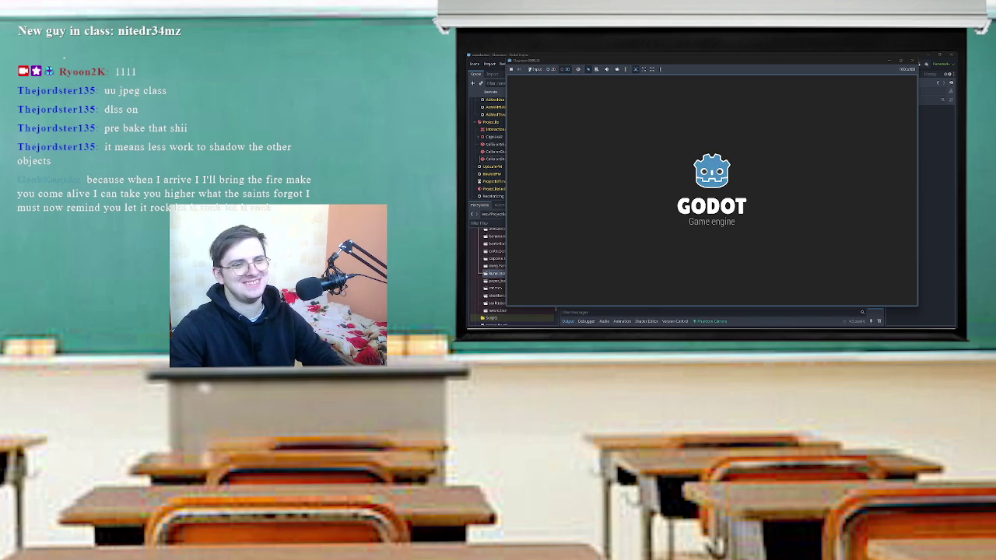
mouse_move(736, 177)
left_mouse_down()
mouse_move(863, 237)
mouse_move(835, 184)
left_mouse_up()
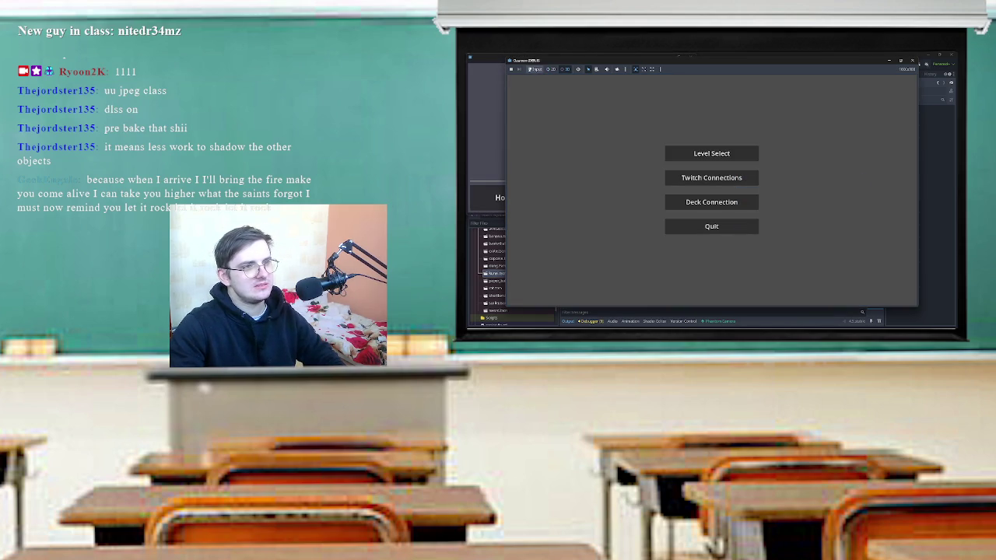
left_click(711, 178)
left_click(694, 186)
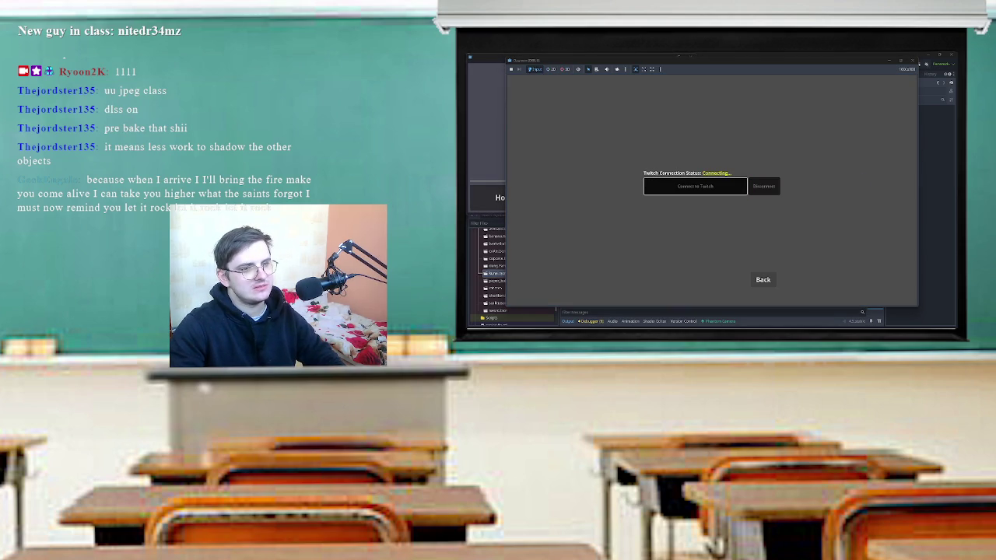
left_click(763, 279)
left_click(711, 151)
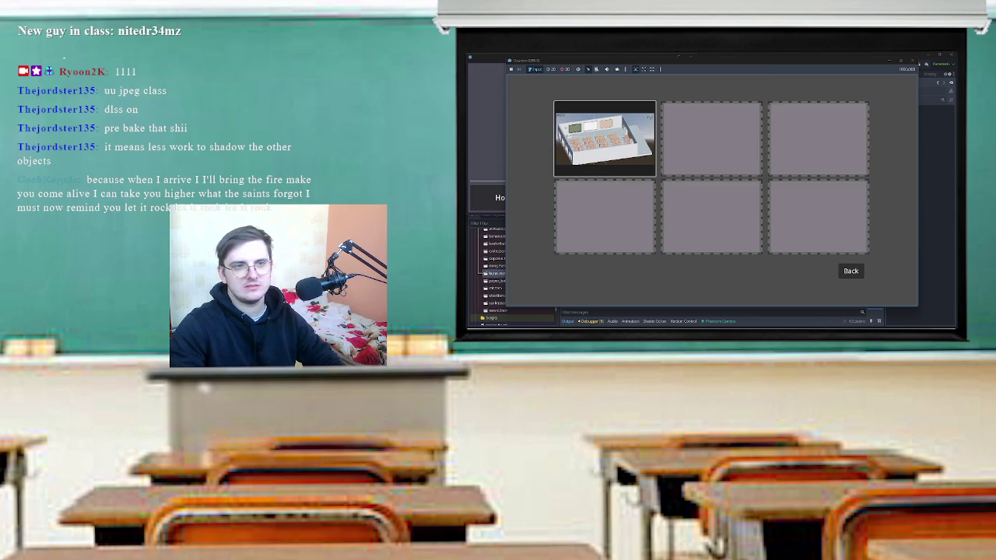
left_click(604, 139)
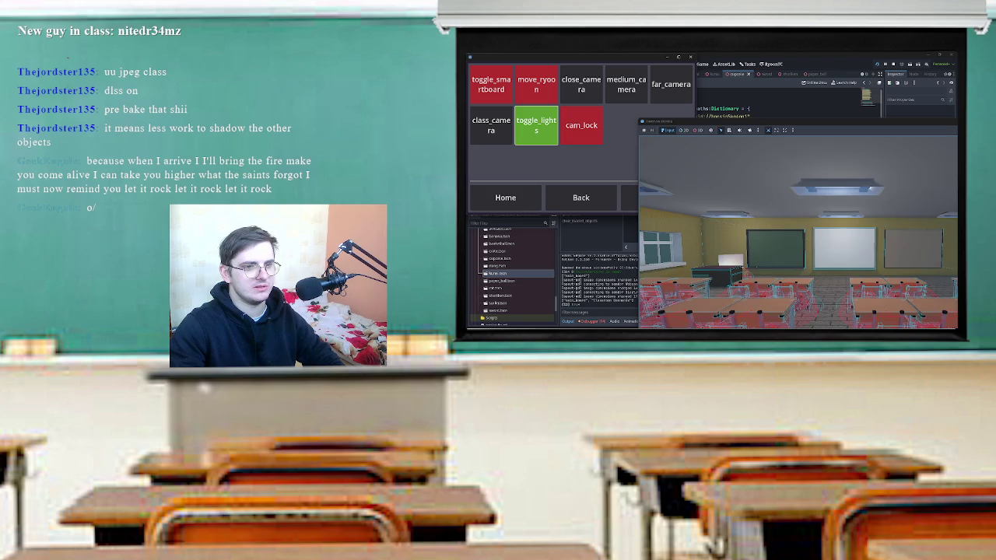
Enlarge the game window over the command panel, enable 3D interaction, then restart with F5.
mouse_move(731, 122)
left_mouse_down()
mouse_move(731, 81)
mouse_move(680, 60)
left_mouse_up()
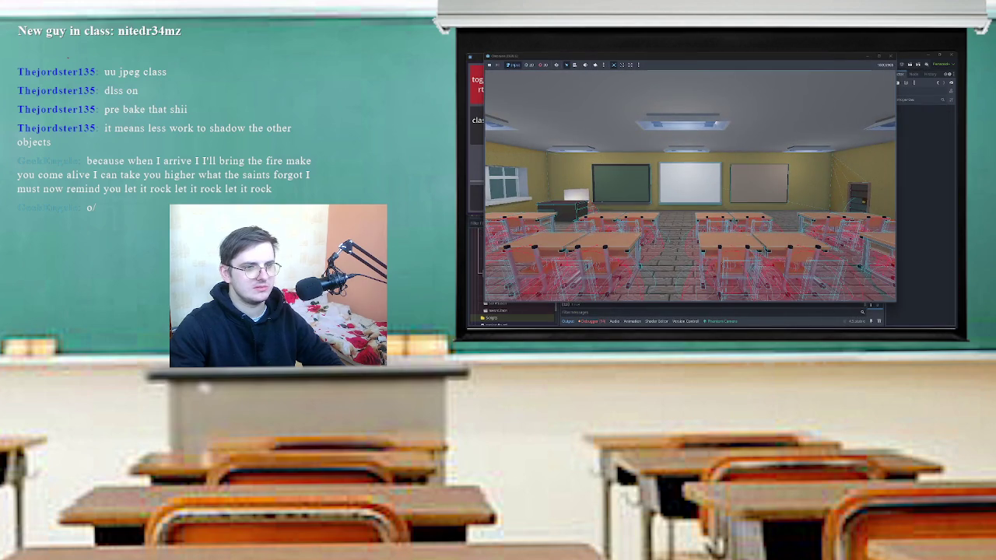
left_click(544, 66)
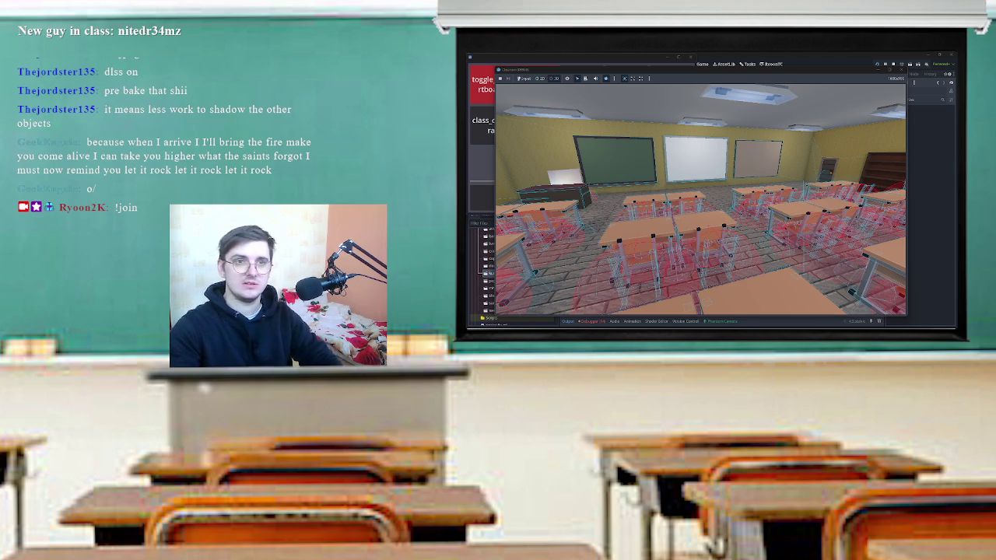
key("F5")
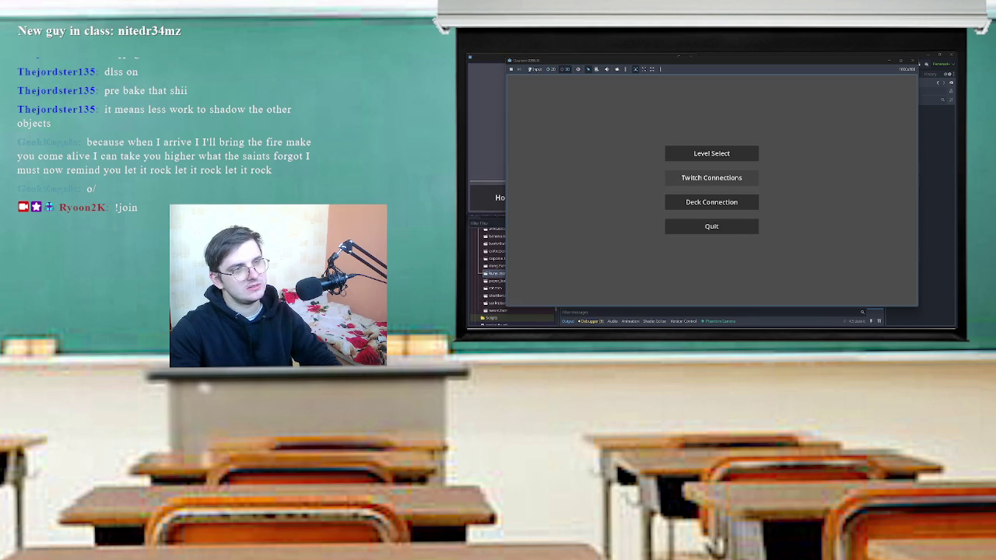
Load the classroom level, then move and shrink the game window to reveal constants.gd.
left_click(711, 177)
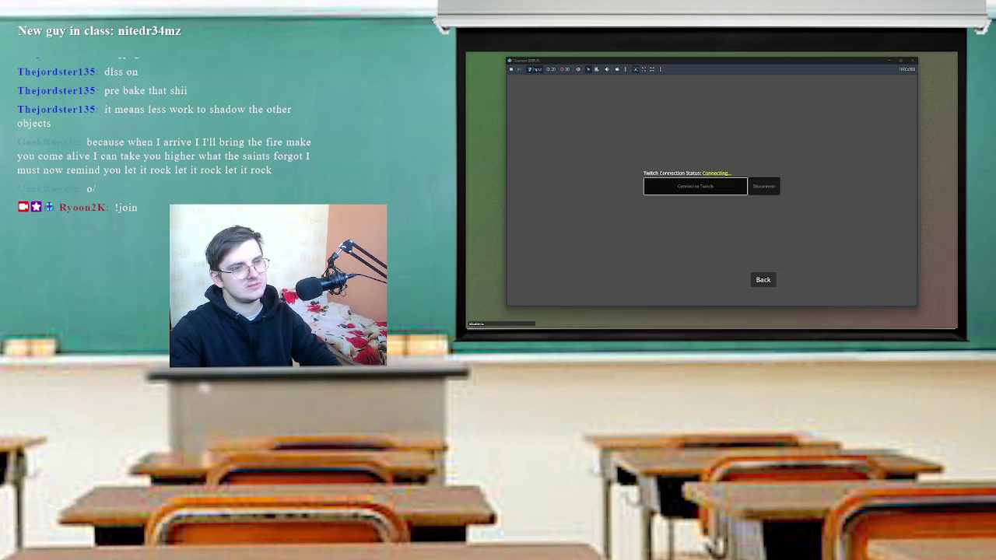
left_click(763, 280)
left_click(711, 154)
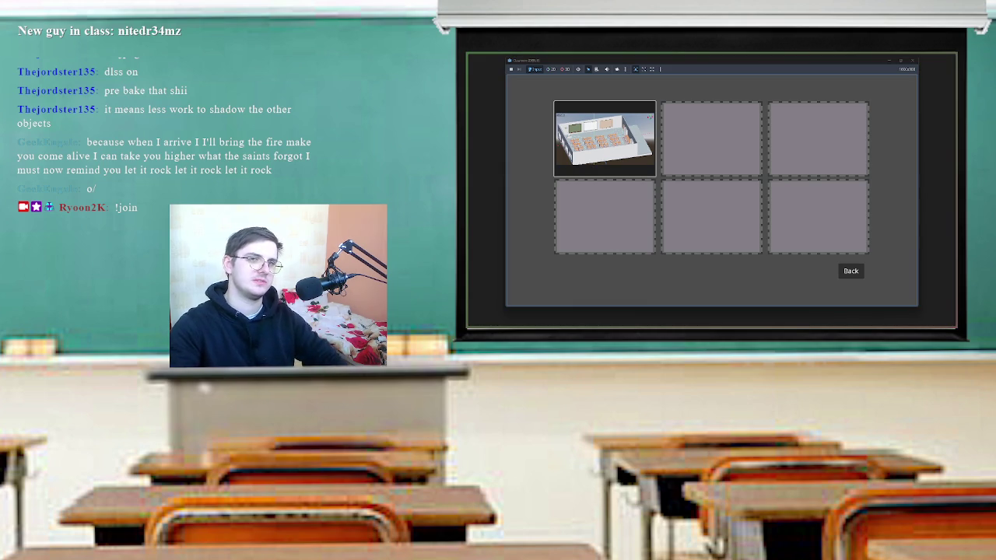
left_click(604, 138)
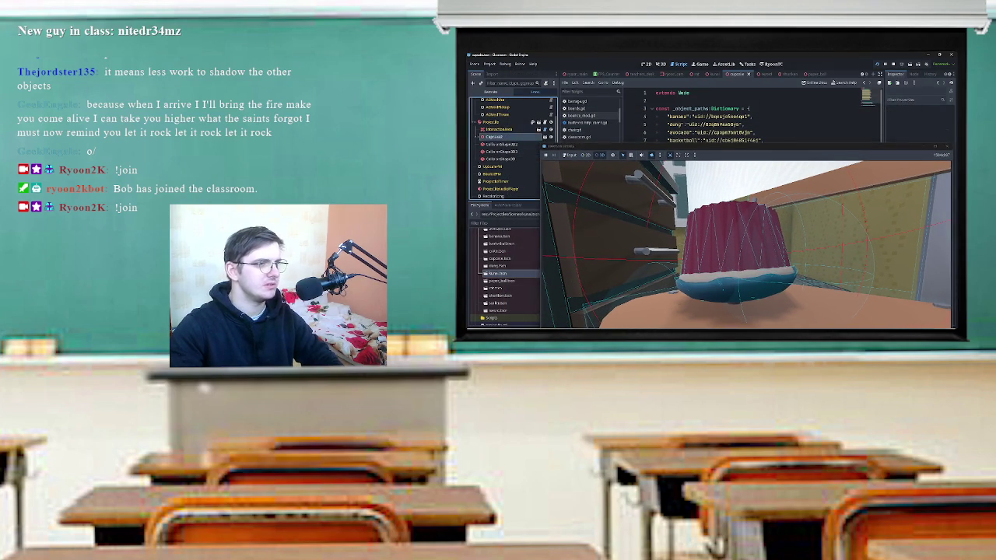
mouse_move(700, 147)
left_mouse_down()
mouse_move(661, 200)
mouse_move(694, 222)
mouse_move(670, 147)
mouse_move(674, 156)
mouse_move(684, 132)
left_mouse_up()
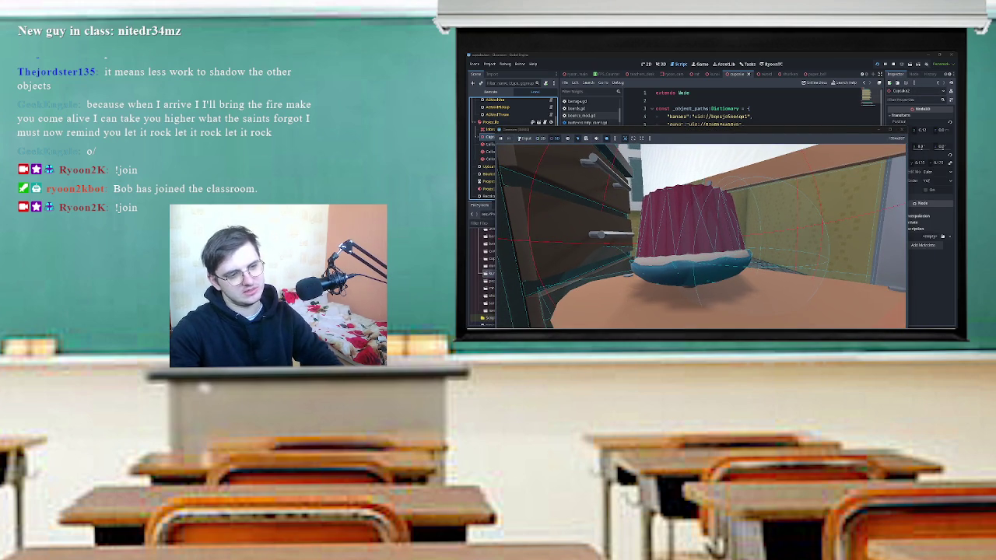
mouse_move(685, 133)
left_mouse_down()
mouse_move(747, 187)
mouse_move(810, 148)
mouse_move(827, 268)
mouse_move(812, 270)
mouse_move(813, 290)
left_mouse_up()
Expand Capsule, select its child mesh, and open its material override's Albedo, Metallic and Specular fields.
left_click(481, 137)
left_click(492, 158)
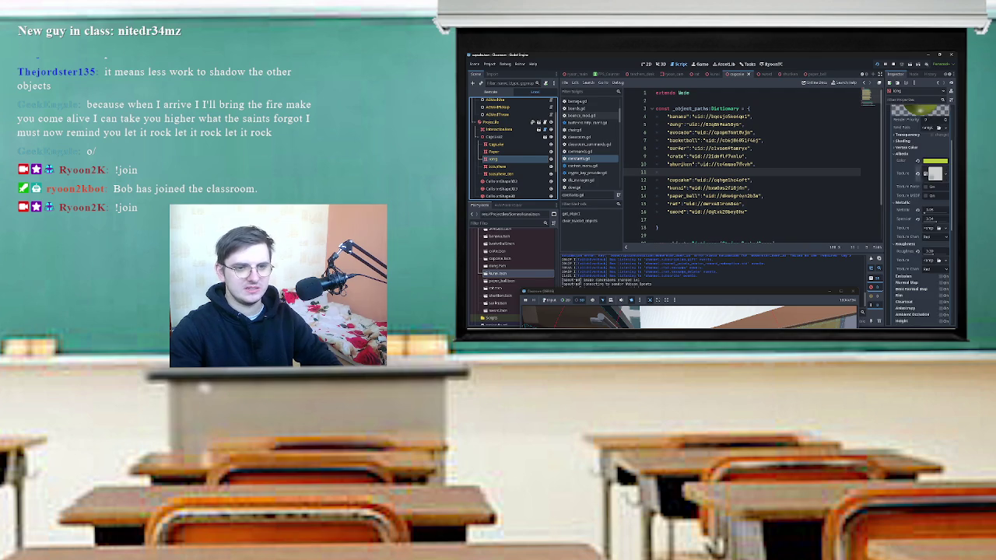
scroll(921, 194, "up", 3)
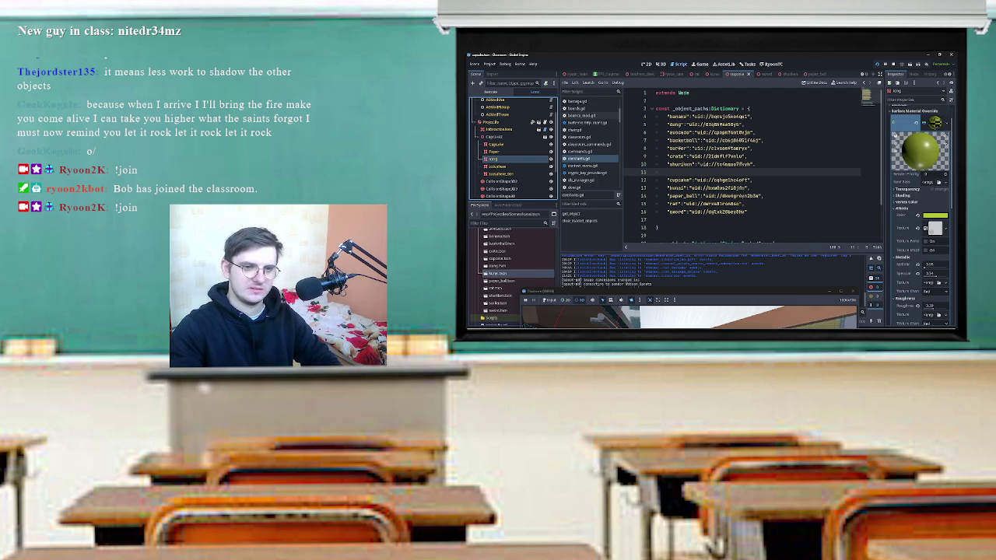
left_click(936, 216)
left_click(936, 215)
left_click(926, 265)
left_click(934, 273)
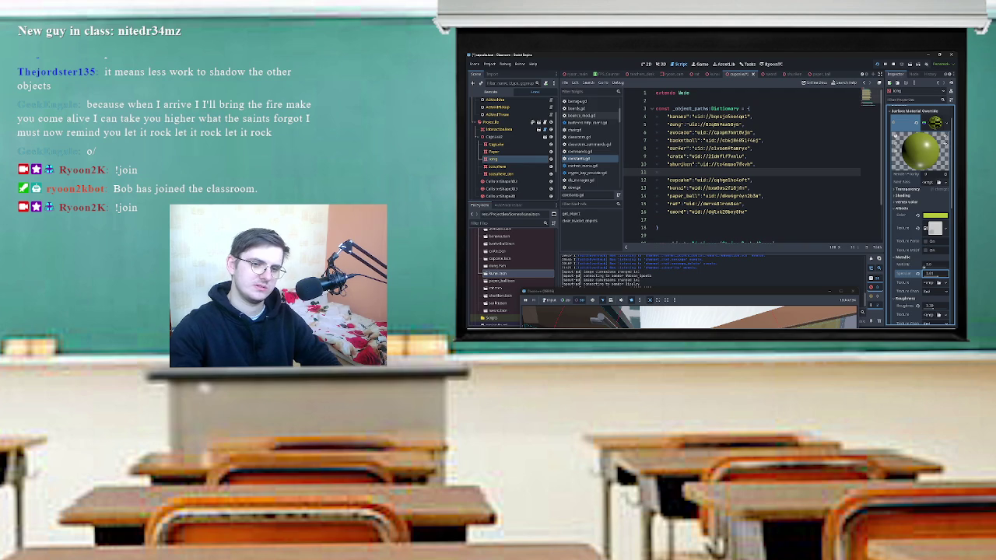
scroll(934, 273, "down", 2)
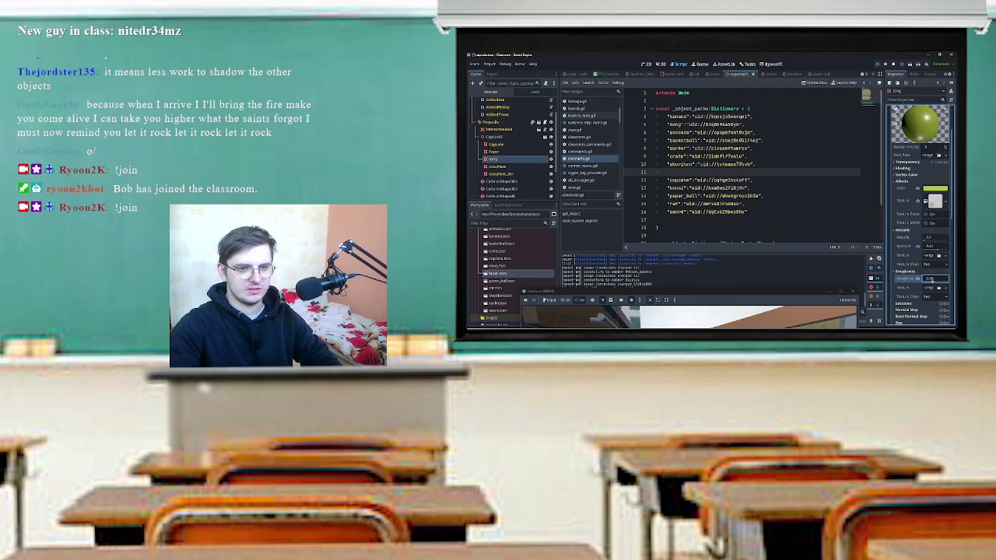
Paste a new hex value into the Albedo Color, then bring the running game into view and stop it.
scroll(933, 278, "up", 2)
left_click(936, 216)
key("ctrl+v")
key("Return")
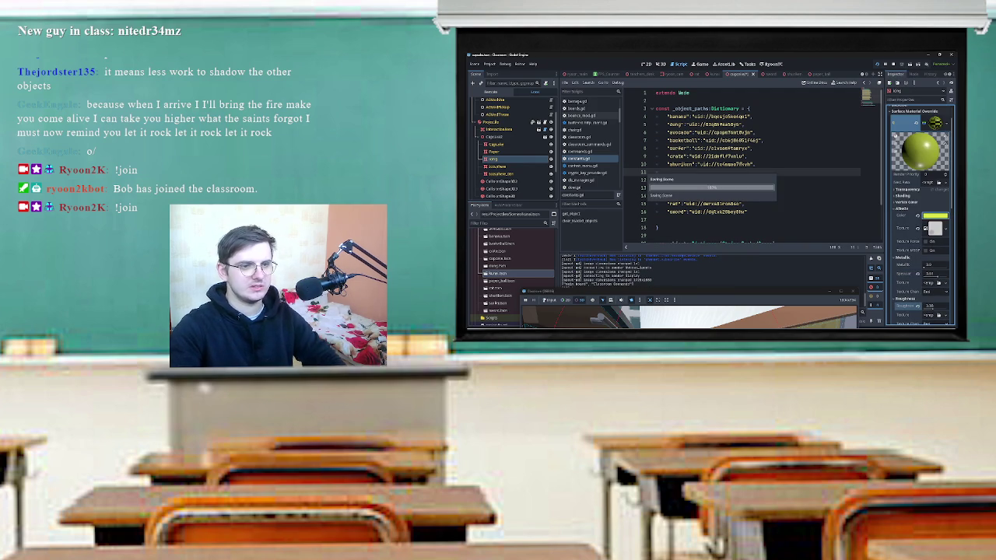
left_click_drag(805, 293, 803, 106)
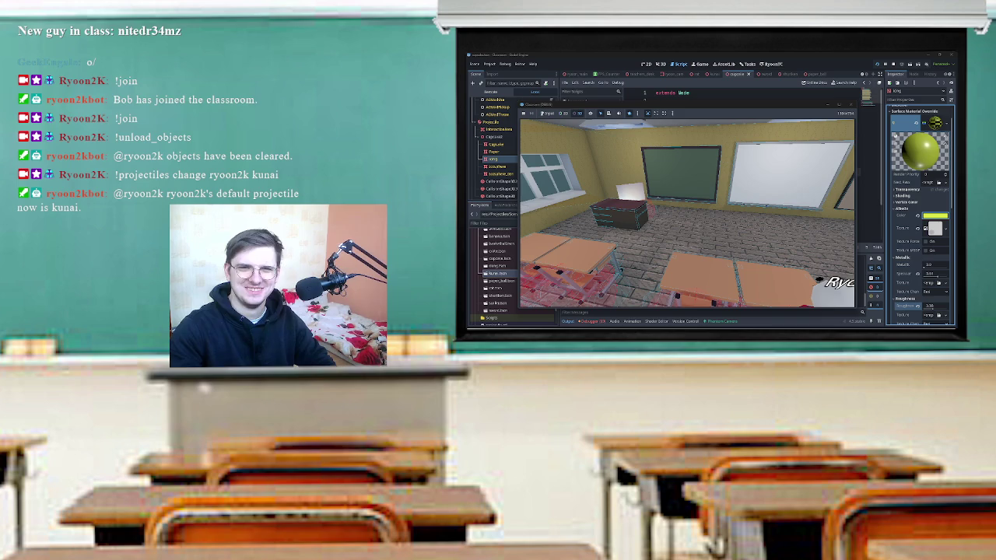
key("F8")
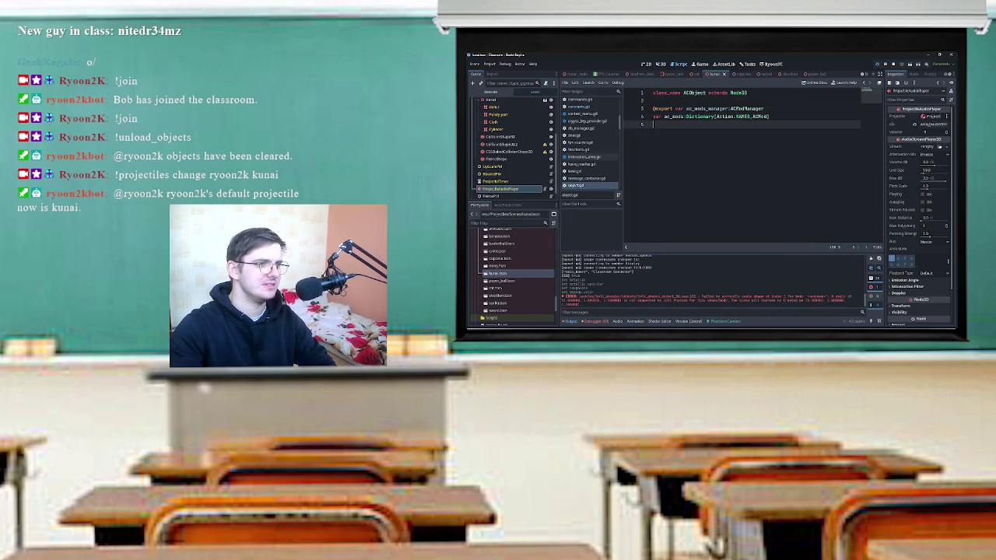
Switch to the kunai scene and follow the Debugger error to line 55 of pierce_mod.gd.
key("ctrl+shift+Tab")
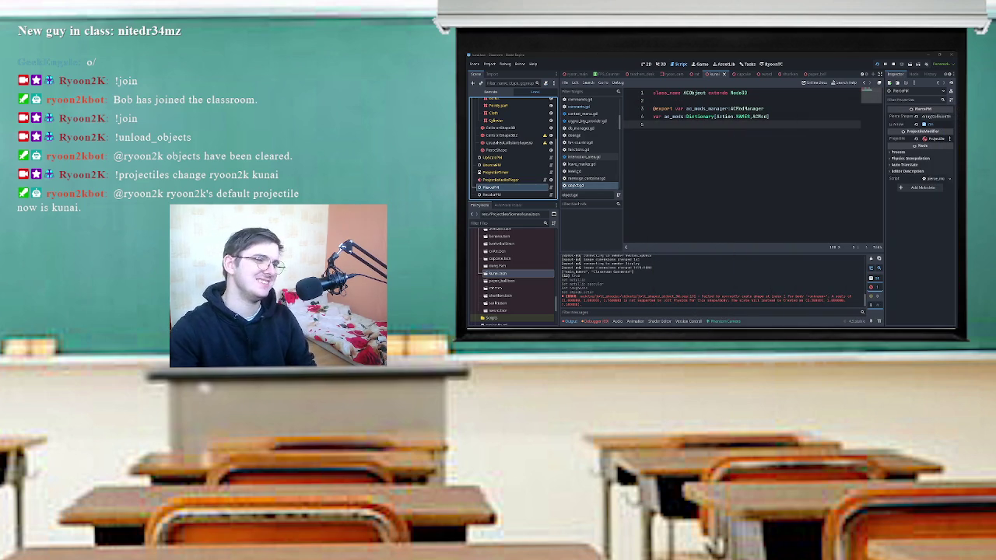
scroll(510, 147, "up", 2)
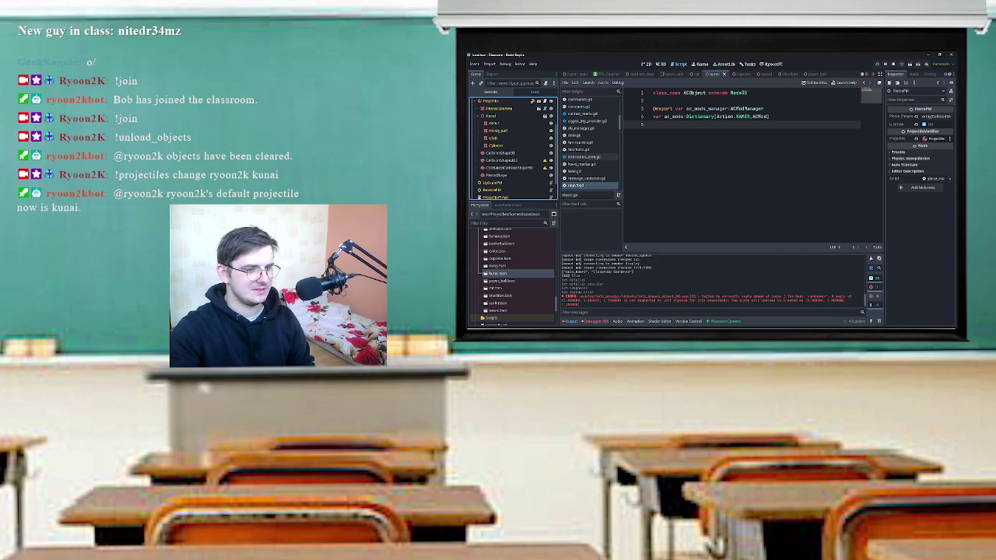
left_click(595, 321)
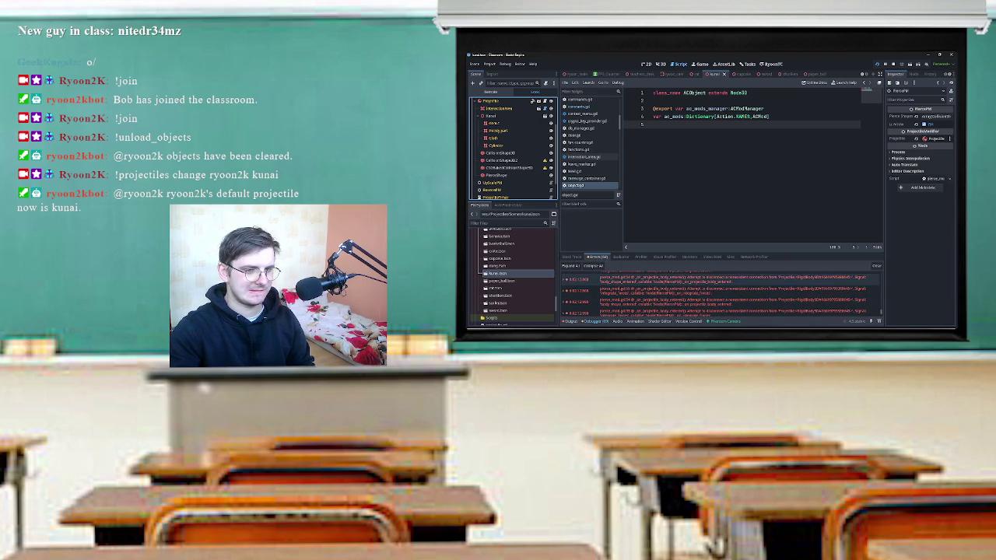
left_click(607, 289)
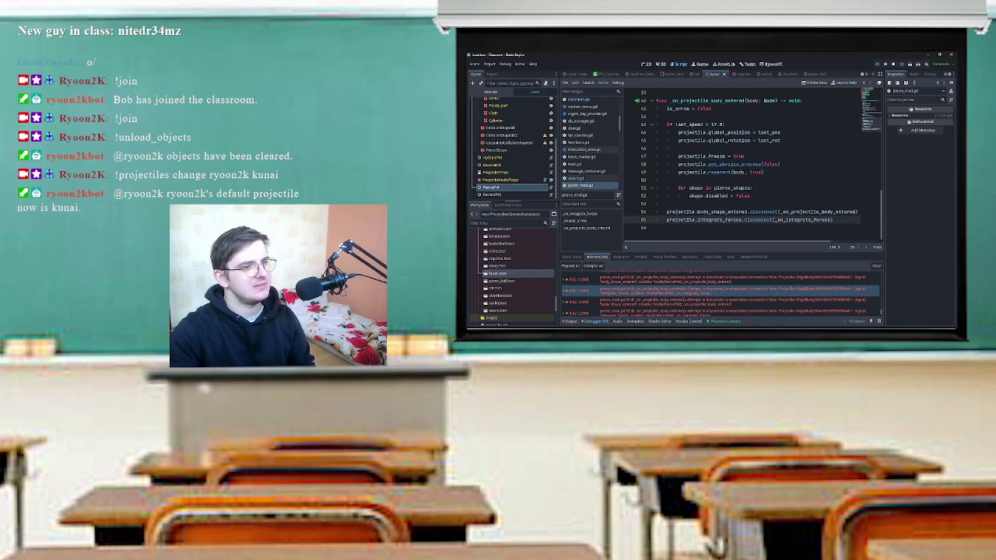
Select the Projectile node, review its signals in the Node tab, and clear the debugger errors.
left_click(490, 113)
left_click(913, 73)
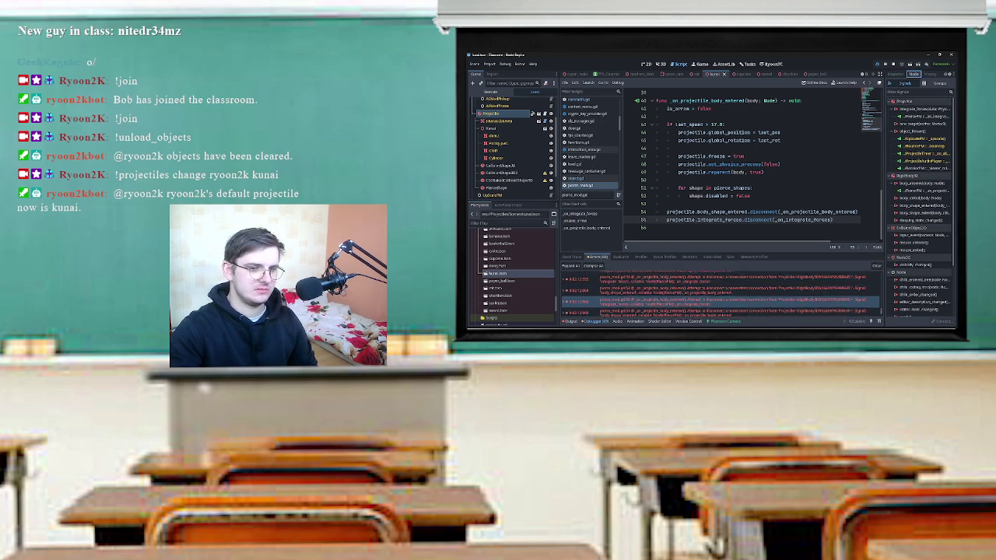
left_click(876, 266)
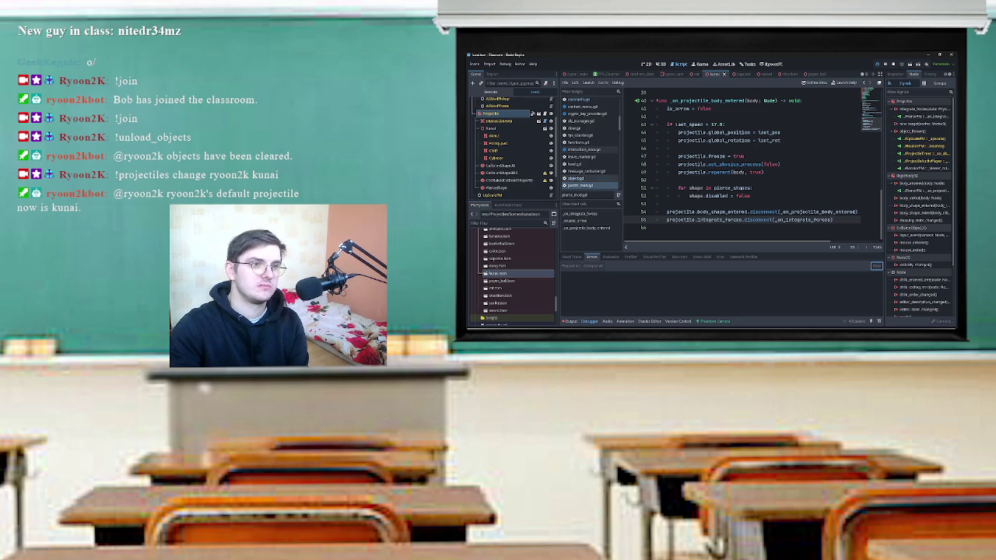
Change body_shape_entered to body_entered on line 54 and run the game with F5.
scroll(537, 156, "down", 2)
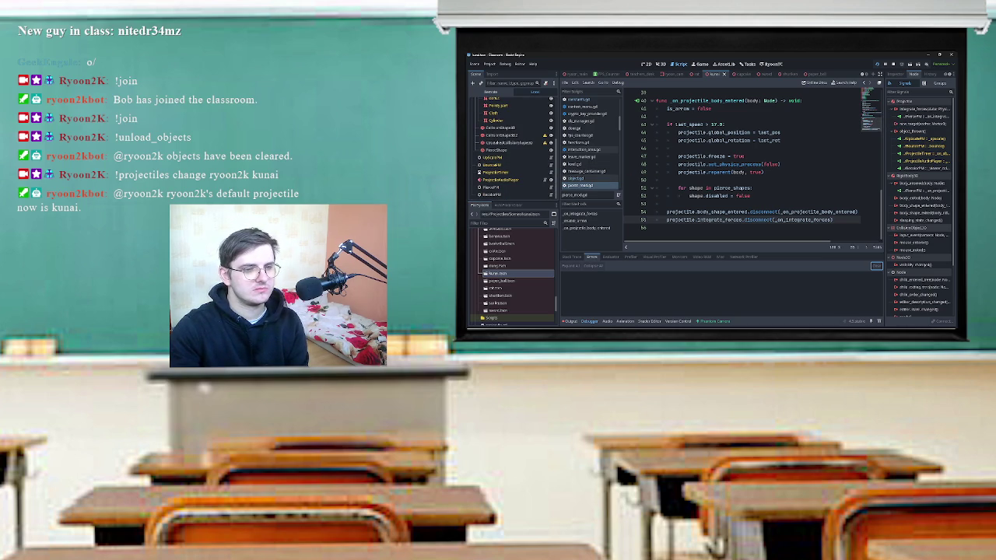
double_click(718, 211)
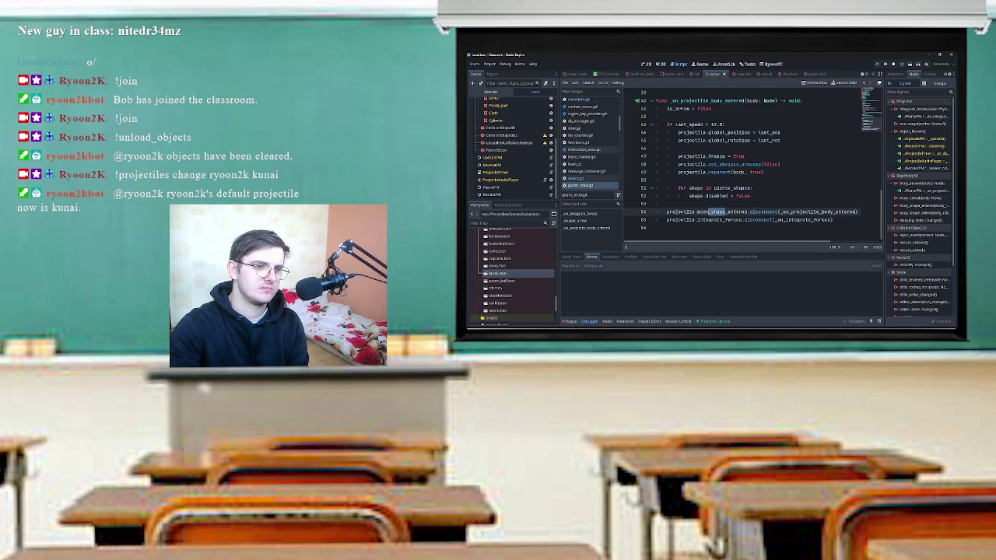
key("BackSpace")
key("BackSpace")
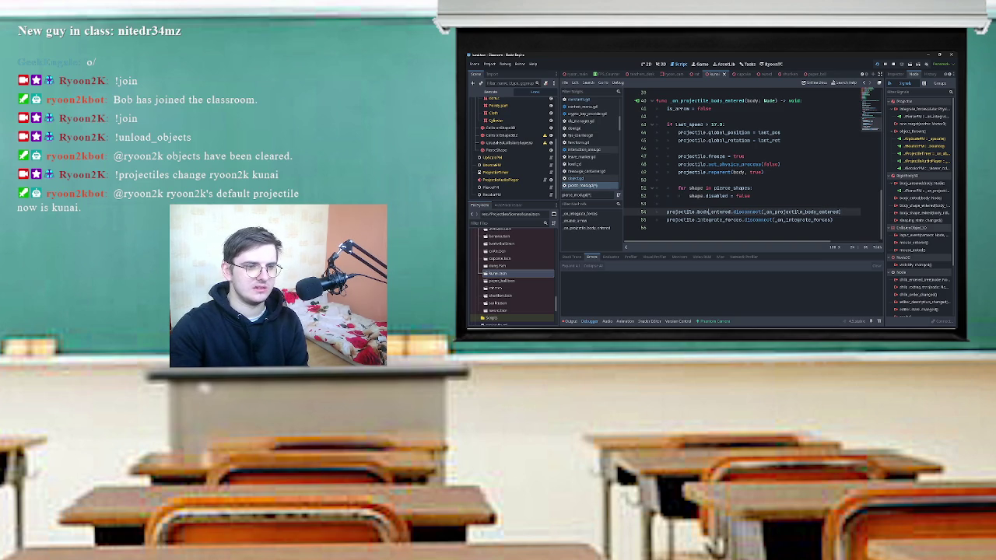
left_click(749, 196)
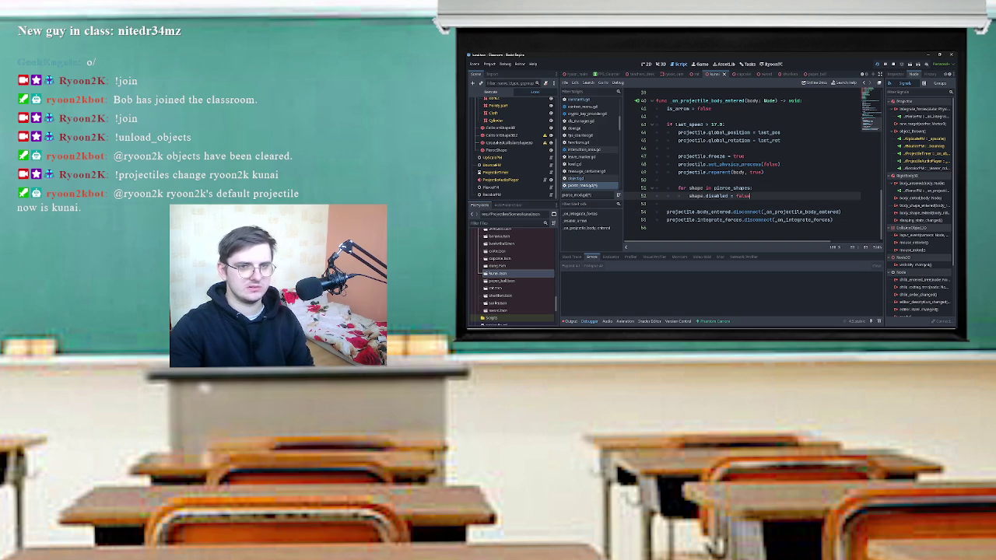
key("F5")
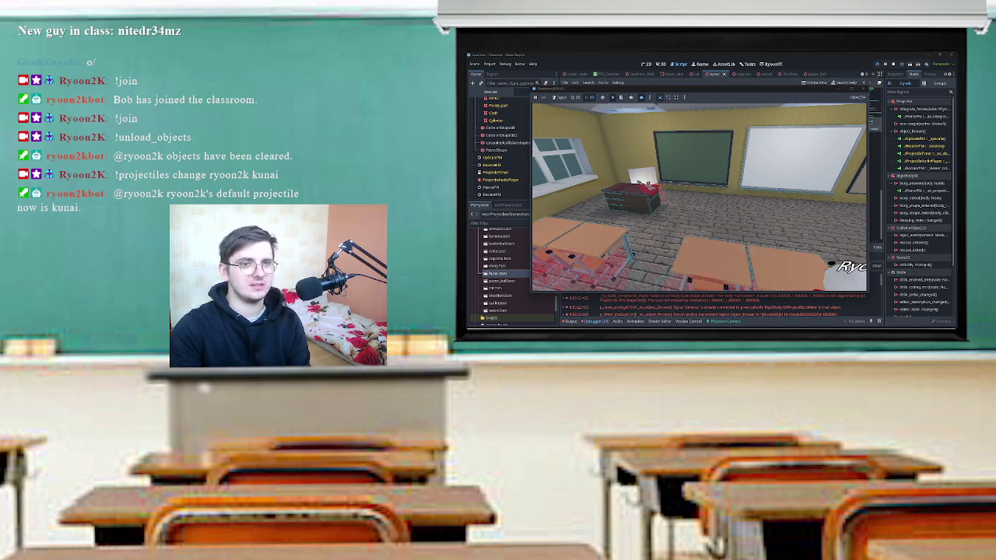
key("F8")
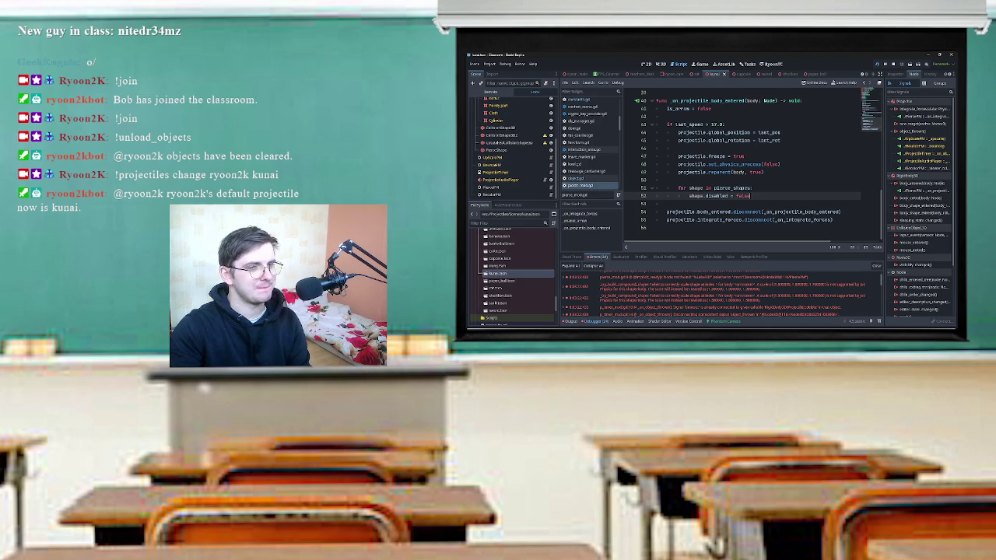
scroll(753, 168, "up", 3)
scroll(753, 168, "up", 1)
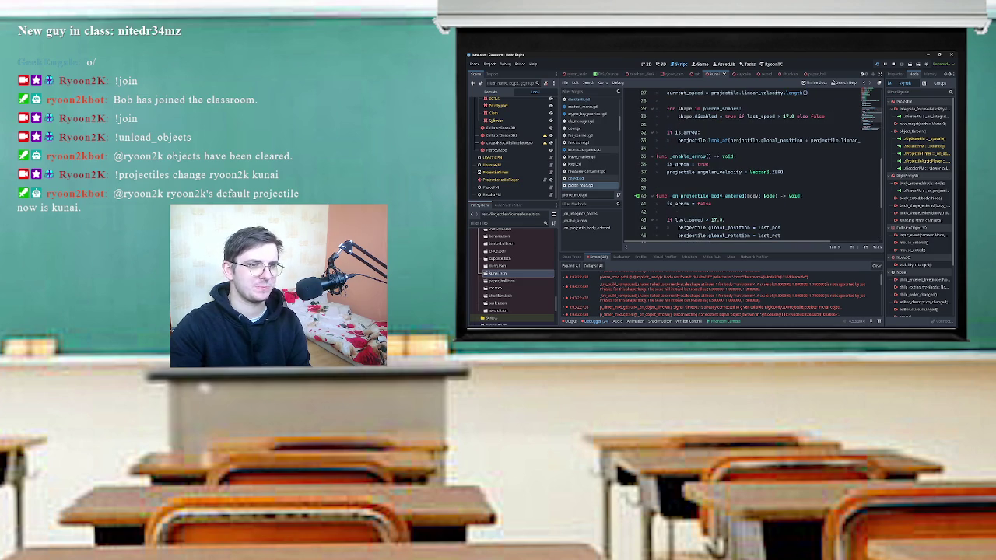
scroll(753, 167, "up", 1)
scroll(753, 168, "up", 8)
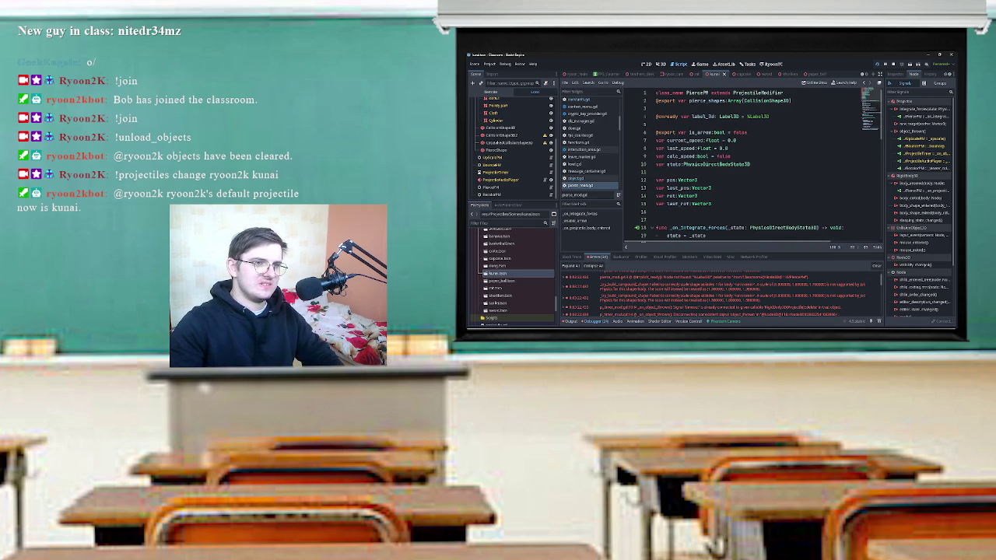
scroll(753, 168, "down", 7)
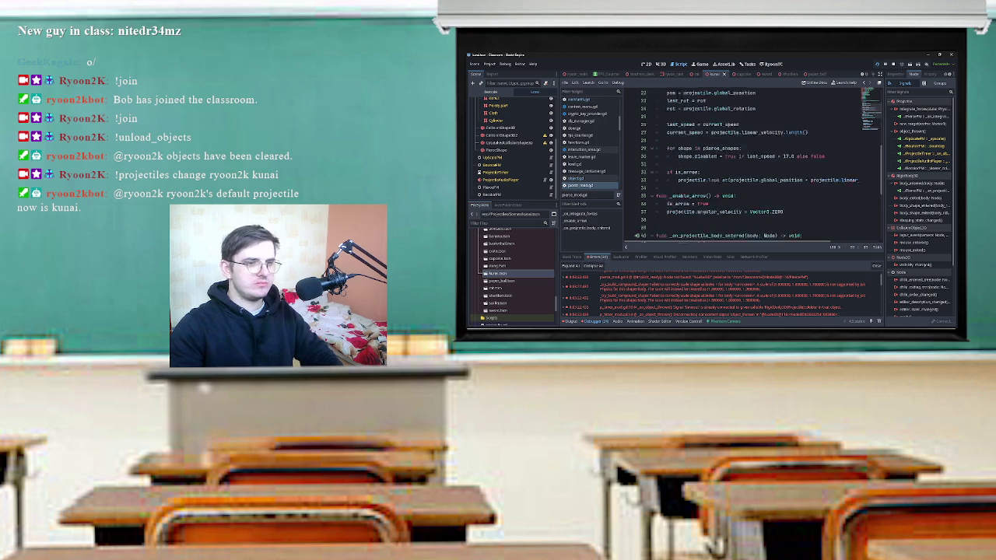
scroll(753, 167, "down", 1)
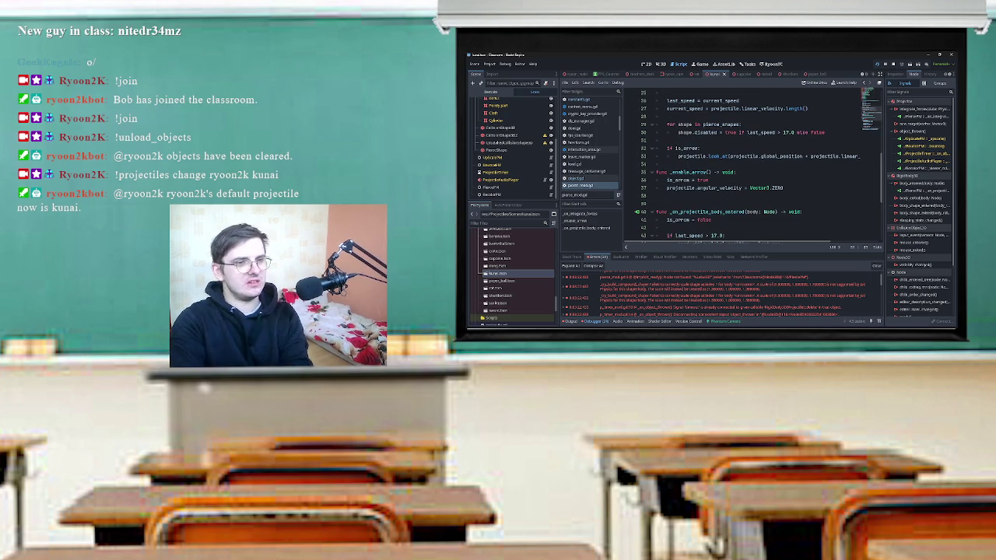
left_click_drag(667, 187, 785, 188)
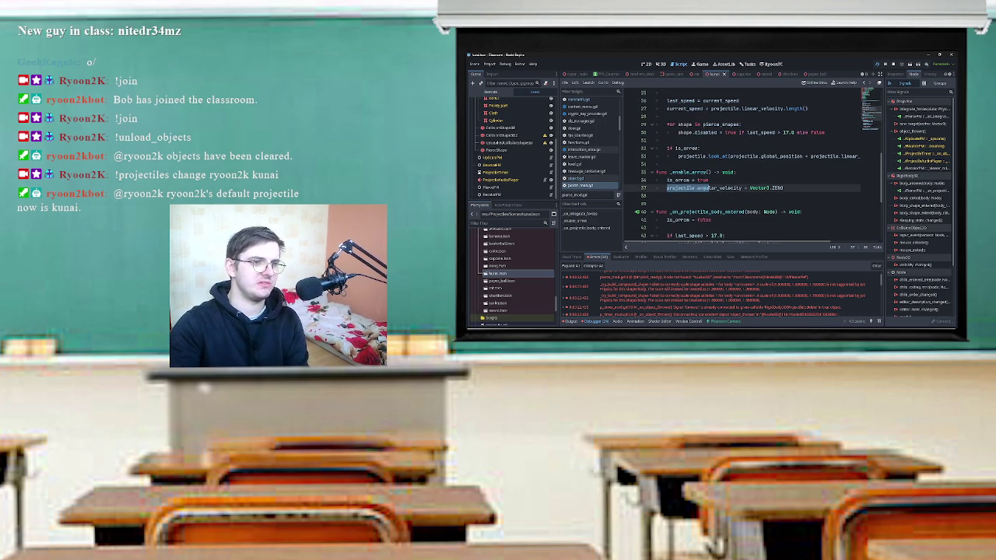
scroll(753, 167, "up", 1)
scroll(753, 165, "down", 4)
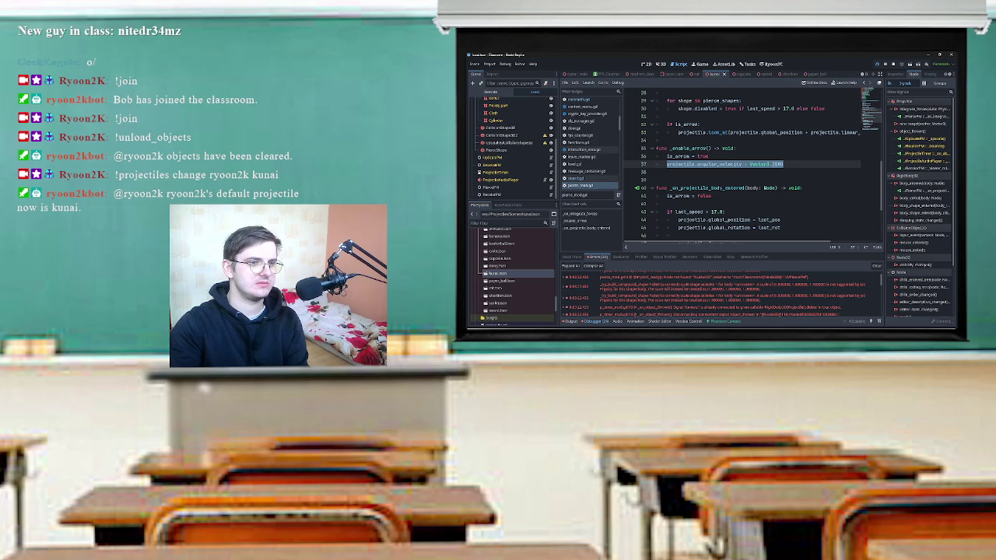
scroll(753, 165, "up", 4)
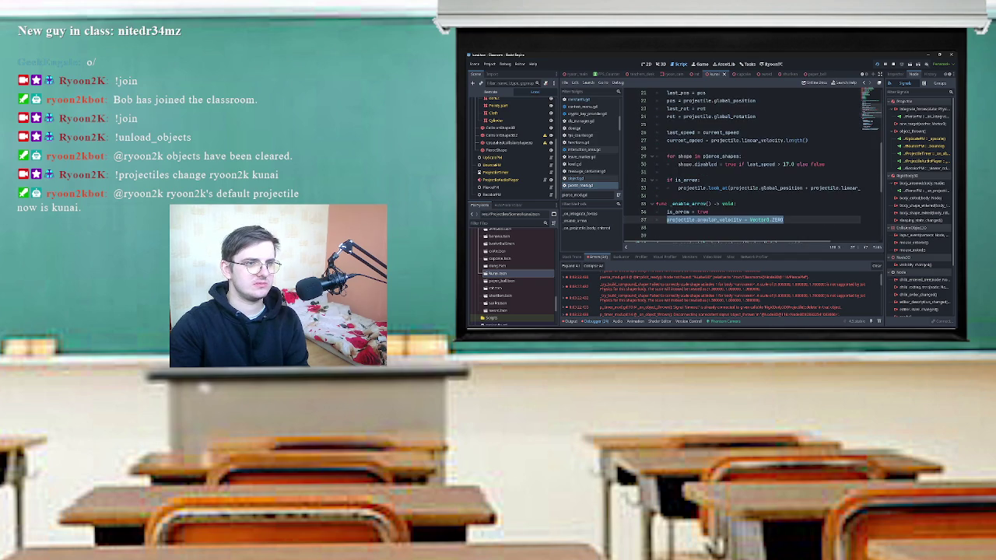
scroll(753, 167, "up", 3)
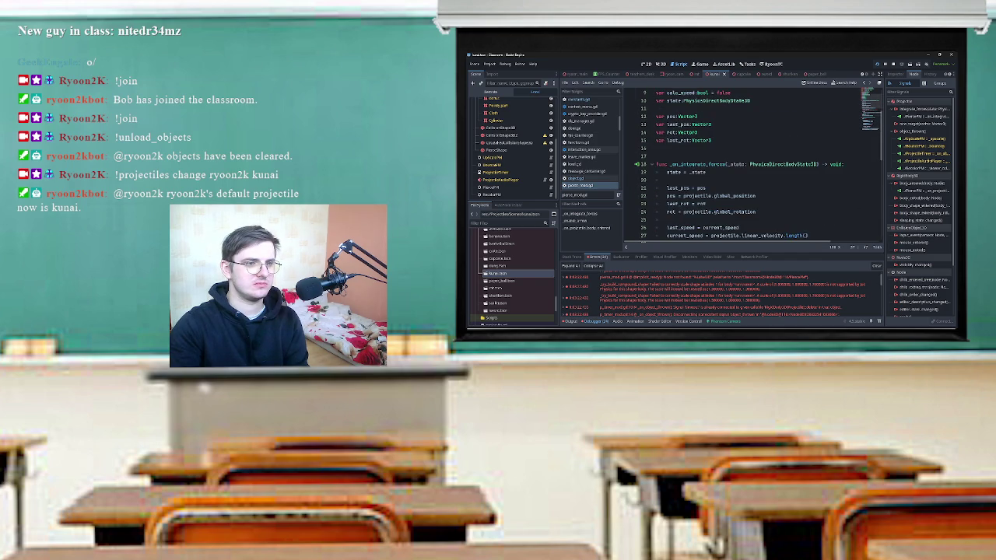
scroll(753, 165, "down", 7)
scroll(753, 165, "up", 7)
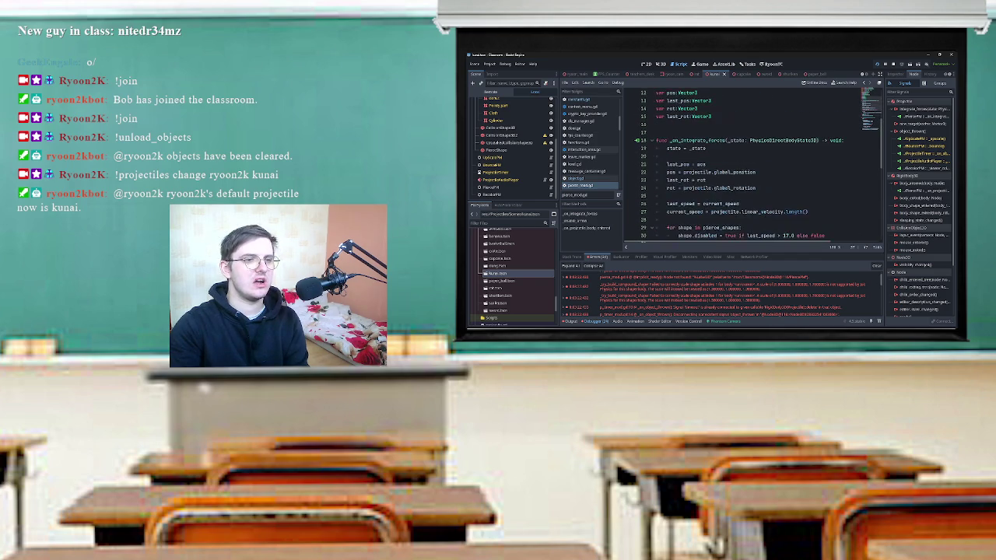
scroll(753, 165, "up", 4)
left_click(677, 132)
double_click(667, 132)
key("Delete")
Switch to the sword scene and select its Projectile node.
left_click(514, 150)
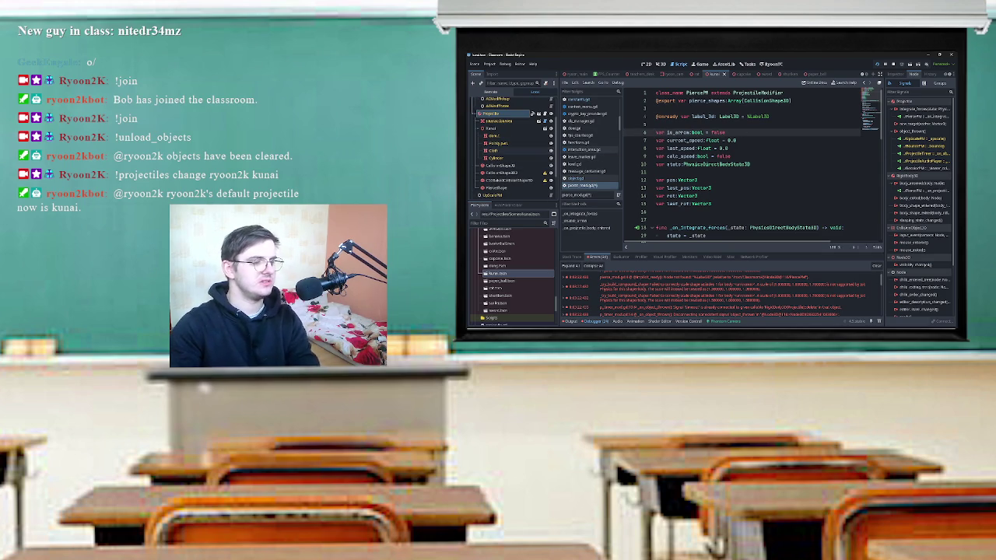
left_click(657, 124)
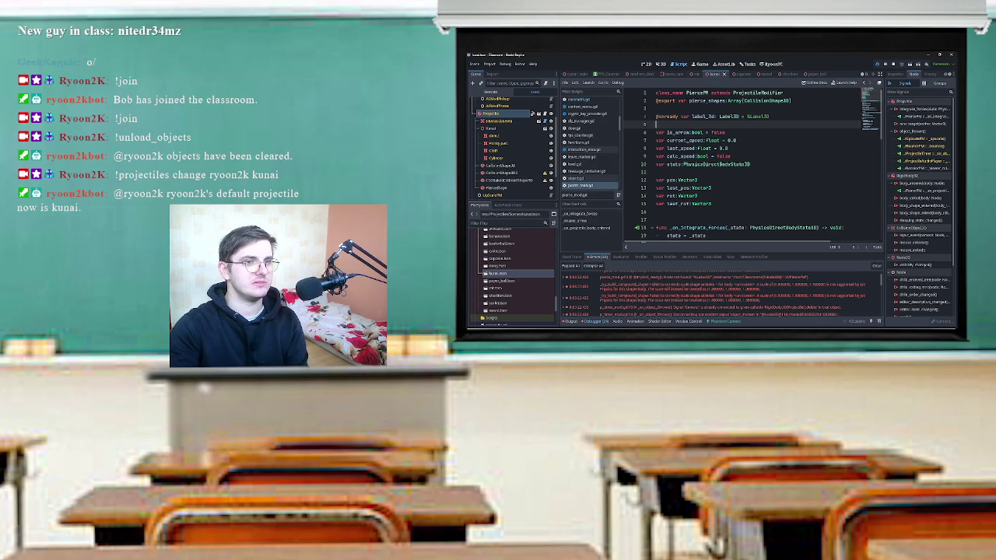
left_click(758, 74)
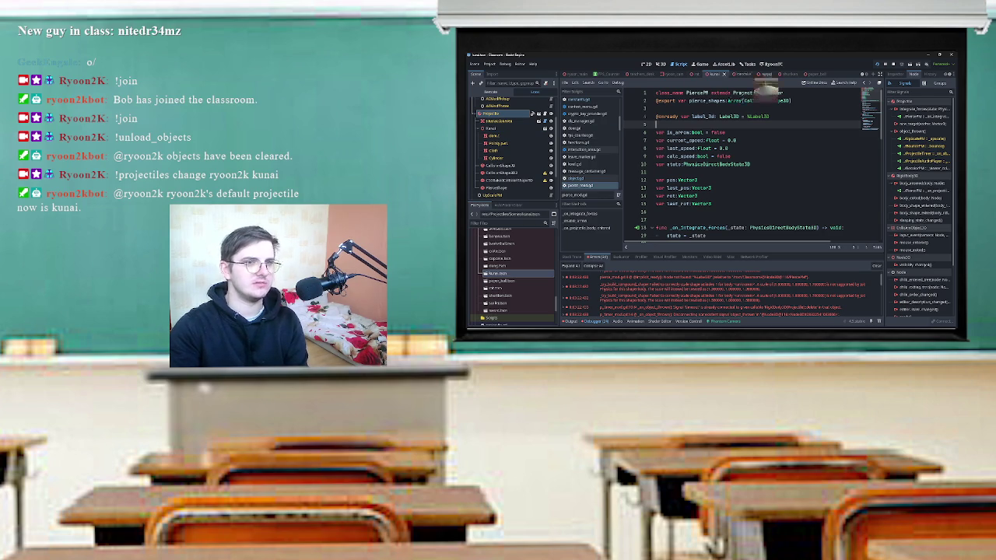
scroll(514, 147, "up", 3)
left_click(498, 142)
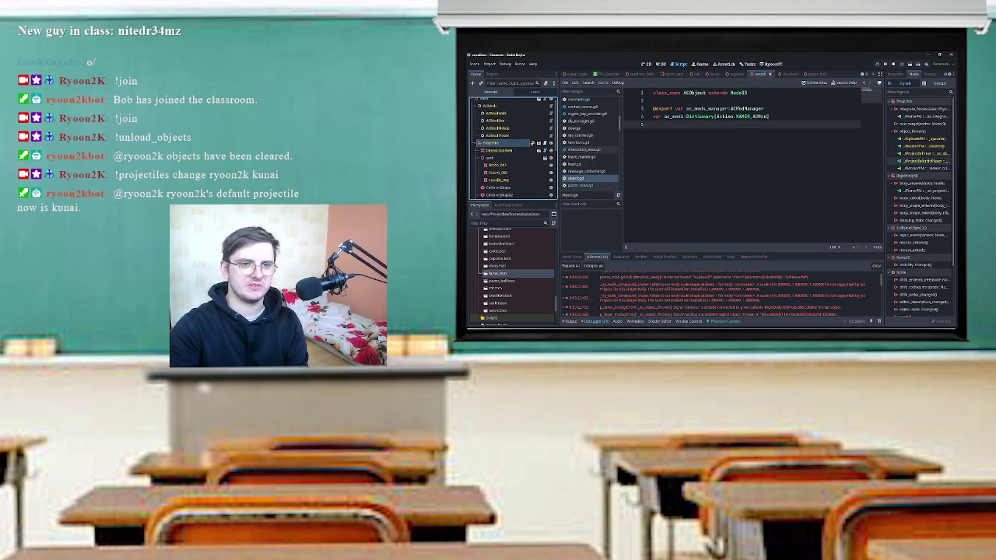
Connect the sword Projectile's object_thrown signal to a method on its modifier child node.
double_click(911, 131)
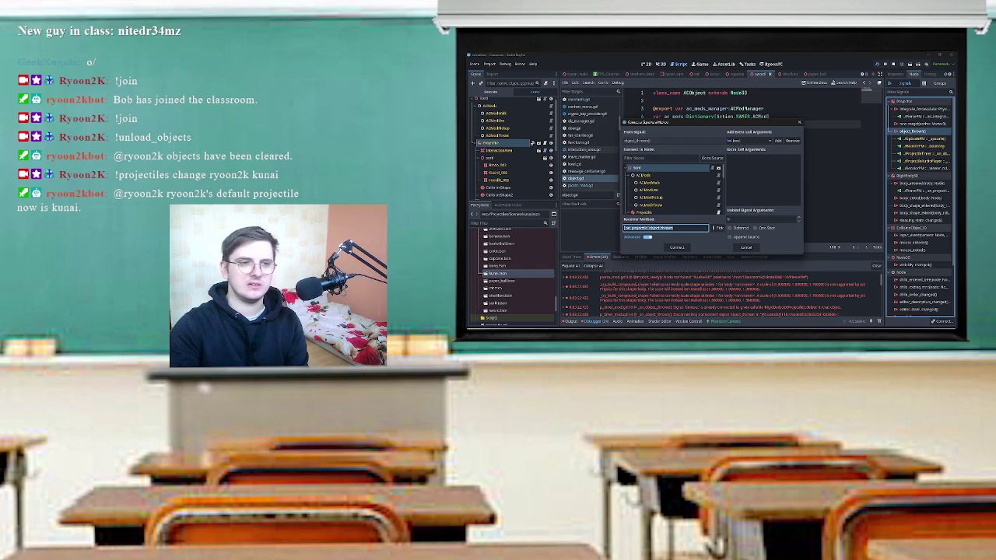
scroll(673, 191, "down", 2)
scroll(673, 187, "down", 3)
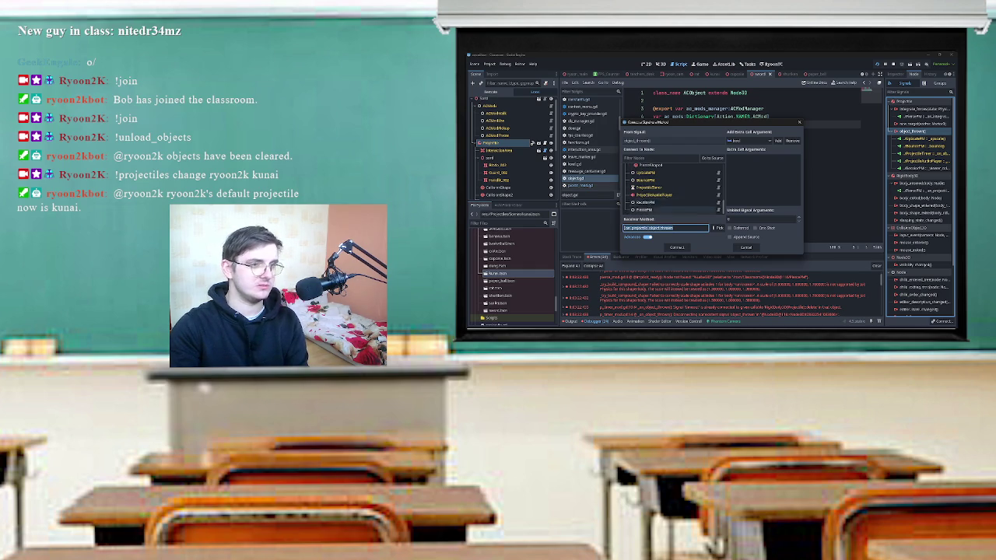
left_click(643, 210)
left_click(716, 228)
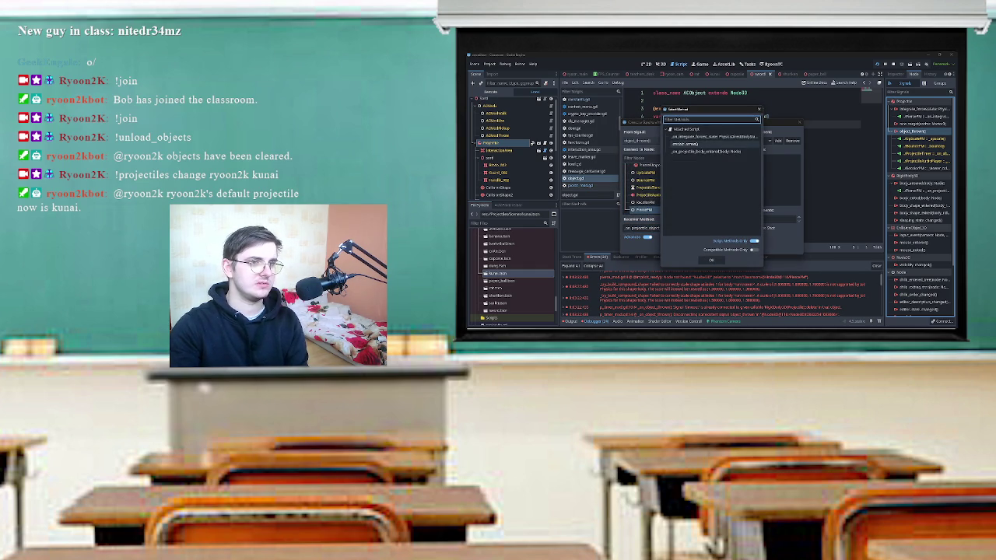
left_click(711, 260)
left_click(676, 247)
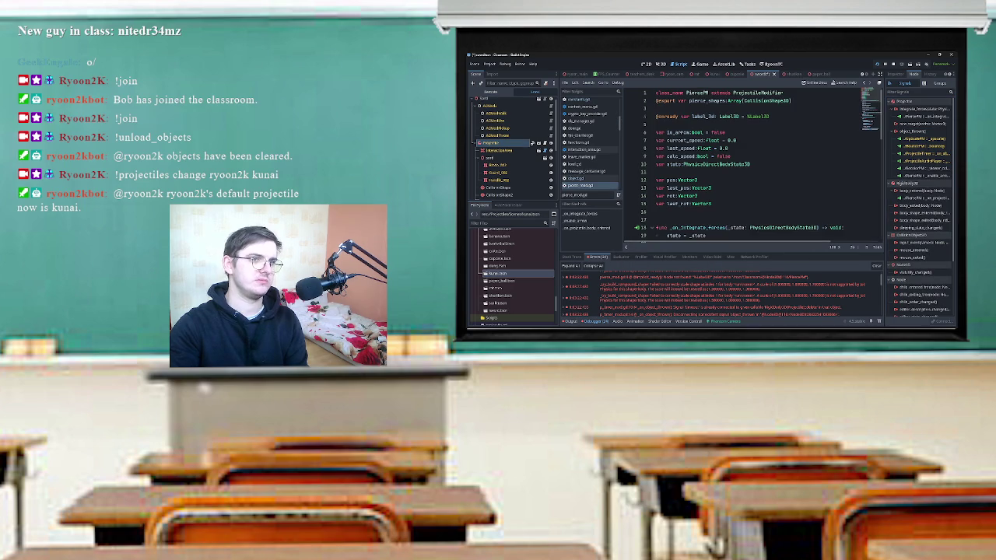
In the Kunai scene, connect object_thrown with a generated handler, then undo that handler stub.
left_click(576, 178)
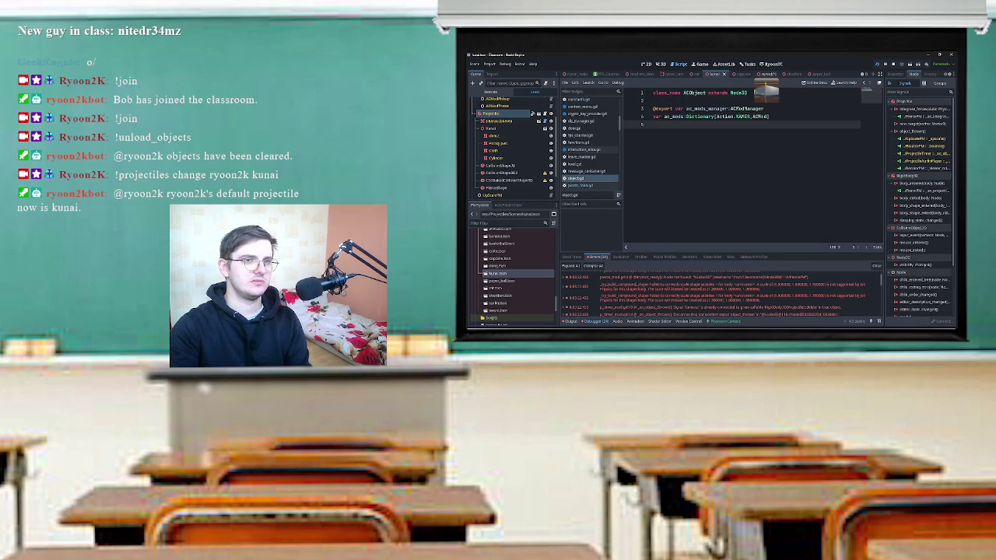
left_click(714, 74)
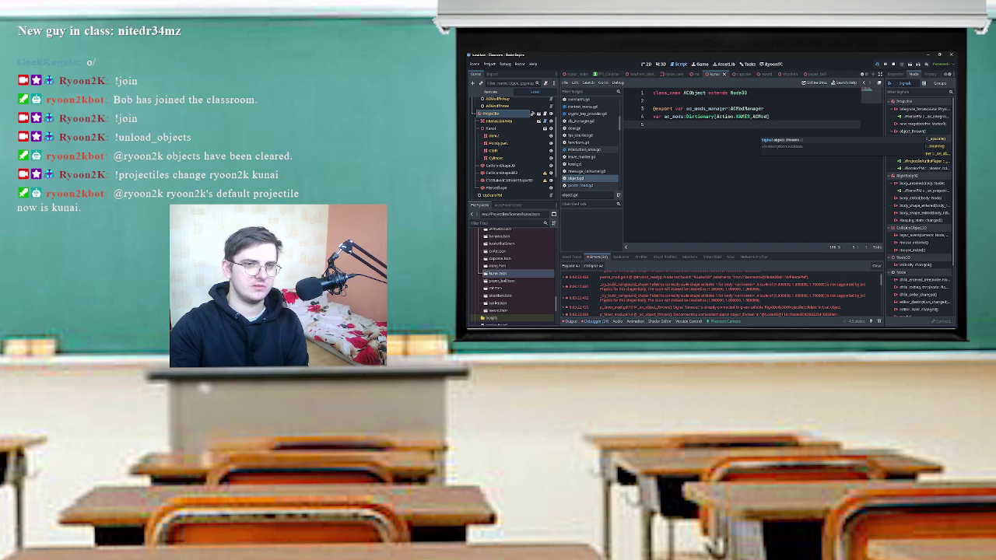
double_click(926, 131)
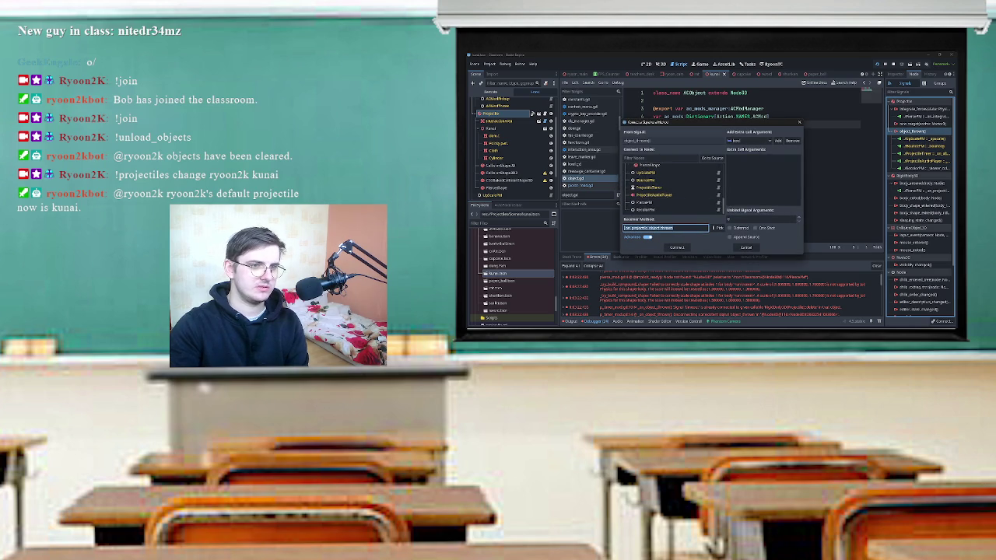
key("Return")
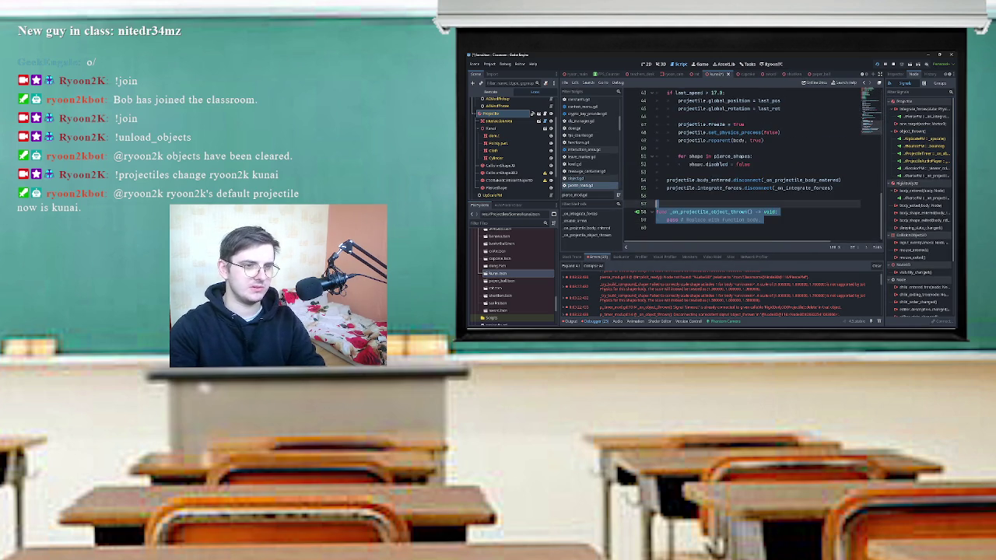
key("ctrl+z")
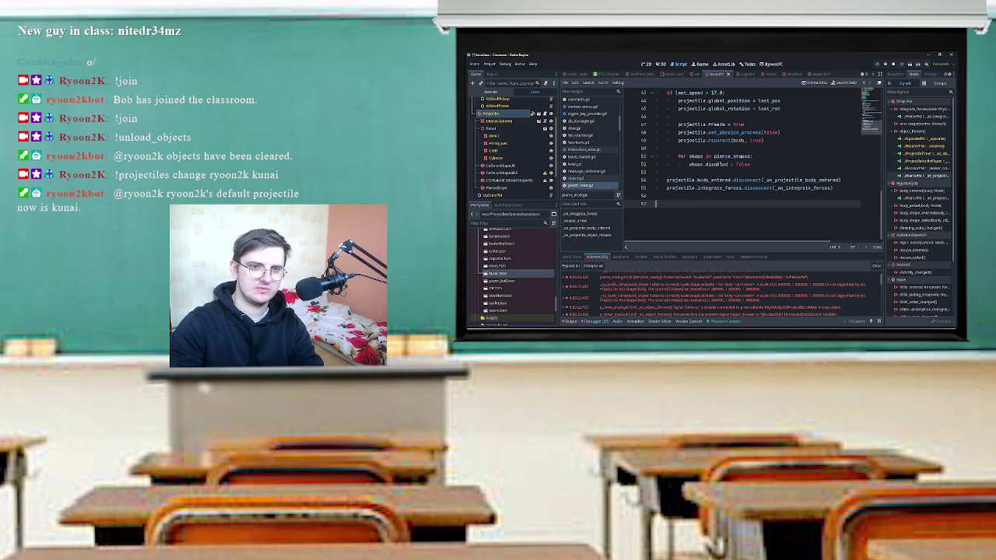
Edit the object_thrown connection so it calls the modifier's _enable_arrow method.
right_click(912, 176)
left_click(930, 180)
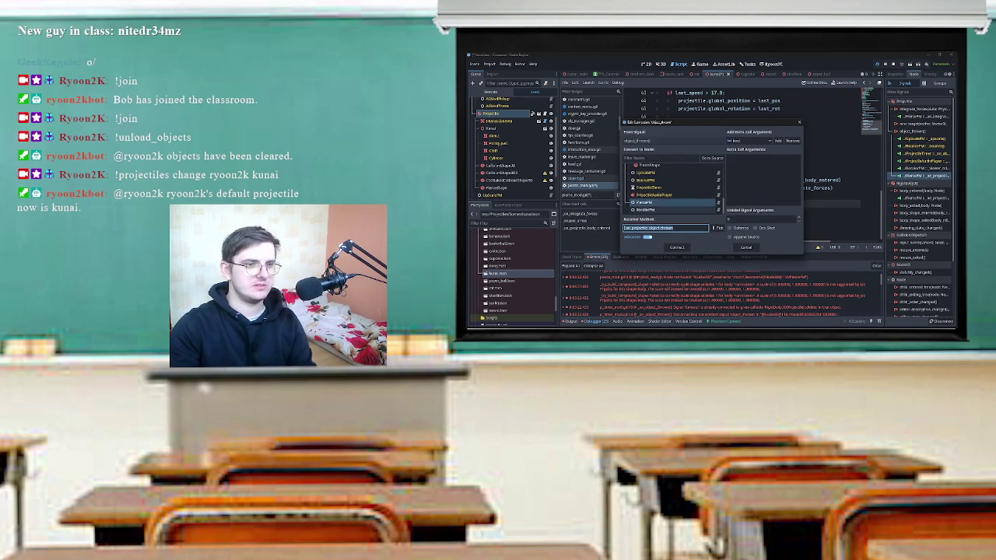
left_click(654, 201)
left_click(719, 227)
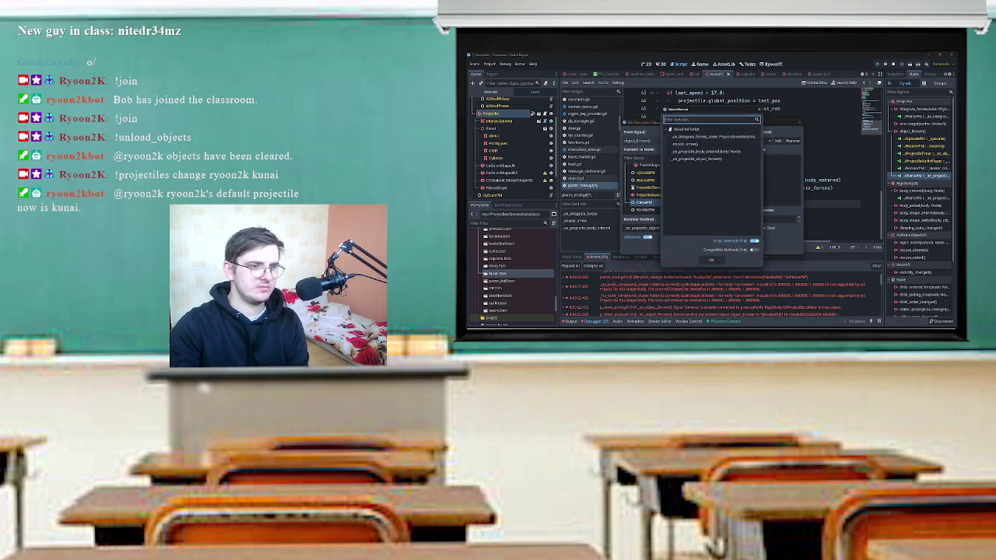
left_click(712, 260)
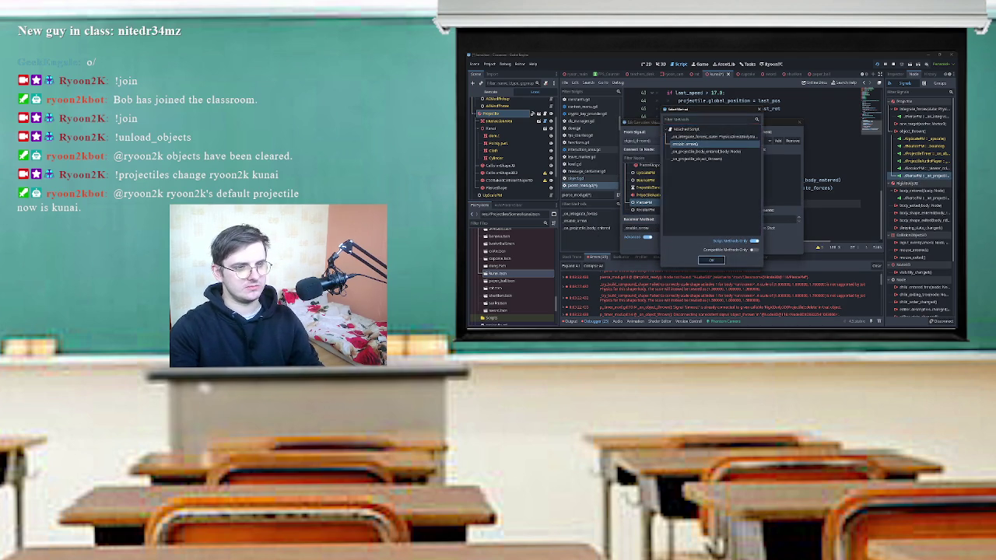
left_click(677, 248)
scroll(753, 171, "up", 15)
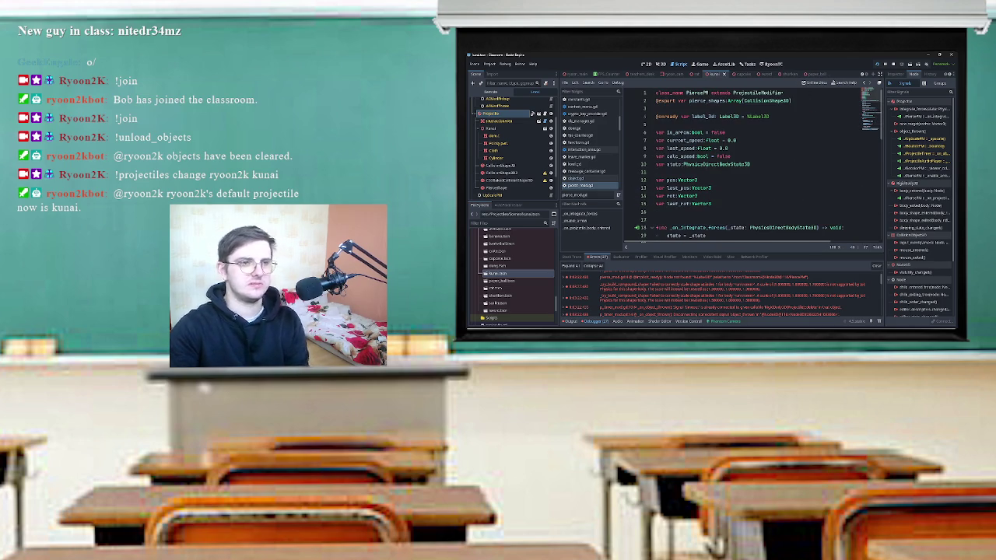
Delete the blank line above _on_projectile_body_entered in pierce_mod.gd and run the project with F5.
scroll(753, 171, "down", 3)
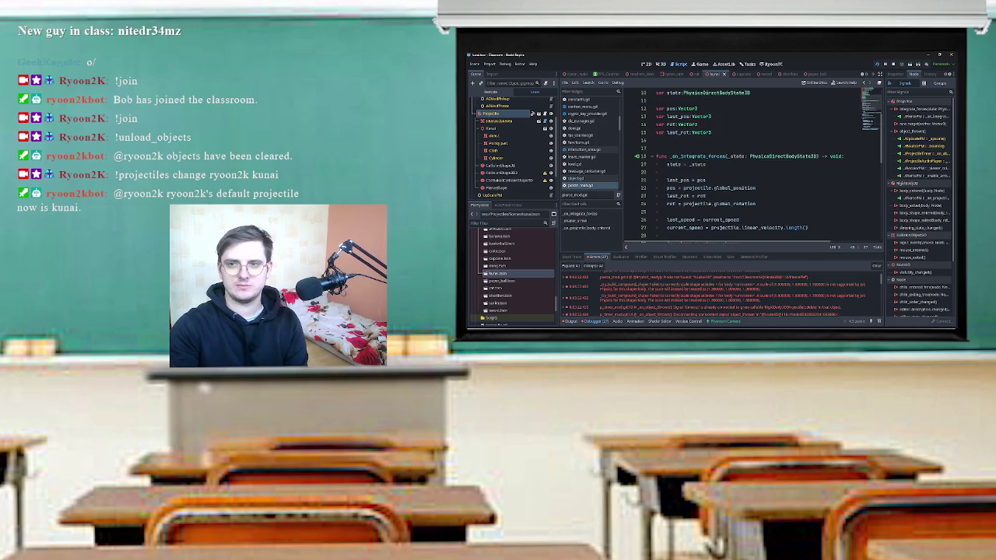
scroll(753, 171, "down", 6)
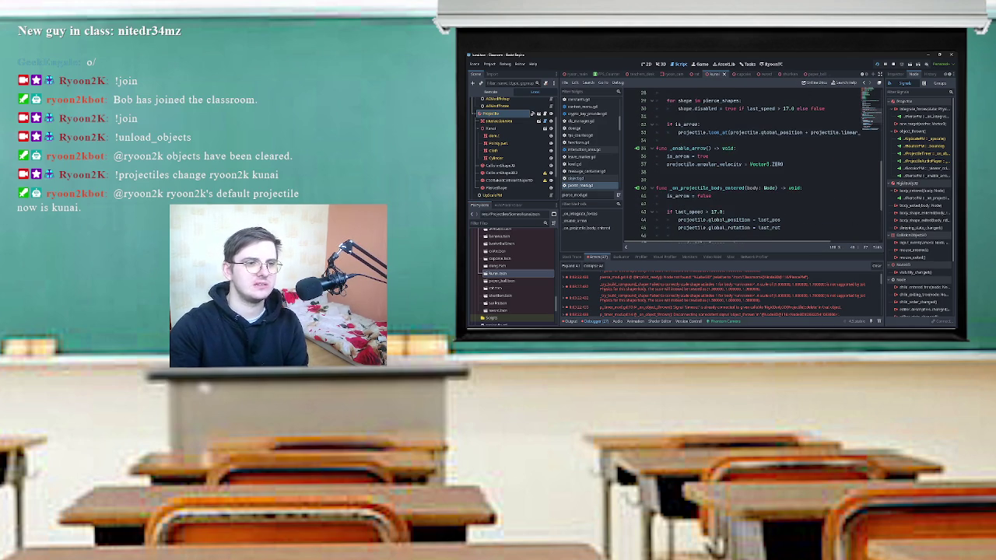
left_click(669, 180)
key("BackSpace")
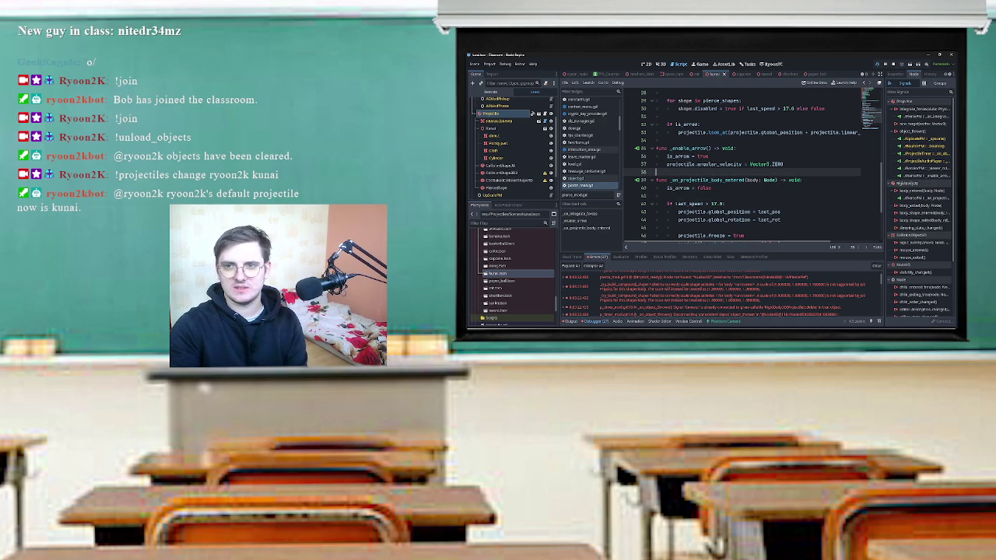
key("F5")
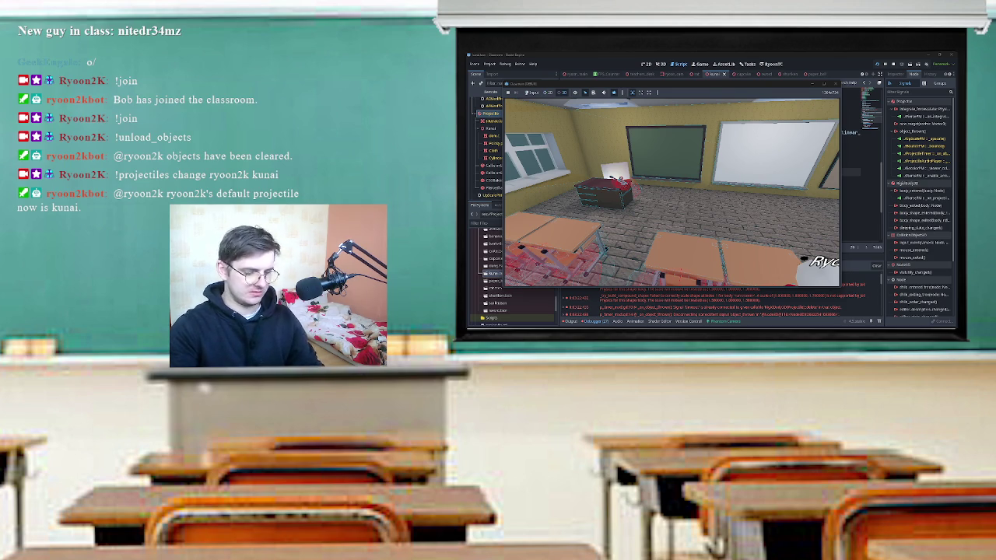
Dismiss the accidentally opened Start menu and clipboard panel to get back to the game.
key("super")
key("super+v")
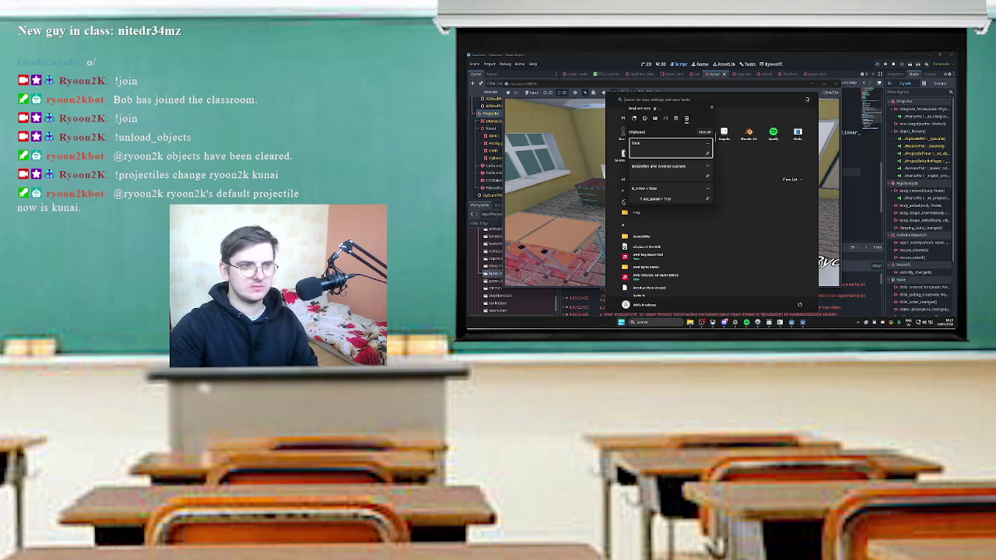
key("Escape")
key("Escape")
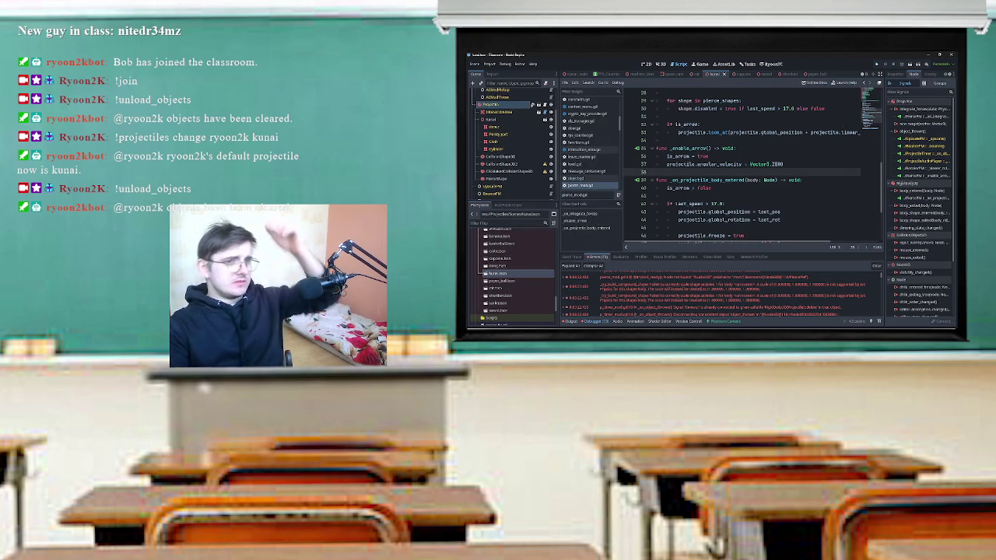
Switch to the 3D workspace, zoom onto the kunai, and select its mesh child node.
scroll(747, 167, "up", 3)
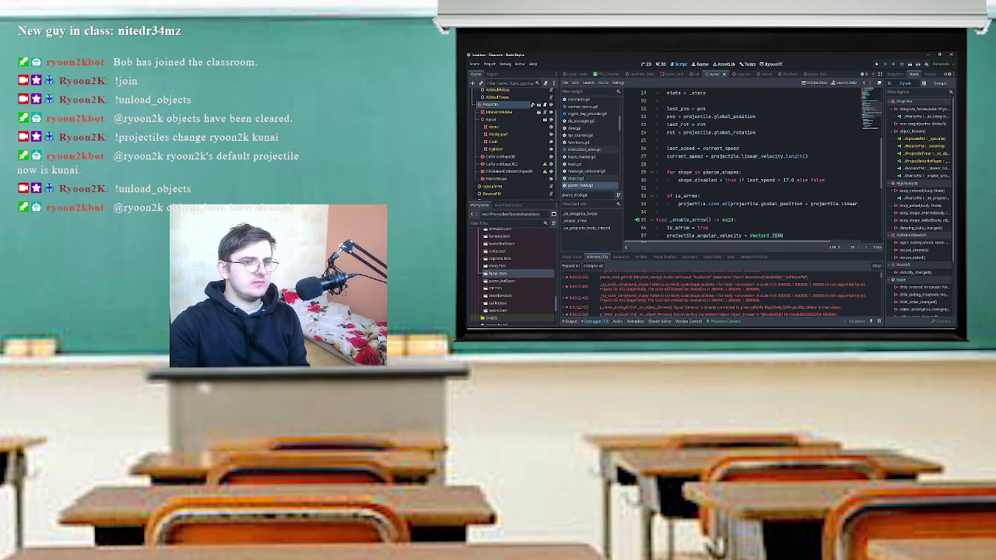
scroll(746, 168, "down", 2)
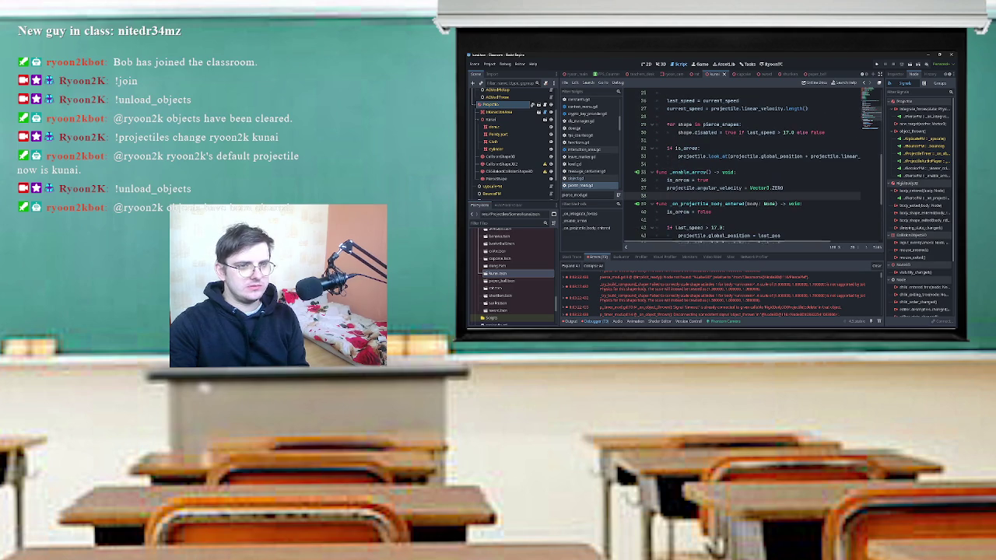
scroll(742, 171, "right", 3)
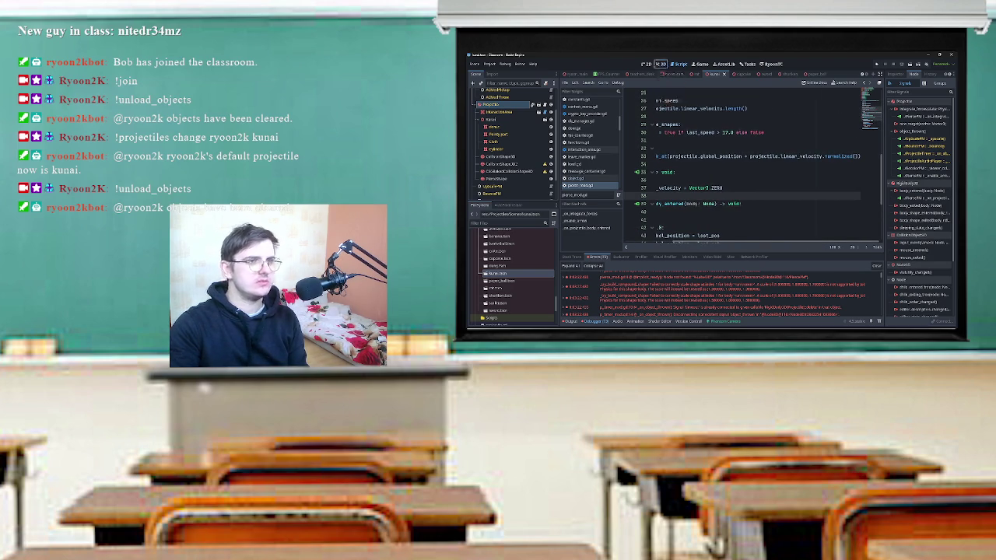
left_click(660, 64)
scroll(721, 172, "down", 10)
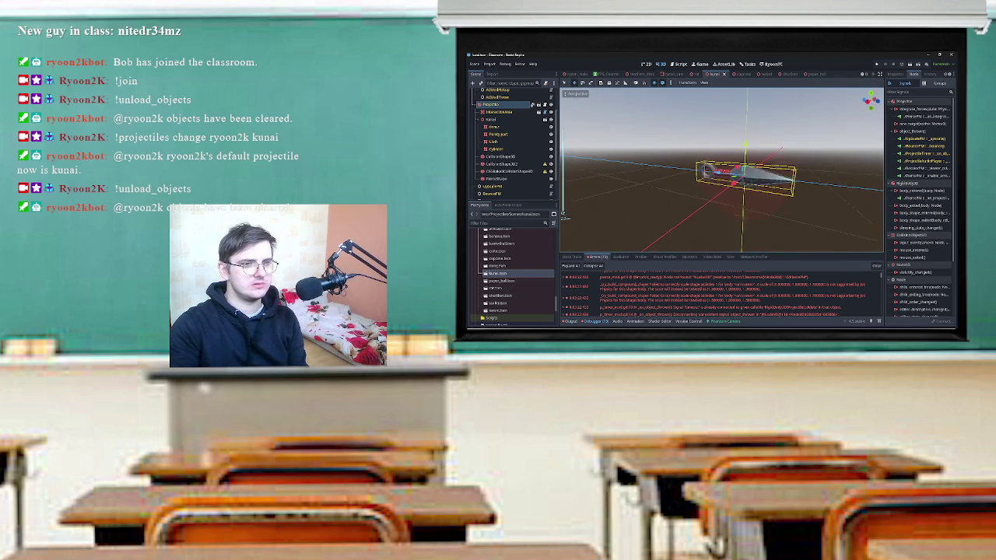
scroll(721, 171, "up", 5)
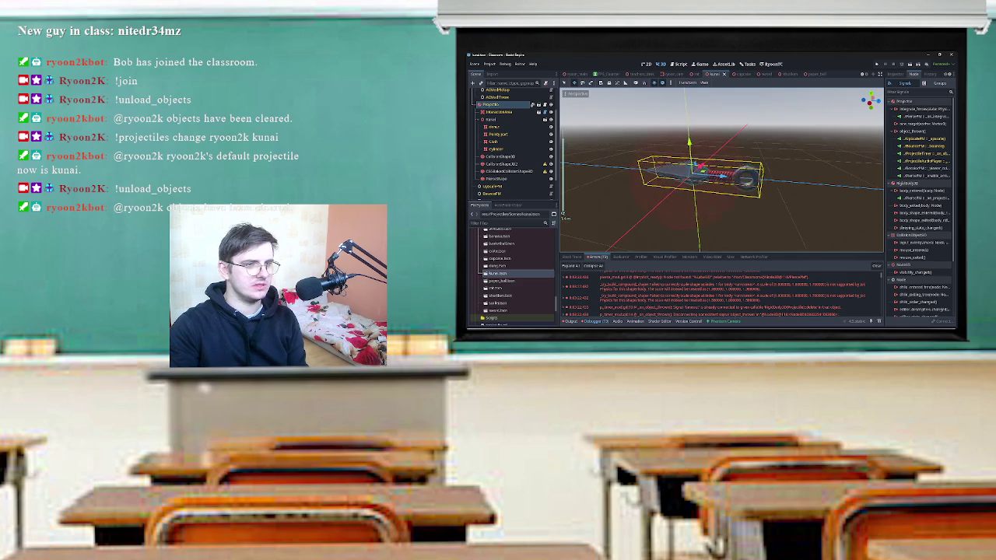
scroll(721, 171, "down", 1)
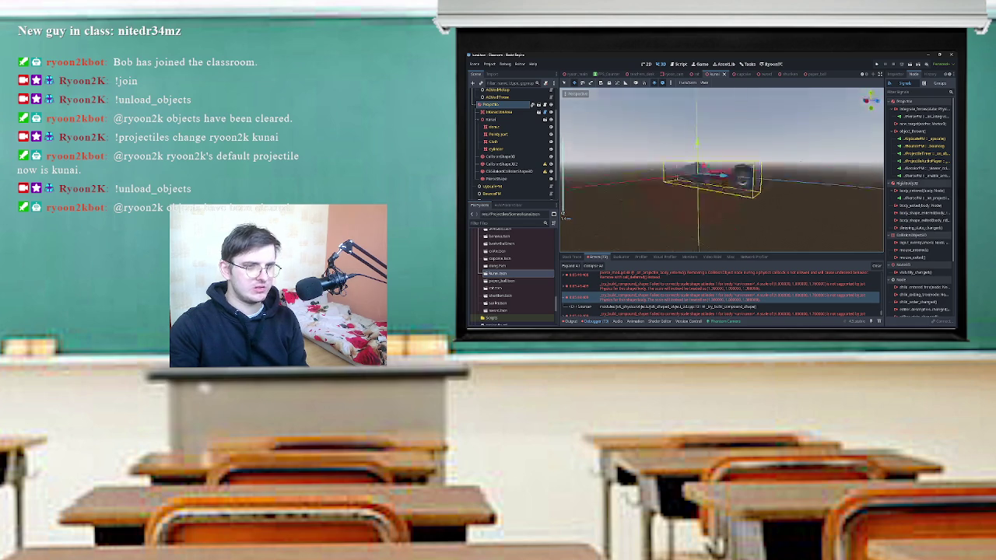
left_click(493, 141)
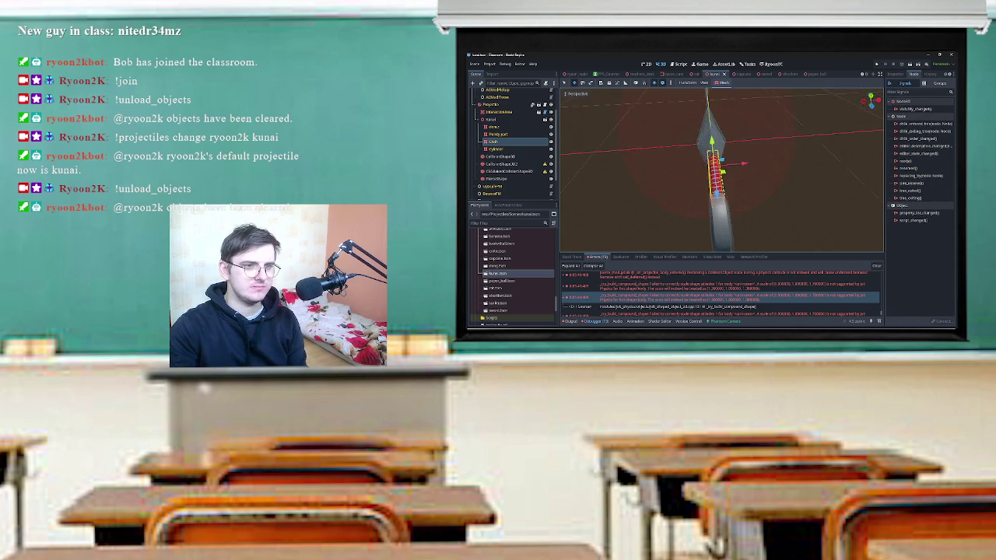
Select CollisionShape3D2, dismiss its non-uniform scale warning, and adjust its Scale z in the Inspector.
left_click(501, 164)
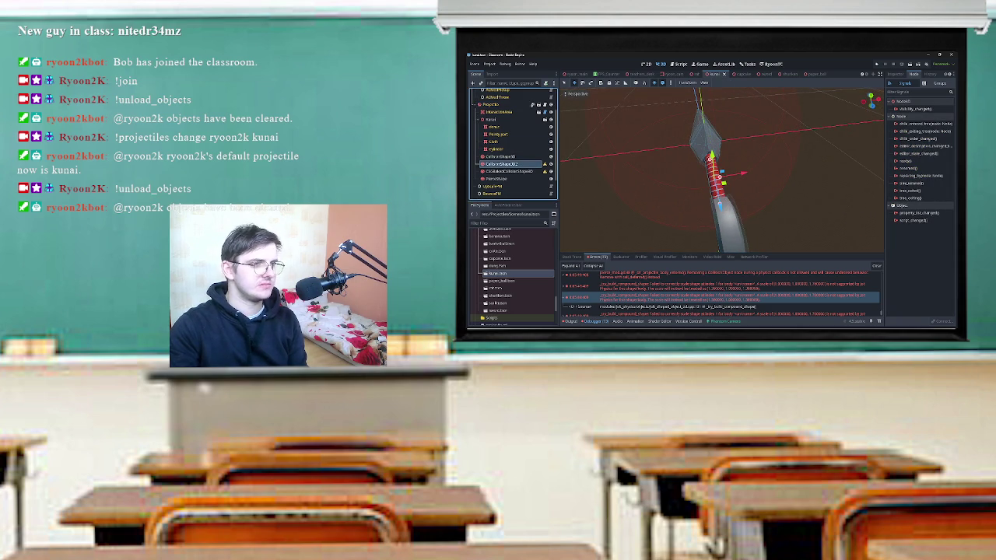
left_click(544, 164)
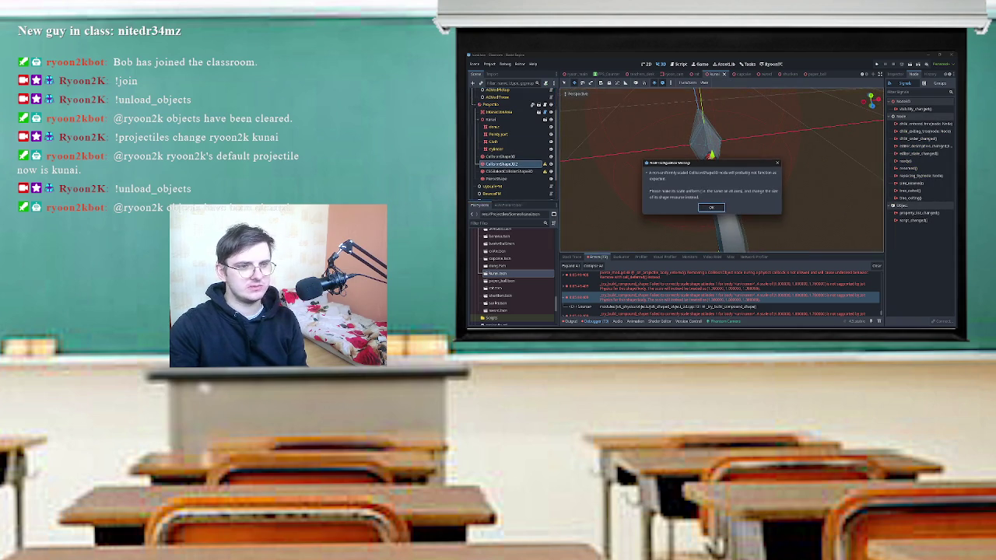
key("Return")
left_click(895, 74)
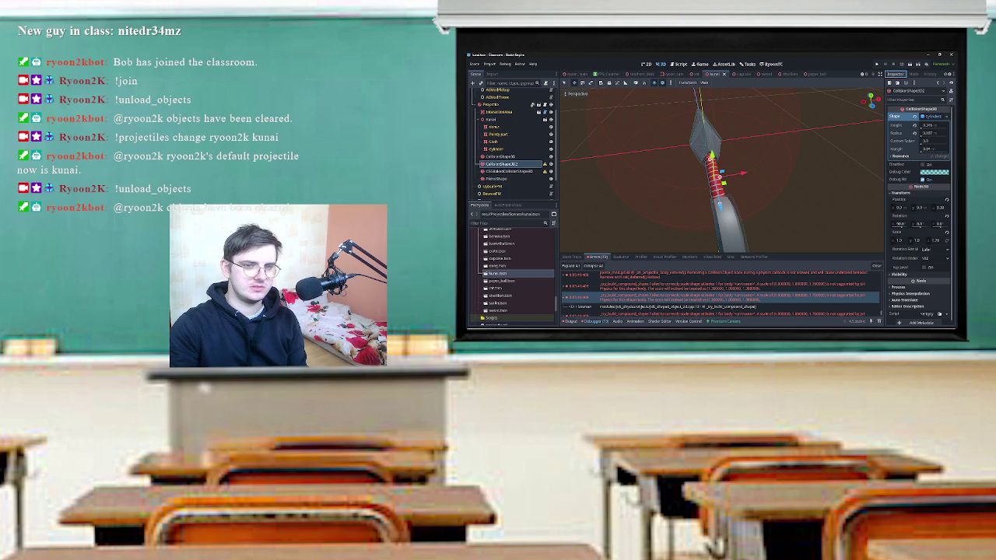
left_click(933, 240)
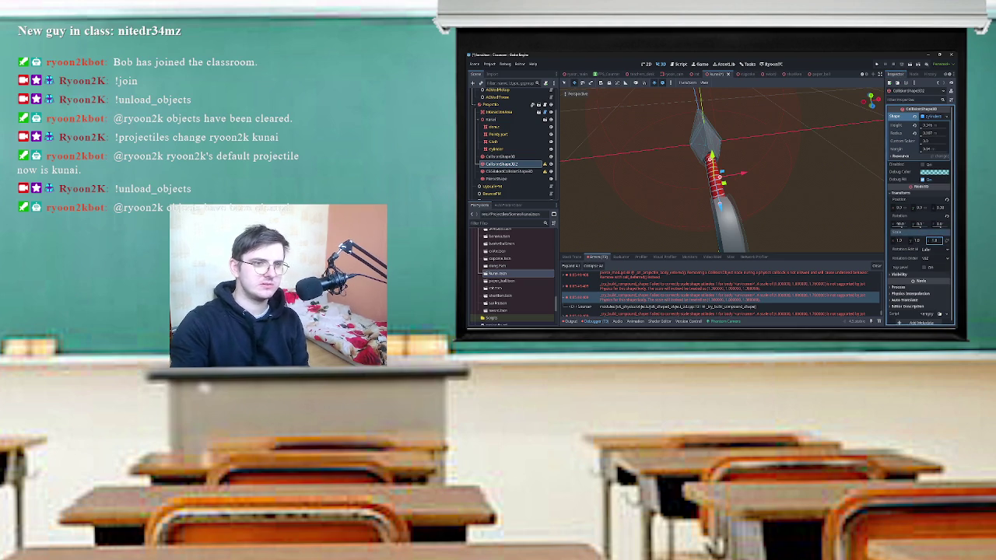
key("Return")
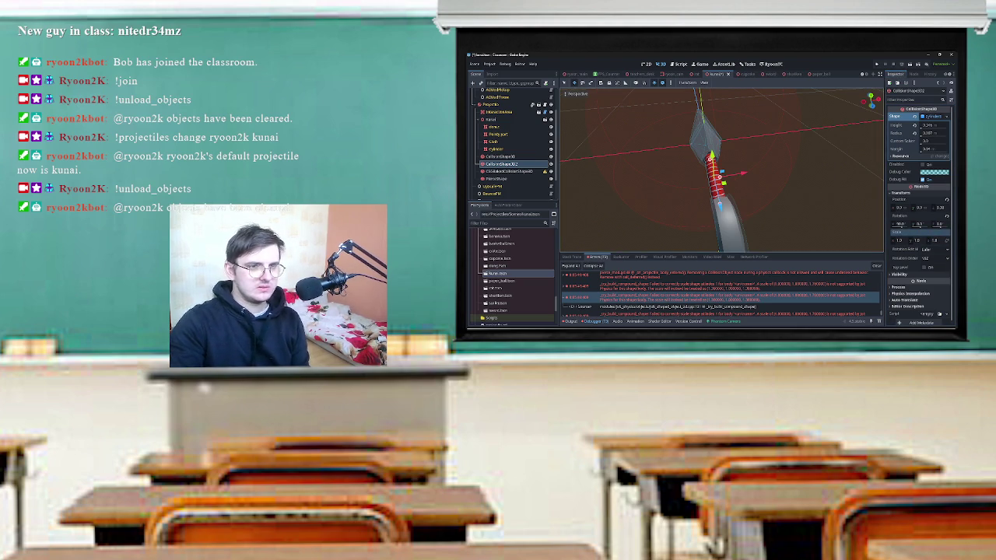
Widen the collision cylinder's radius around the kunai handle and clear the debugger errors.
scroll(715, 171, "up", 3)
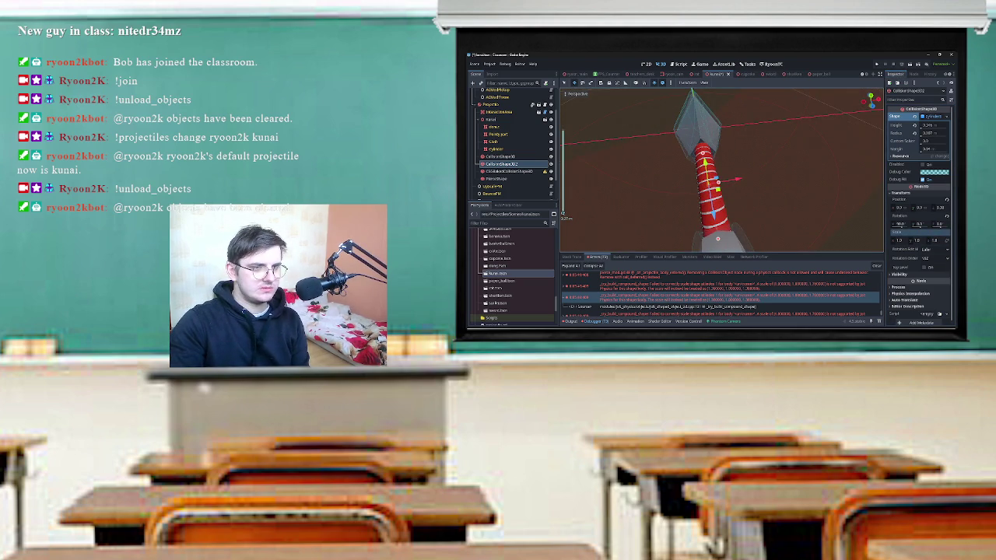
left_click_drag(717, 182, 725, 184)
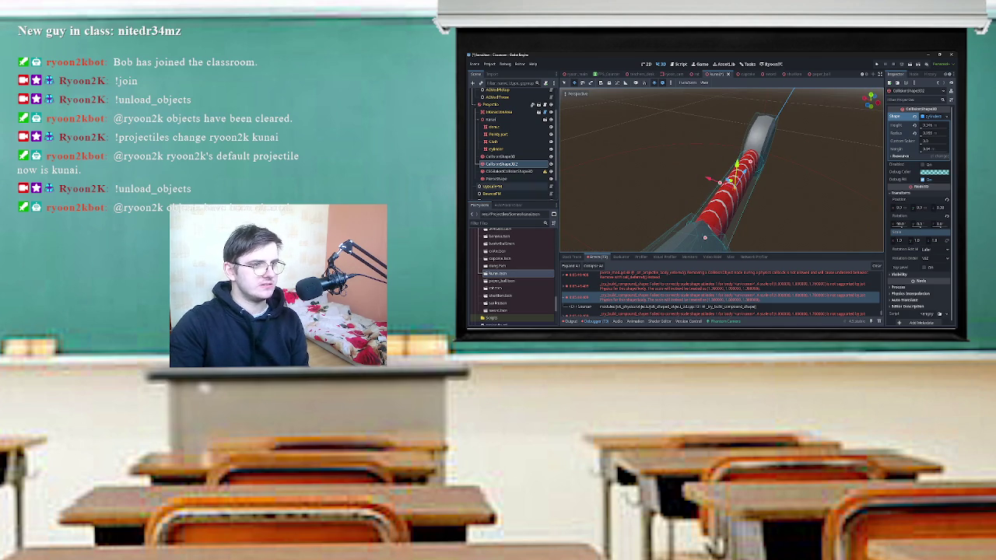
left_click(876, 266)
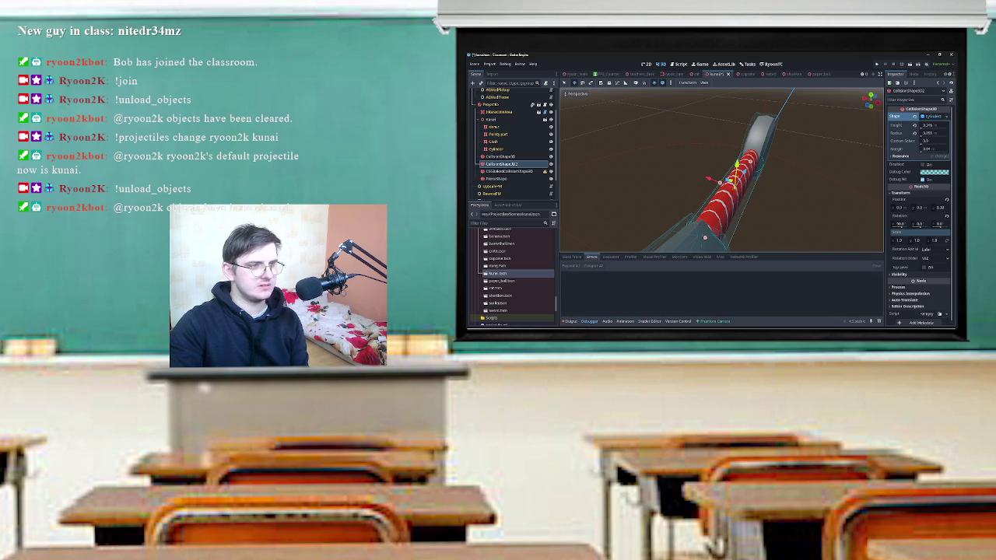
left_click(510, 170)
left_click(544, 171)
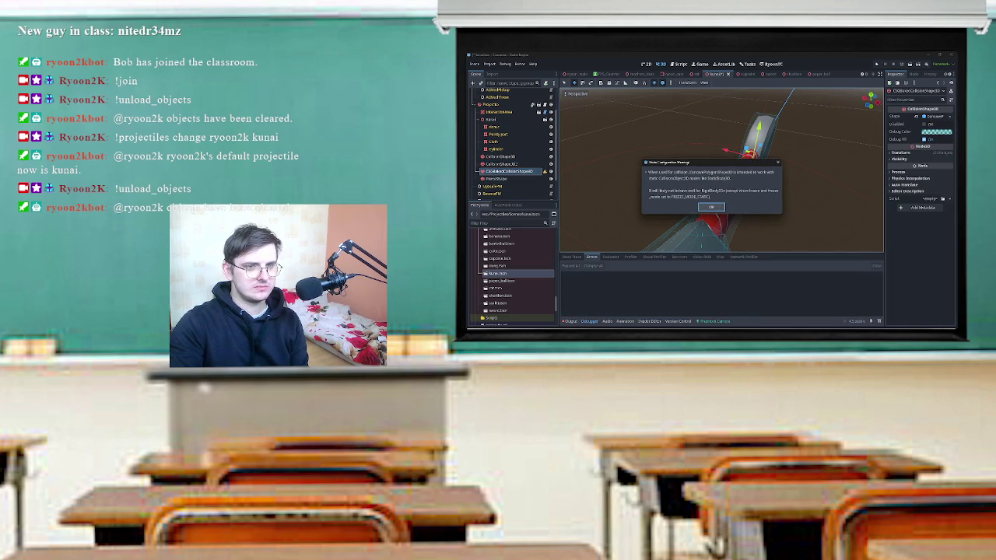
left_click(711, 206)
left_click(903, 153)
mouse_move(722, 172)
left_mouse_down()
mouse_move(762, 179)
mouse_move(732, 173)
left_mouse_up()
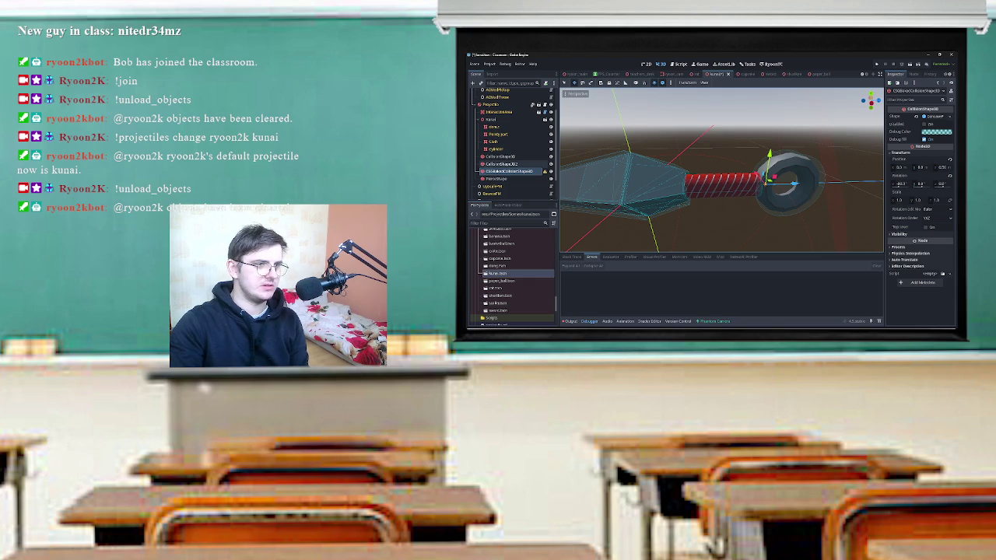
left_click(545, 171)
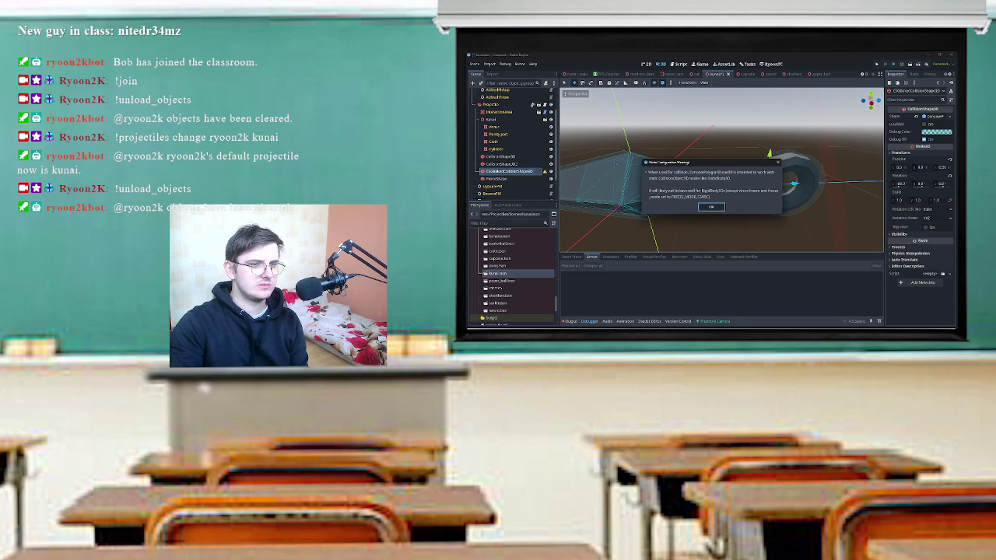
key("Return")
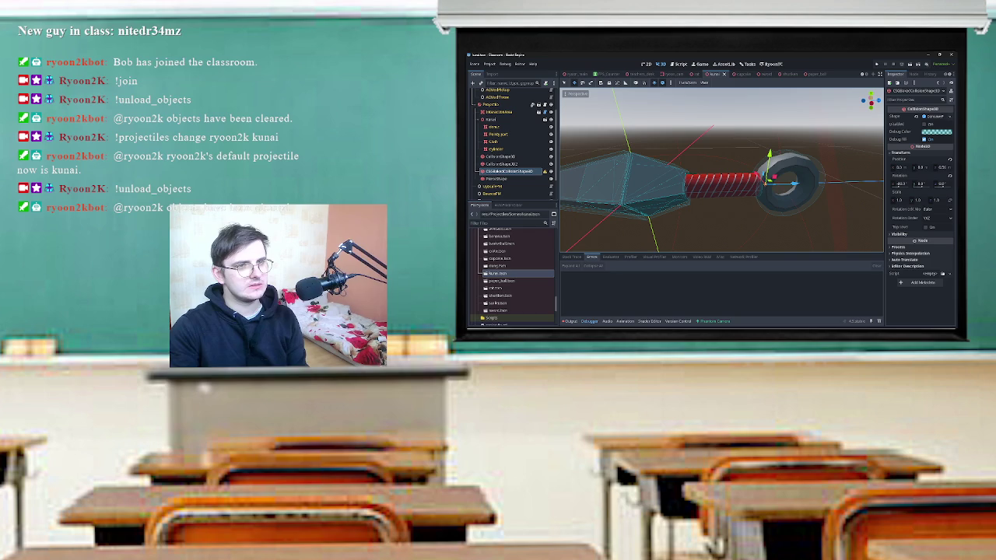
scroll(722, 171, "down", 3)
left_click(498, 178)
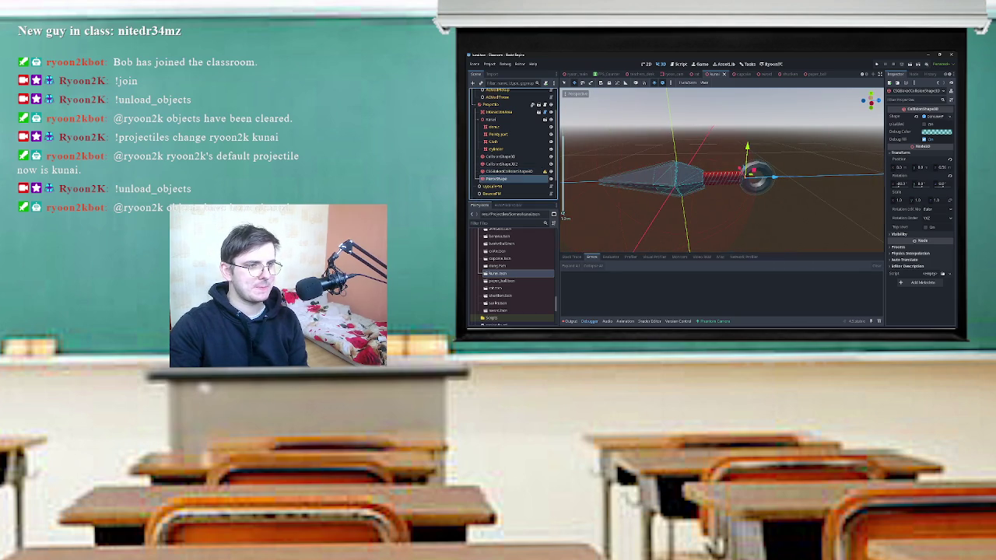
Inspect the CollisionShape3D and PierceShape nodes in the scene tree.
scroll(722, 171, "down", 2)
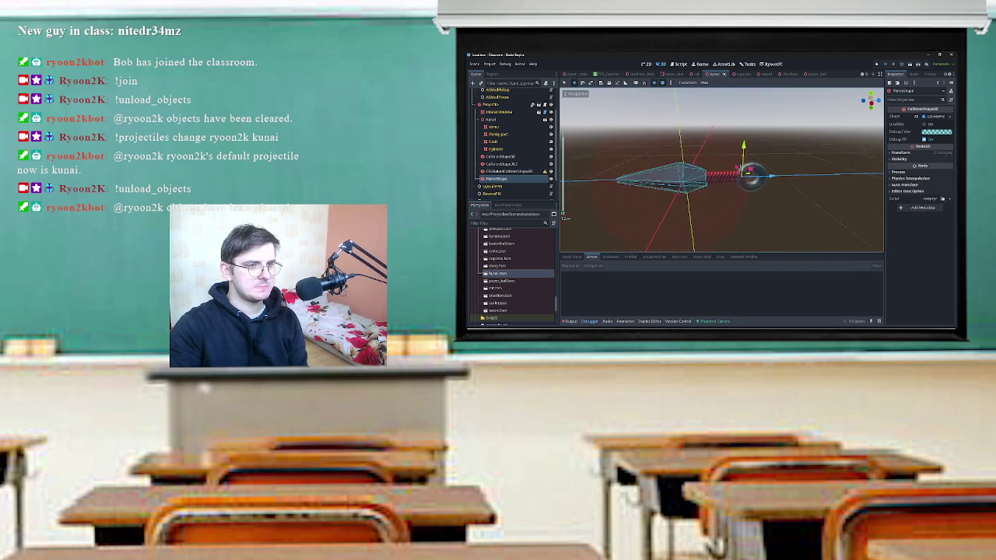
scroll(722, 171, "up", 3)
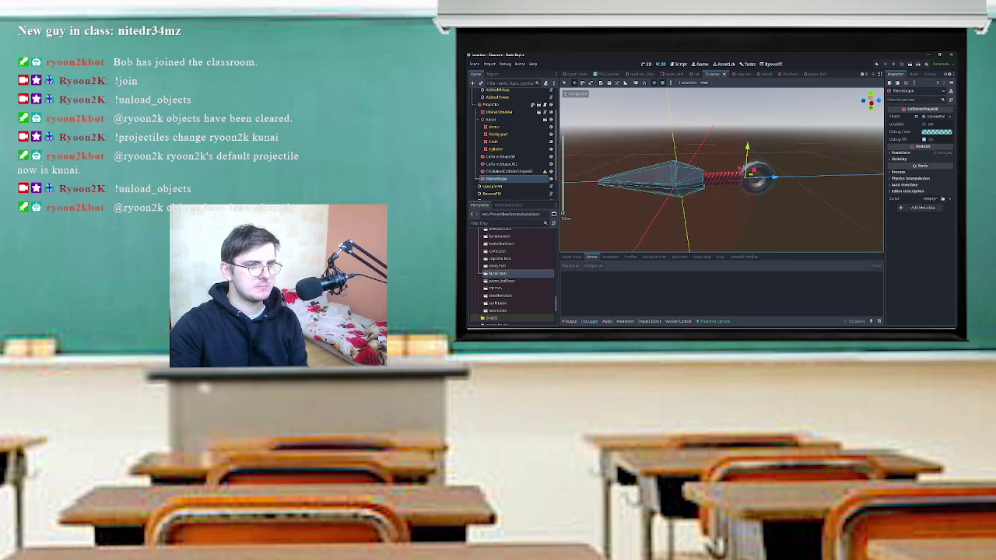
scroll(722, 171, "down", 4)
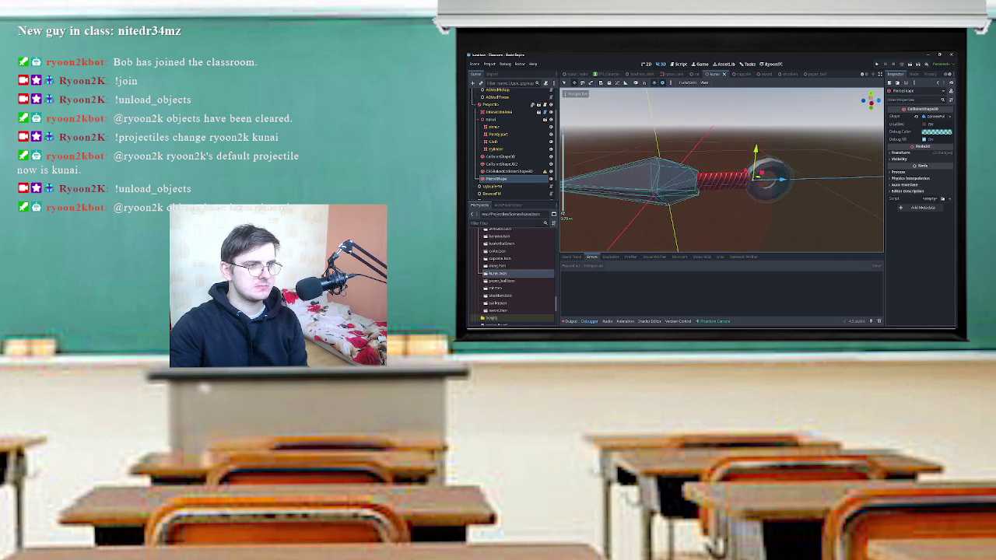
left_click(510, 171)
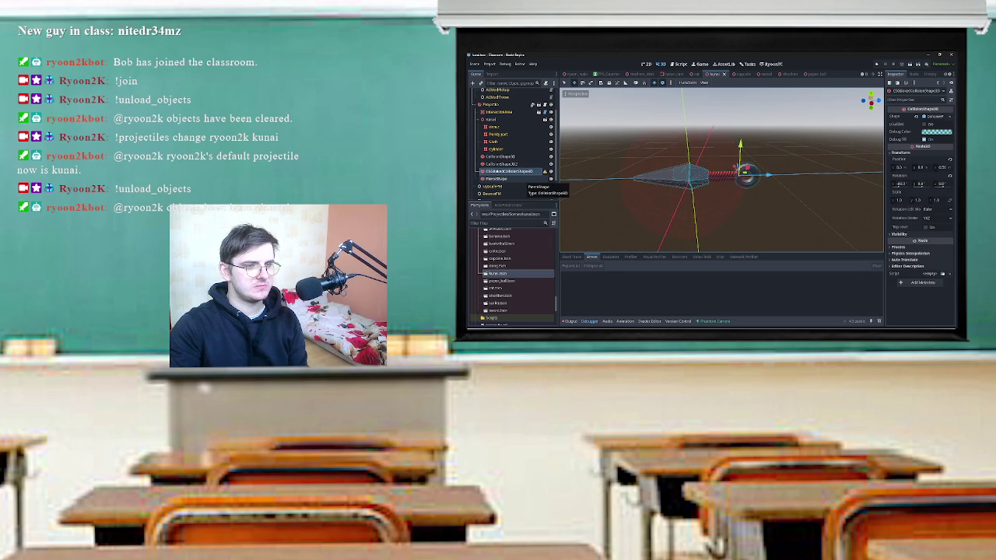
left_click(498, 178)
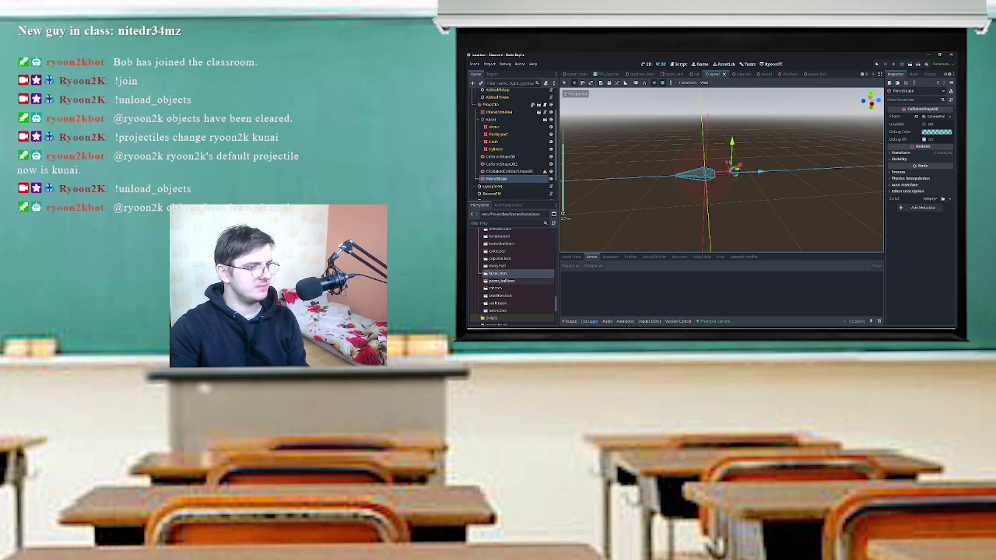
Instance banana.tscn from the FileSystem dock under the Projectile node.
scroll(512, 276, "up", 3)
left_click_drag(499, 278, 498, 102)
key("f")
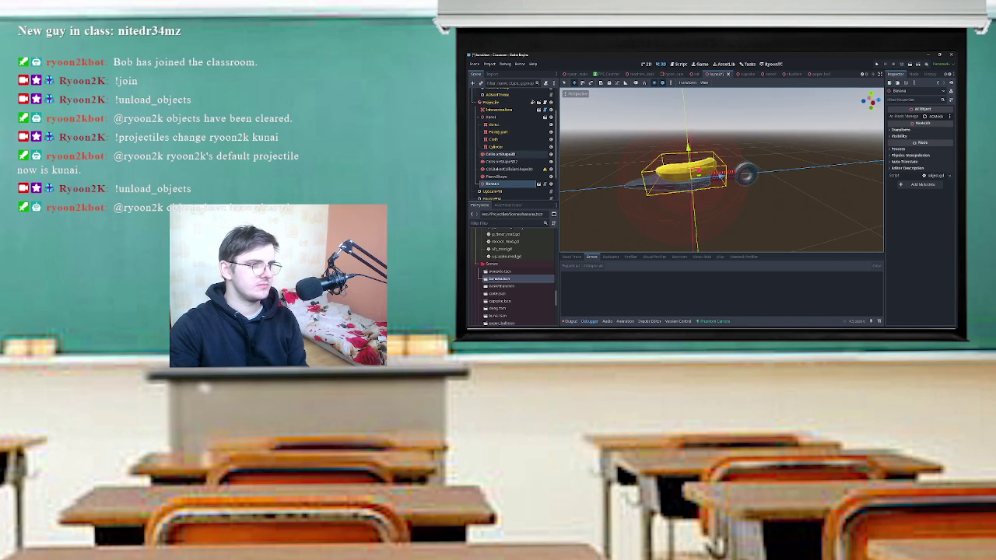
Scale the Kunai, PierceShape and collision shapes to 0.5 and slide them along the kunai's length.
scroll(721, 170, "down", 3)
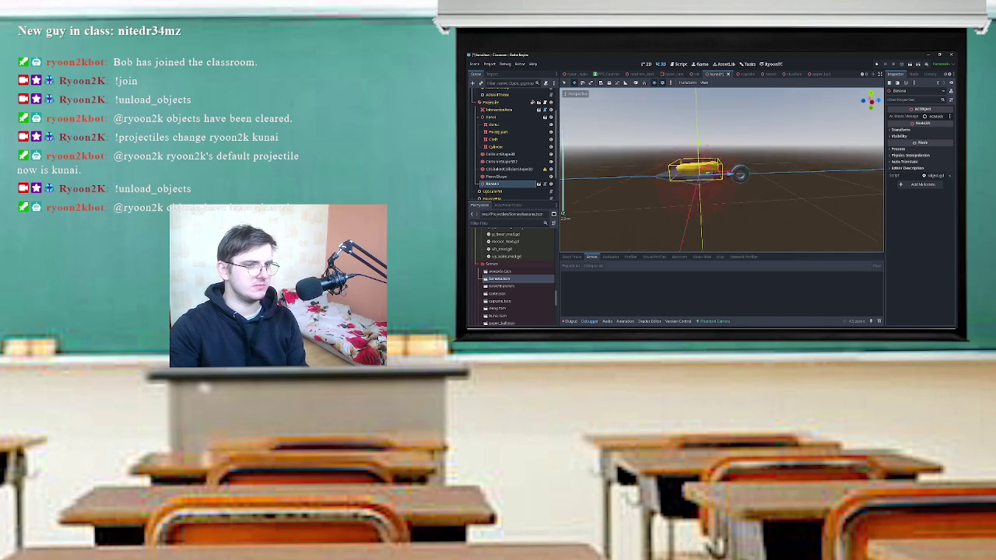
left_click(497, 177)
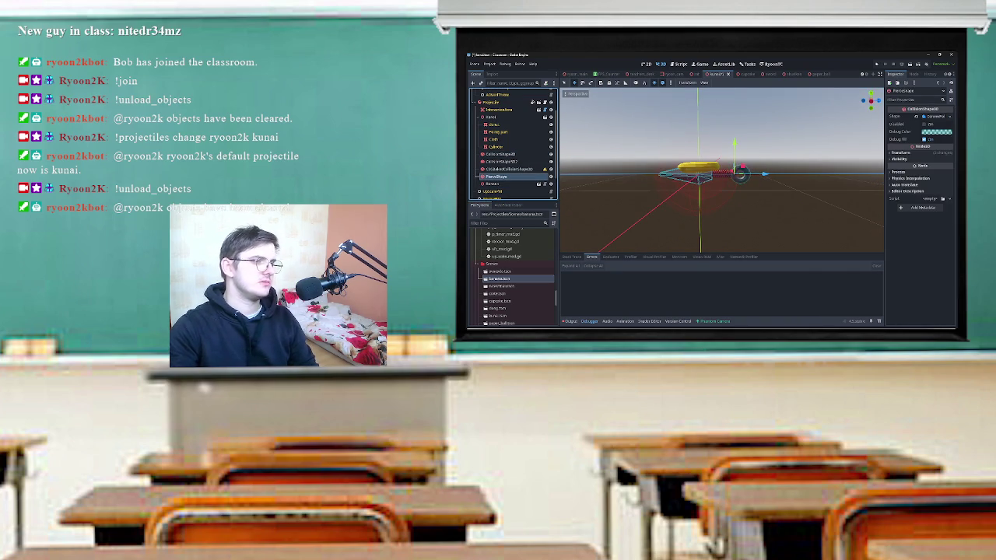
left_click(479, 117)
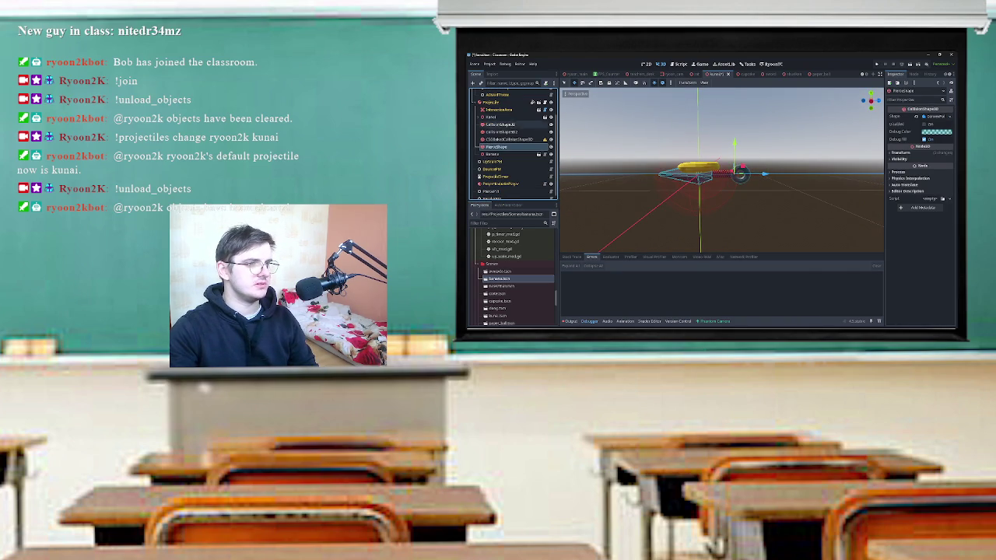
left_click(492, 116, "ctrl")
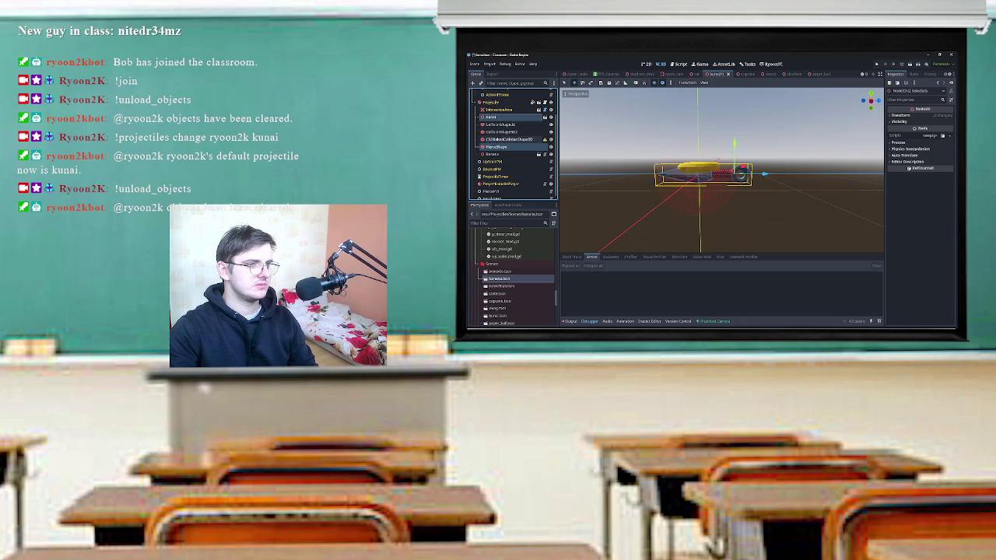
left_click(498, 125, "ctrl")
left_click(507, 139, "ctrl")
scroll(722, 171, "up", 5)
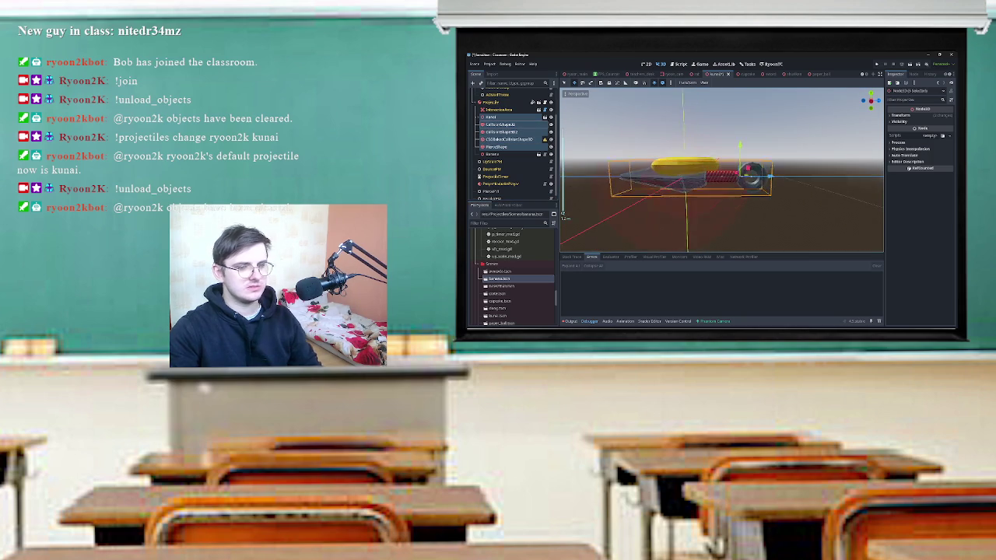
scroll(722, 171, "down", 3)
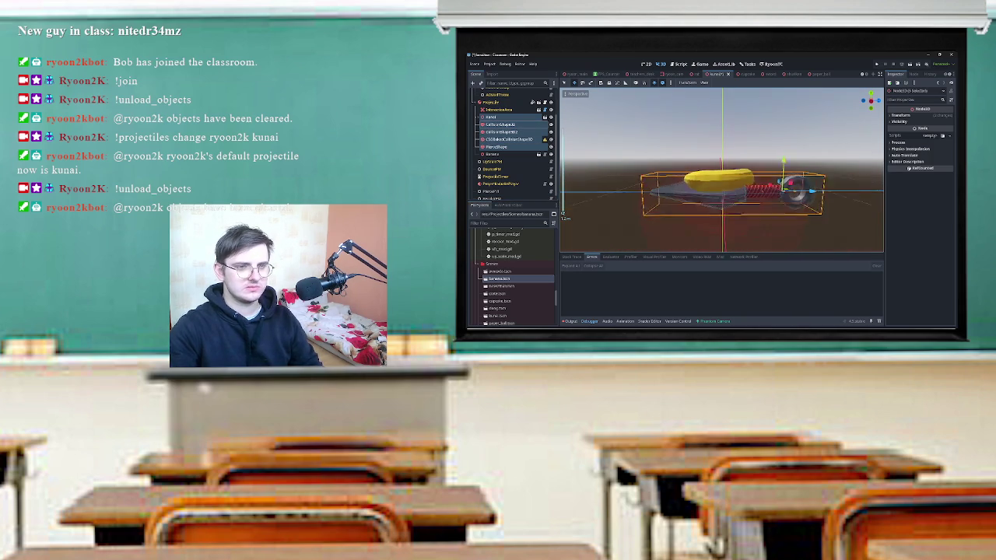
left_click(900, 115)
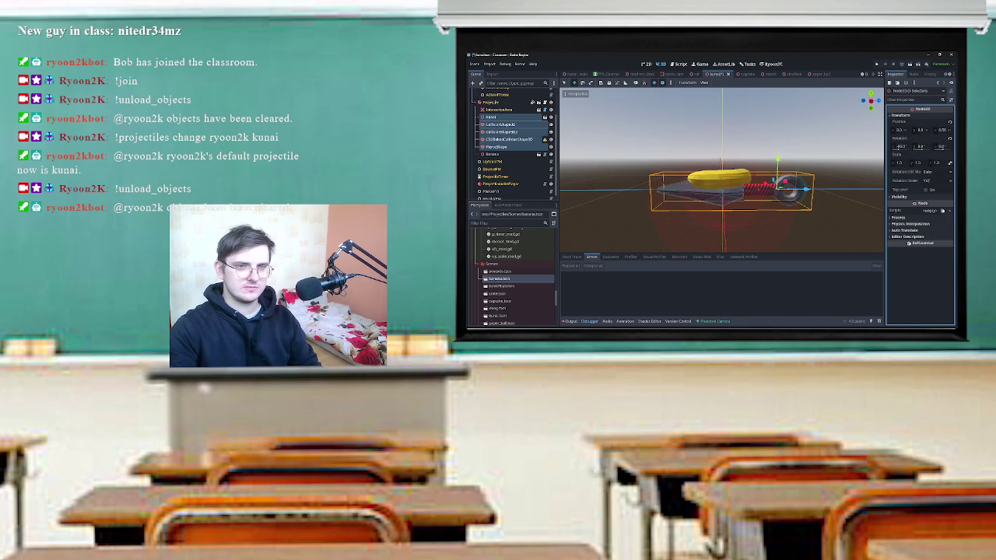
type("0.5")
key("Return")
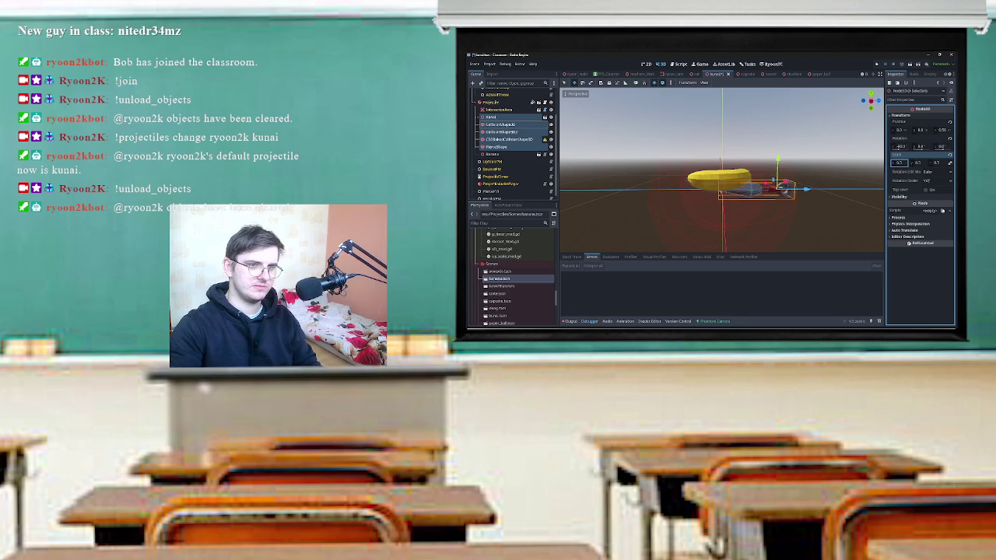
left_click(871, 102)
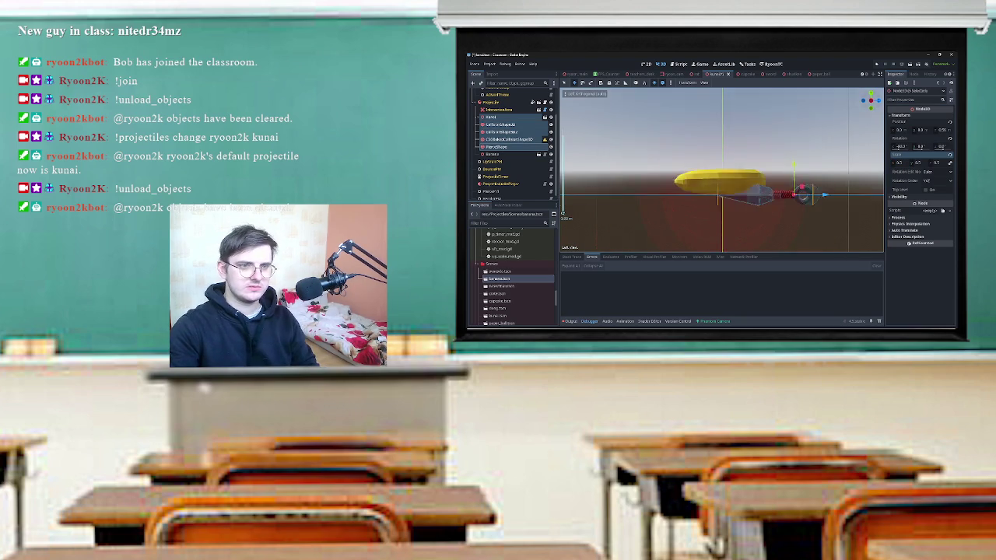
left_click_drag(871, 209, 809, 208)
Select the Banana node and request its deletion.
left_click(563, 214)
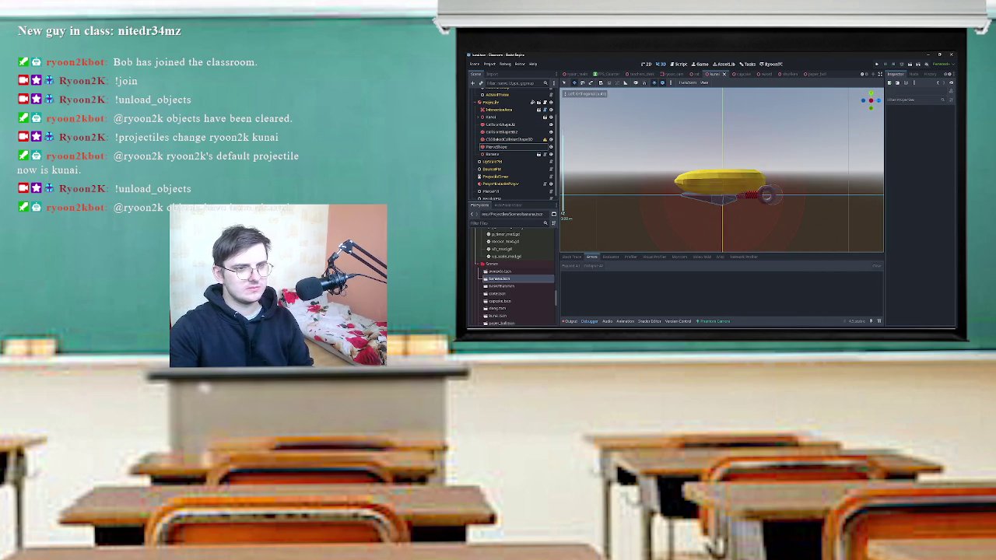
left_click(493, 154)
key("Delete")
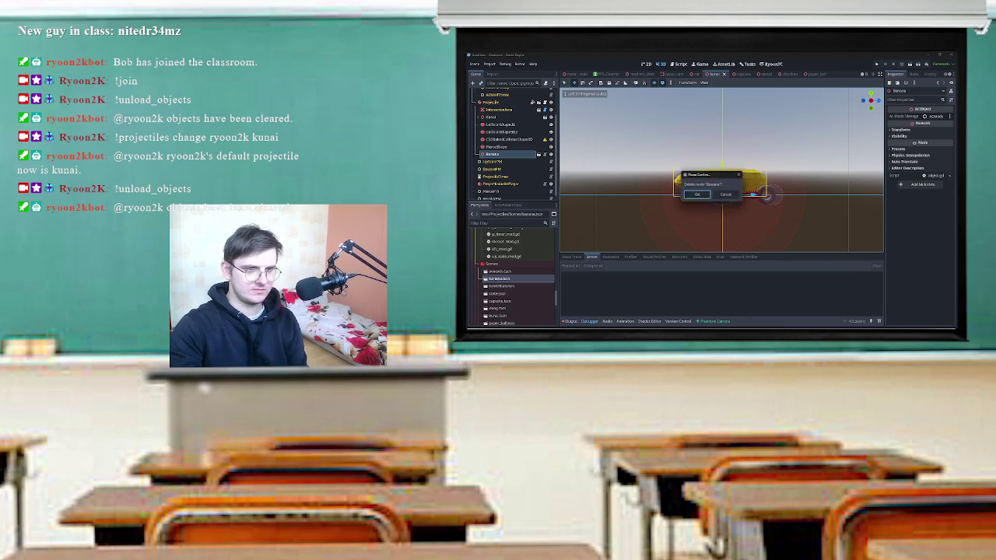
Confirm deleting the Banana node and orbit back to a perspective view of the kunai.
key("Return")
left_click_drag(870, 101, 562, 214)
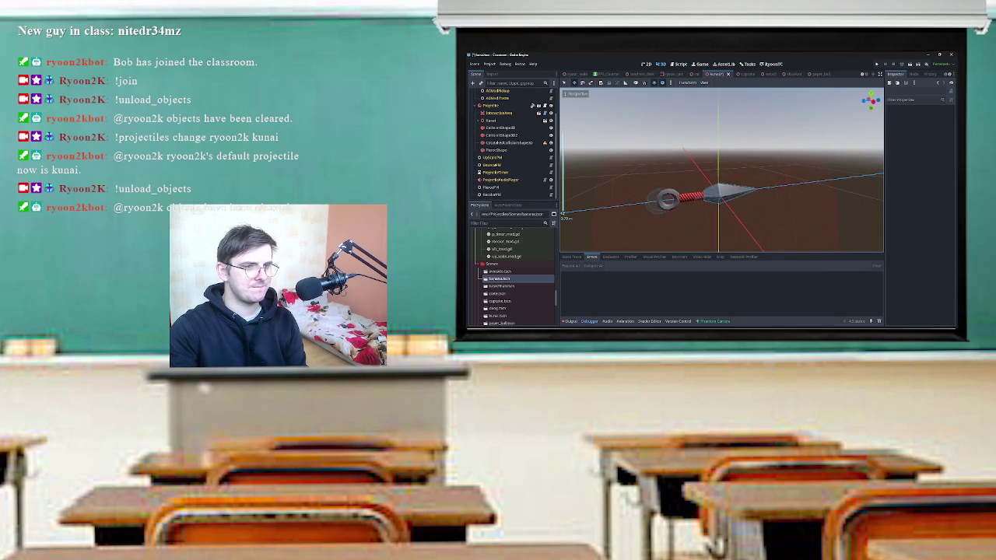
left_click(661, 198)
left_click_drag(650, 195, 751, 206)
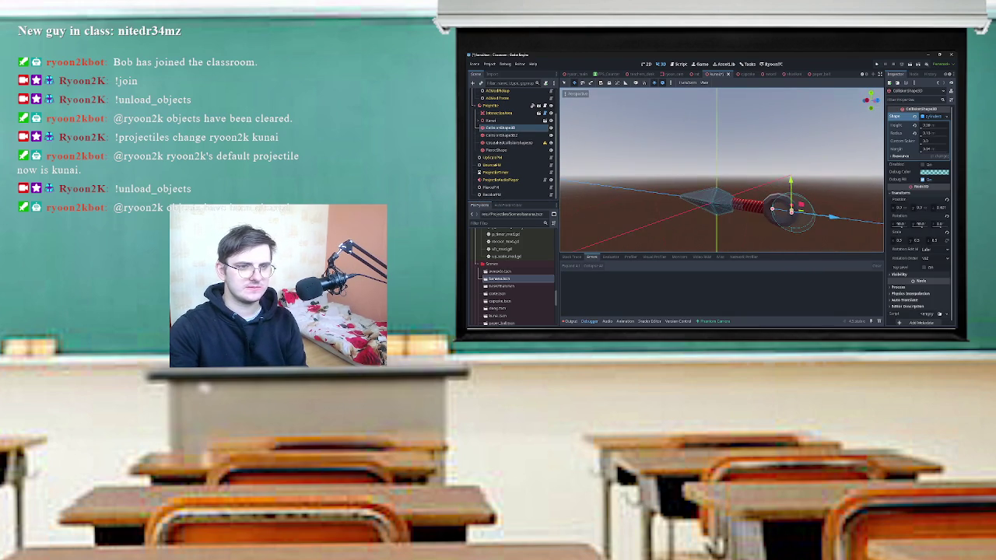
scroll(750, 206, "up", 2)
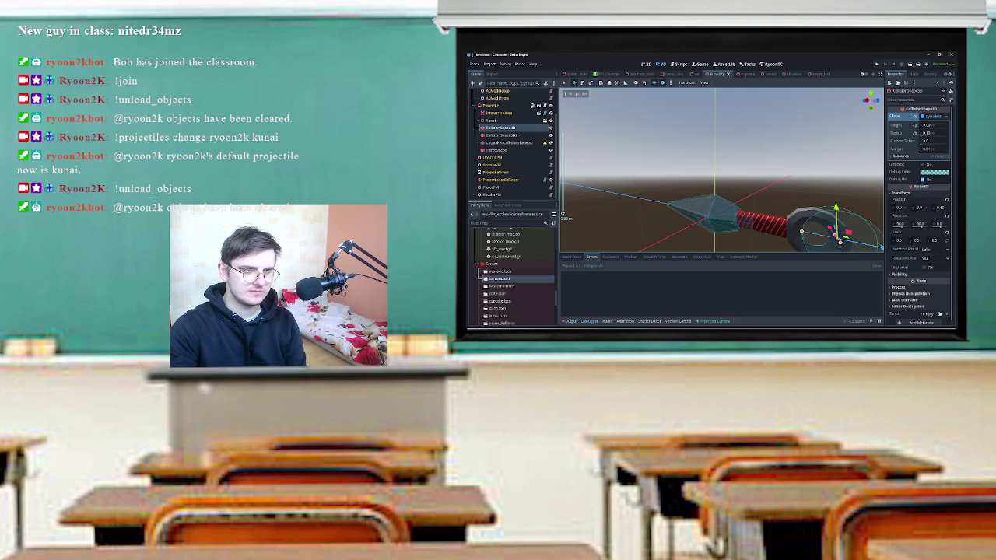
Shift the collision capsule 0.8 along the kunai's length in front view.
left_click(502, 134)
left_click(870, 101)
left_click(778, 212)
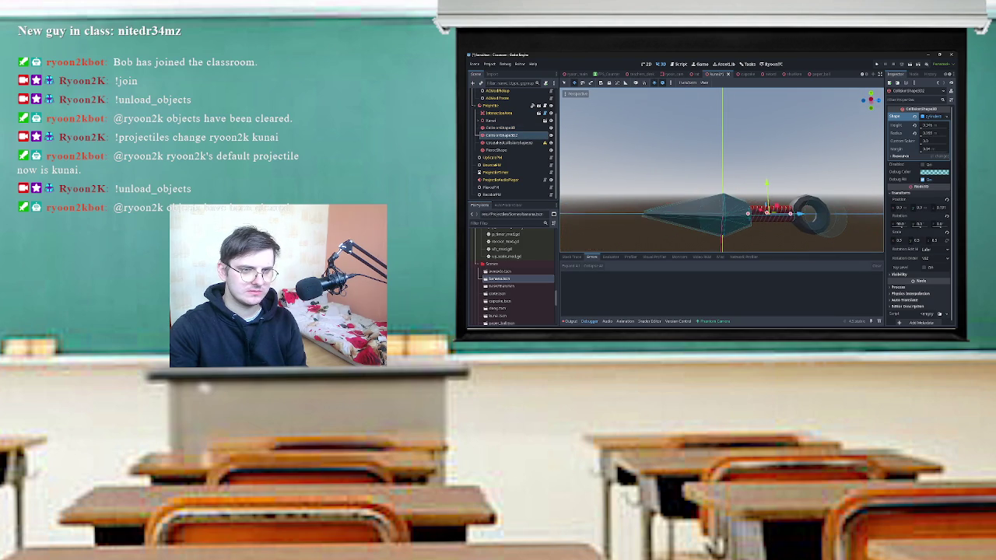
left_click(501, 127)
left_click_drag(852, 213, 840, 213)
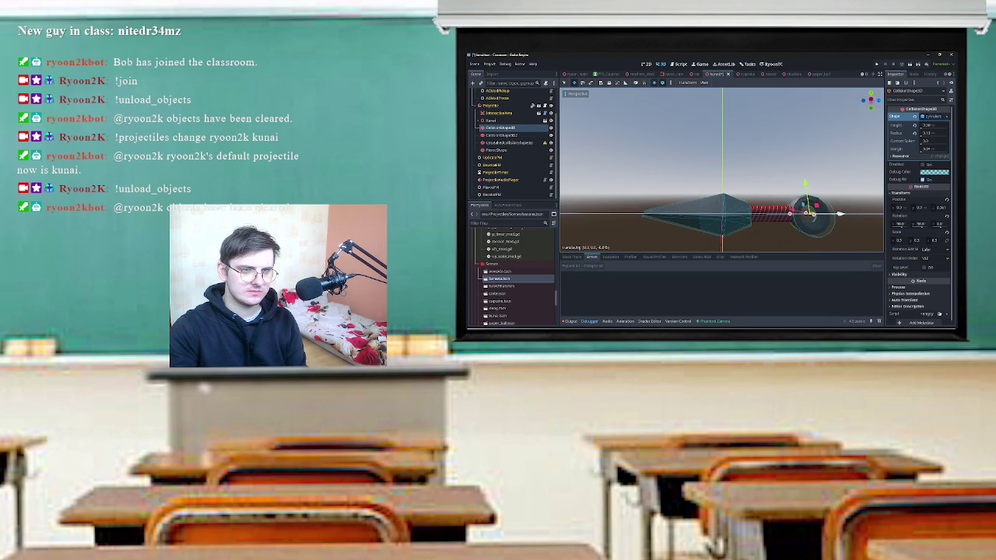
Orbit and zoom in on the kunai, then select its blade mesh.
left_click_drag(870, 101, 842, 112)
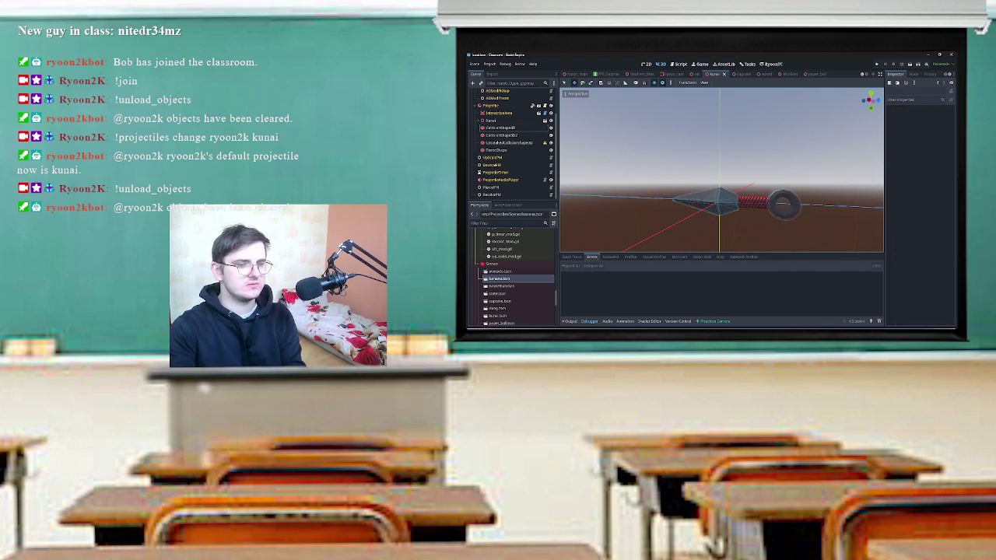
mouse_move(842, 112)
left_mouse_down()
mouse_move(870, 99)
mouse_move(855, 104)
left_mouse_up()
scroll(870, 100, "up", 3)
left_click(719, 214)
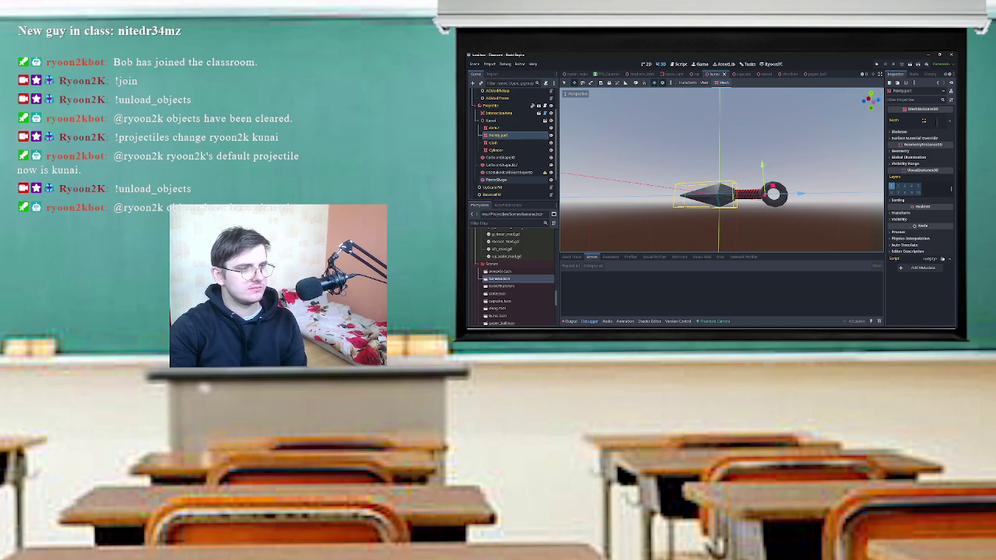
scroll(513, 144, "down", 3)
left_click(492, 194)
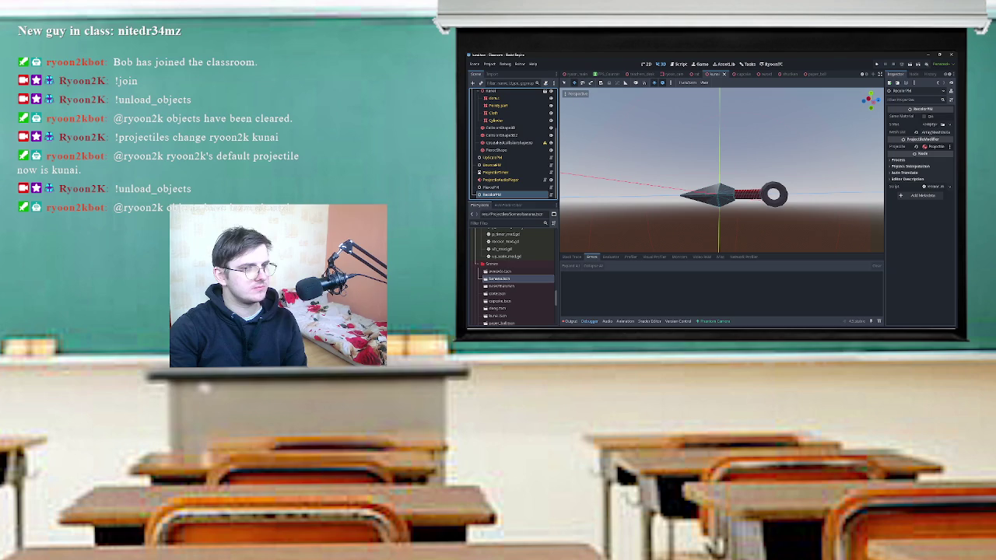
left_click(492, 186)
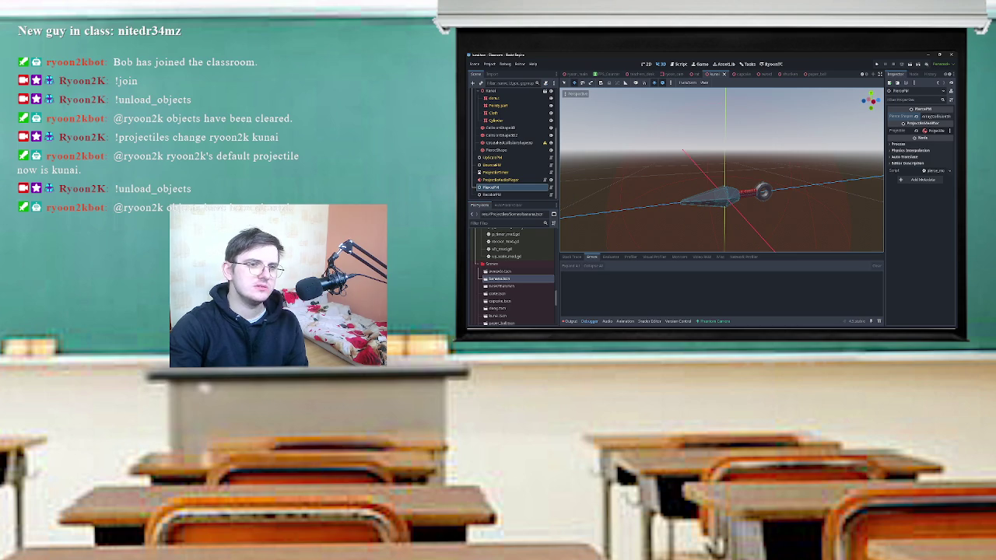
scroll(721, 169, "up", 3)
scroll(721, 169, "down", 3)
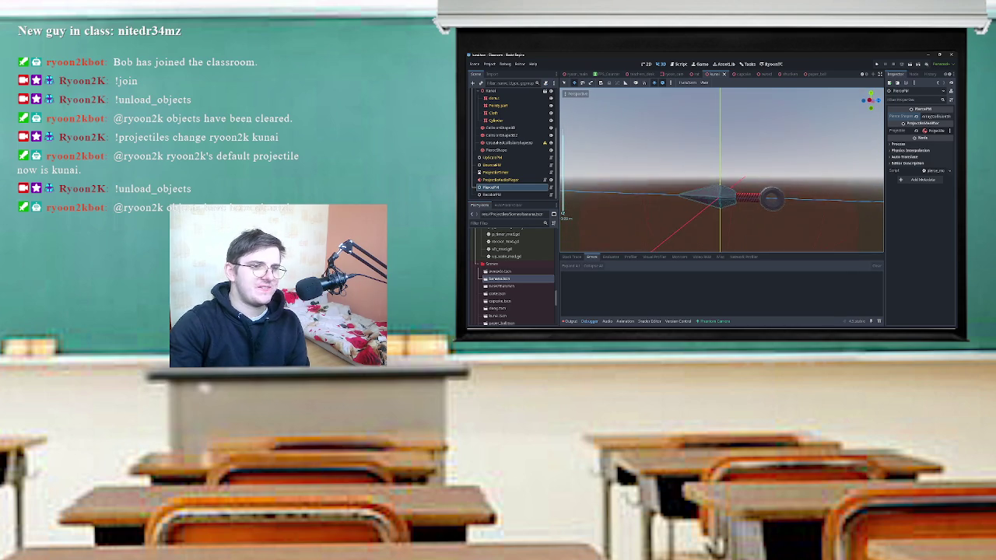
left_click_drag(721, 169, 817, 175)
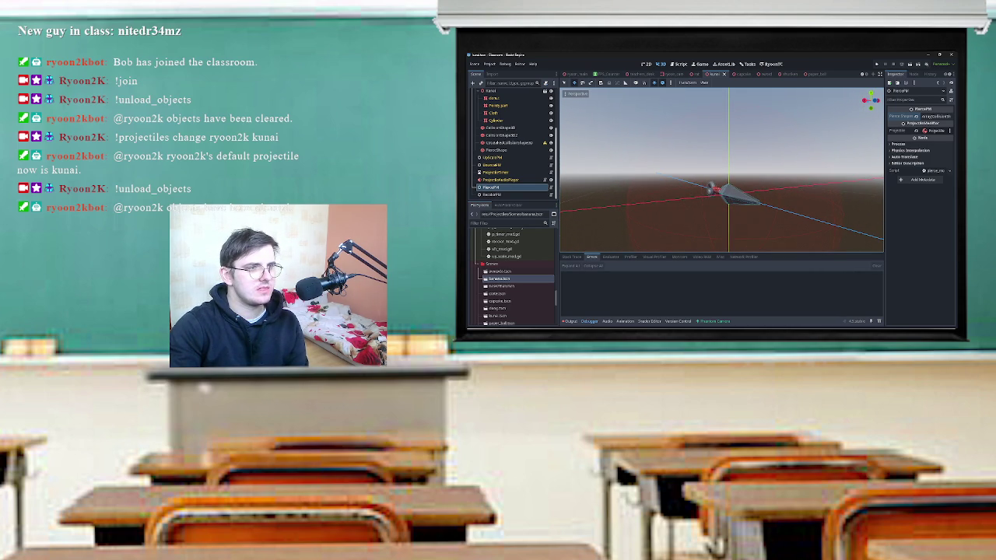
scroll(509, 144, "up", 3)
left_click(498, 117)
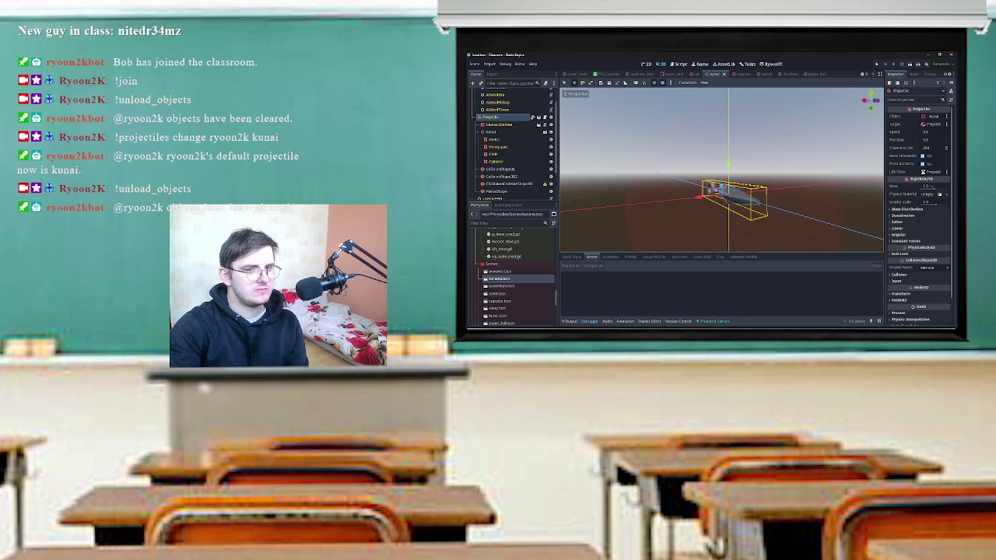
scroll(921, 233, "down", 2)
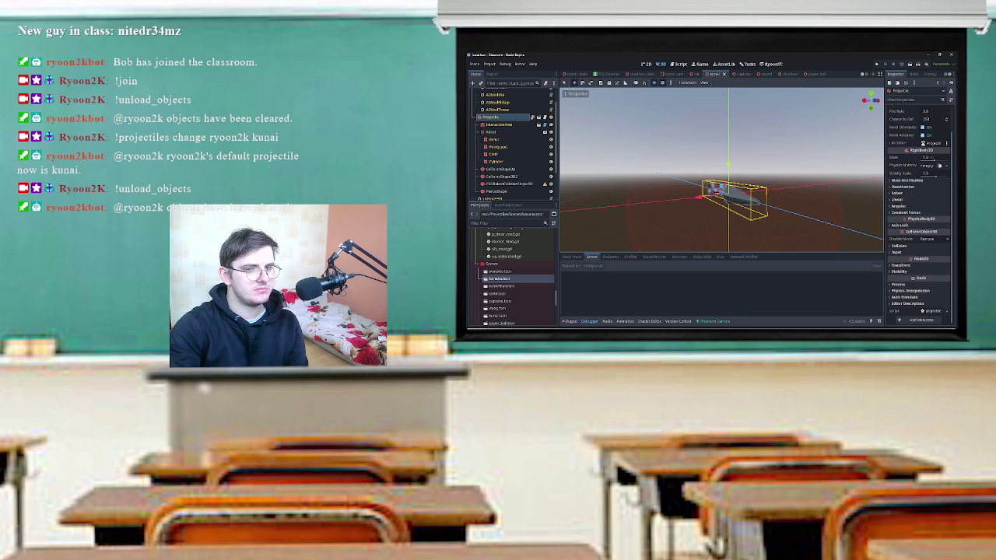
mouse_move(724, 172)
left_mouse_down()
mouse_move(790, 190)
mouse_move(766, 180)
left_mouse_up()
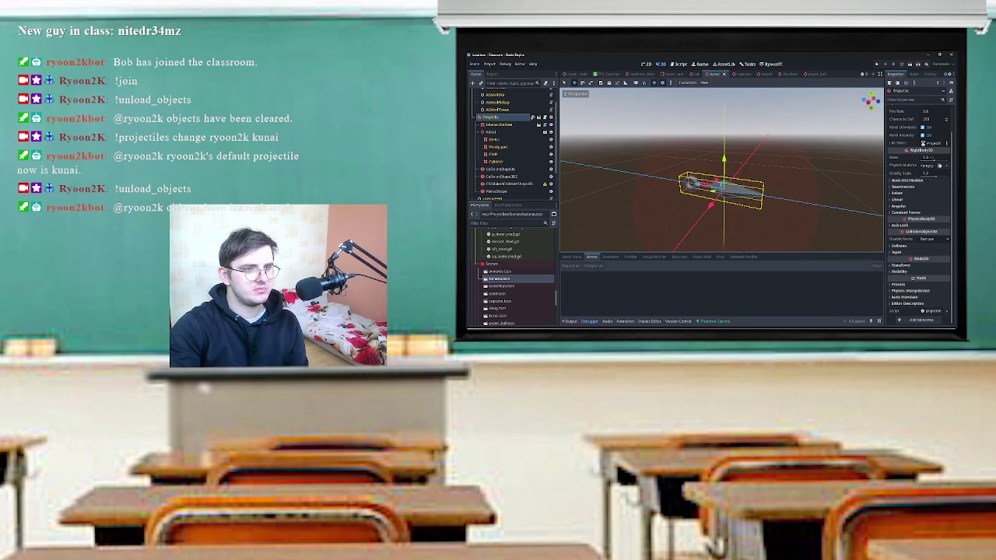
left_click(902, 265)
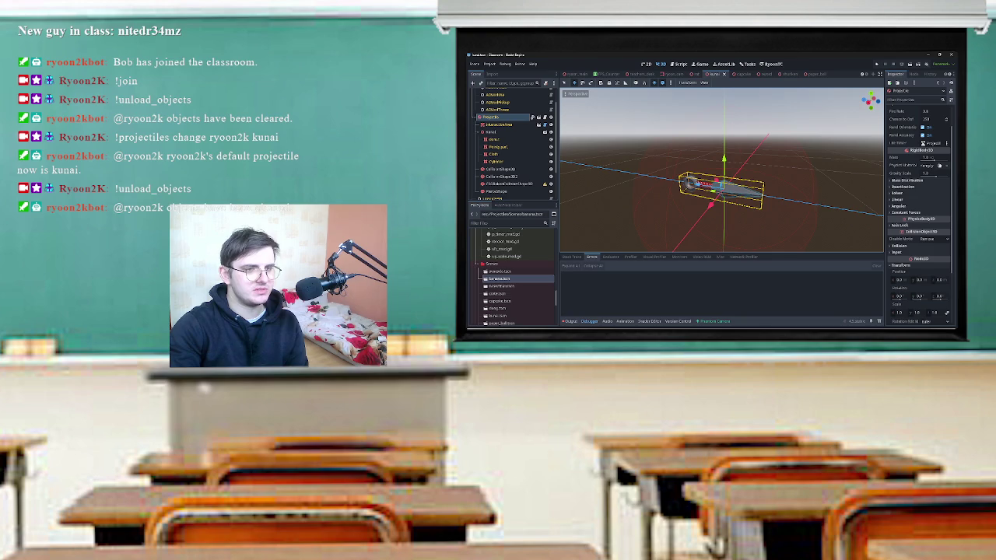
left_click_drag(778, 186, 754, 178)
key("KP_3")
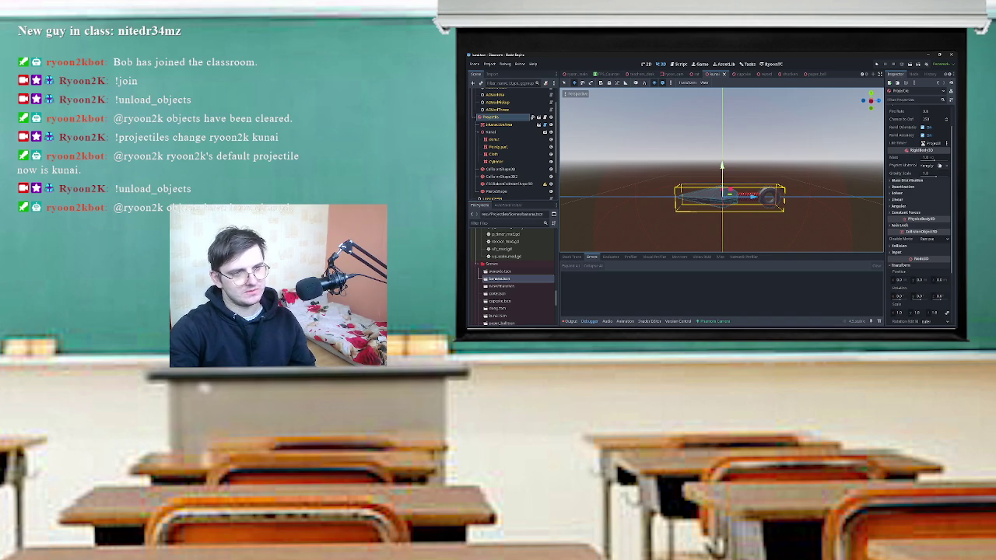
key("KP_8")
key("KP_4")
key("e")
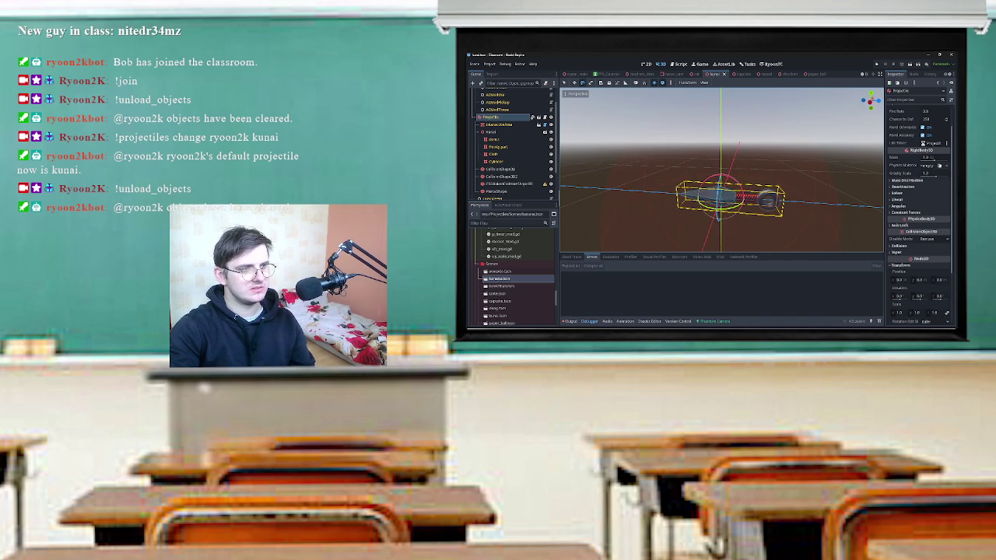
left_click(491, 132)
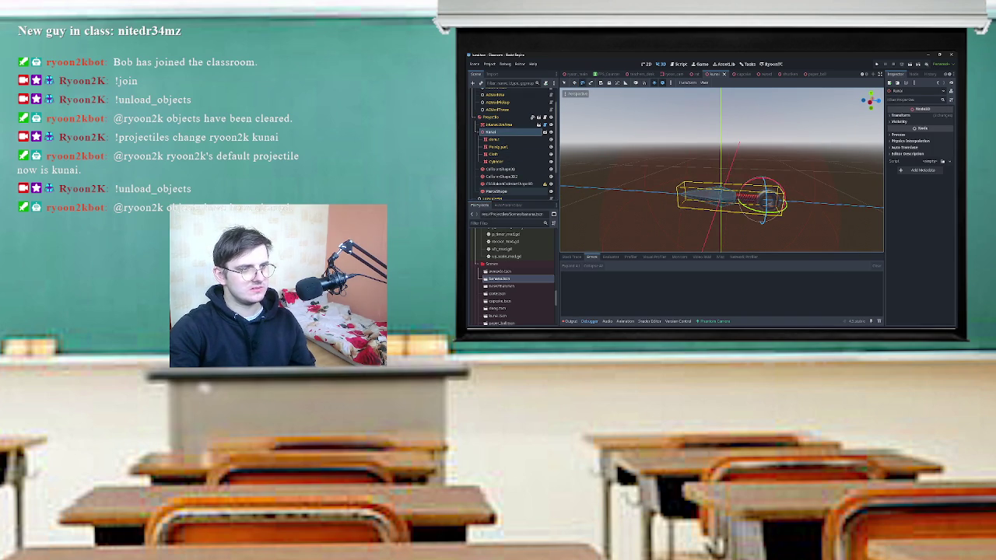
Rotate the Kunai through PlaneShape nodes -90° so the kunai points straight down.
left_click(497, 191, "shift")
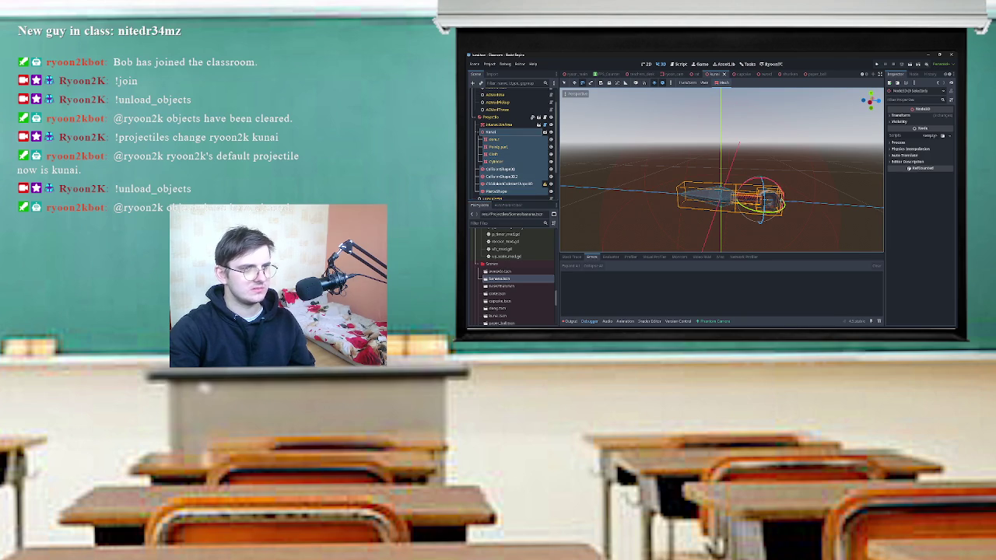
scroll(722, 171, "down", 3)
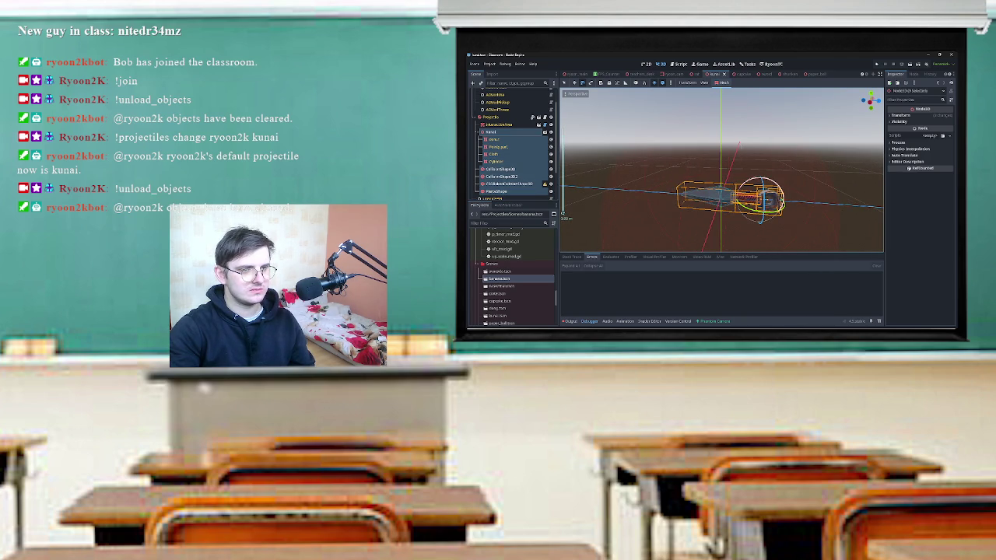
mouse_move(753, 173)
left_mouse_down()
mouse_move(729, 179)
mouse_move(720, 196)
mouse_move(675, 177)
left_mouse_up()
key("w")
key("ctrl+z")
key("e")
key("w")
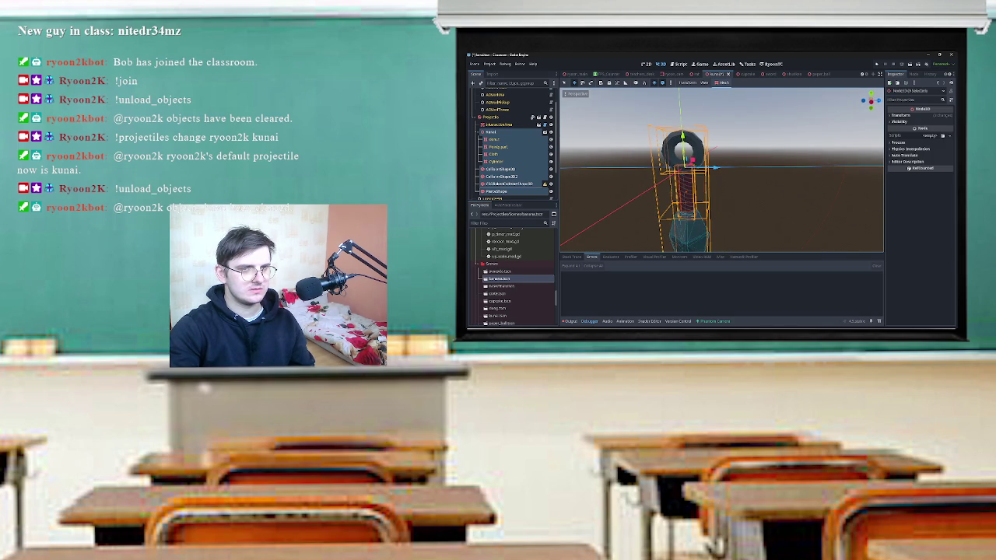
Reposition the kunai parts along Z and Y in Left ortho view, save, and run the game.
key("alt+KP_3")
left_click_drag(710, 159, 744, 161)
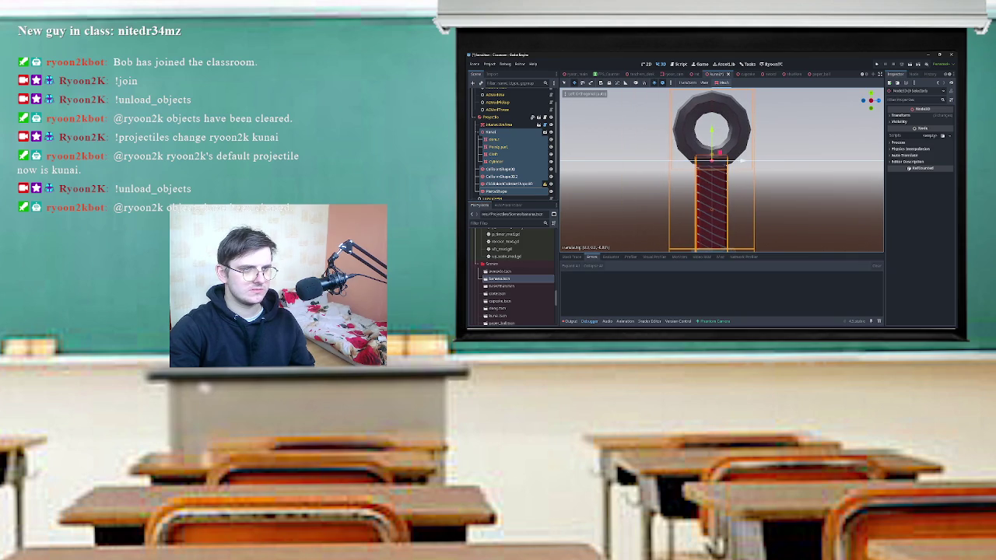
scroll(744, 160, "down", 5)
mouse_move(719, 161)
left_mouse_down()
mouse_move(718, 101)
mouse_move(719, 129)
left_mouse_up()
key("ctrl+s")
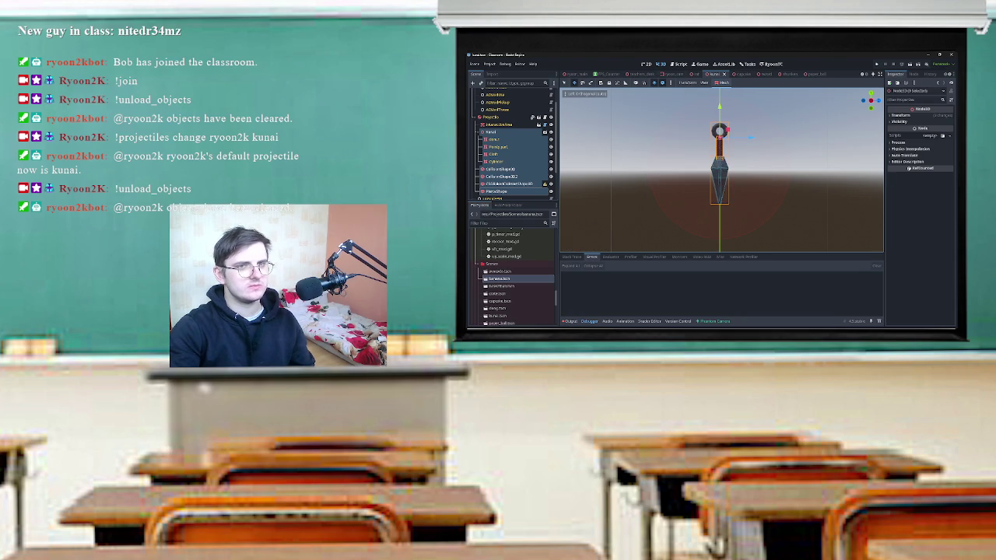
key("F5")
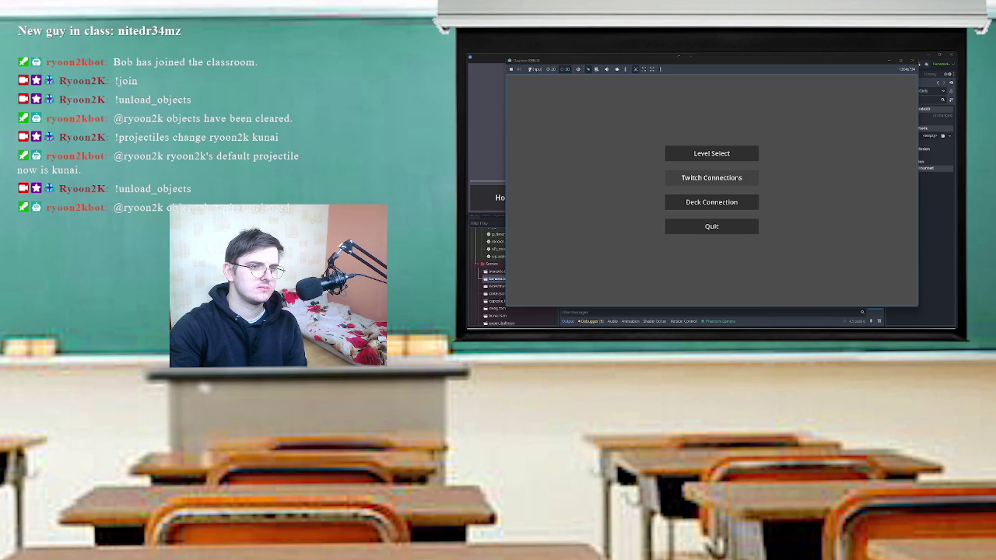
Check the Twitch Connections screen, play the classroom level from Level Select, then close the game.
left_click(711, 177)
left_click(694, 186)
left_click(763, 279)
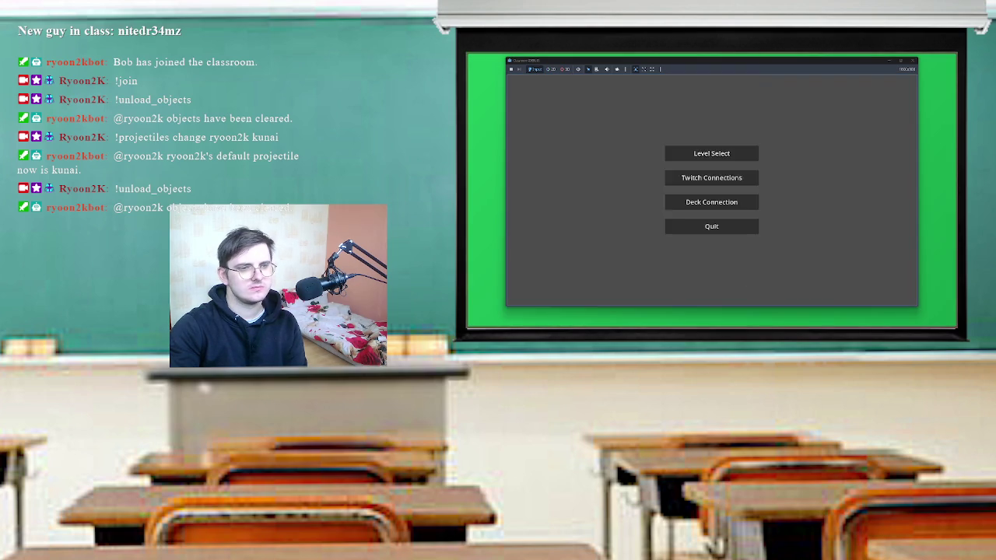
left_click(711, 152)
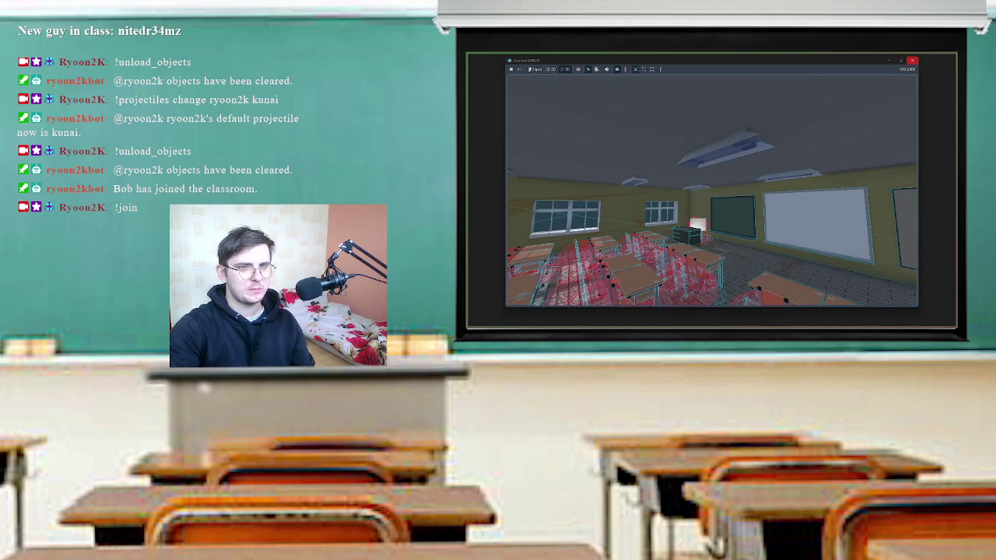
left_click(911, 60)
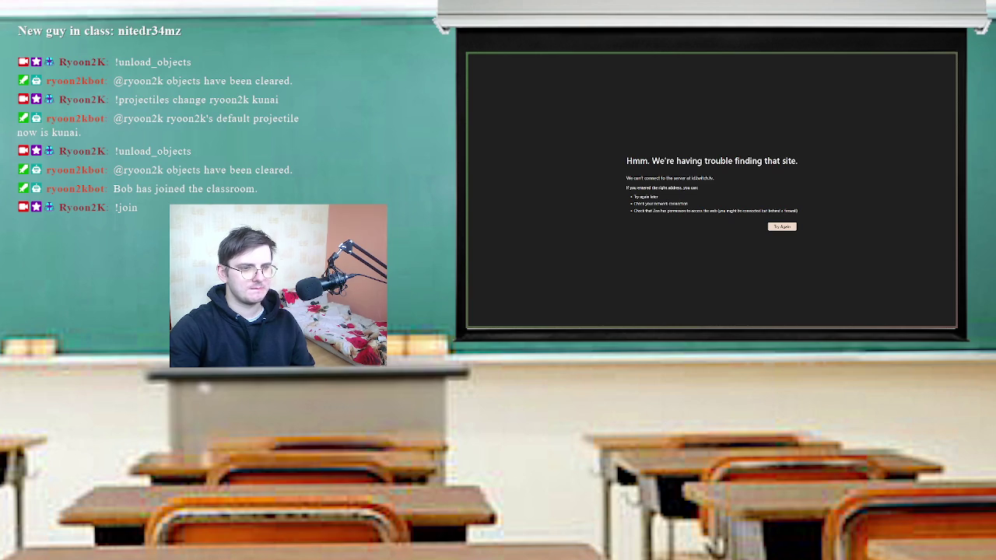
Switch back to the Godot editor and select only the Kunai node.
key("alt+Tab")
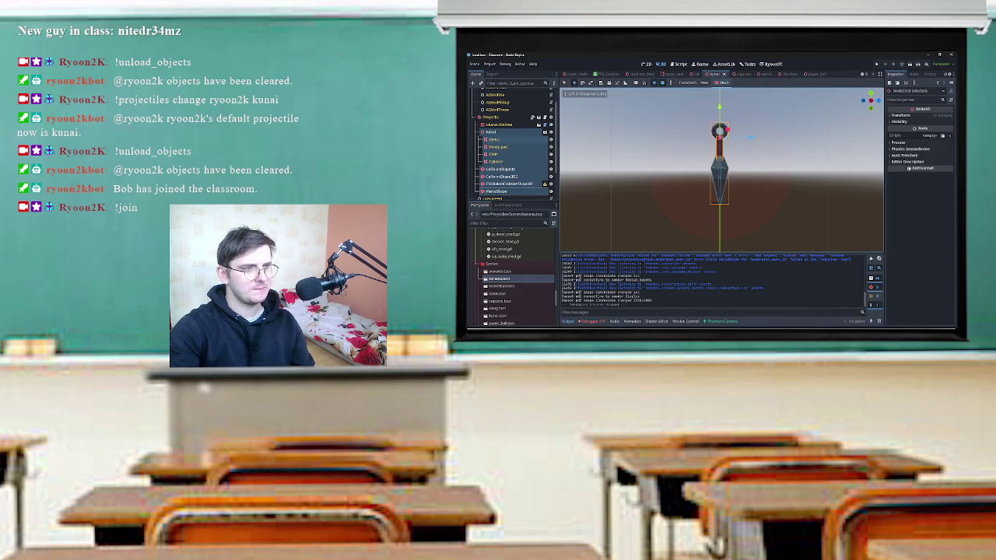
left_click(491, 152)
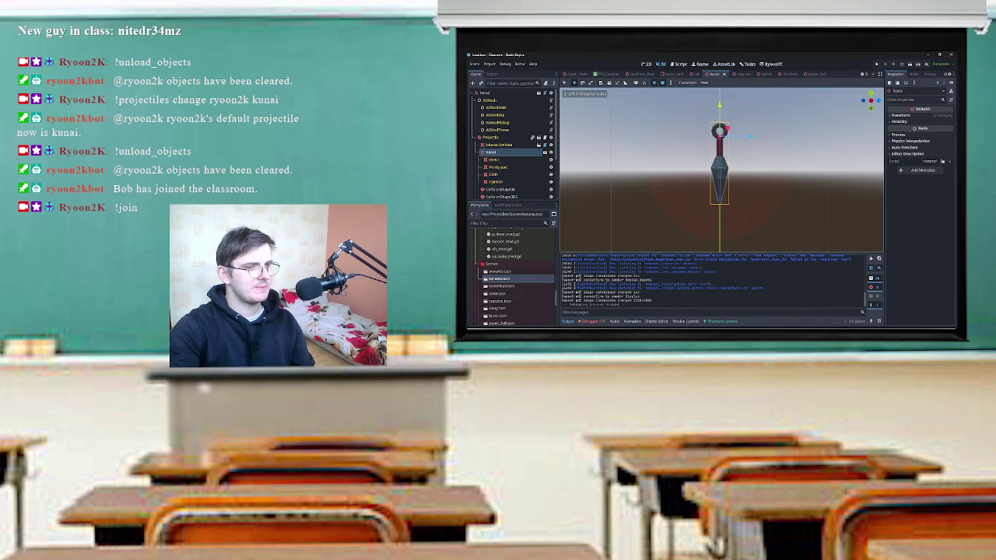